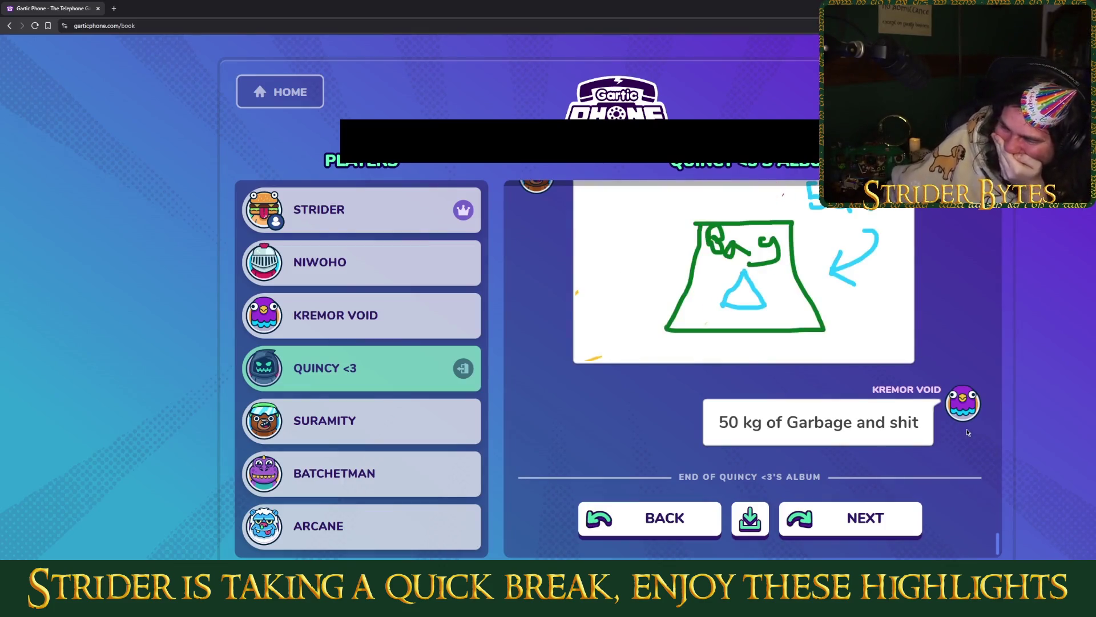
Replay the finished Gartic Phone drawing and download the whole album of drawings and captions
scroll(964, 425, "up", 2)
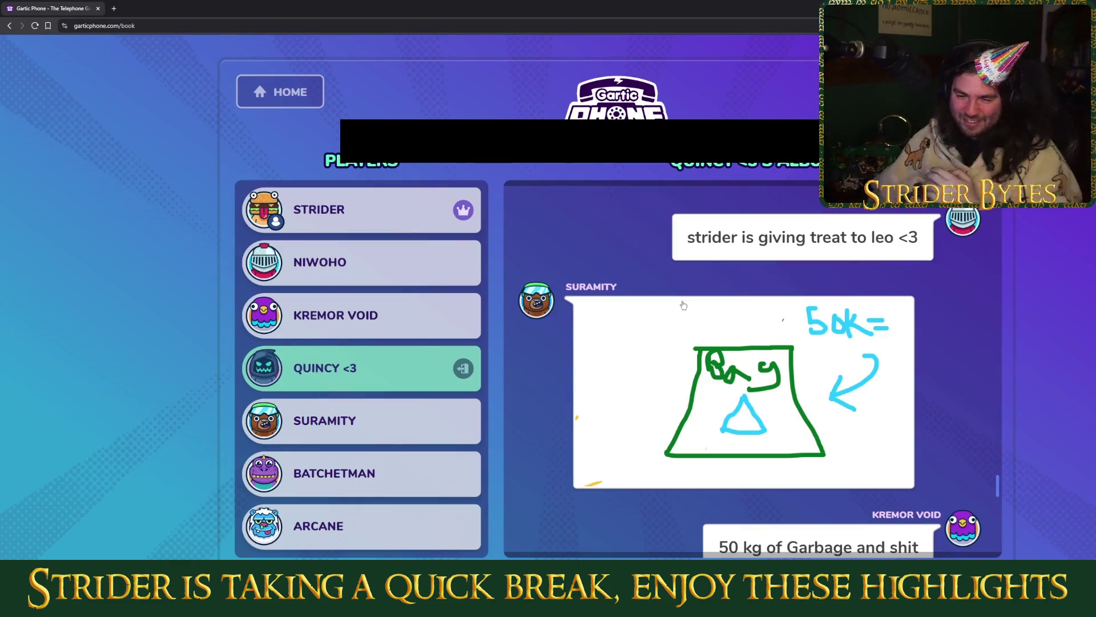
right_click(683, 346)
left_click(651, 381)
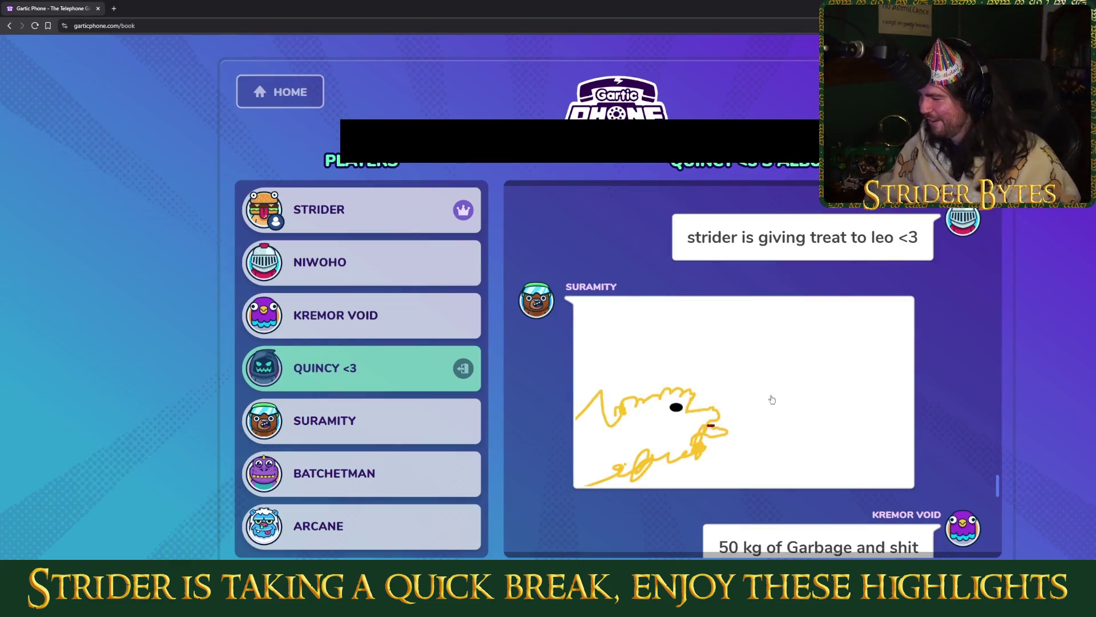
scroll(774, 396, "down", 2)
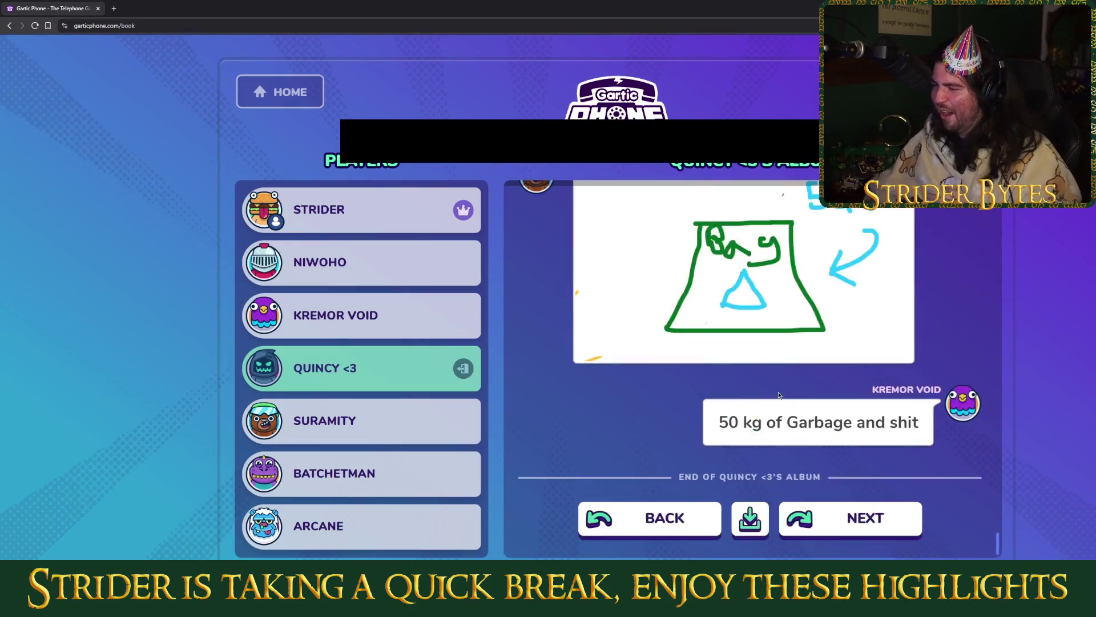
left_click(750, 523)
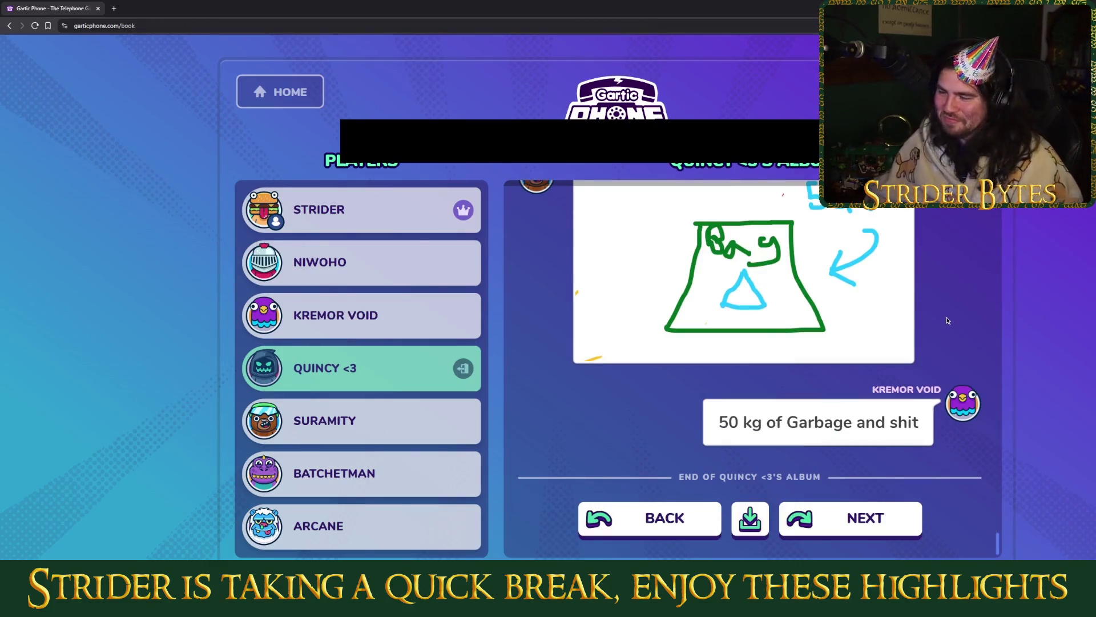
scroll(948, 318, "up", 2)
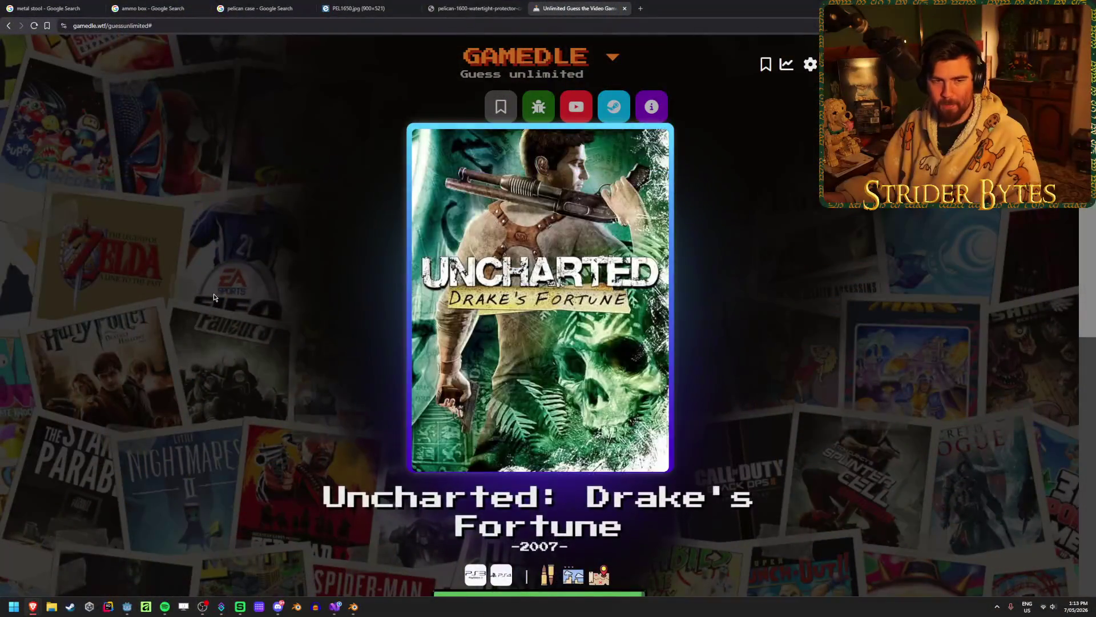
Start a new Gamedle guessing round with NEXT!
scroll(491, 474, "down", 2)
left_click(491, 477)
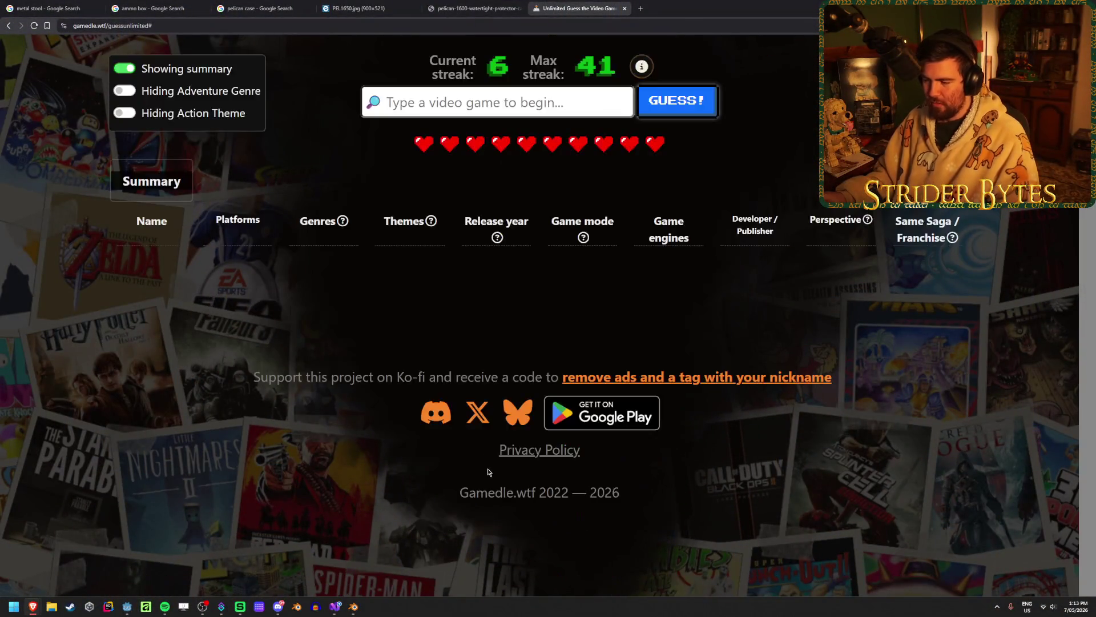
scroll(457, 314, "up", 1)
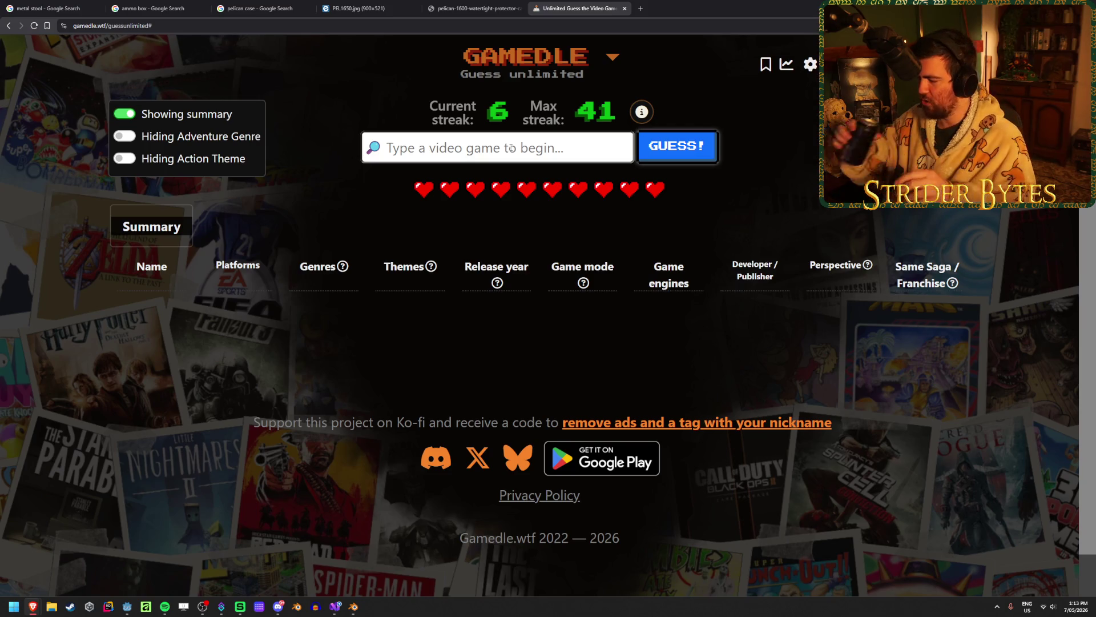
Search 'lord of the rings' and guess LEGO The Lord of the Rings
left_click(511, 148)
type("lord")
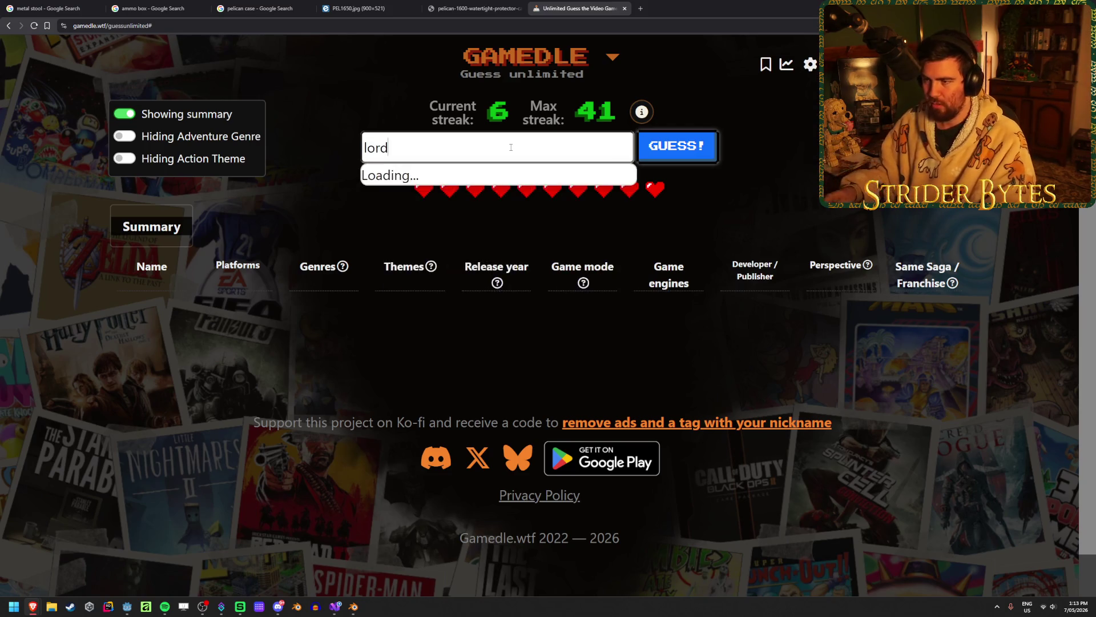
type(" of the r")
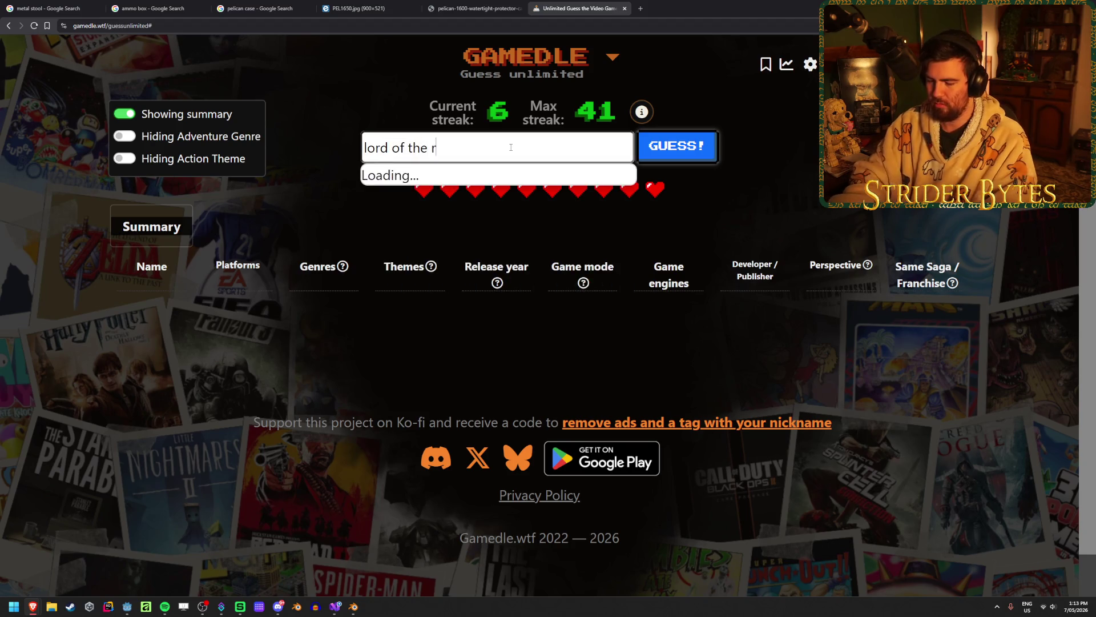
type("ings")
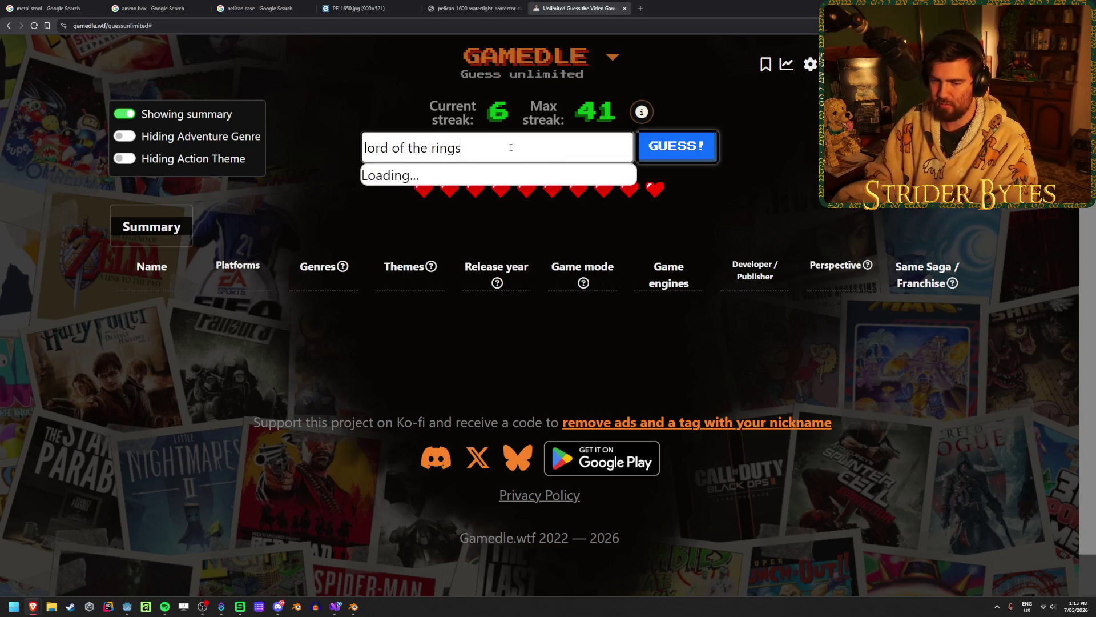
key("Down")
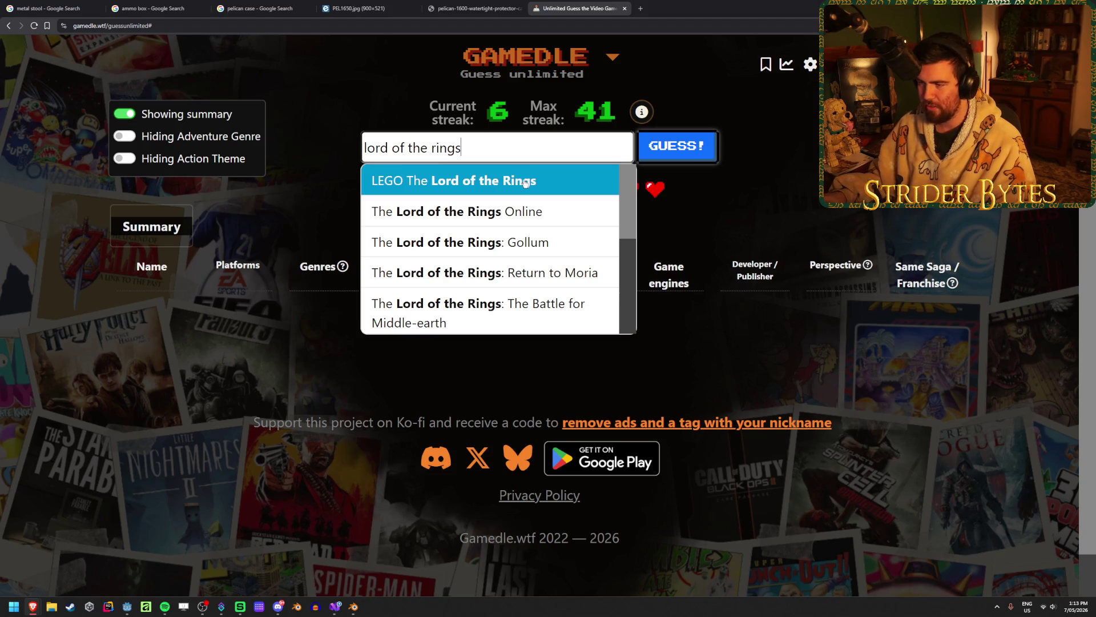
key("Return")
left_click(692, 155)
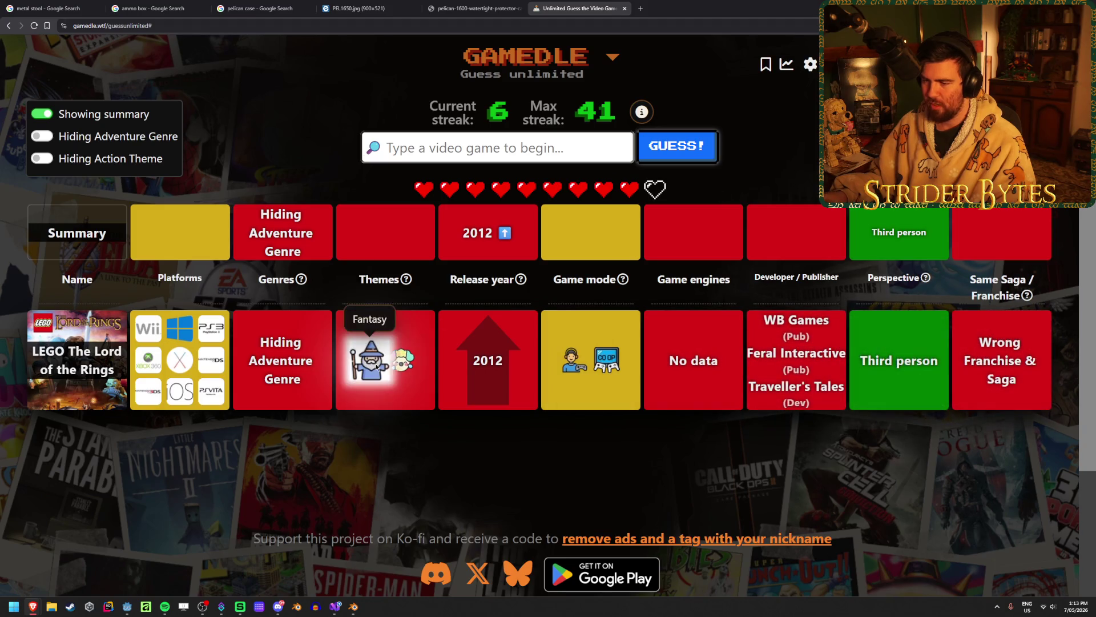
mouse_move(398, 366)
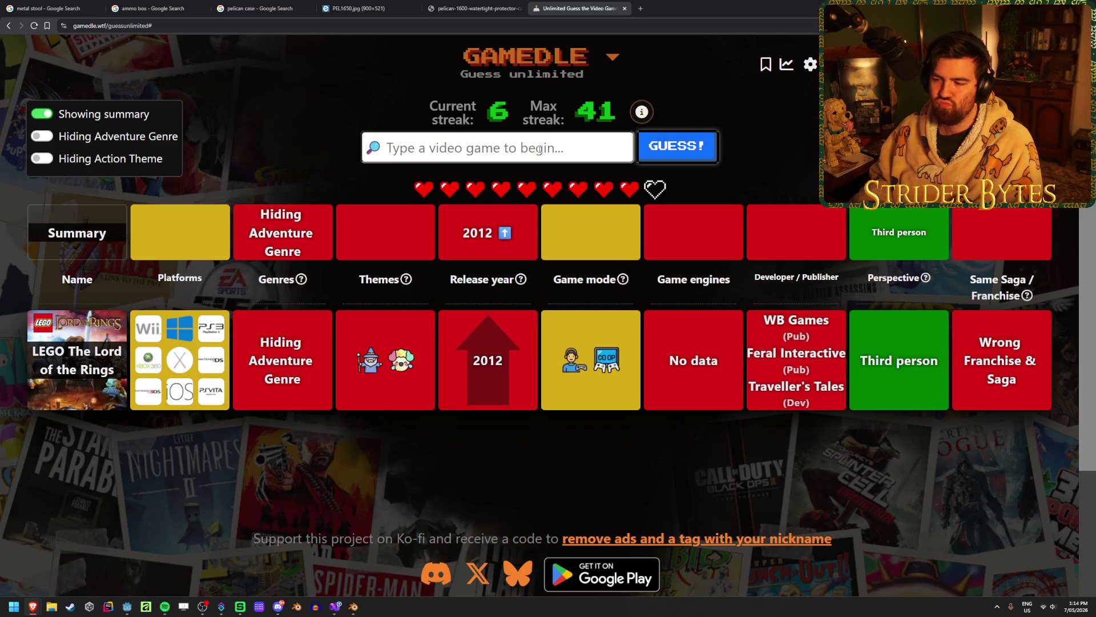
Guess ARC Raiders after clearing the stray 's' and 'samson' search text
type("s")
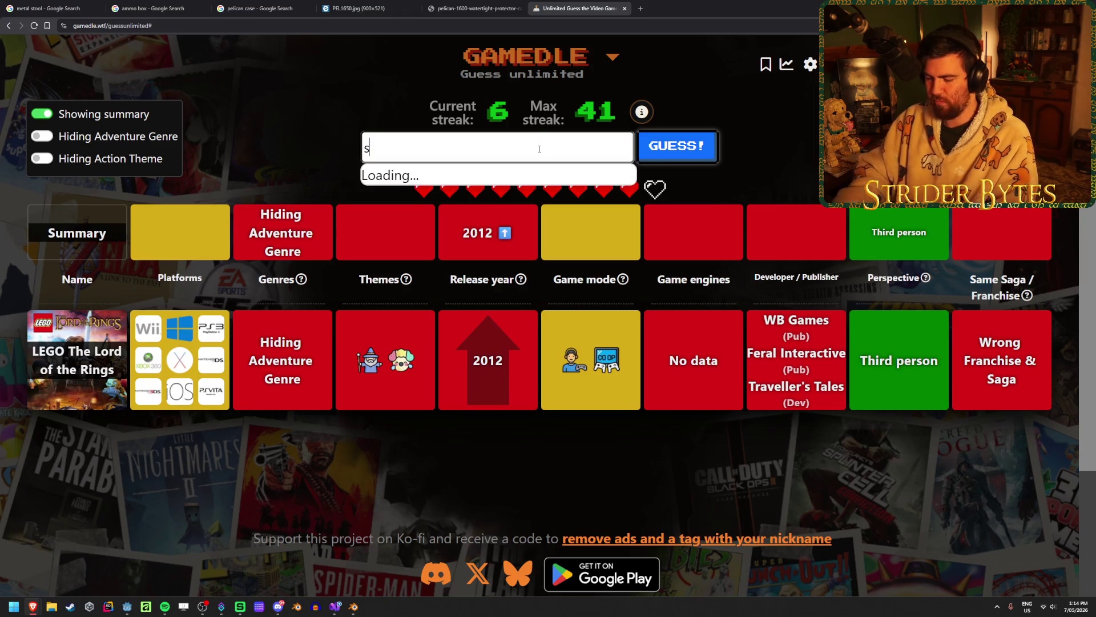
key("BackSpace")
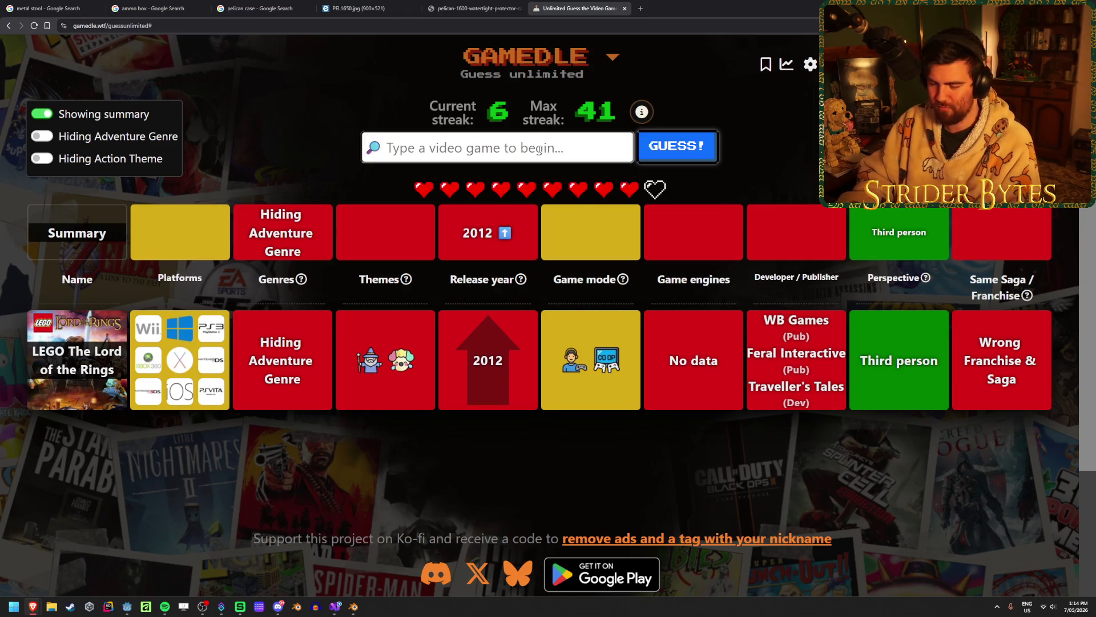
type("samson")
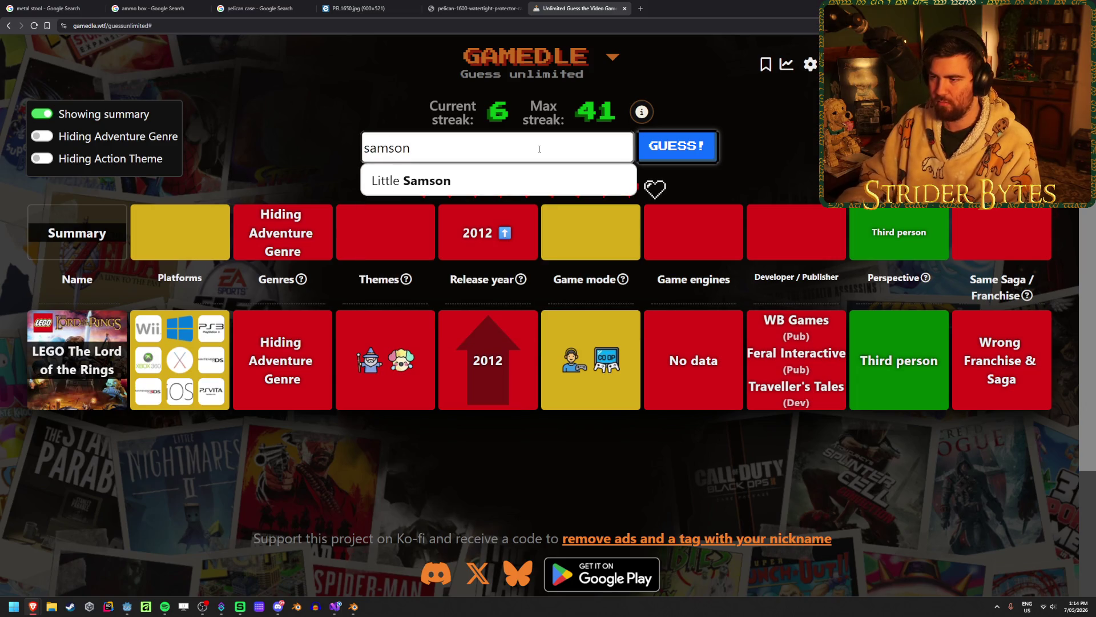
key("BackSpace")
key("BackSpace")
key("BackSpace")
key("BackSpace")
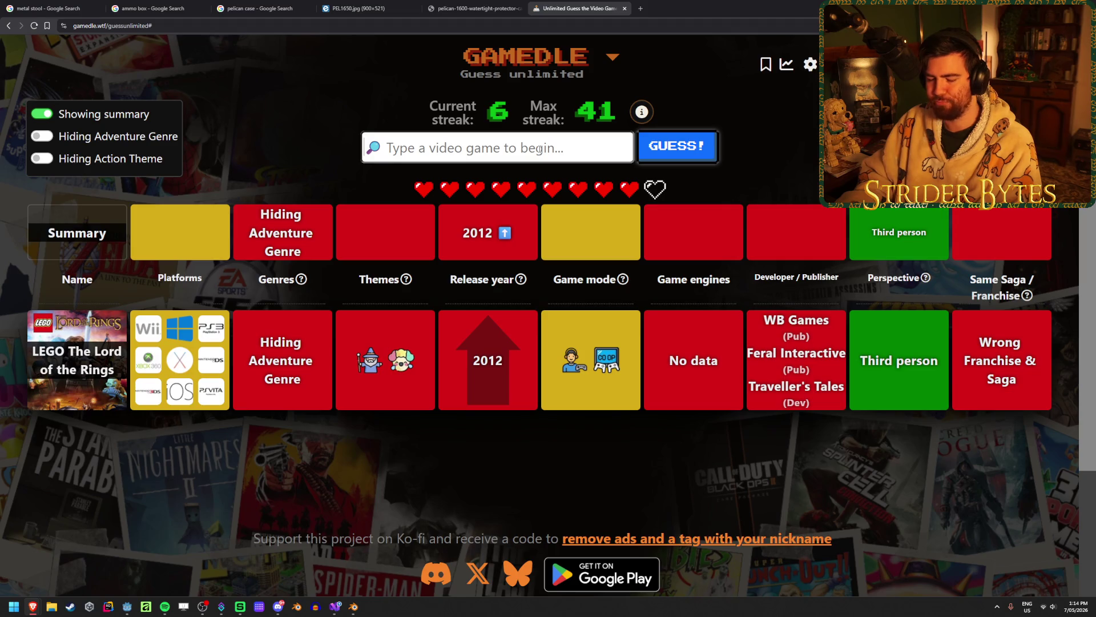
type("arc raider")
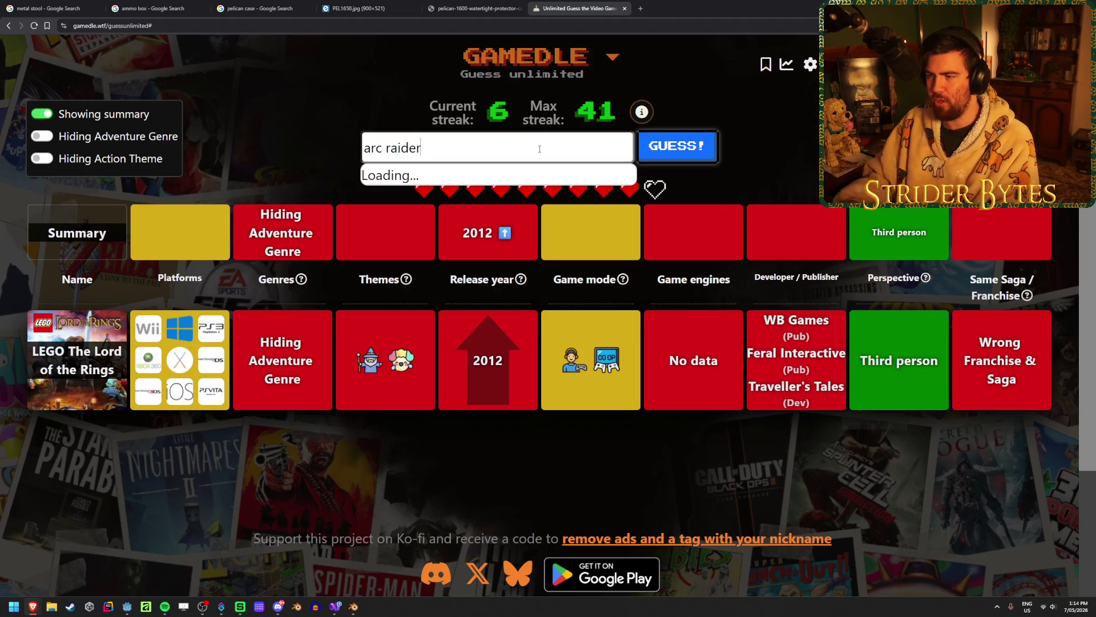
key("Return")
key("Return")
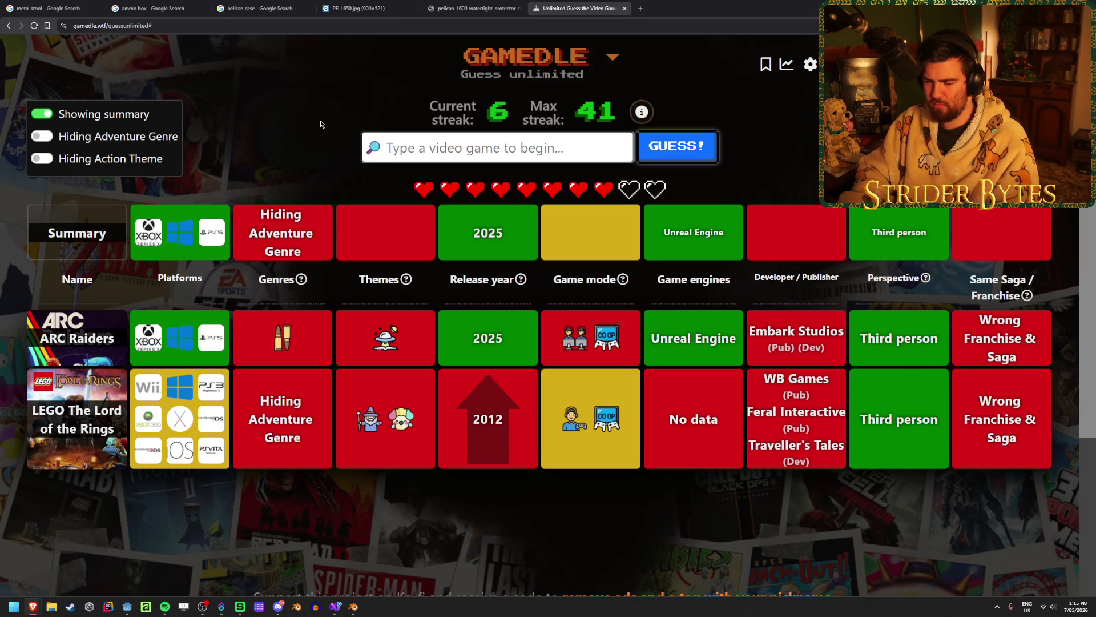
Search 'sifu' and submit Sifu as the next guess
type("sifu")
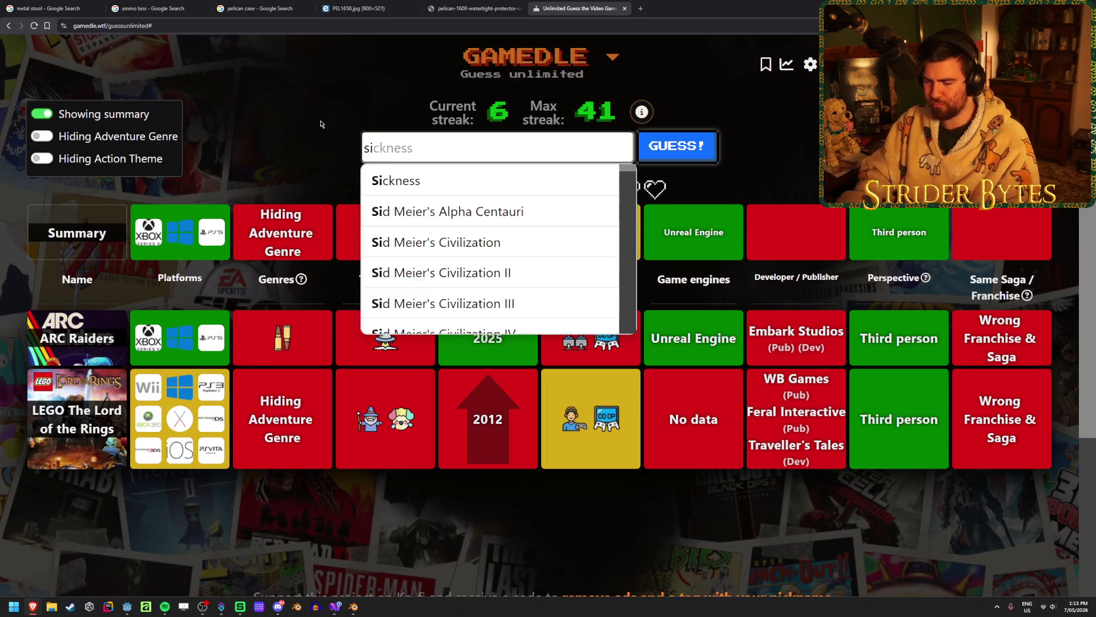
key("Down")
key("Return")
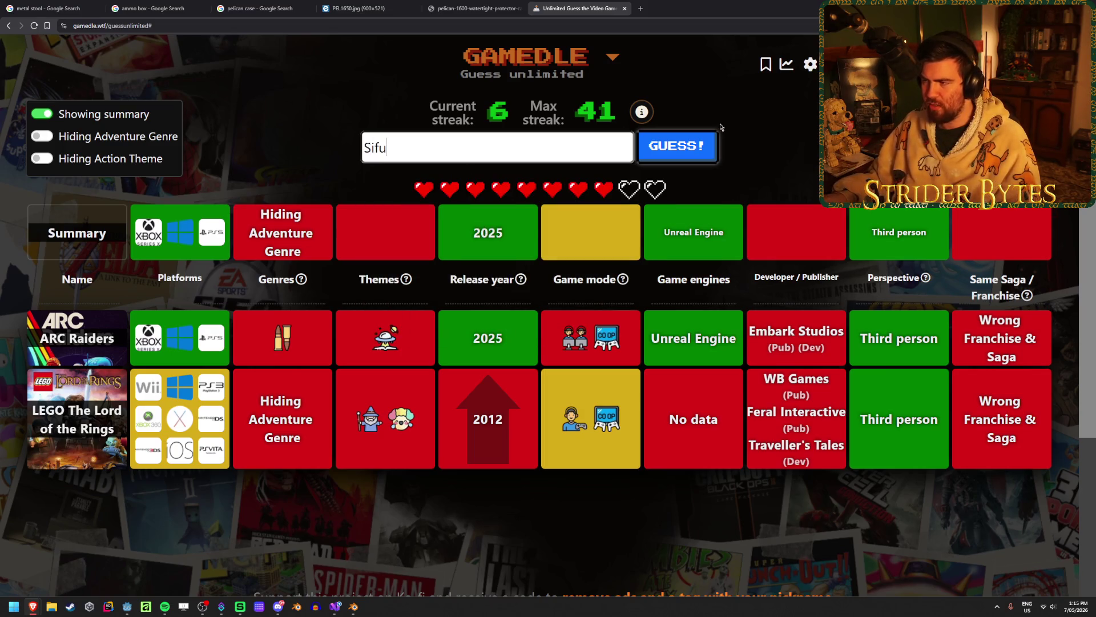
key("Return")
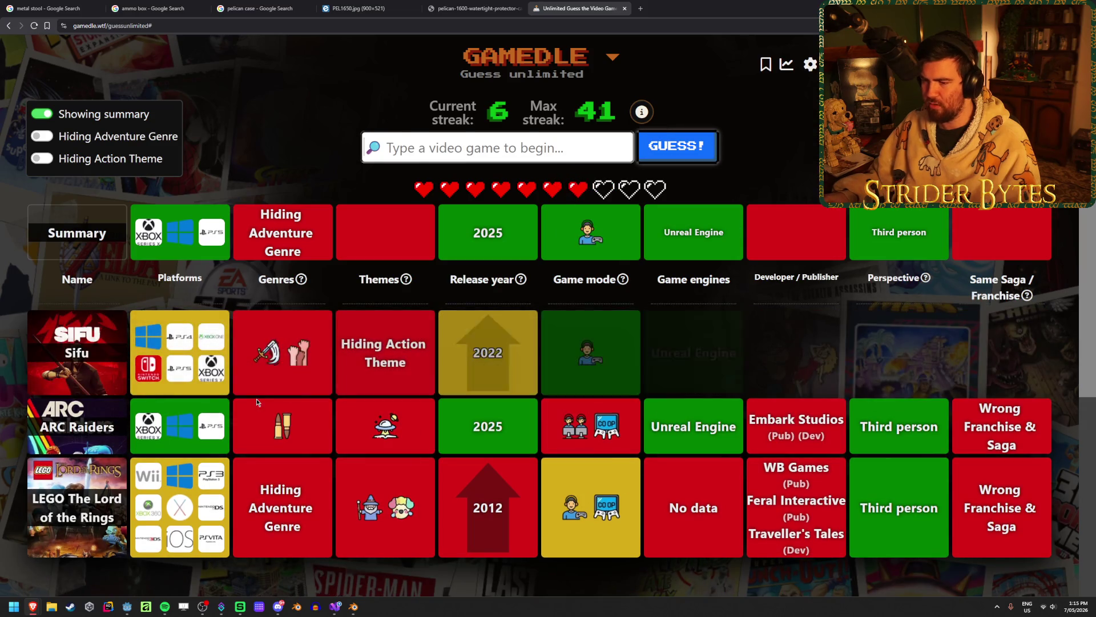
mouse_move(257, 358)
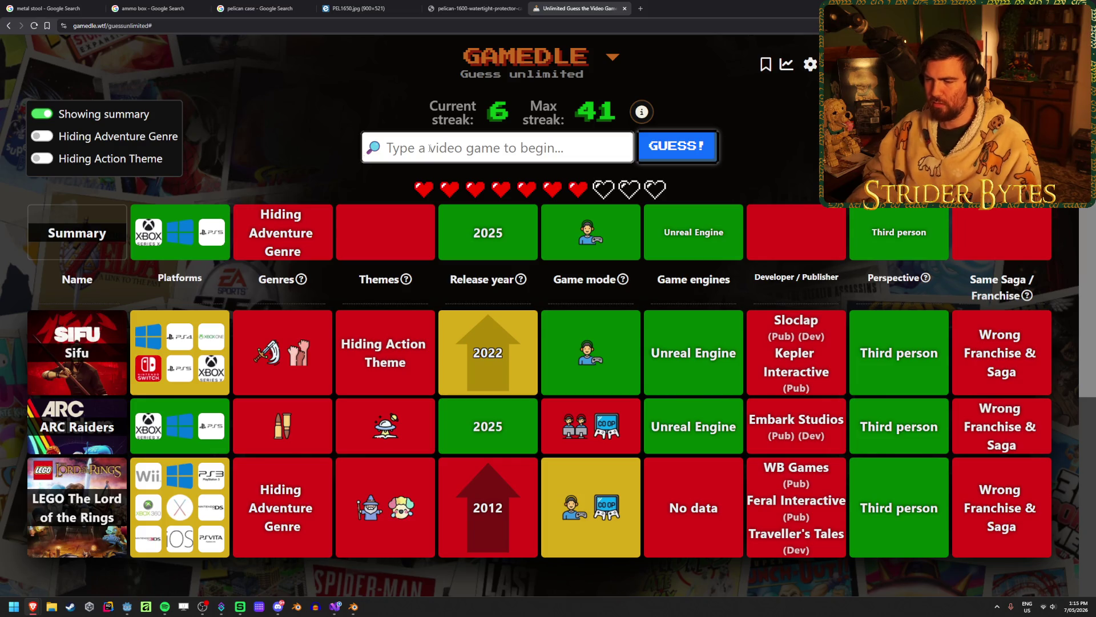
Clear the mistyped 'herl', then search 'infinite' and guess Like a Dragon: Infinite Wealth
type("herl")
key("BackSpace")
key("BackSpace")
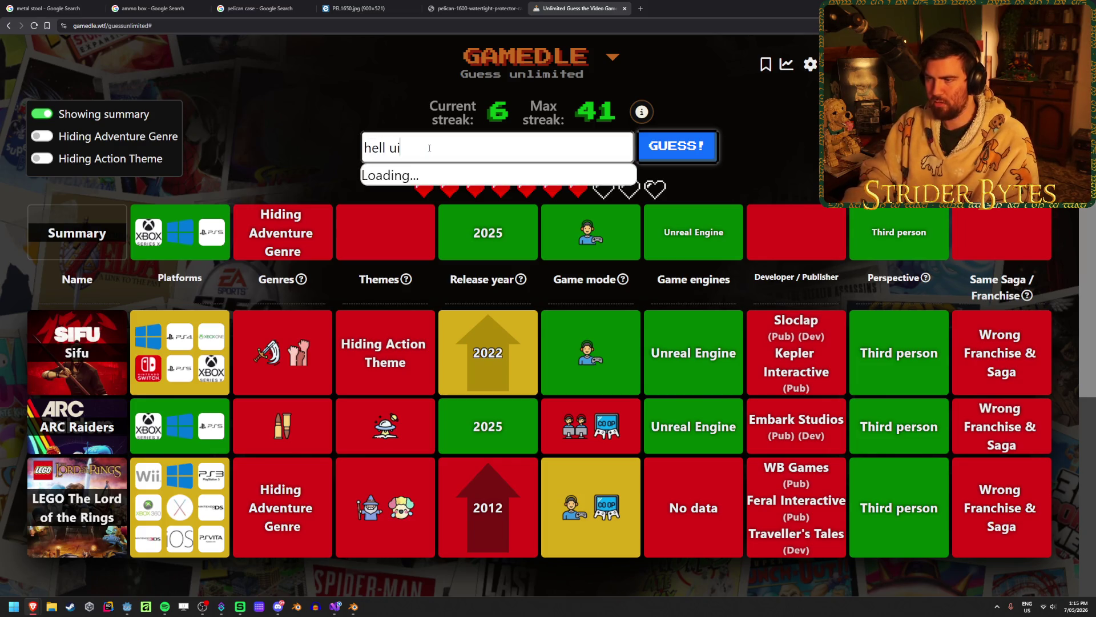
key("BackSpace")
key("BackSpace")
key("BackSpace")
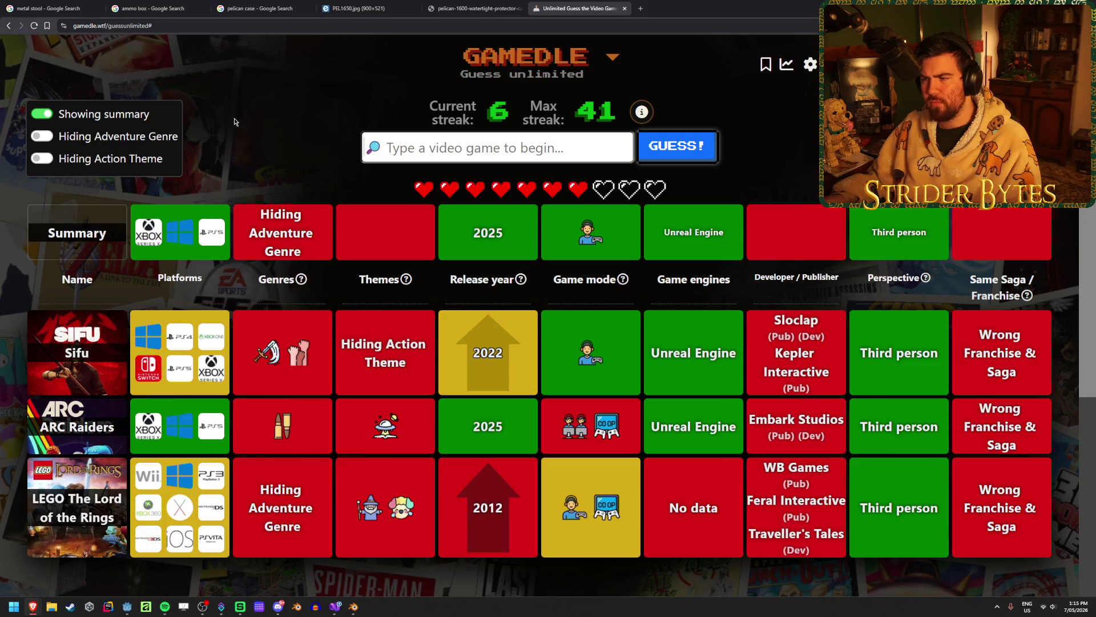
mouse_move(278, 283)
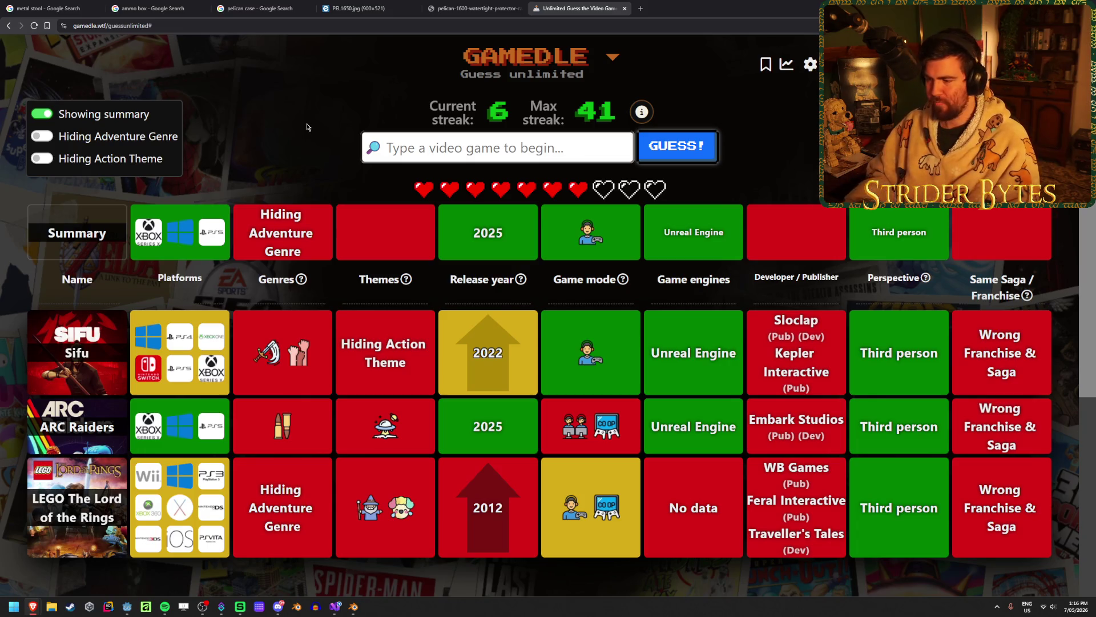
type("infinite we")
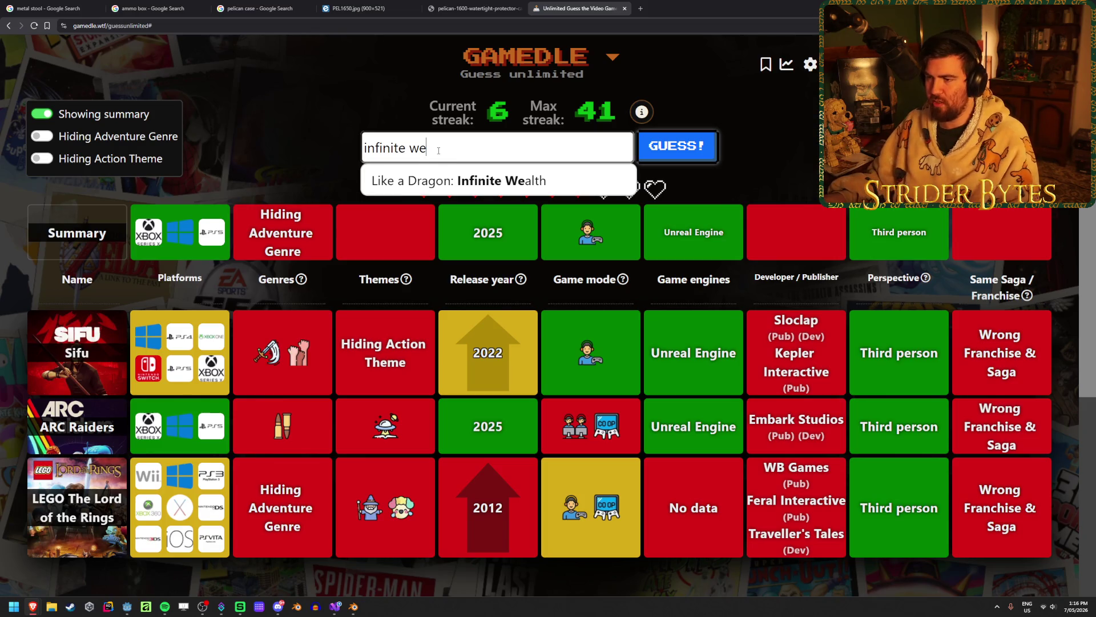
key("Return")
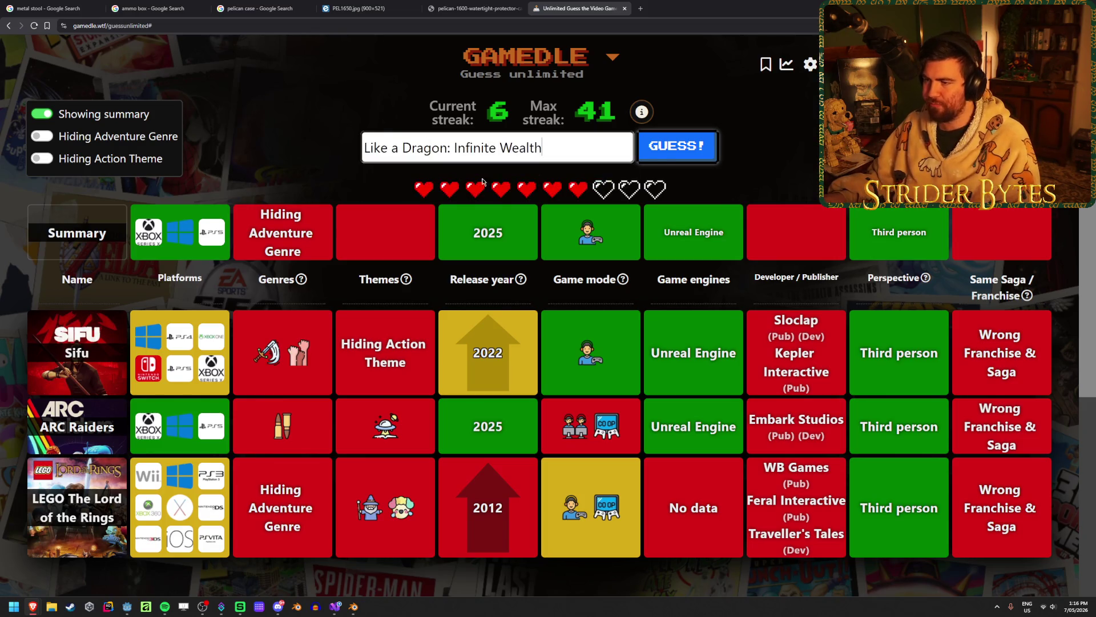
left_click(678, 146)
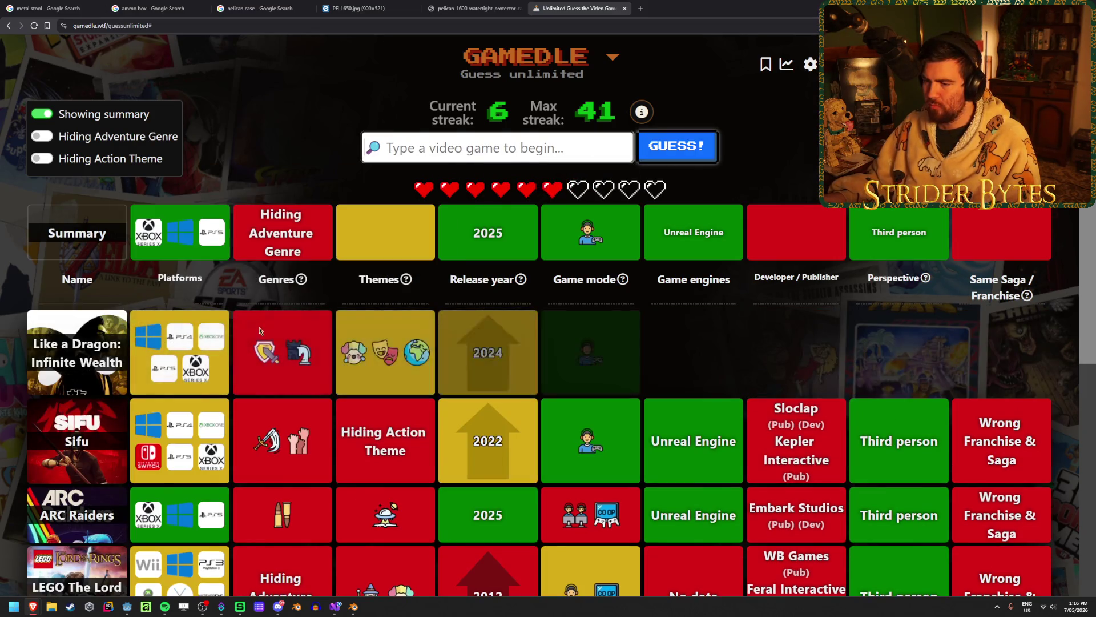
scroll(416, 265, "down", 2)
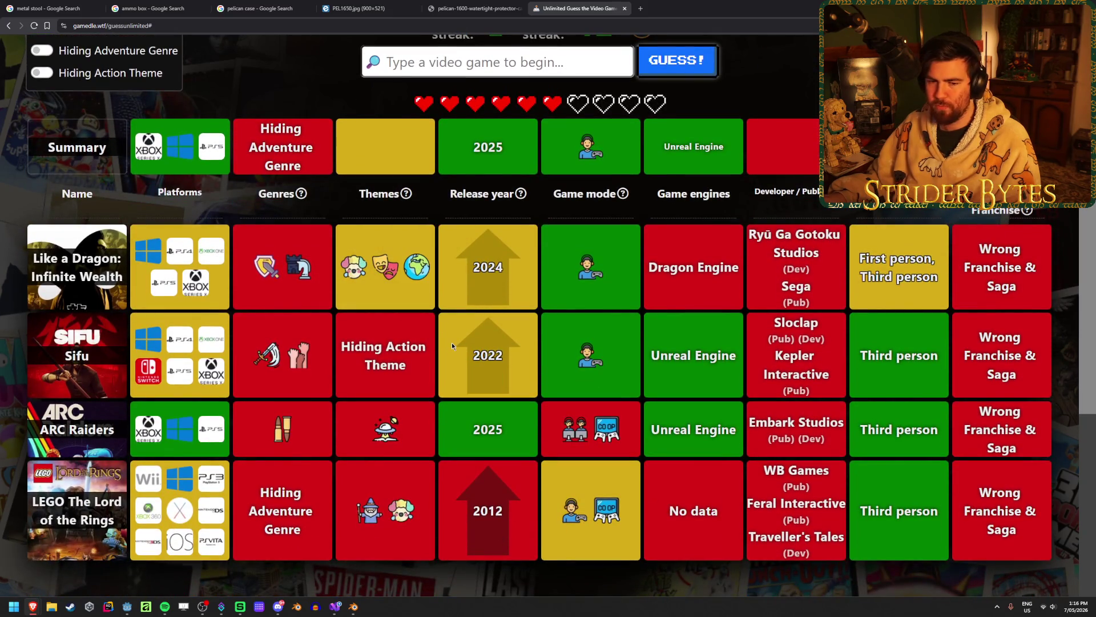
scroll(451, 341, "up", 2)
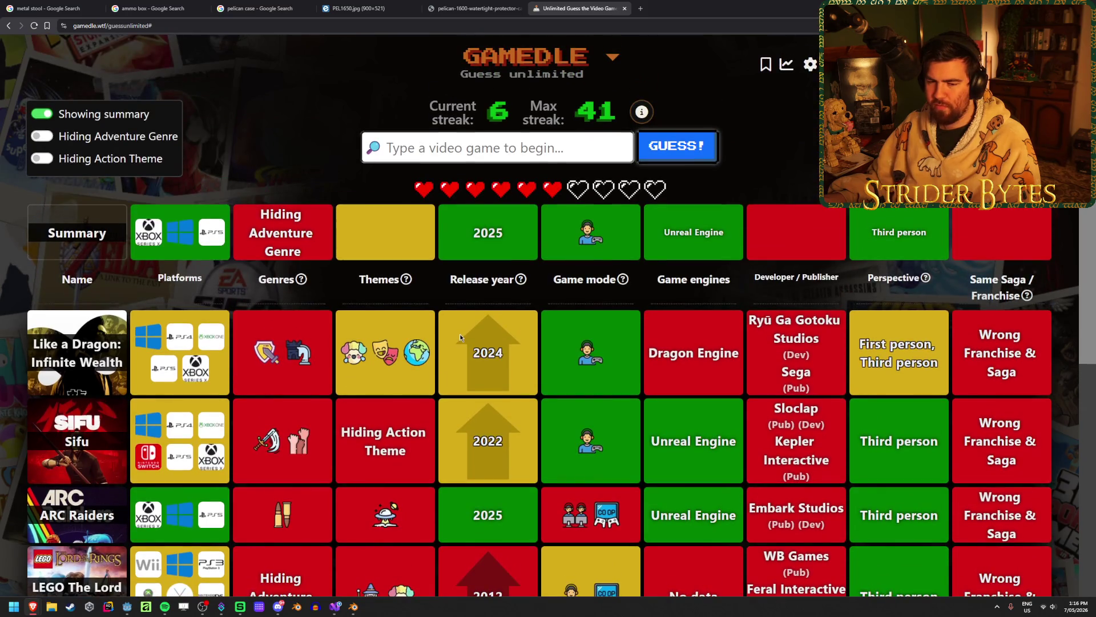
left_click(498, 150)
type("ph")
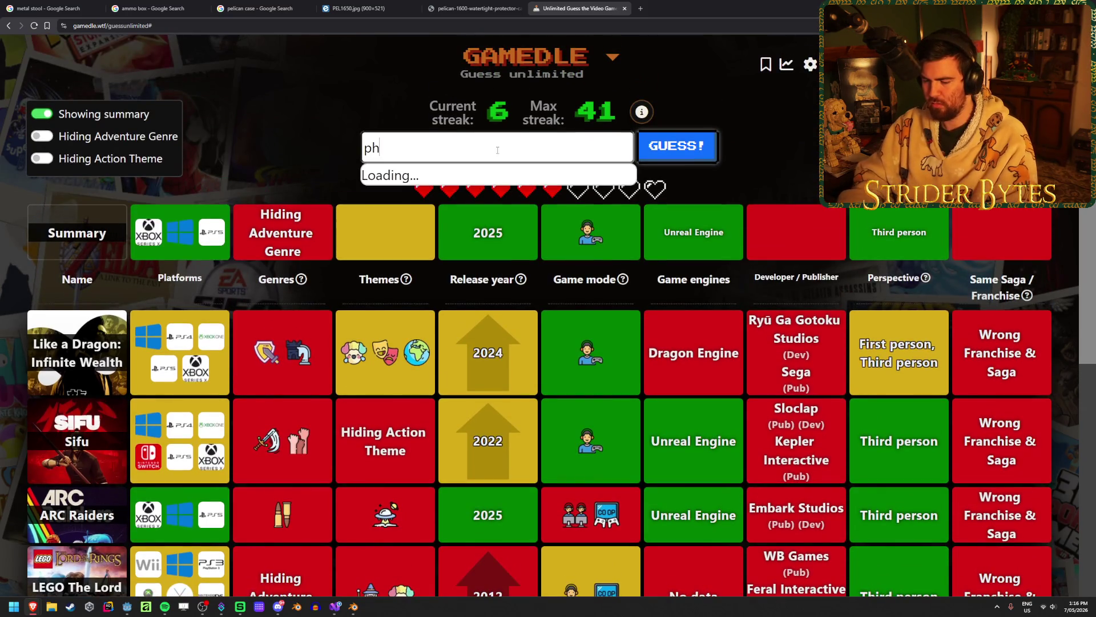
type("antom")
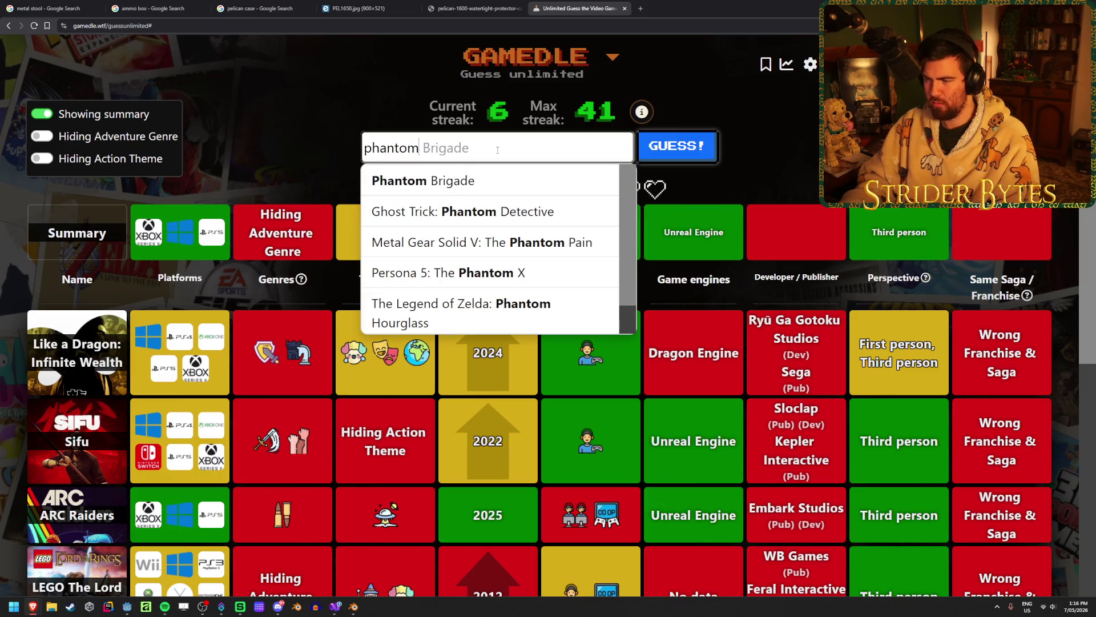
type(" blade")
key("ctrl+a")
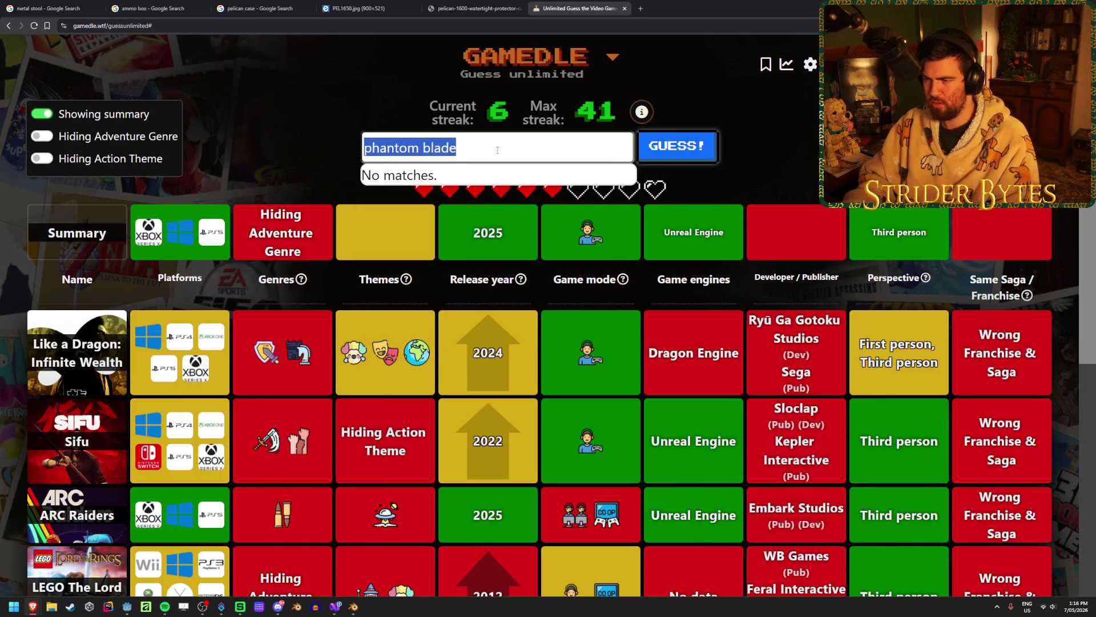
key("BackSpace")
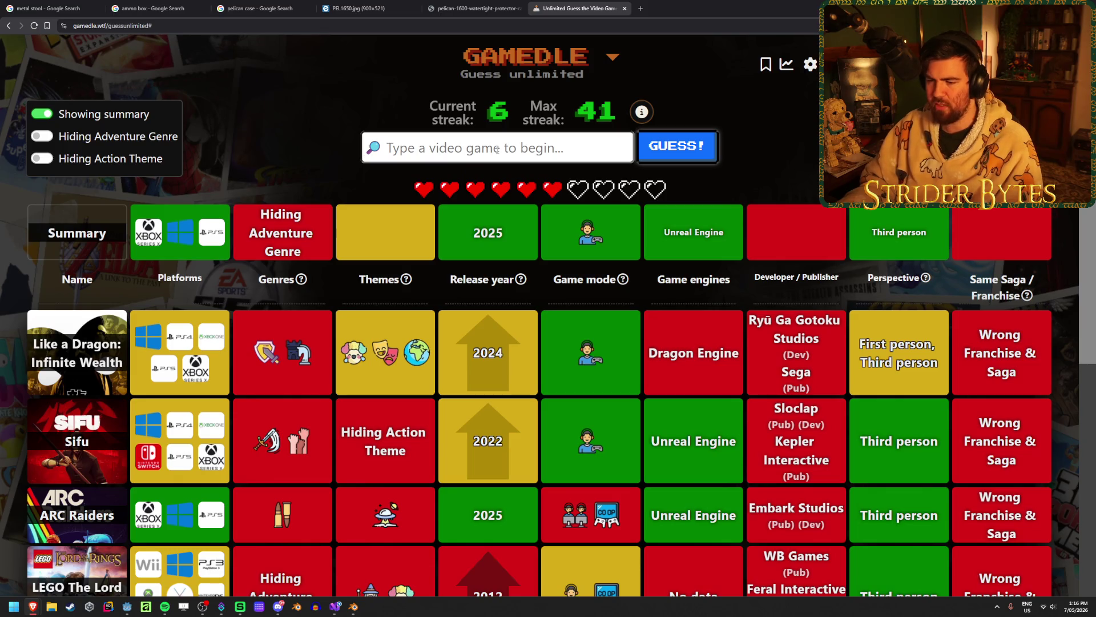
Search 'farming' and guess Farming Simulator 25, then check its clue row
type("farming")
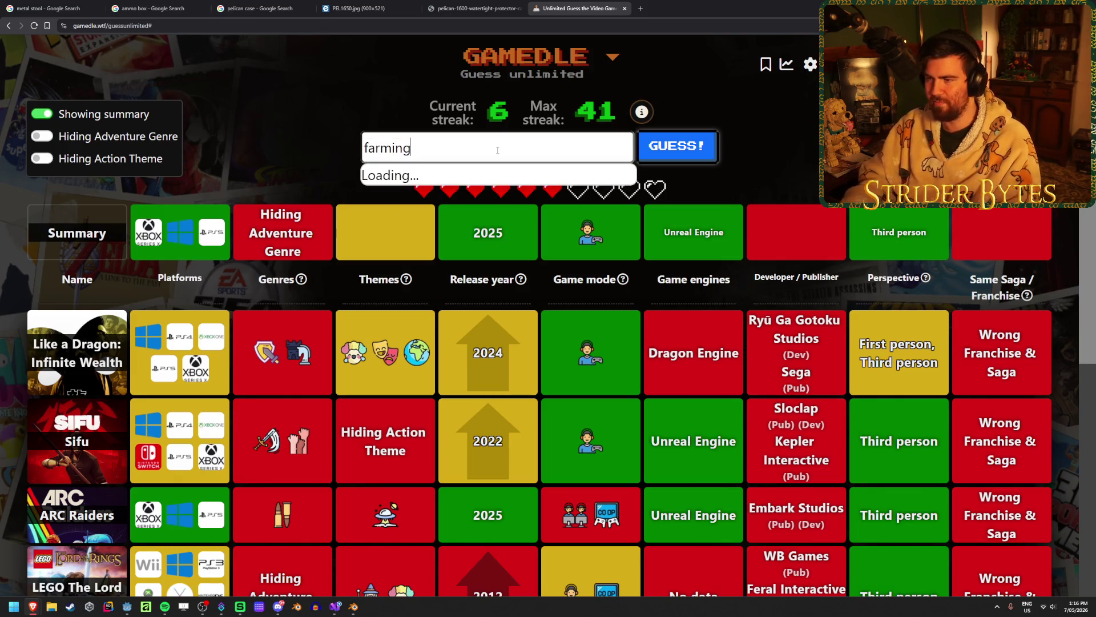
left_click(434, 301)
left_click(685, 159)
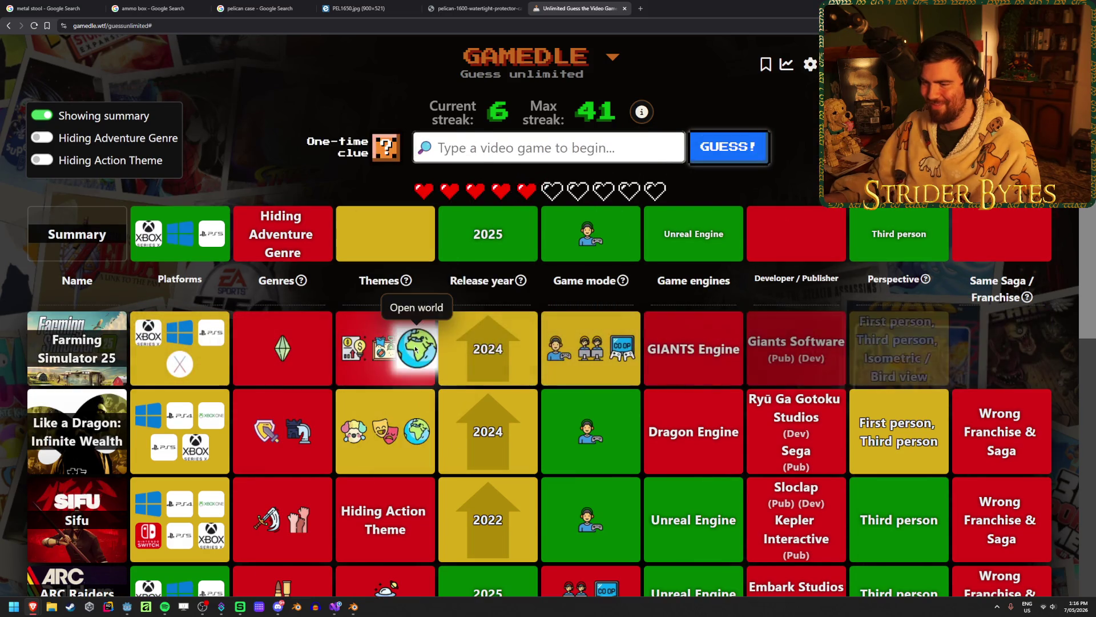
scroll(409, 396, "down", 3)
scroll(456, 428, "up", 3)
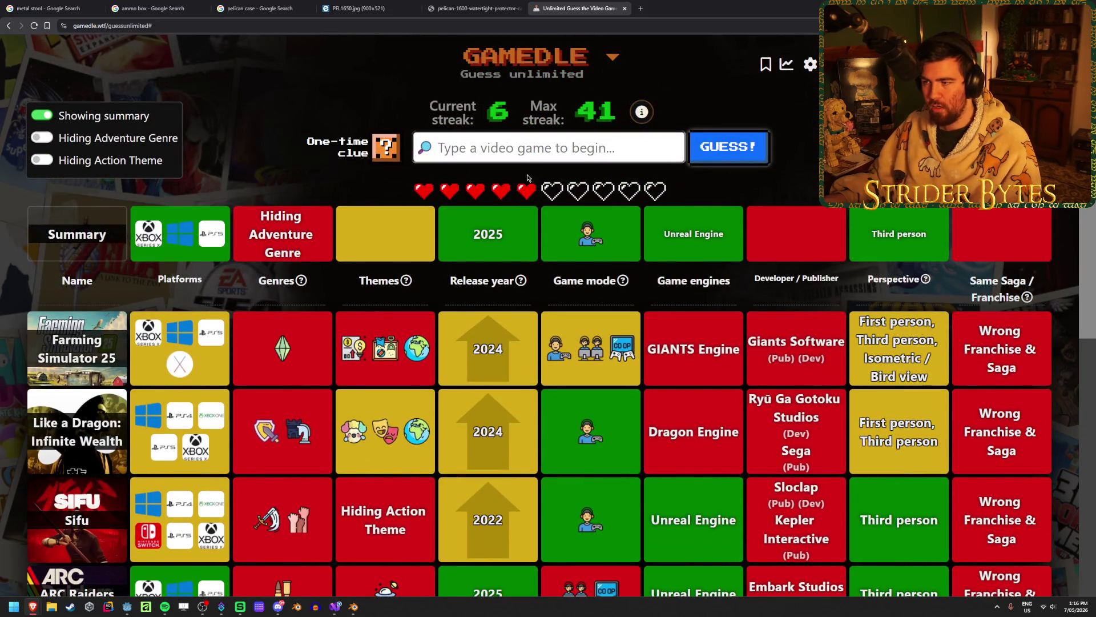
Reveal the themes with the one-time clue, then guess Silent Hill 2 (new)
left_click(386, 148)
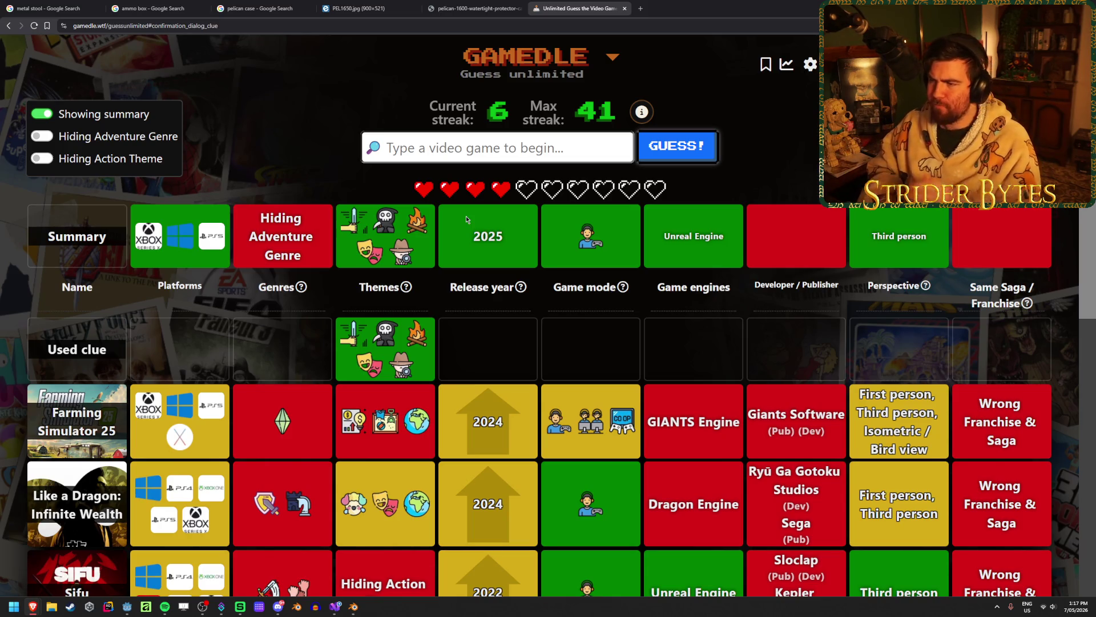
left_click(433, 147)
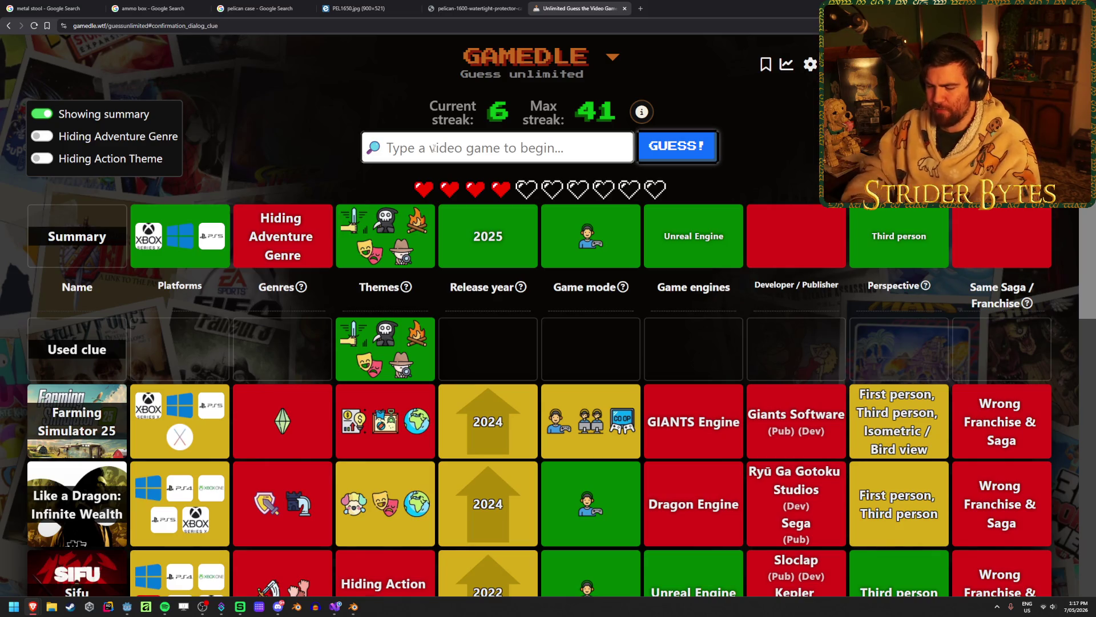
type("silent hill")
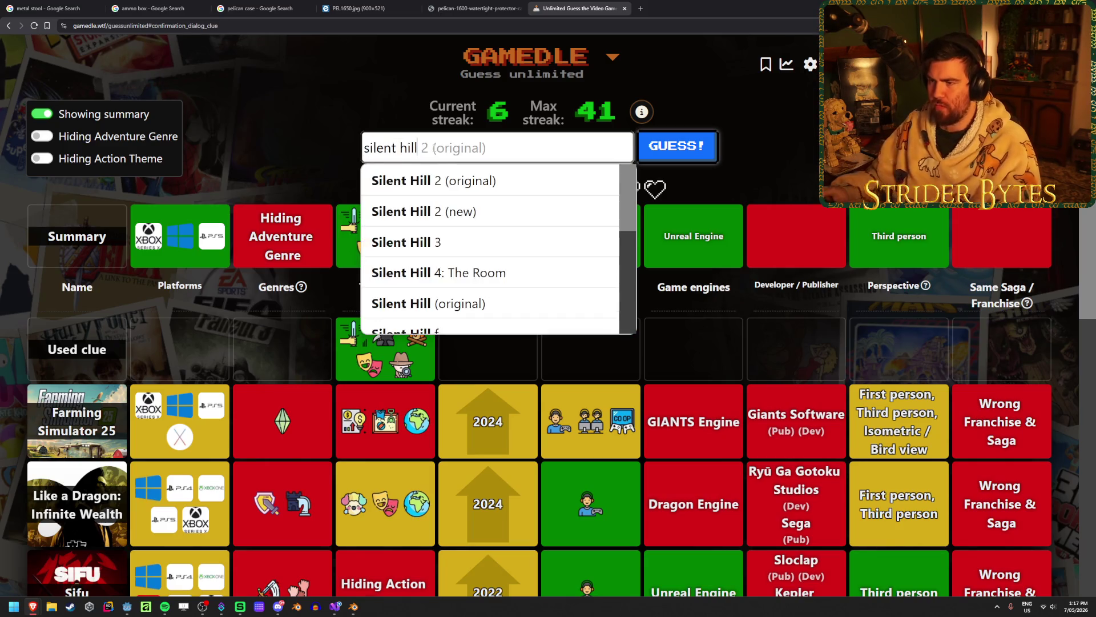
left_click(536, 208)
left_click(691, 163)
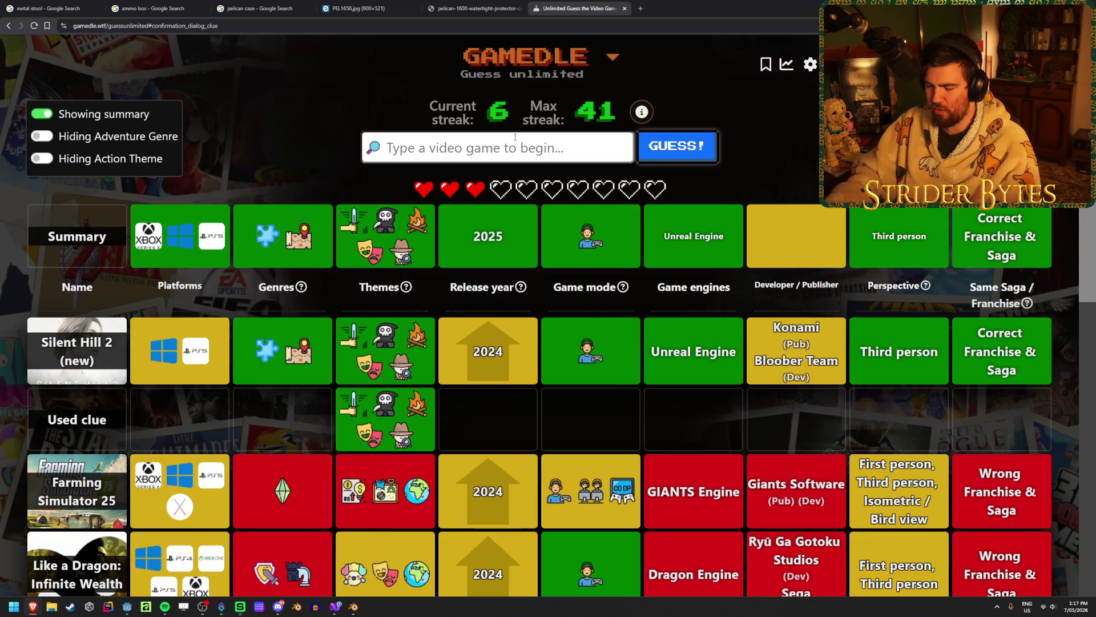
Guess Silent Hill f to win the round and start a fresh one
type("silent hil")
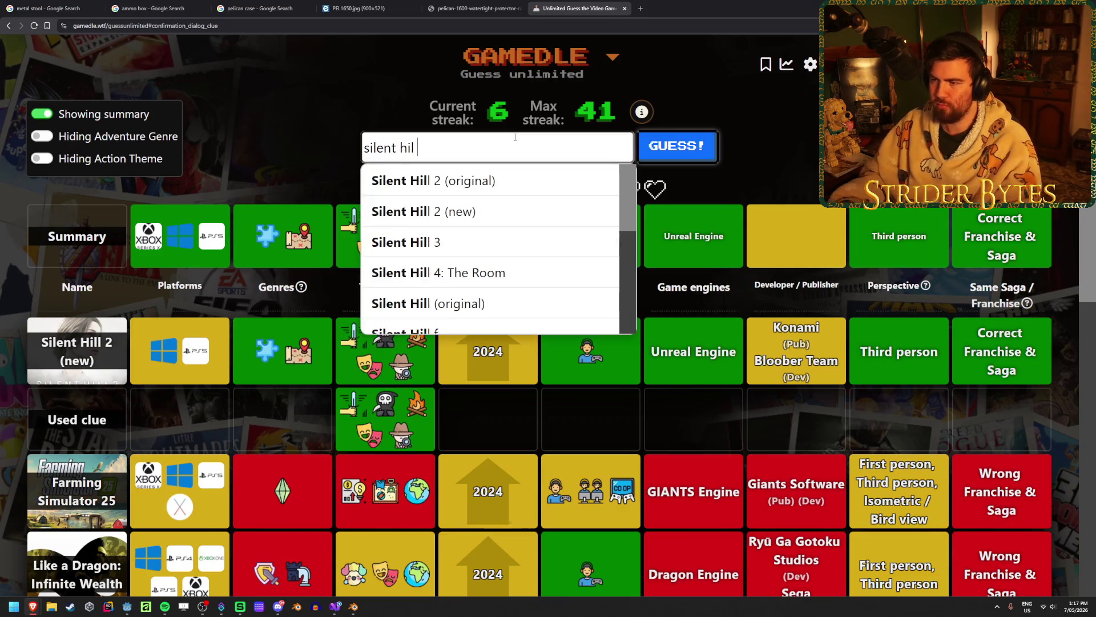
type(" f")
key("Return")
key("Return")
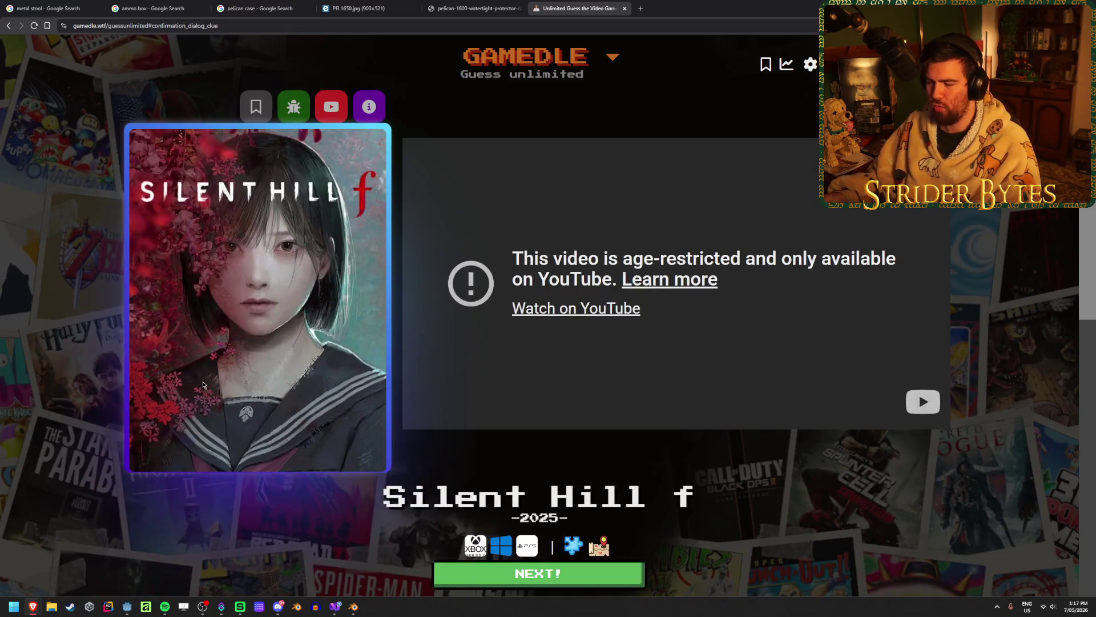
key("Return")
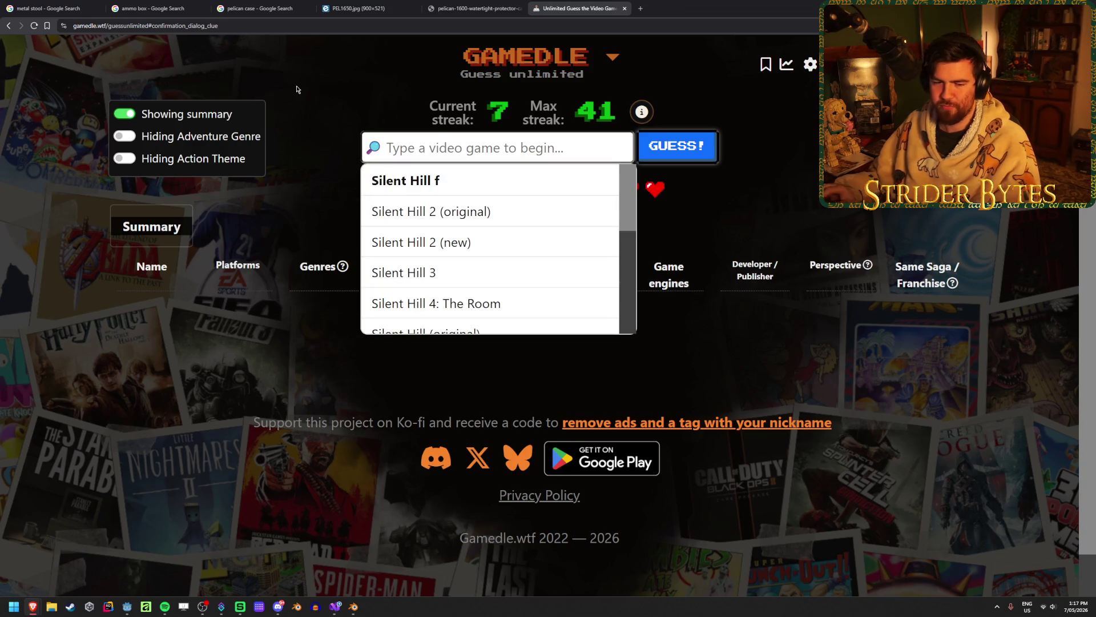
Search 'baldur'' and guess Baldur's Gate 3
type("baldur'")
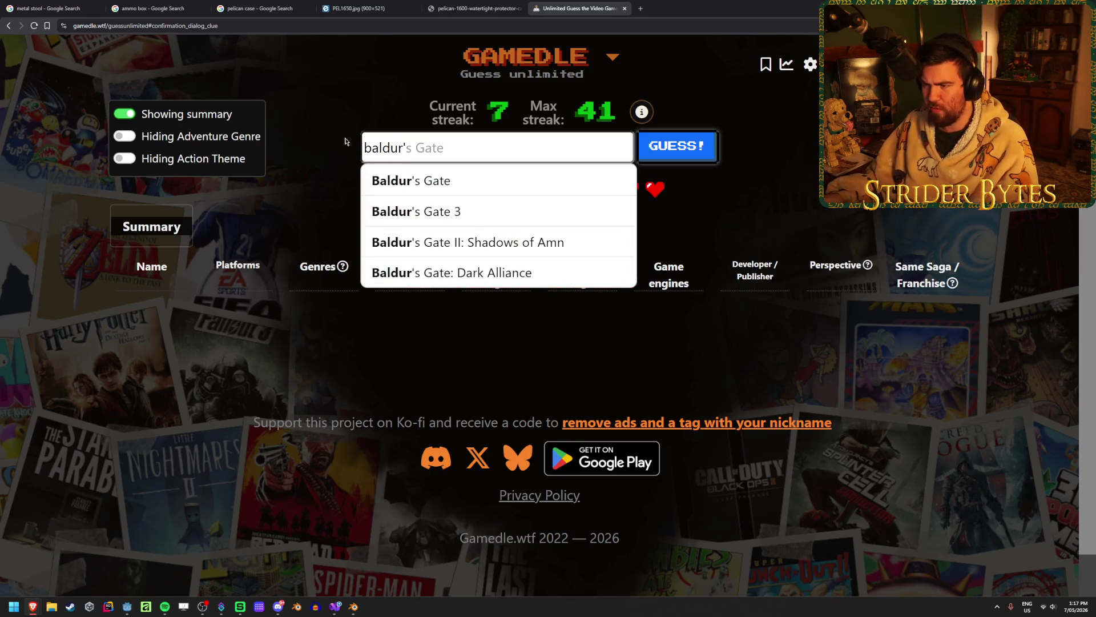
left_click(417, 212)
left_click(691, 148)
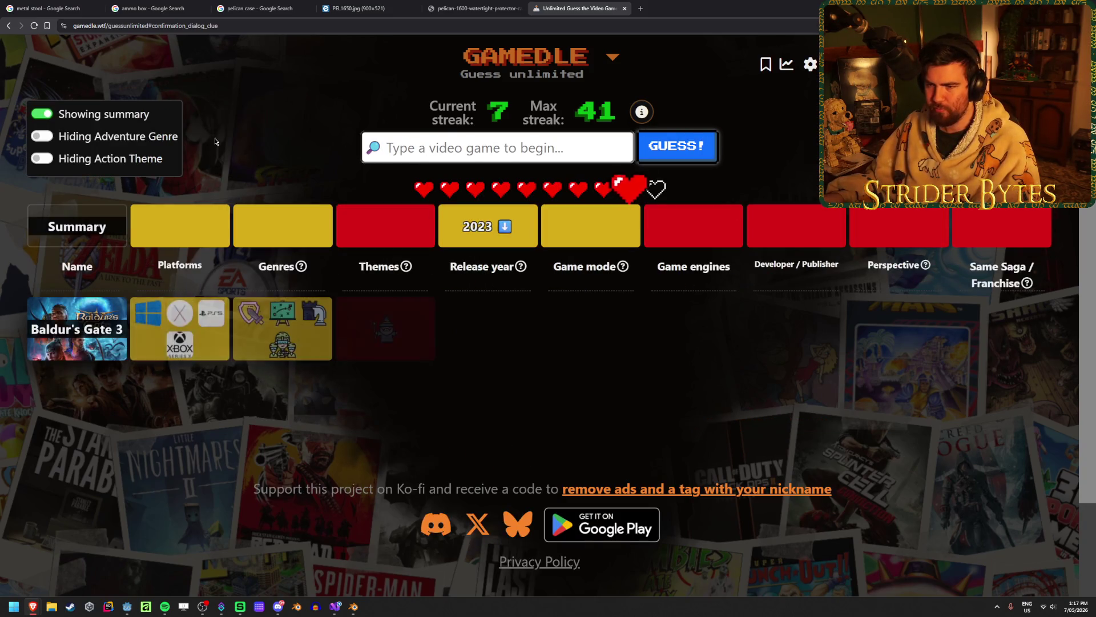
mouse_move(381, 329)
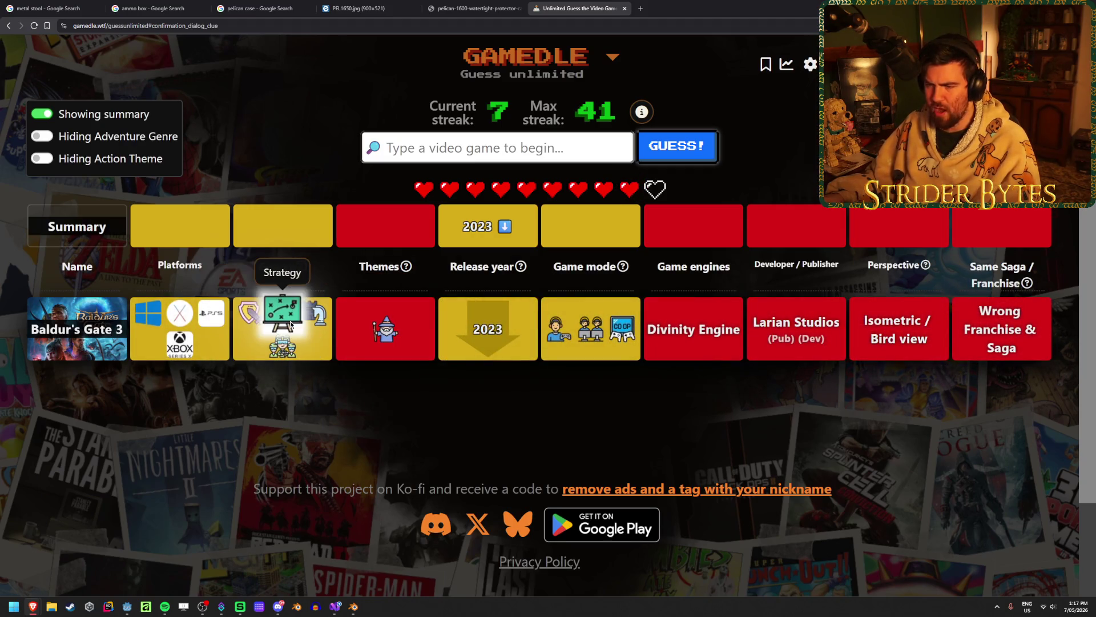
mouse_move(309, 318)
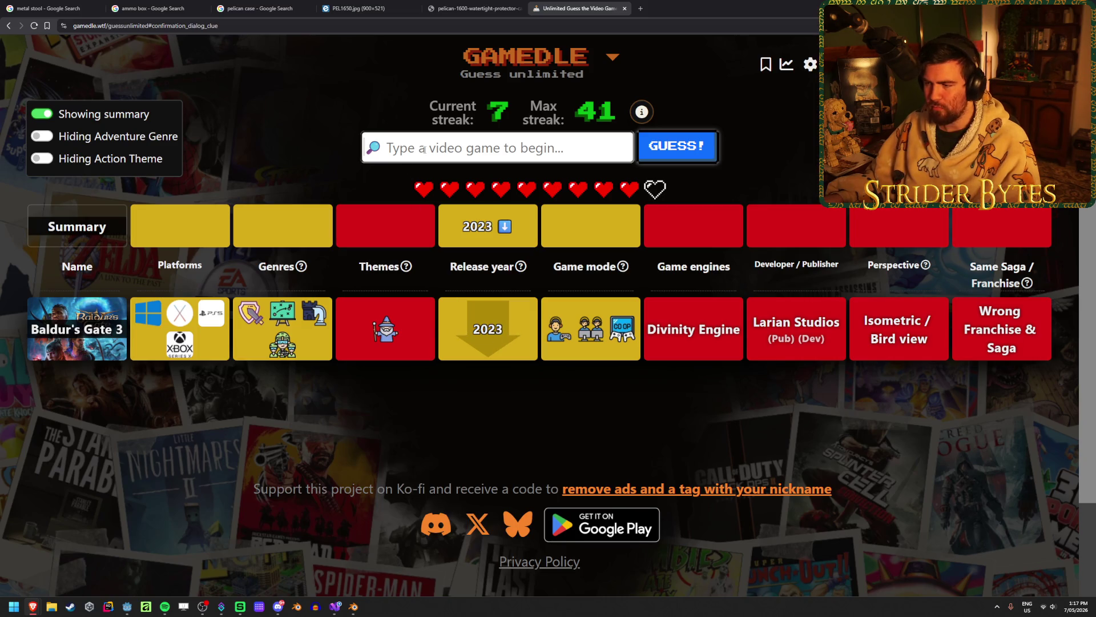
Search 'inscr' and guess Inscryption
type("inscr")
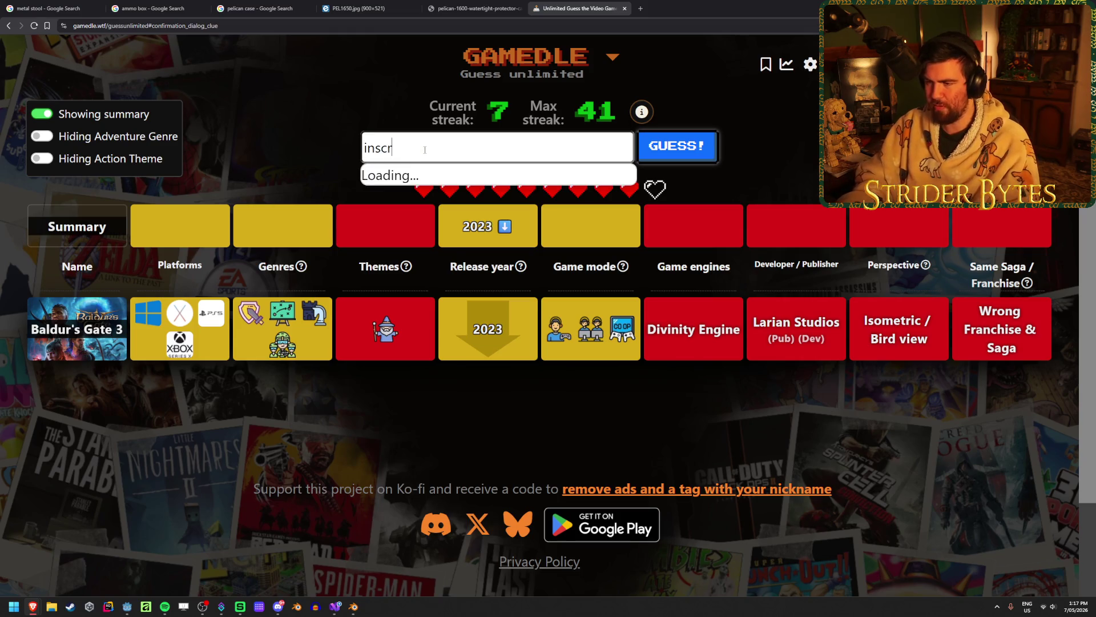
key("Return")
left_click(676, 147)
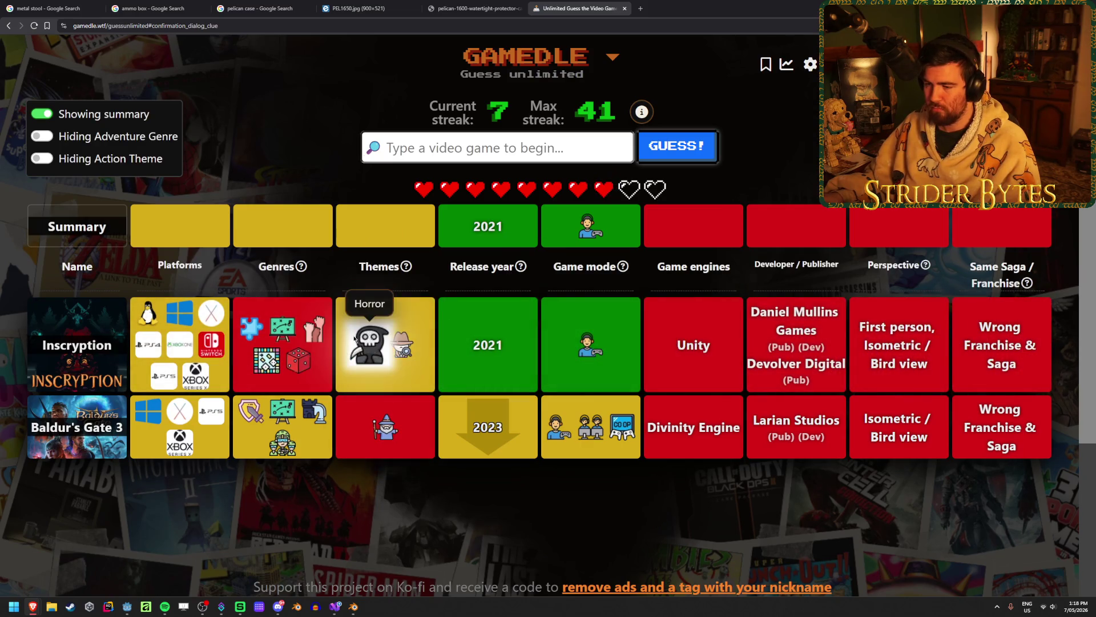
mouse_move(296, 336)
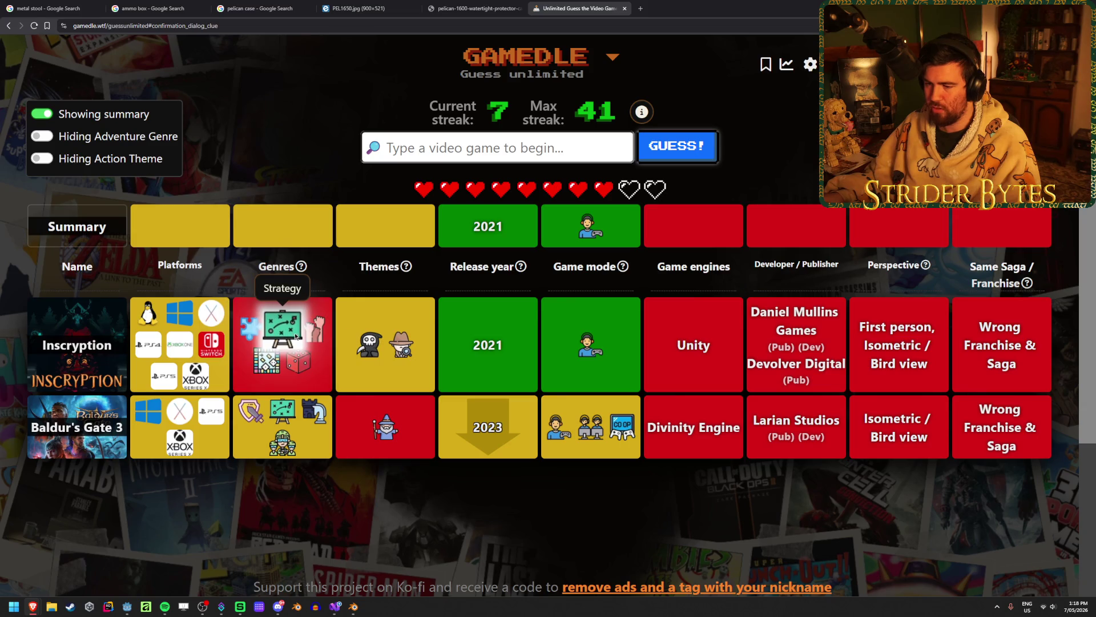
mouse_move(304, 405)
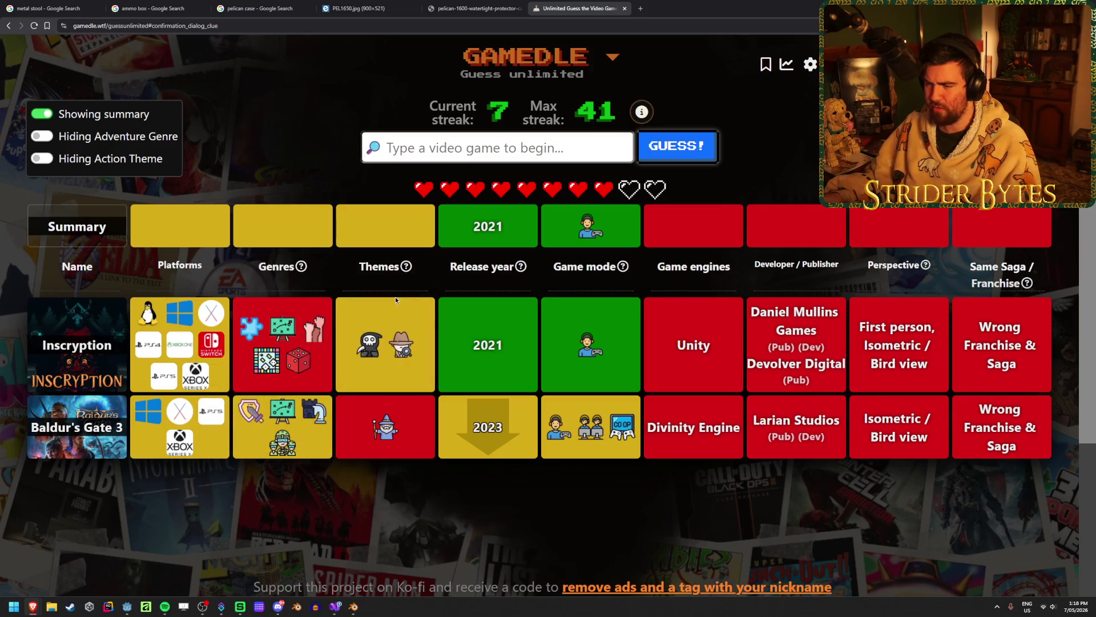
Type 'gers 5' into the guess box, then discard that Gears 5 guess
left_click(449, 144)
type("ge")
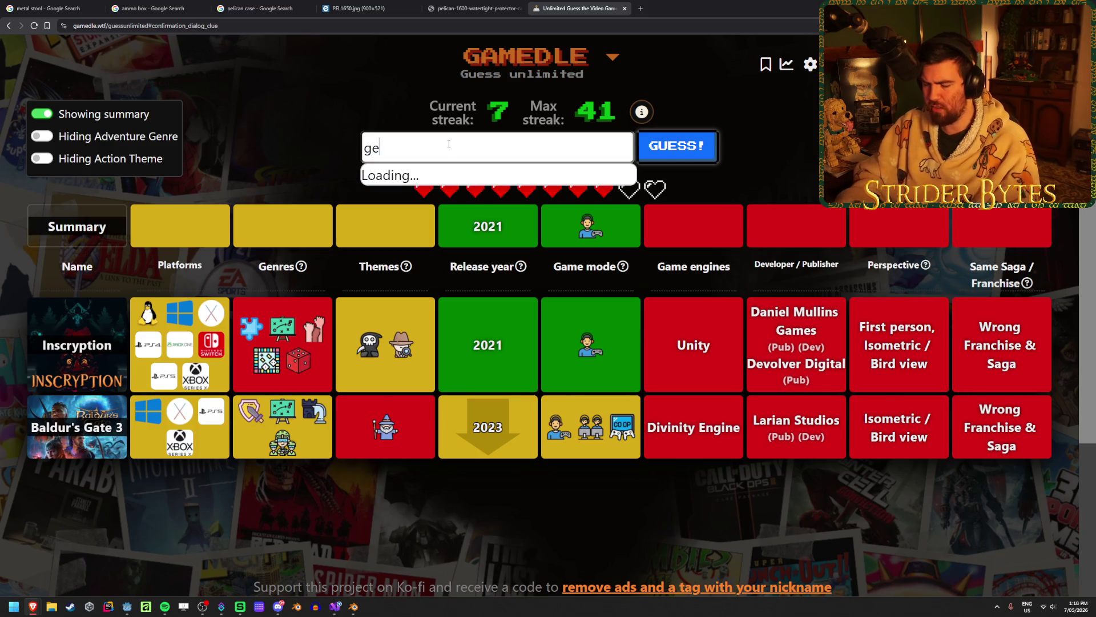
type("rs 5")
key("Return")
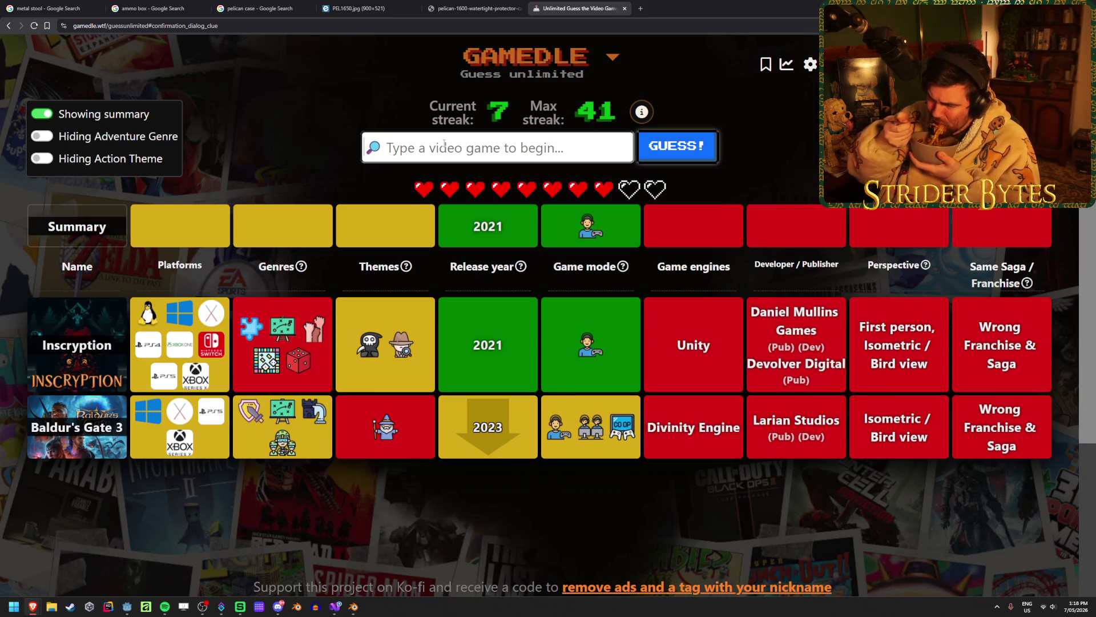
Guess Yakuza: Like a Dragon from the suggestion list
left_click(444, 143)
type("like a")
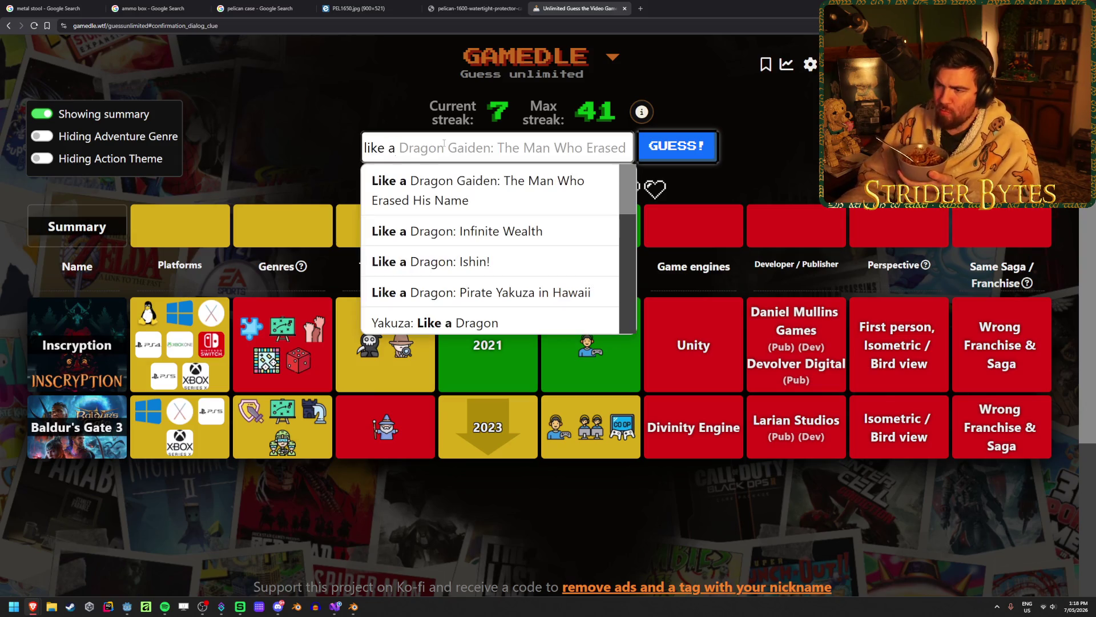
key("Down")
key("Down")
key("Down")
key("Return")
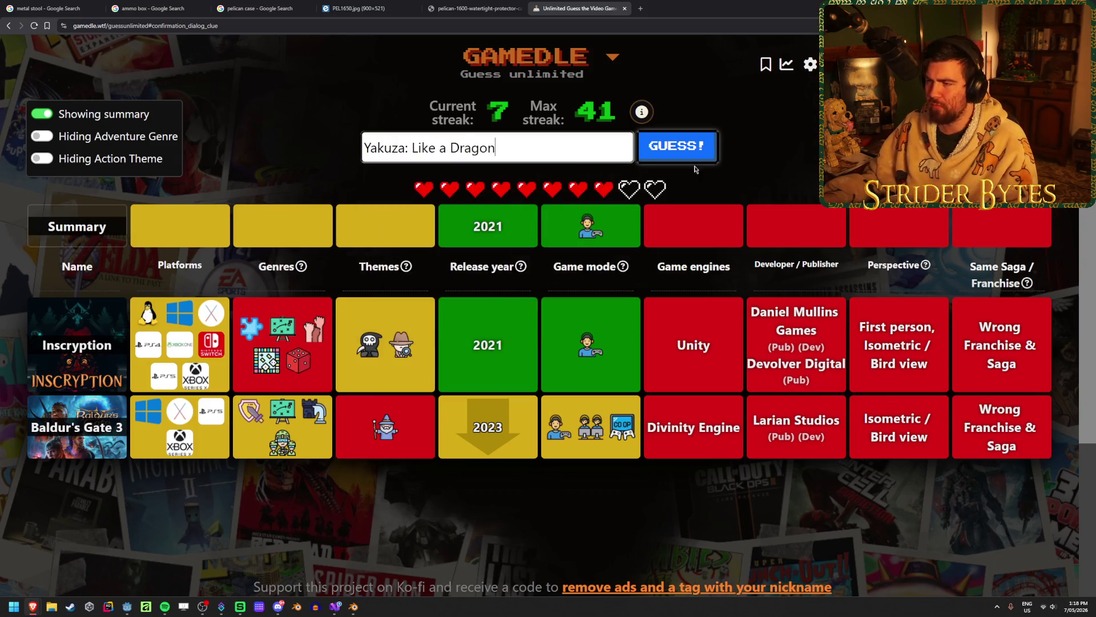
key("Return")
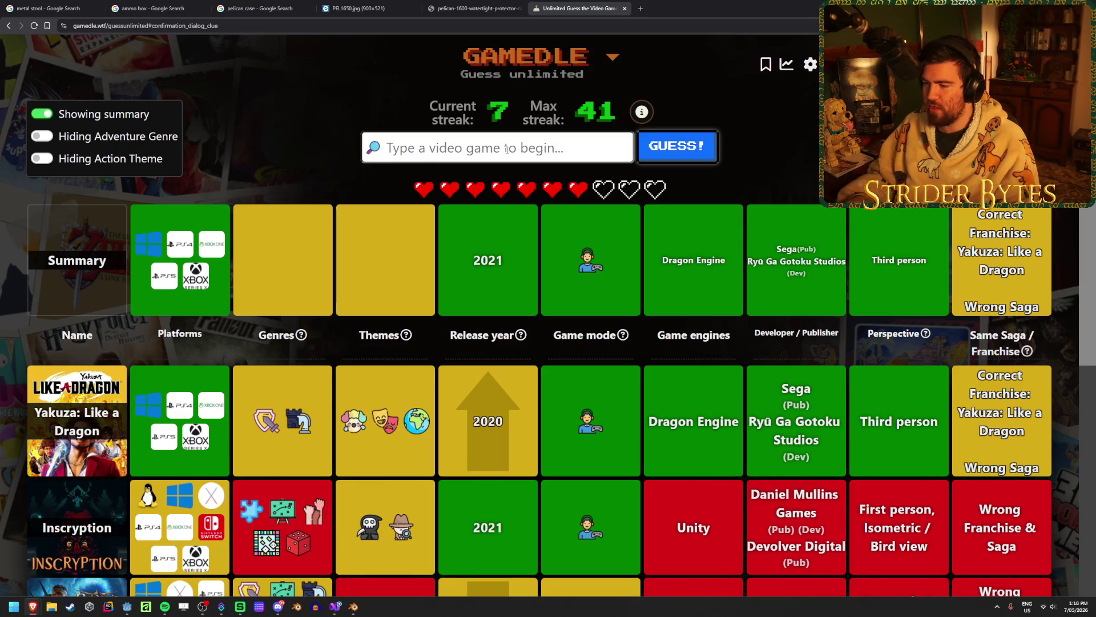
Search 'yakuza' and guess Yakuza 6: The Song of Life
type("yakuza")
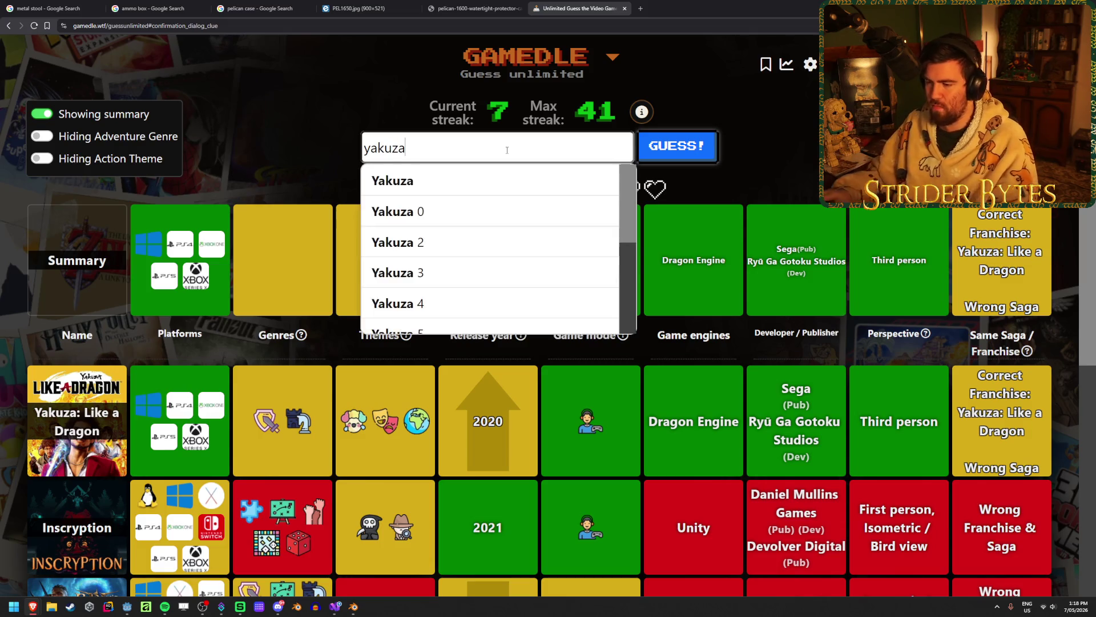
scroll(509, 222, "down", 3)
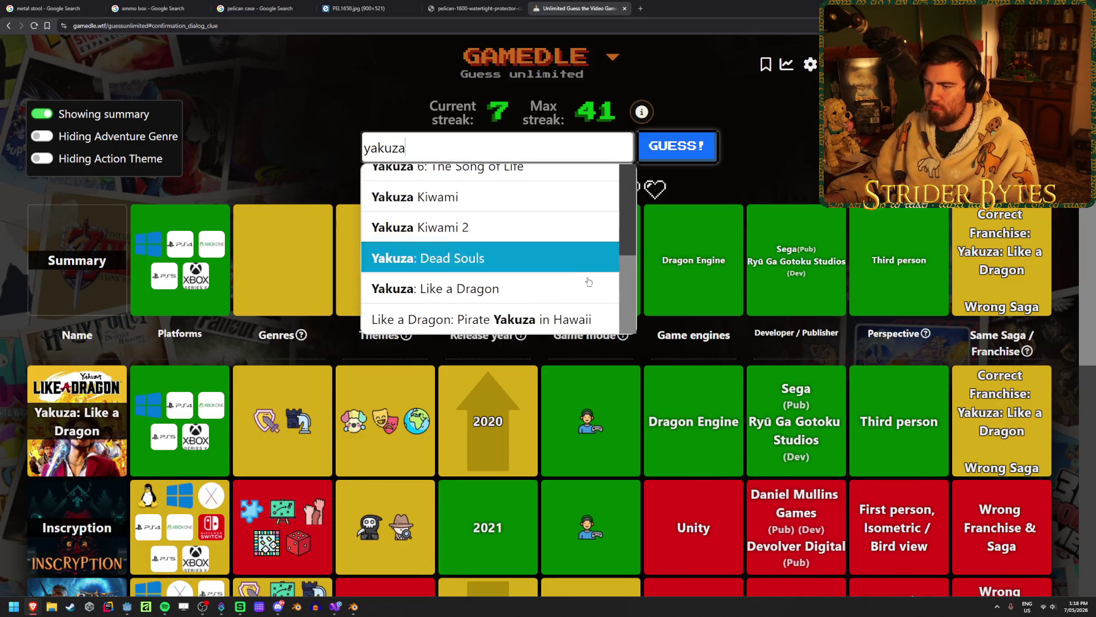
scroll(568, 268, "up", 2)
left_click(569, 257)
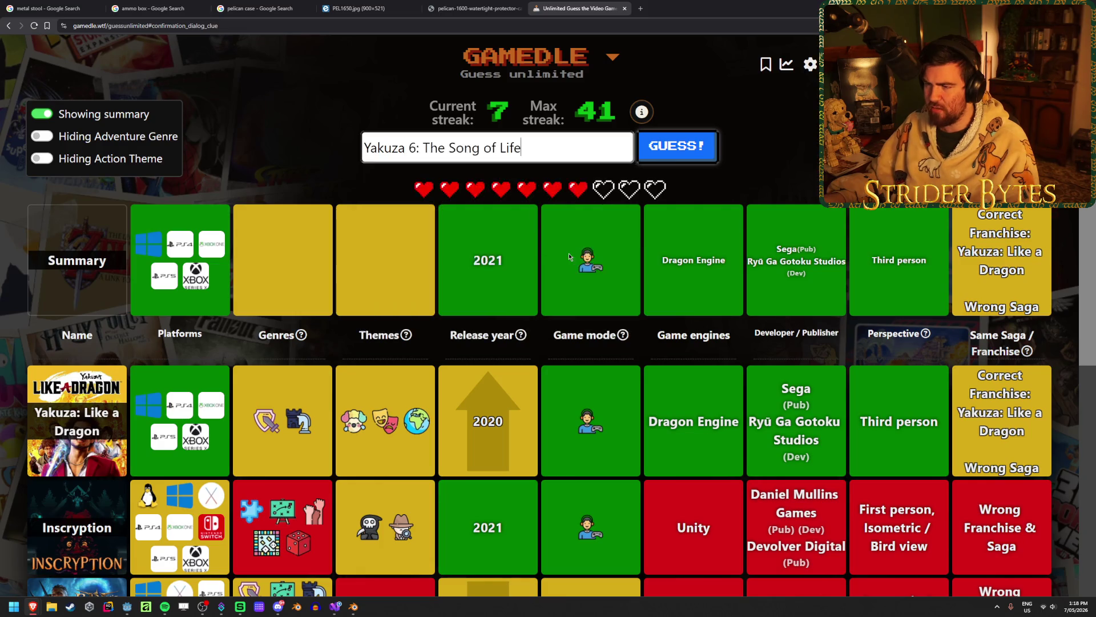
left_click(668, 159)
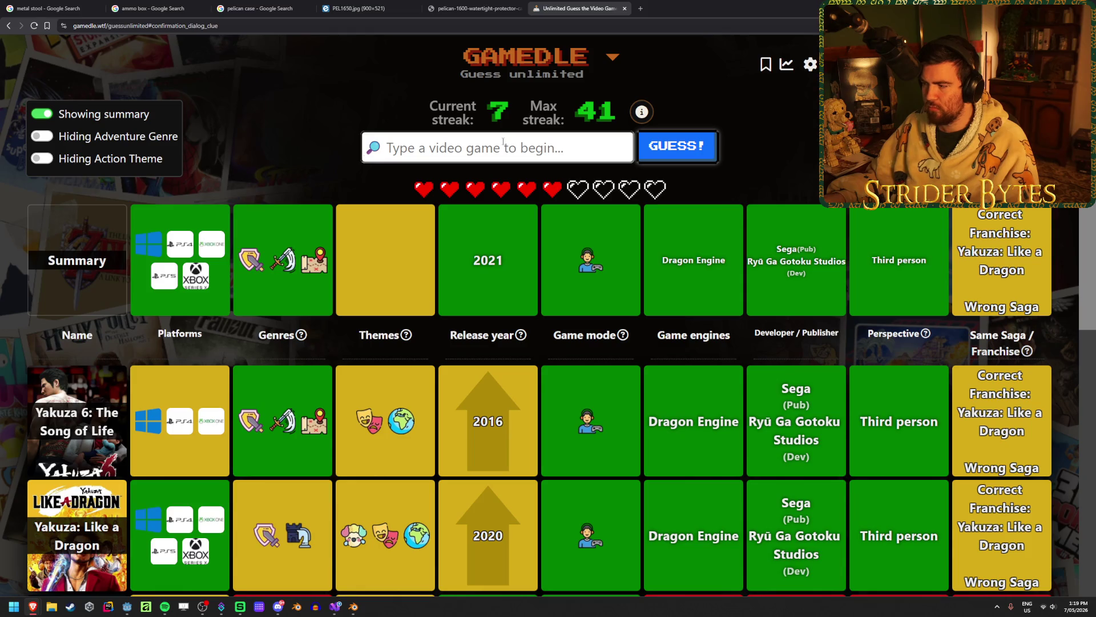
Fix the typo 'judhr' to 'judg' and guess Judgment
scroll(503, 141, "down", 2)
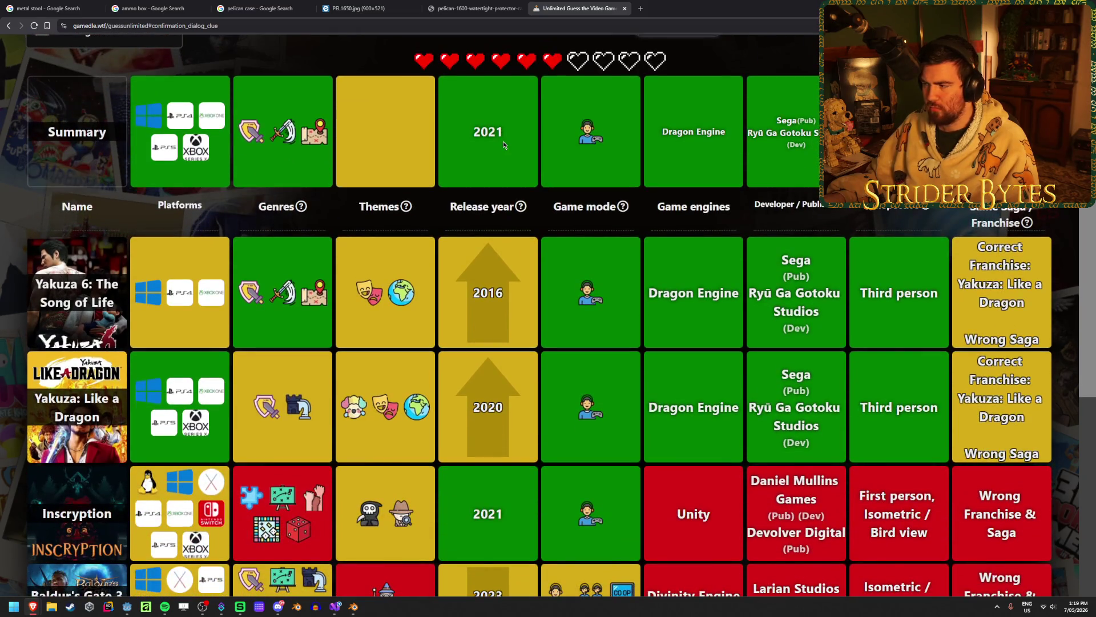
scroll(502, 142, "up", 2)
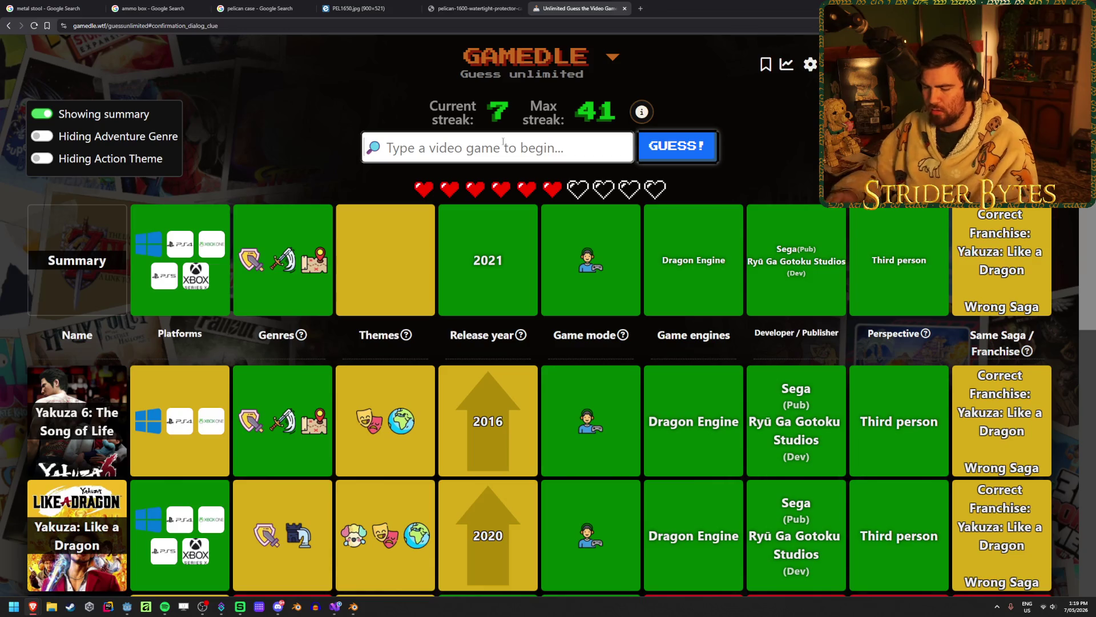
type("judhr")
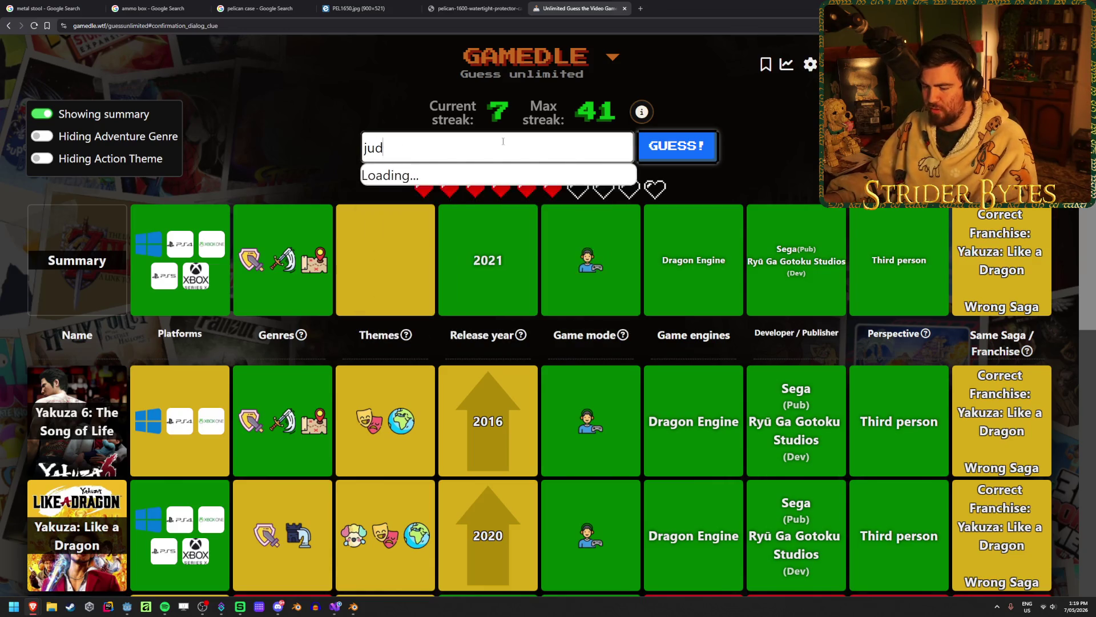
key("BackSpace")
key("BackSpace")
type("ge")
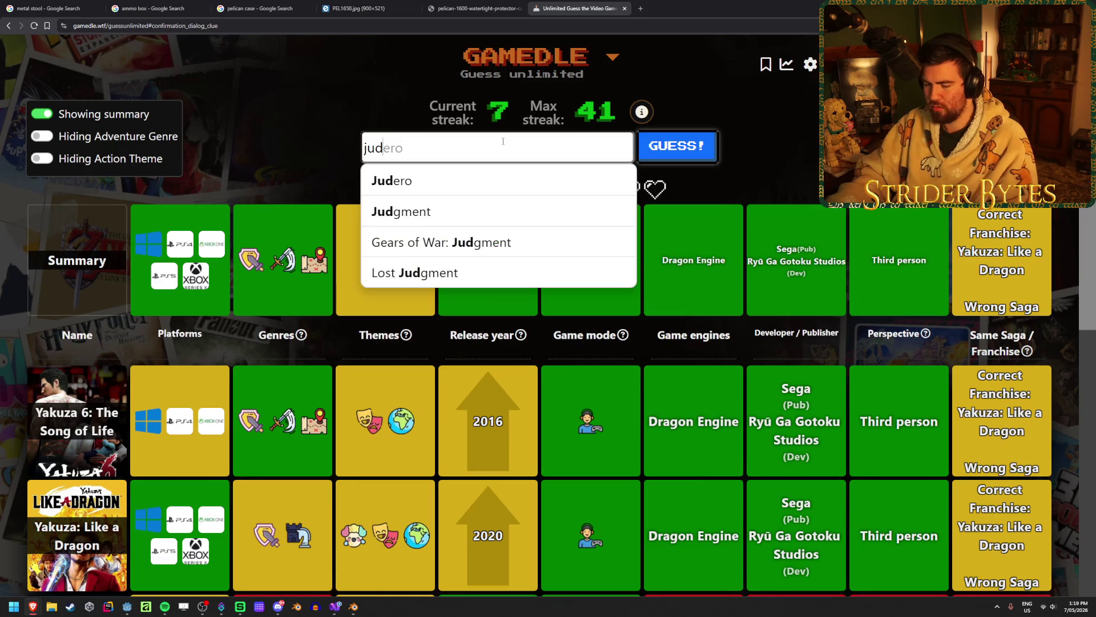
left_click(464, 219)
left_click(708, 146)
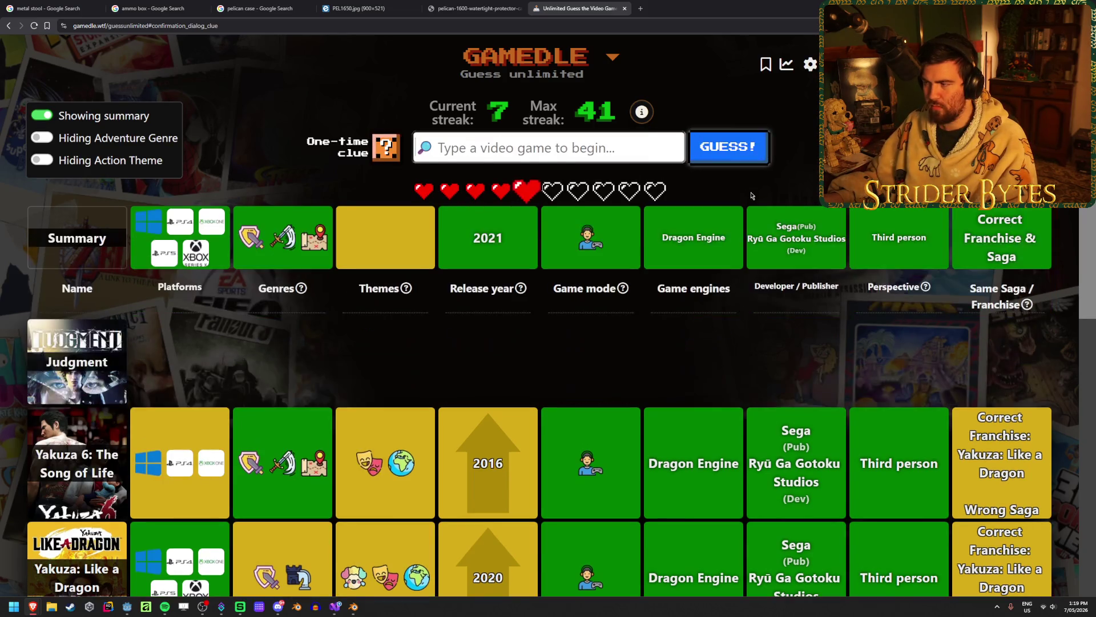
Search 'lost jud' and guess Lost Judgment to win the round
type("lost jud")
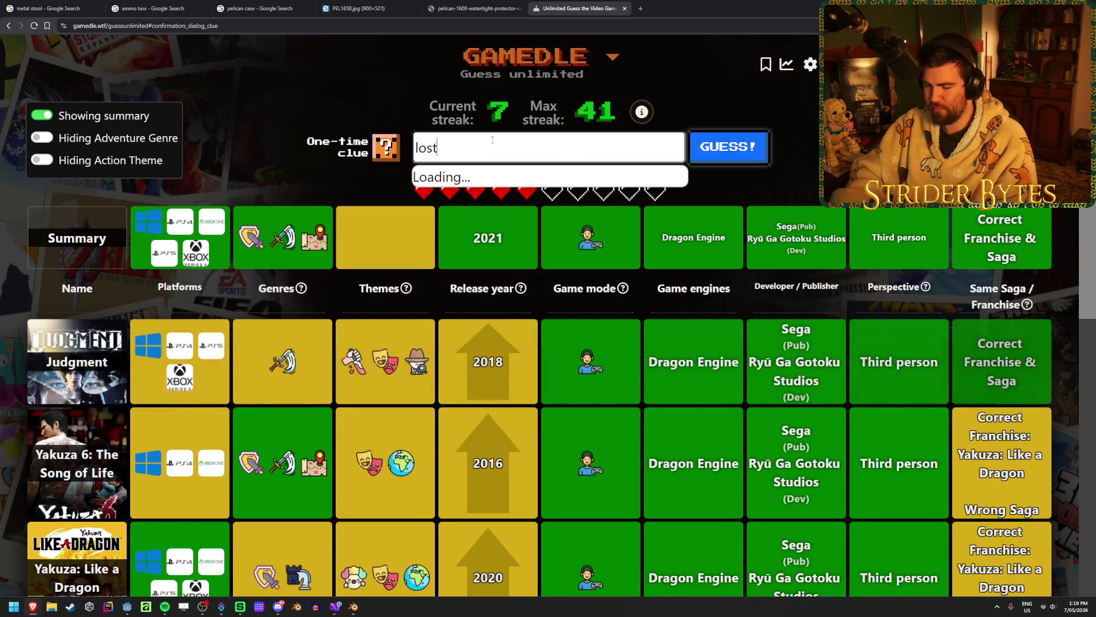
left_click(501, 182)
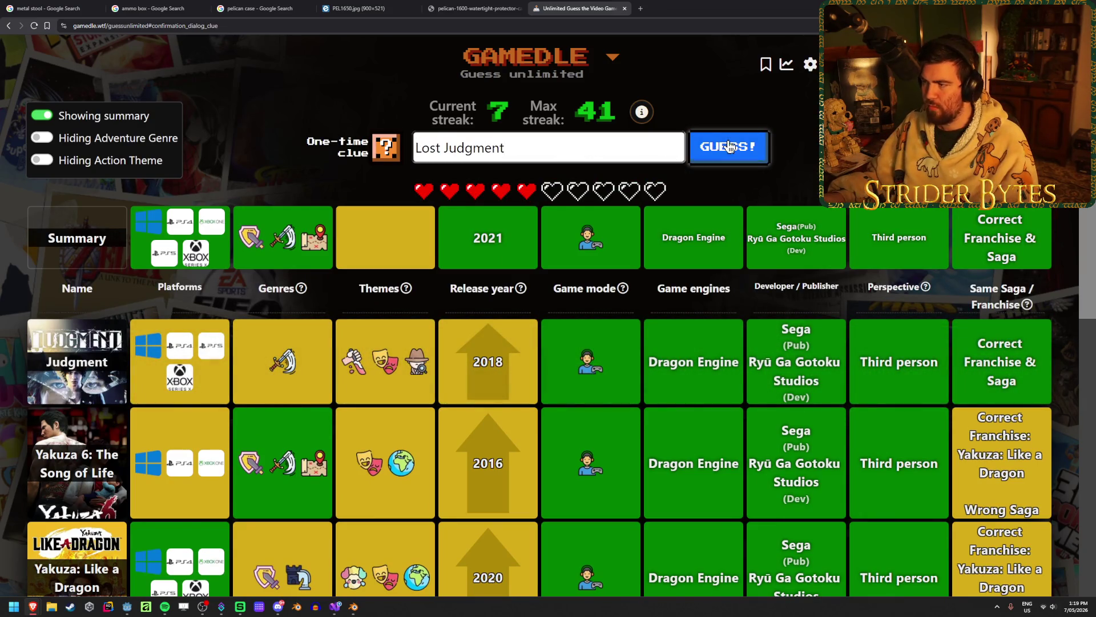
key("Return")
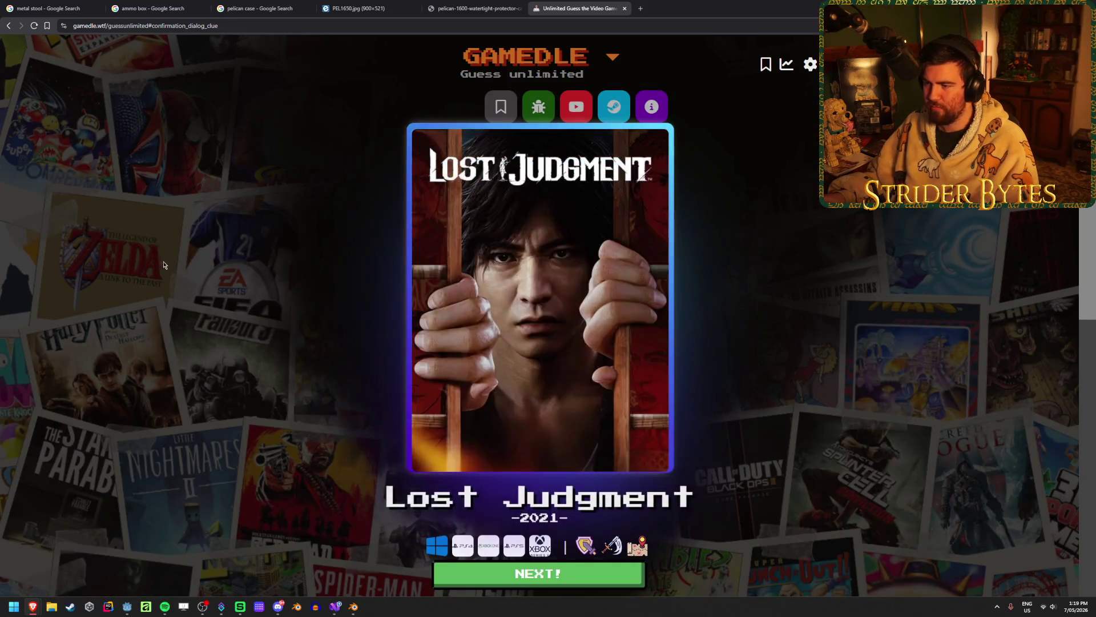
Start the next round and guess Gears Tactics from the 'gears ta' search
left_click(445, 576)
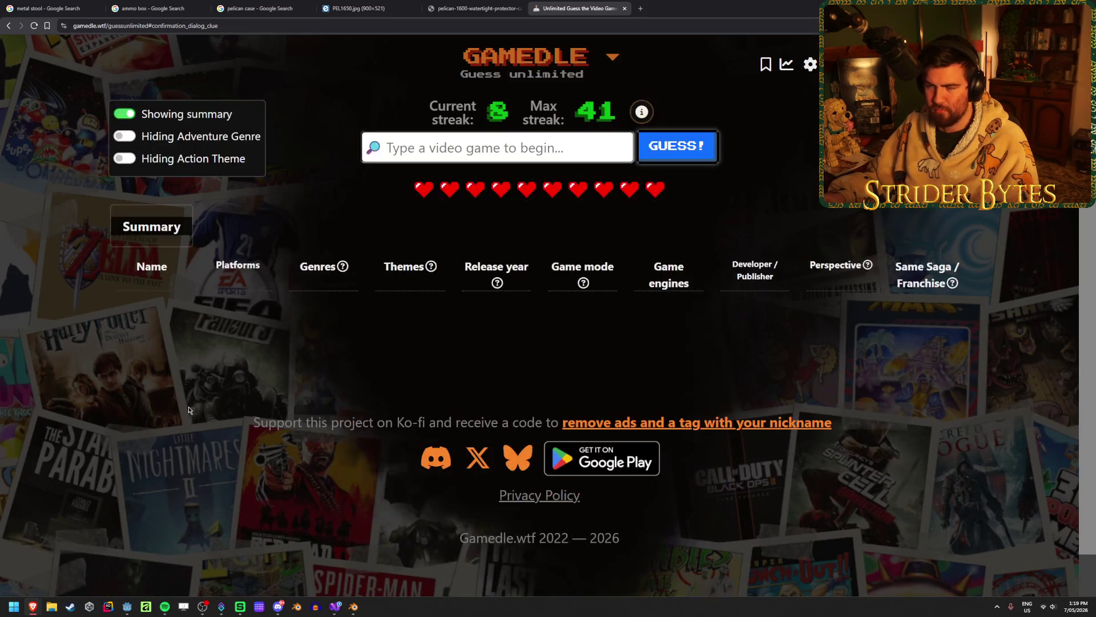
left_click(446, 154)
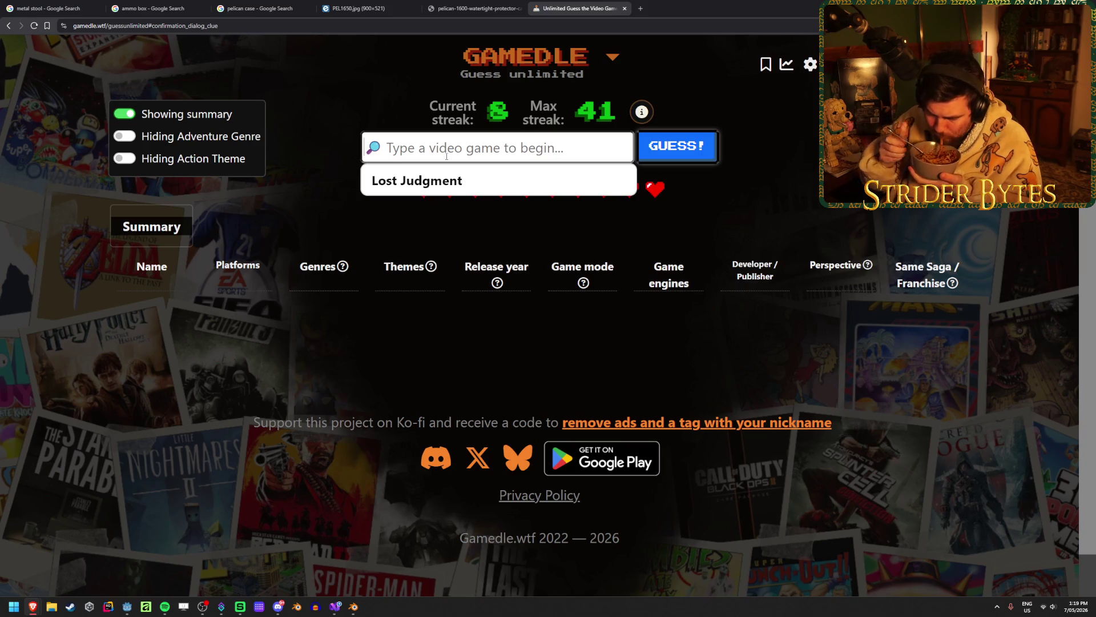
type("gears ta")
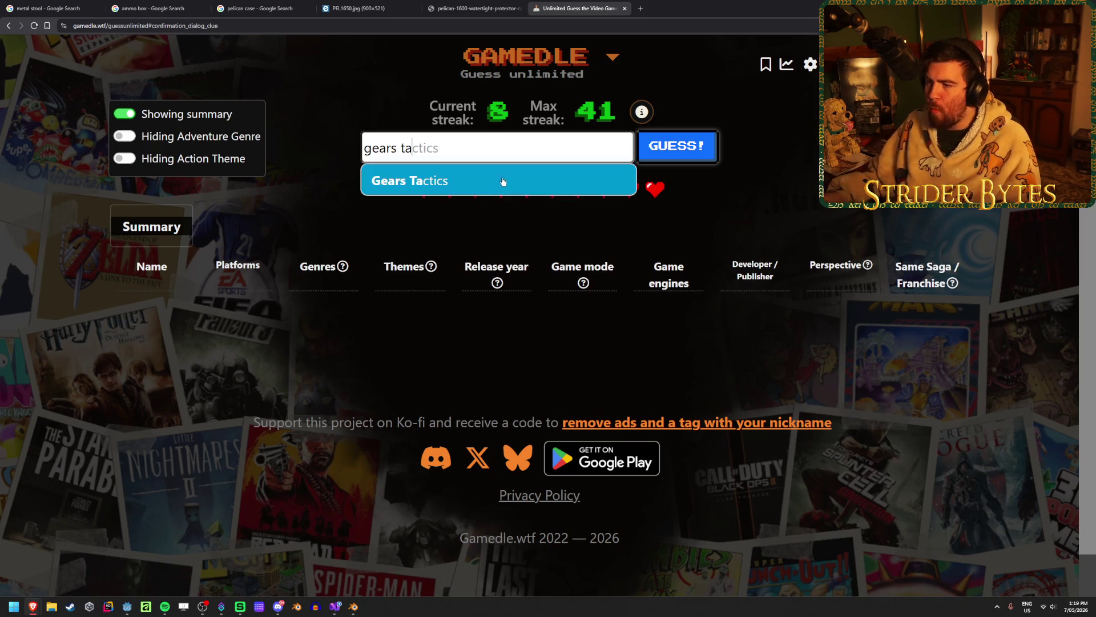
left_click(501, 181)
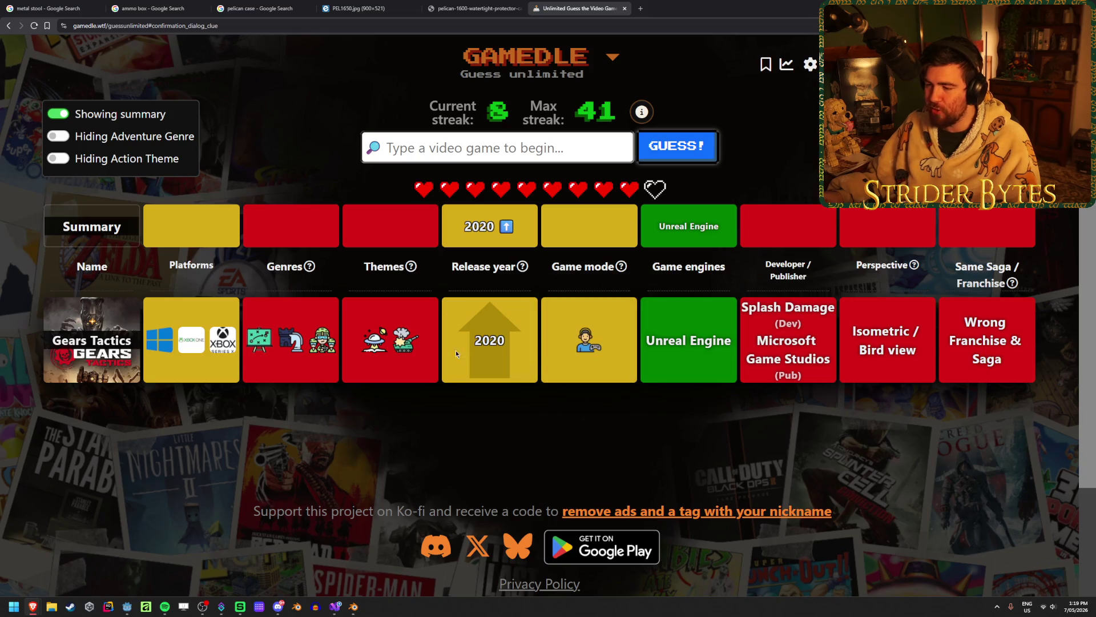
Type 'split ficon' and submit Split Fiction as the guess
mouse_move(375, 346)
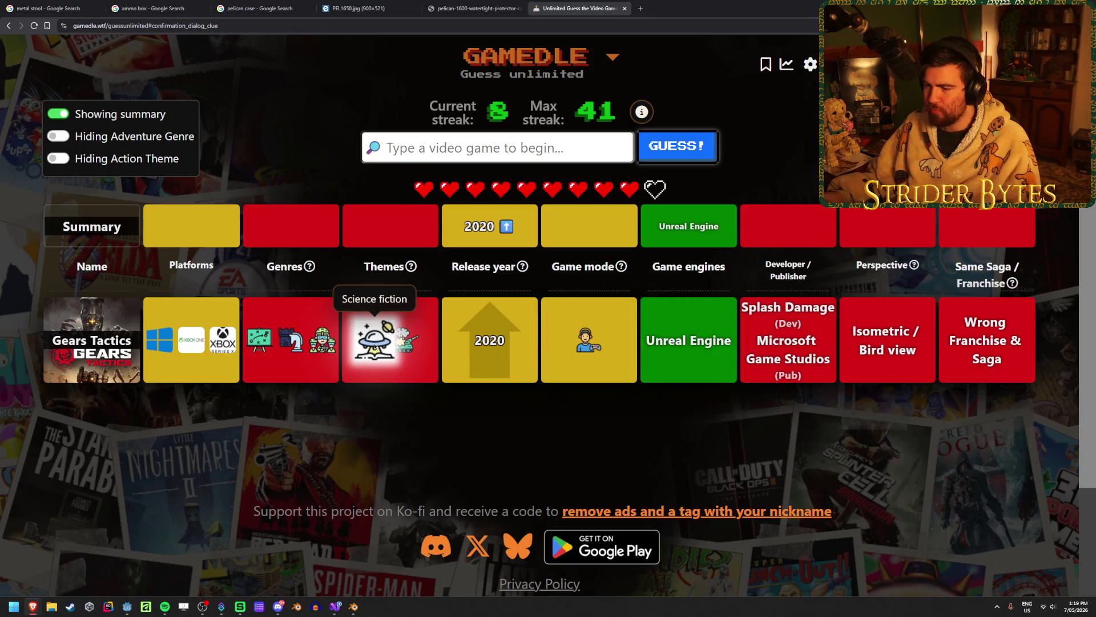
mouse_move(253, 352)
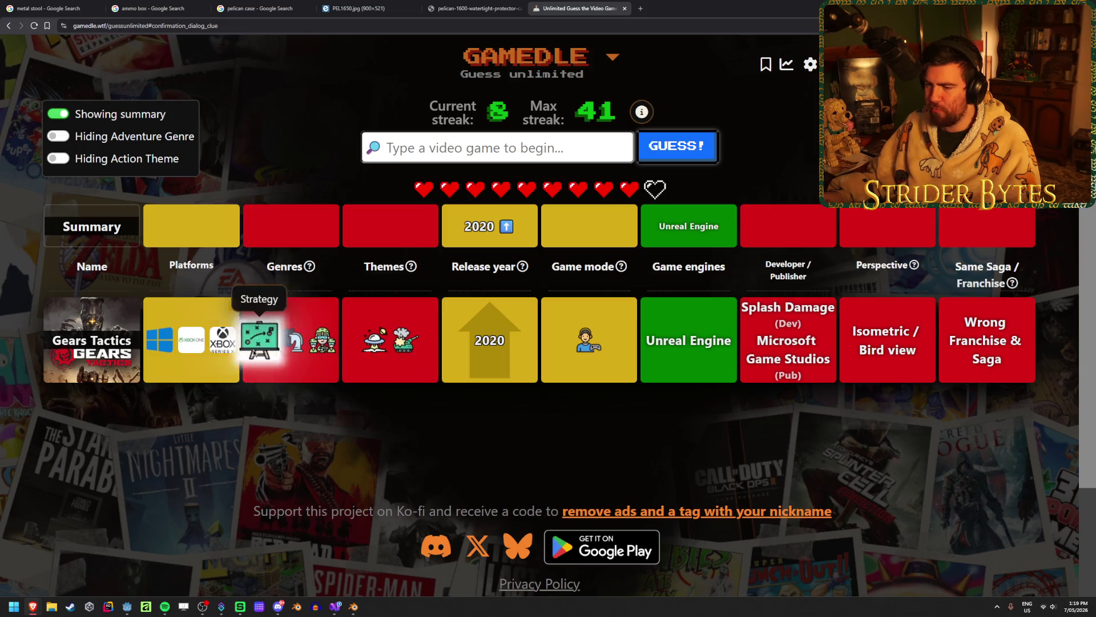
mouse_move(311, 345)
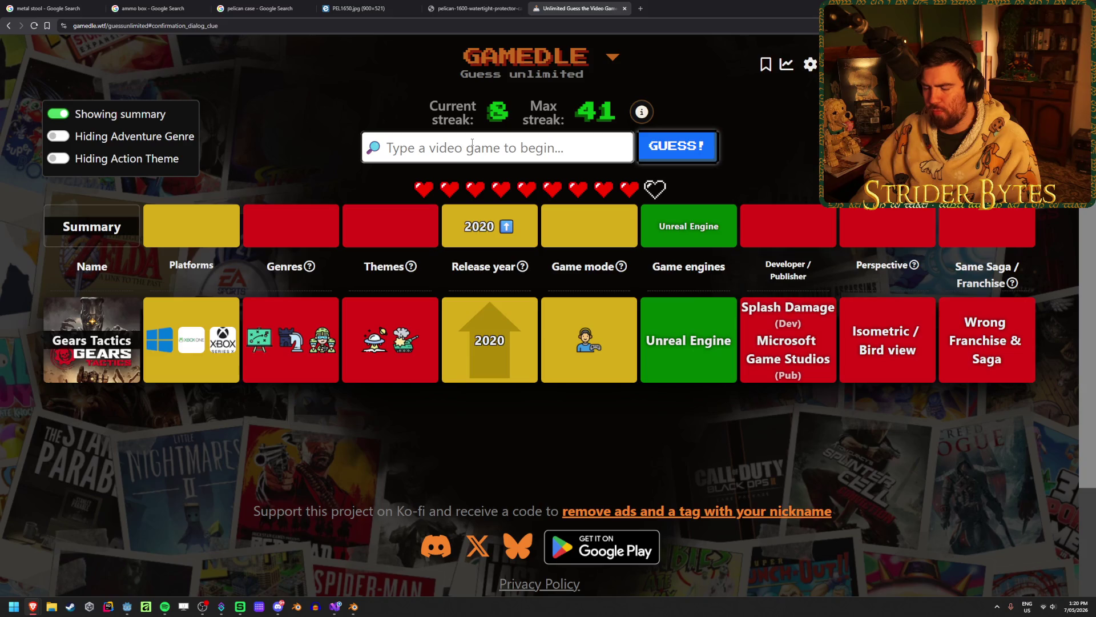
type("sp")
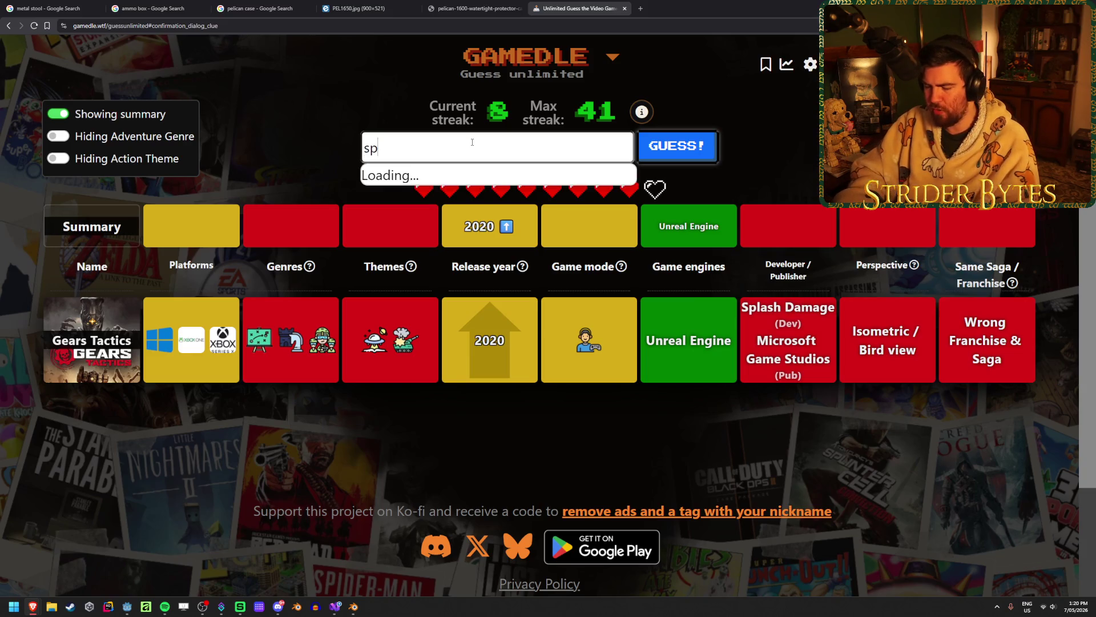
type("lit fiction")
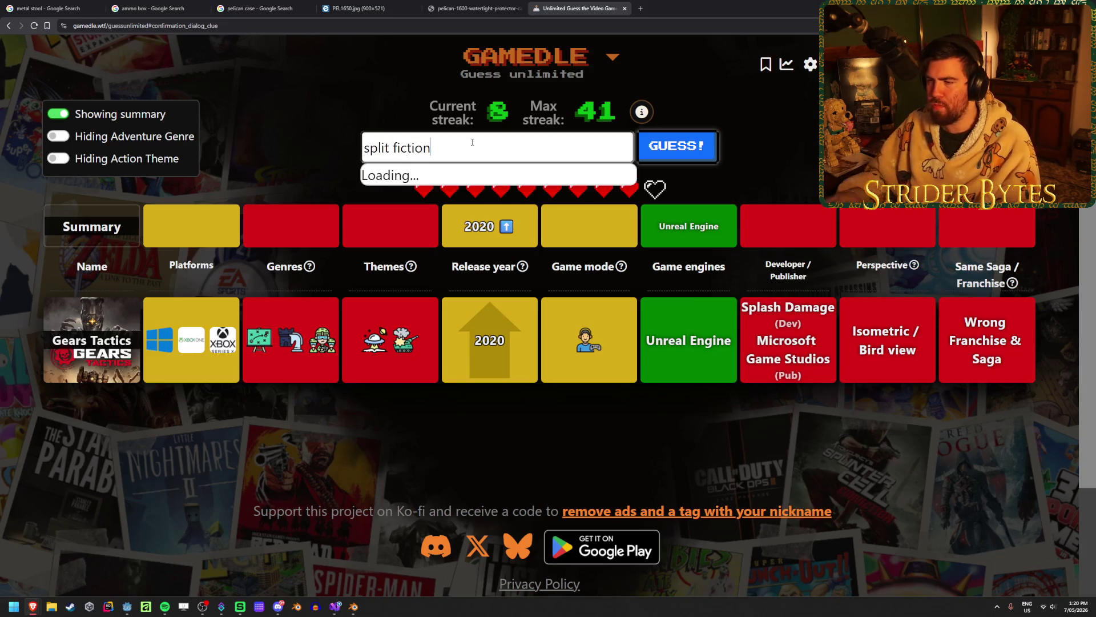
key("Return")
key("Return")
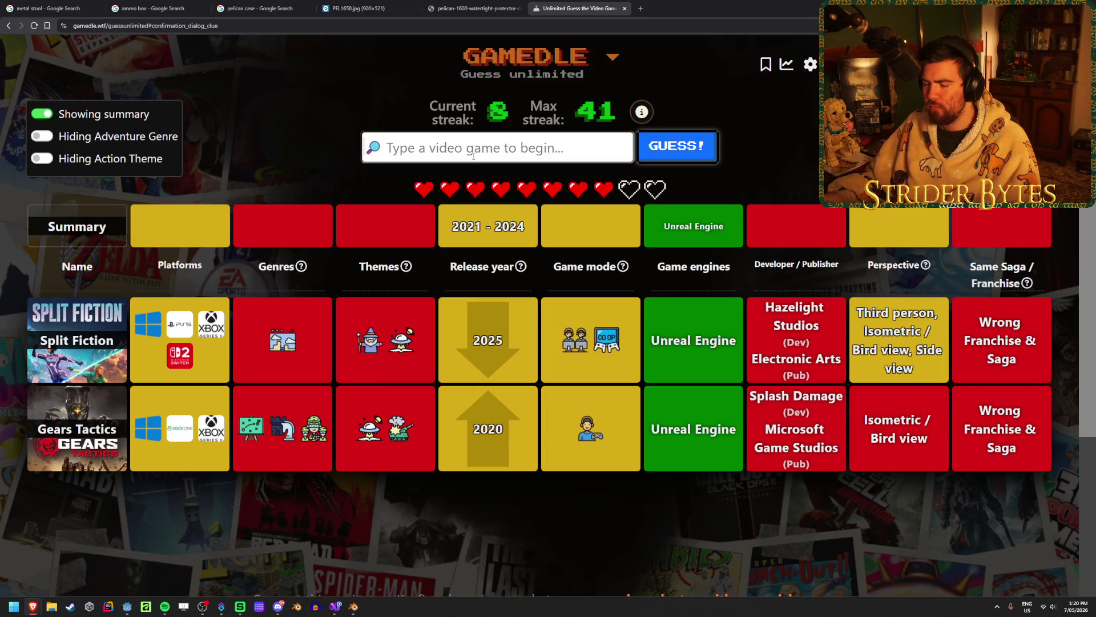
Search 'fifa', pick FIFA 22 from the dropdown and guess it
mouse_move(290, 268)
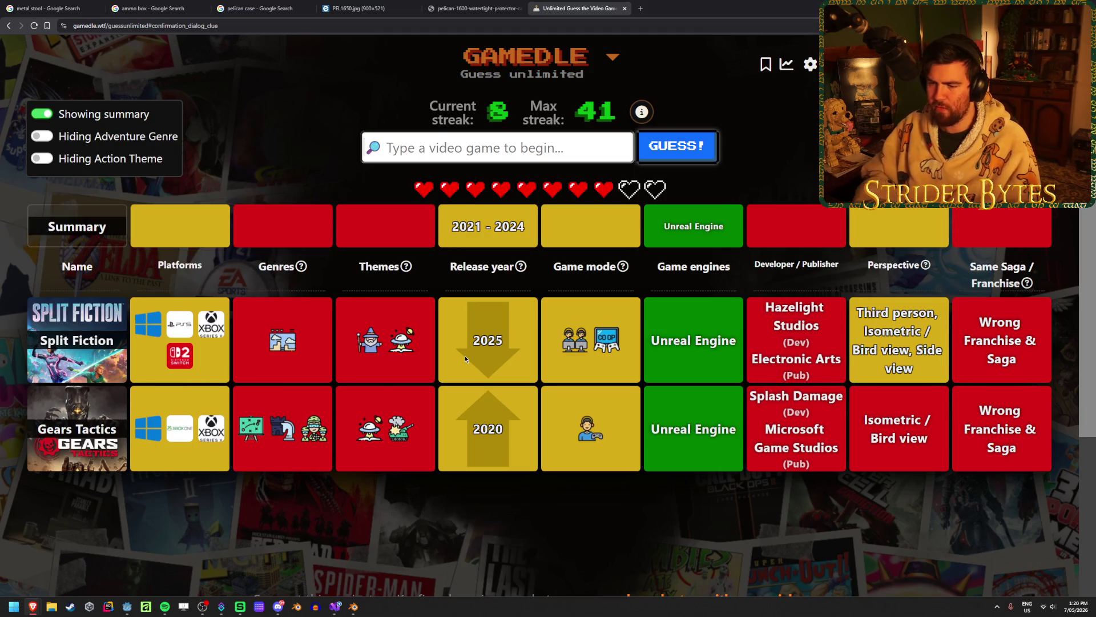
type("fifa")
scroll(501, 255, "down", 5)
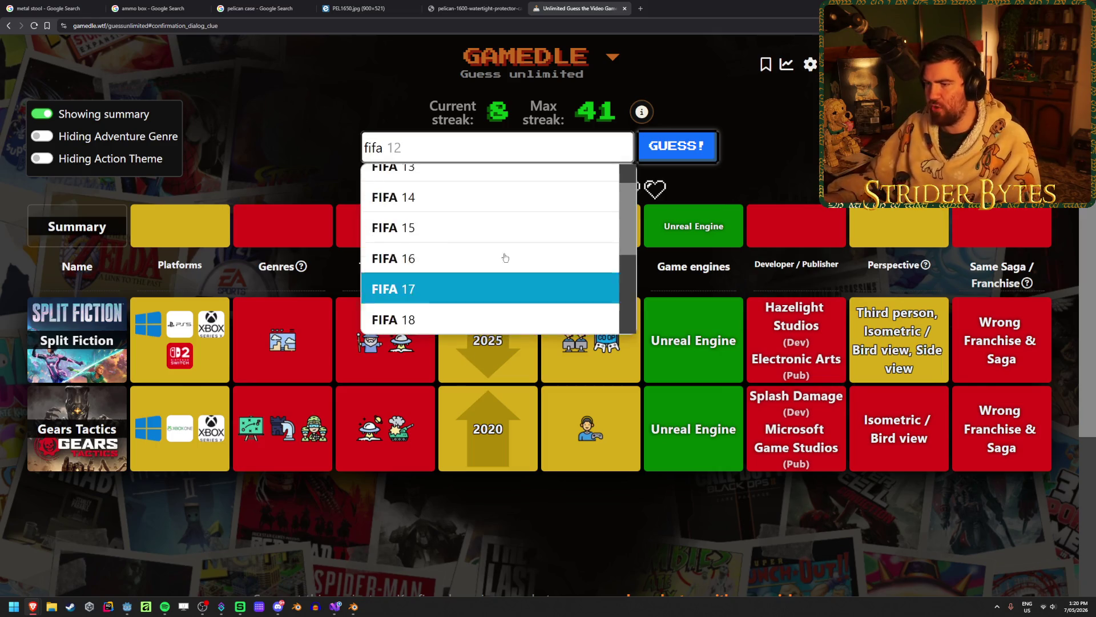
left_click(461, 262)
left_click(677, 146)
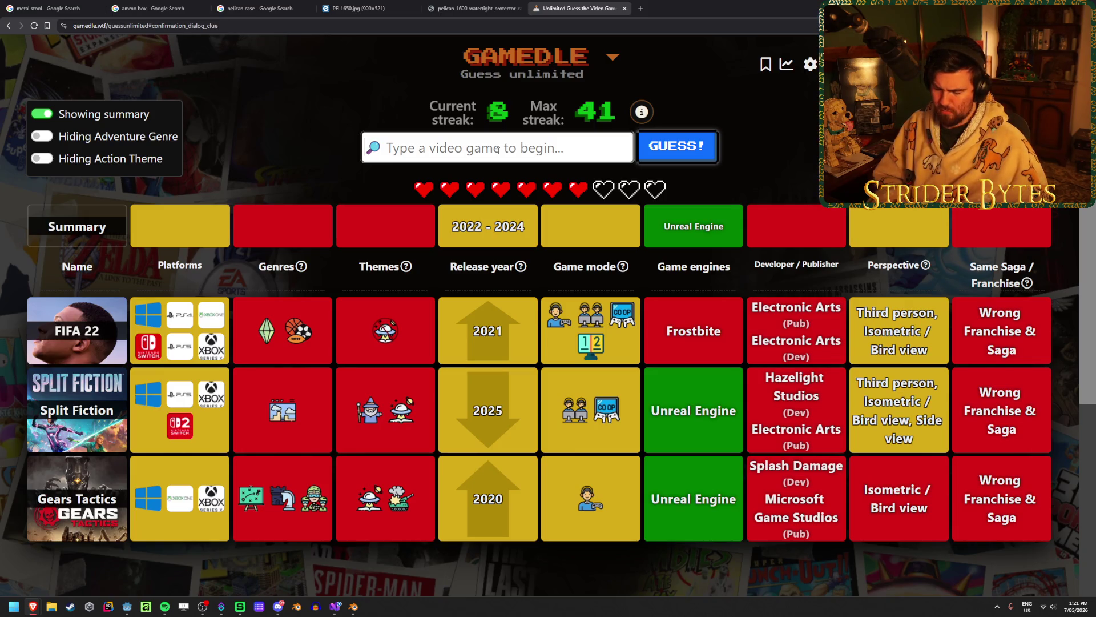
Replace the 'assassi' search with 'mirage' and submit Assassin's Creed Mirage as the fourth guess
type("assassi")
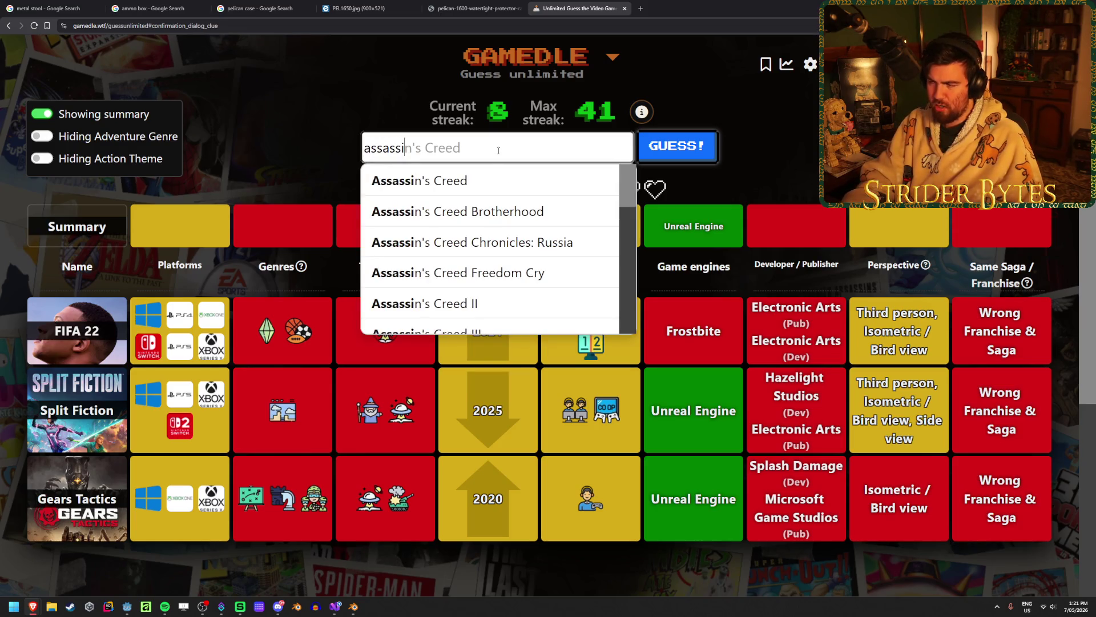
key("ctrl+a")
type("mirage")
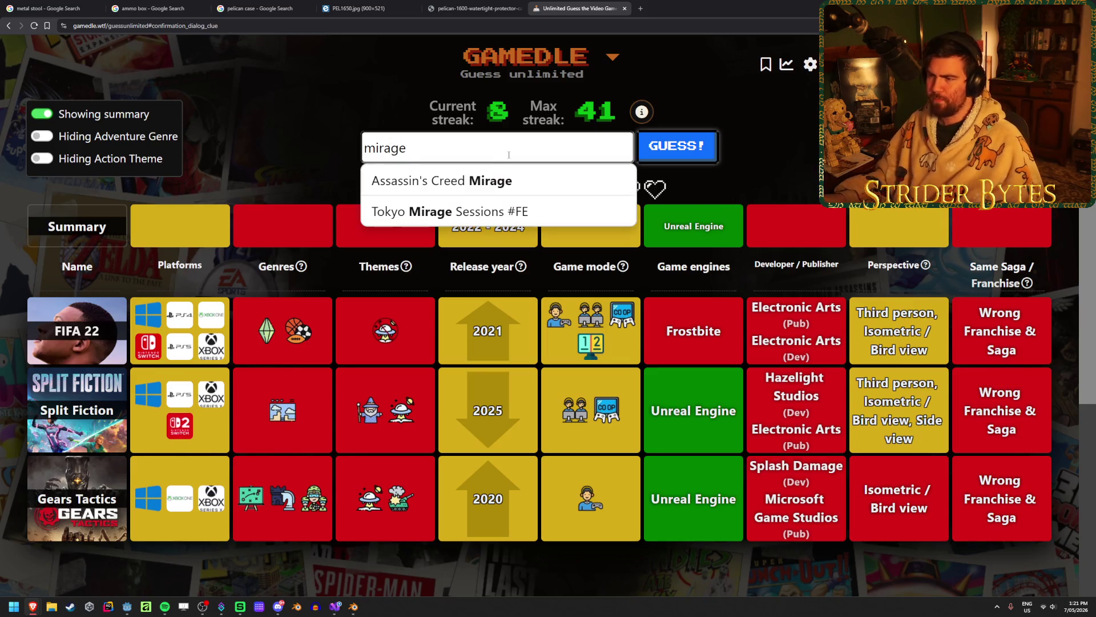
left_click(506, 181)
key("Return")
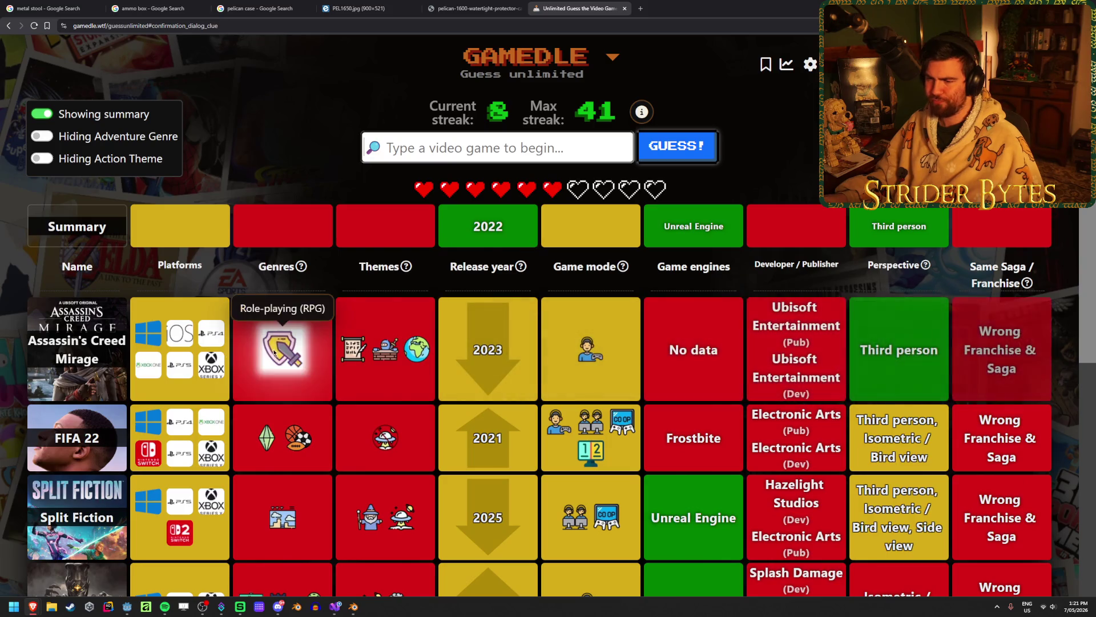
scroll(299, 406, "down", 1)
scroll(321, 383, "up", 1)
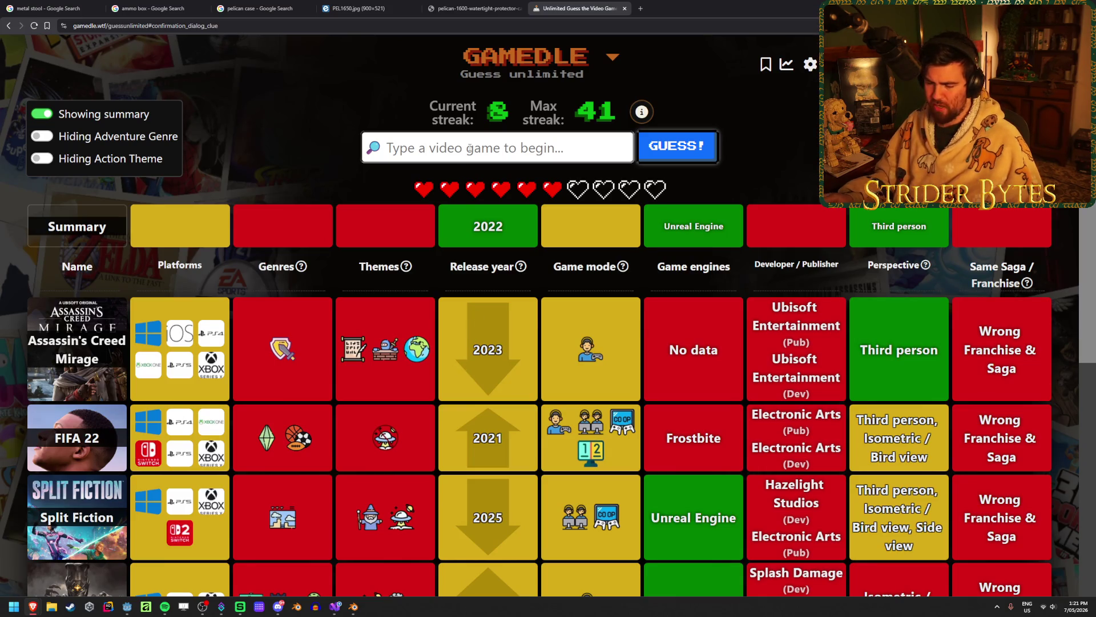
left_click(469, 148)
Search 'baner' to guess Banishers: Ghosts of New Eden, then spend the one-time themes clue
scroll(466, 315, "down", 2)
type("b")
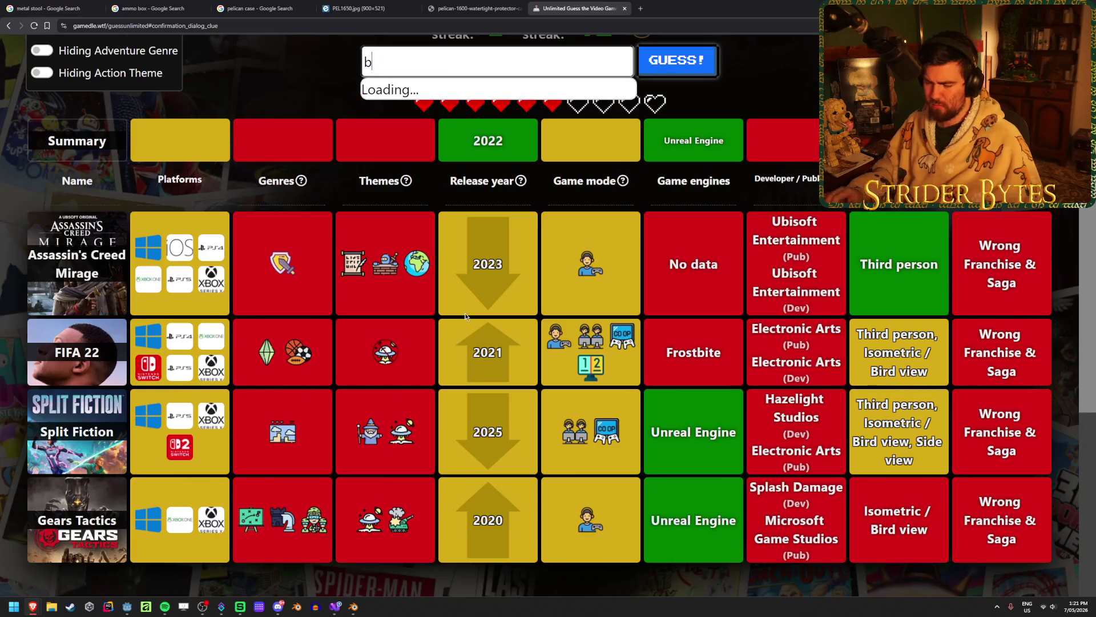
type("anisher")
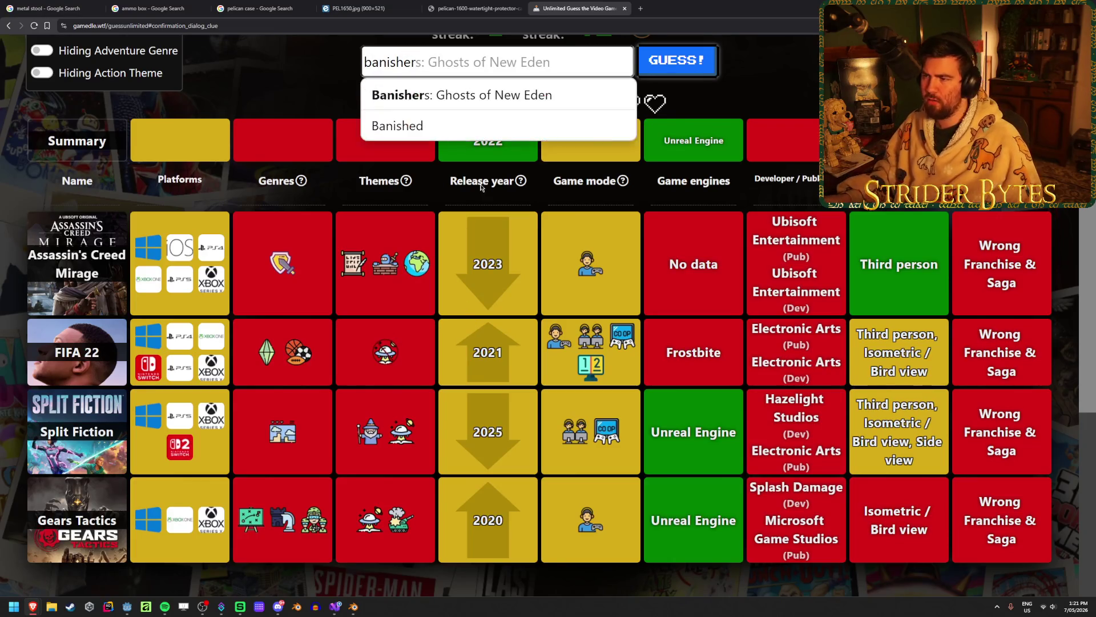
key("Down")
key("Return")
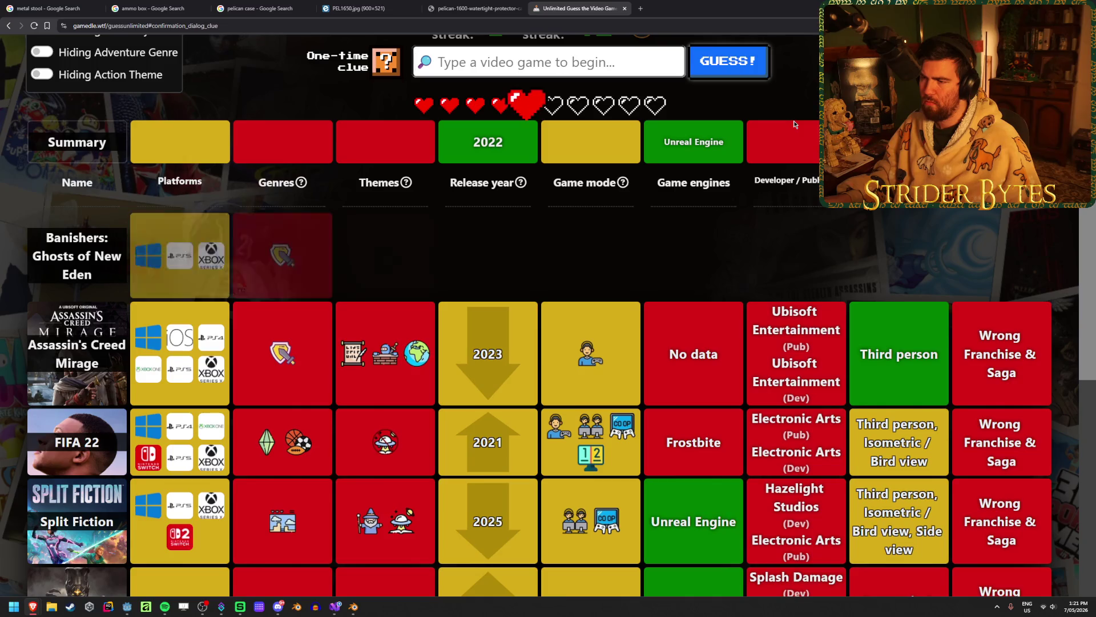
scroll(423, 371, "up", 1)
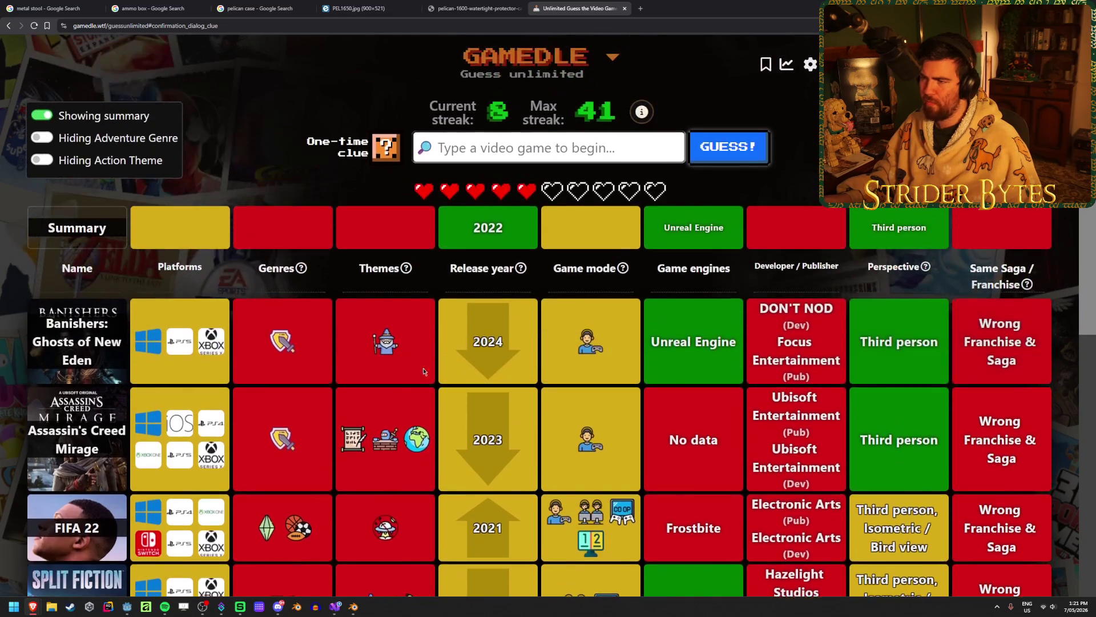
left_click(386, 147)
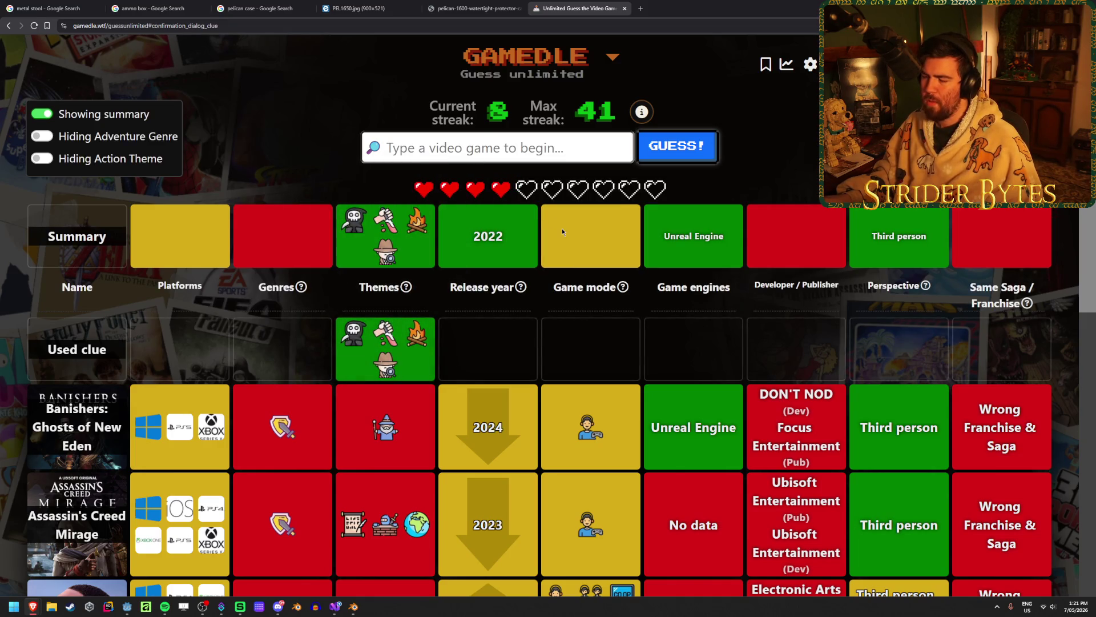
Submit 'the quarry' as the sixth guess
type("the quarry")
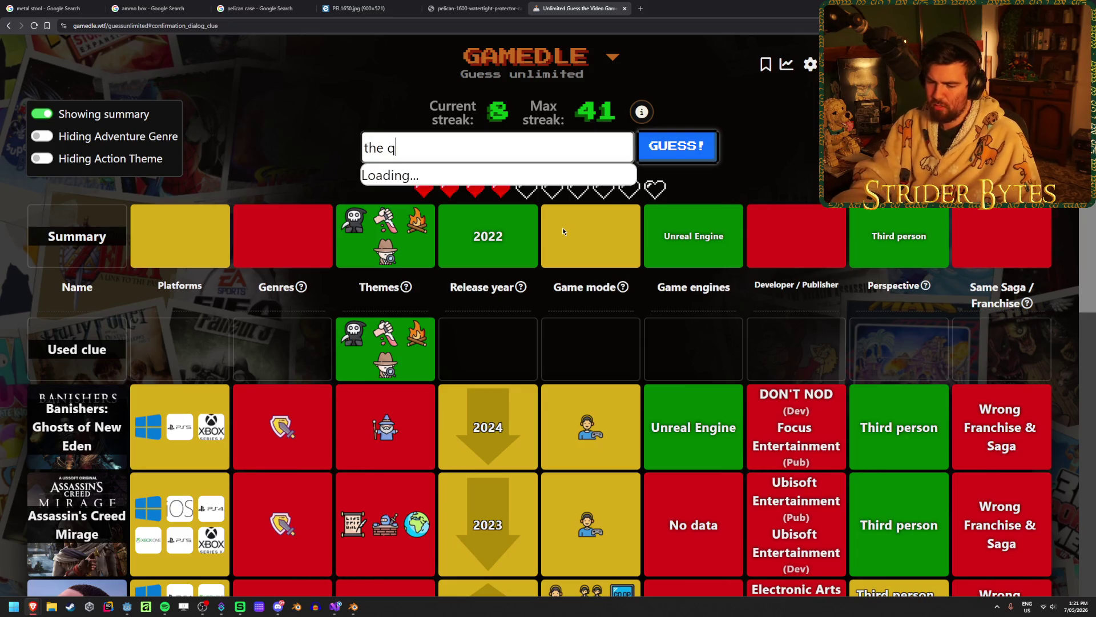
key("Return")
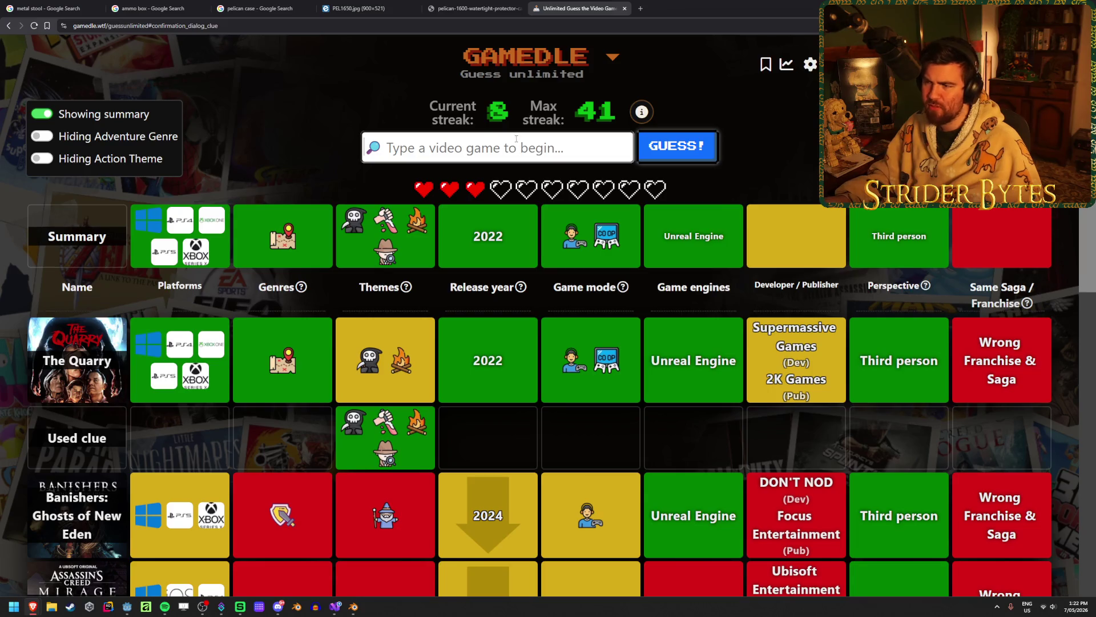
type("broken ")
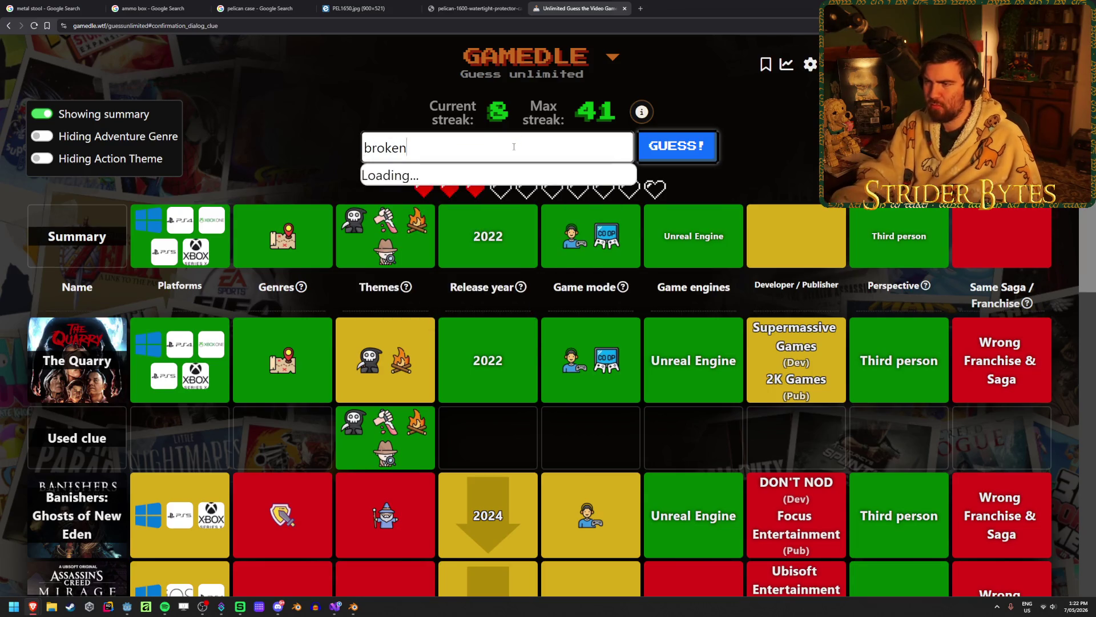
type("pi")
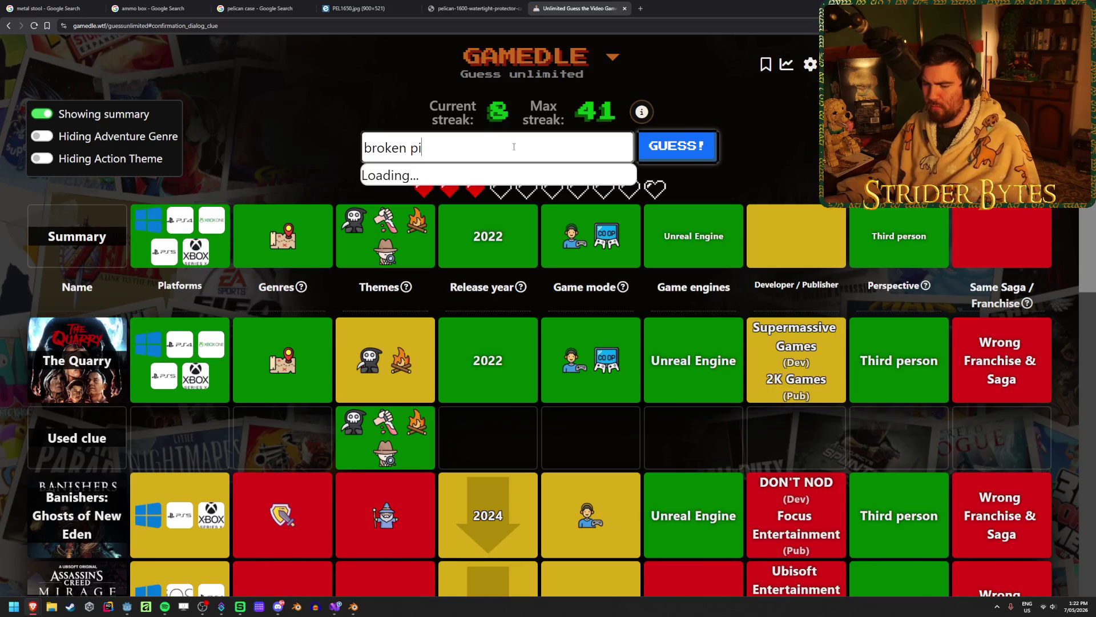
key("ctrl+a")
key("BackSpace")
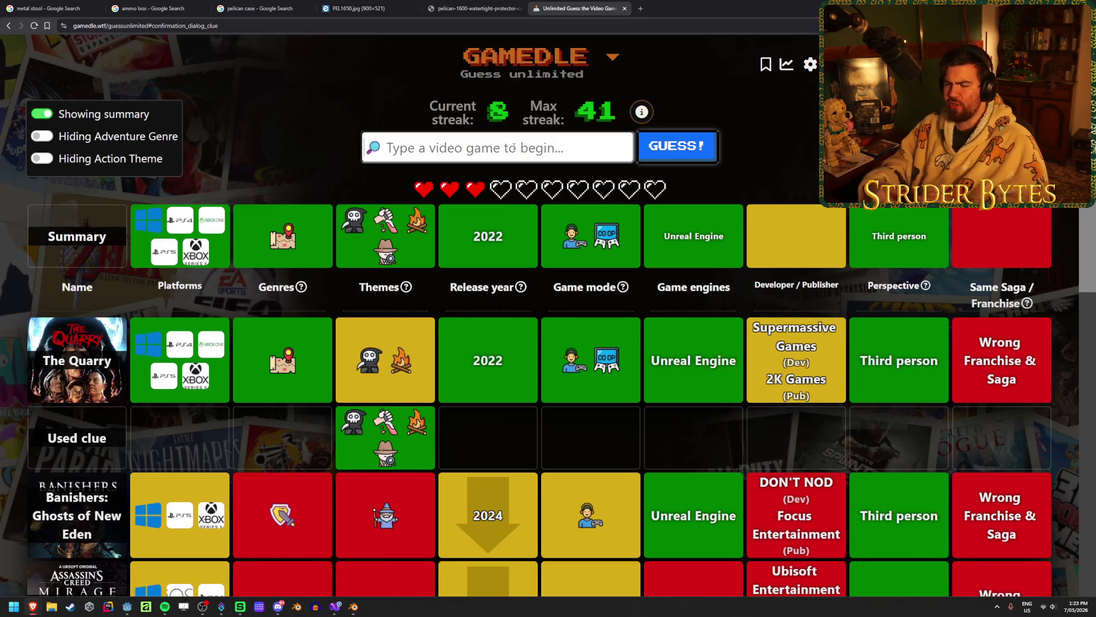
type("casti")
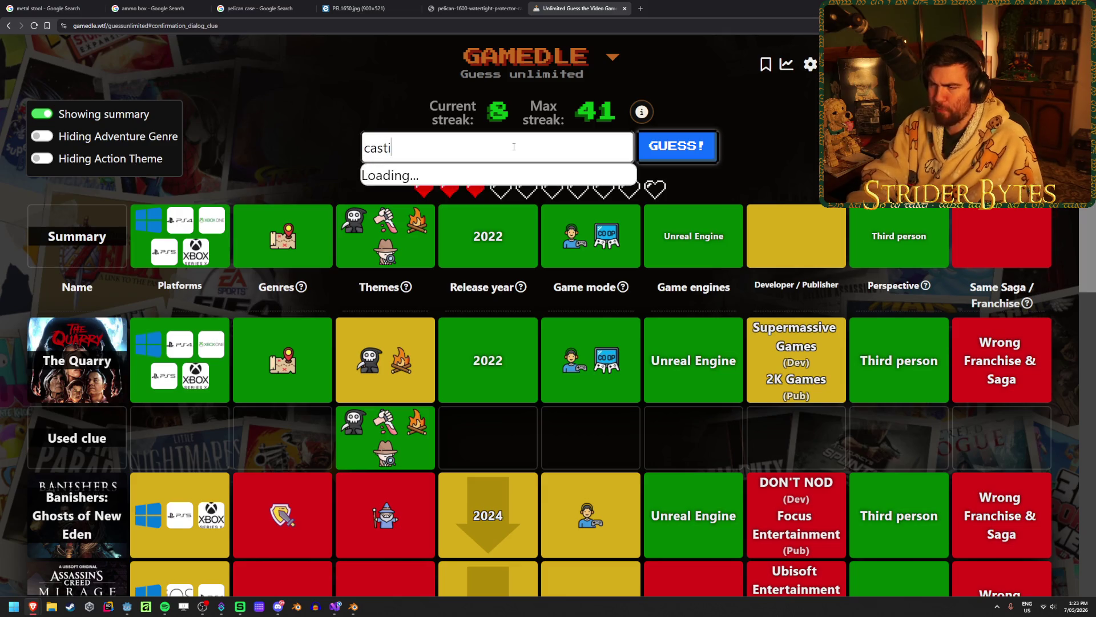
type("ng")
key("ctrl+a")
key("BackSpace")
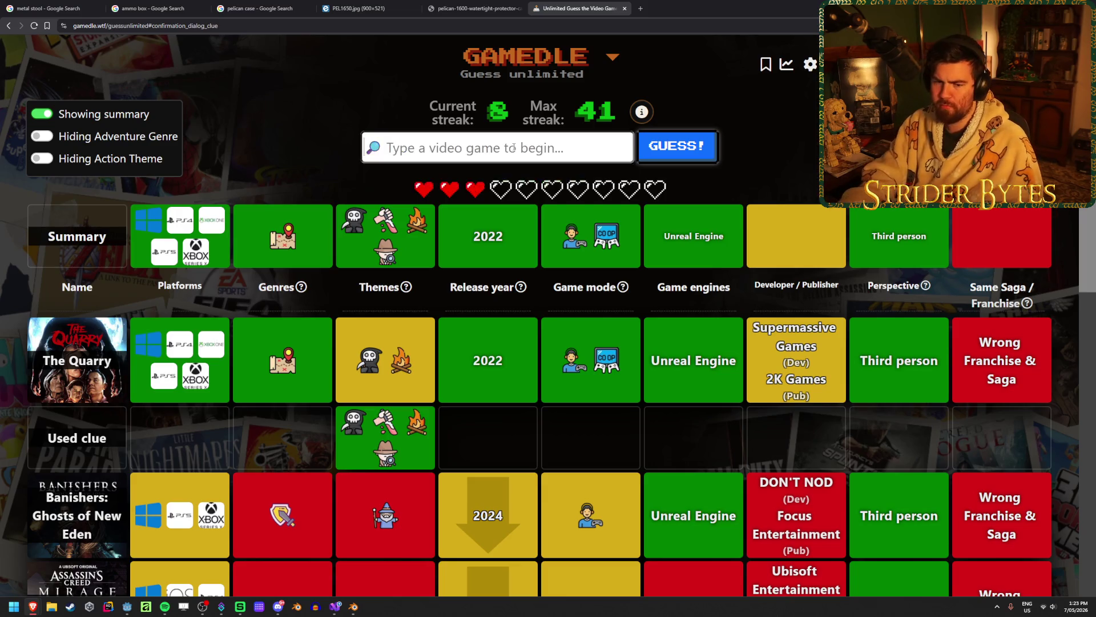
type("frank")
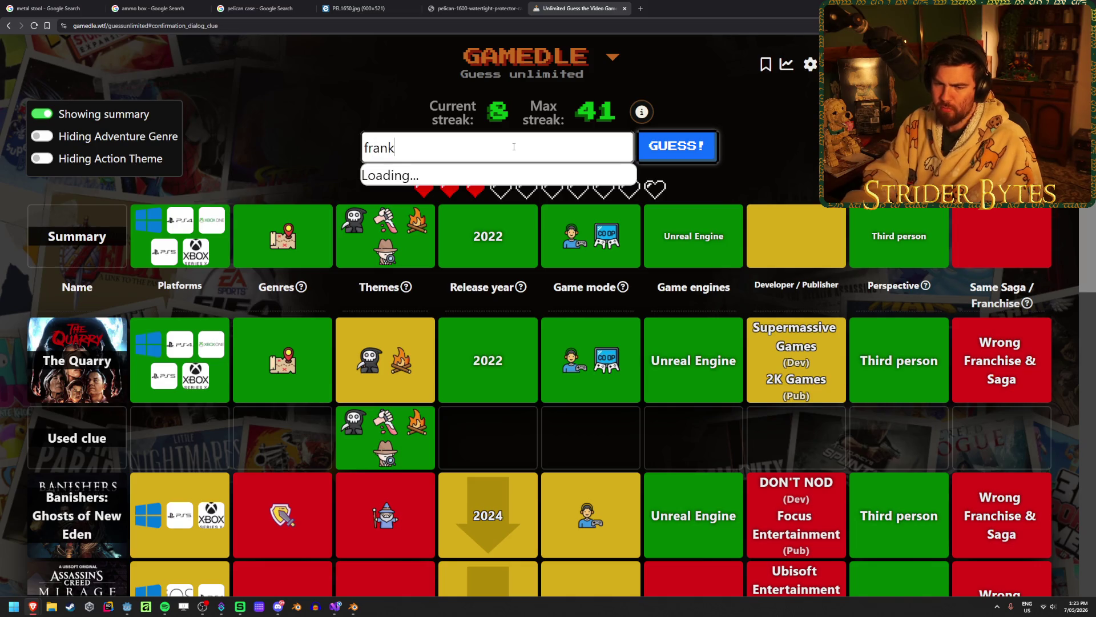
key("ctrl+a")
key("BackSpace")
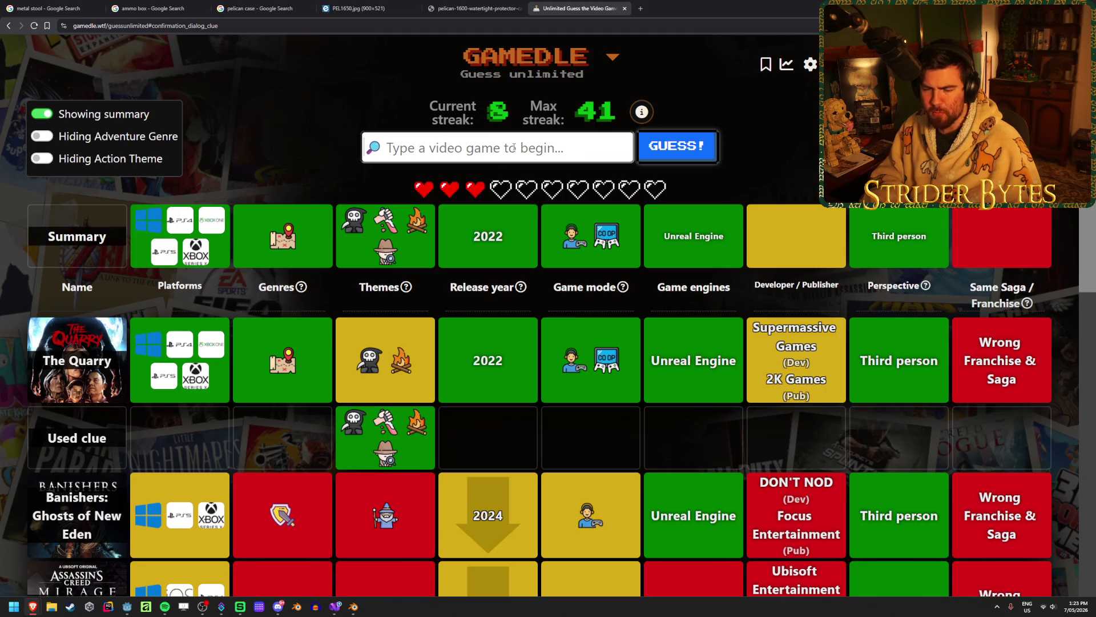
type("fobia")
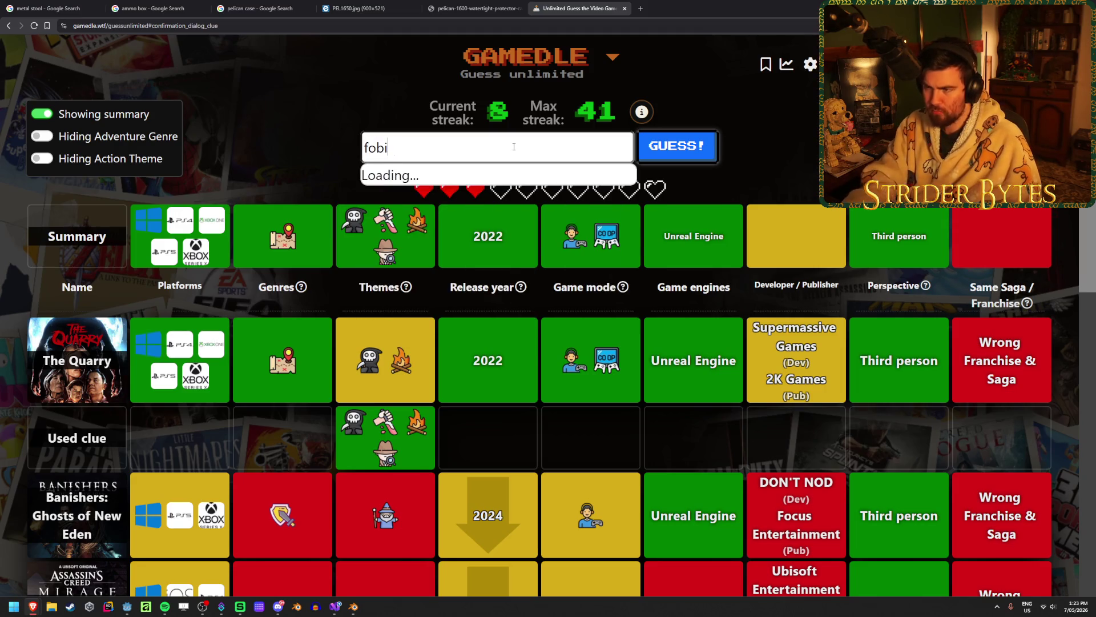
key("ctrl+a")
key("BackSpace")
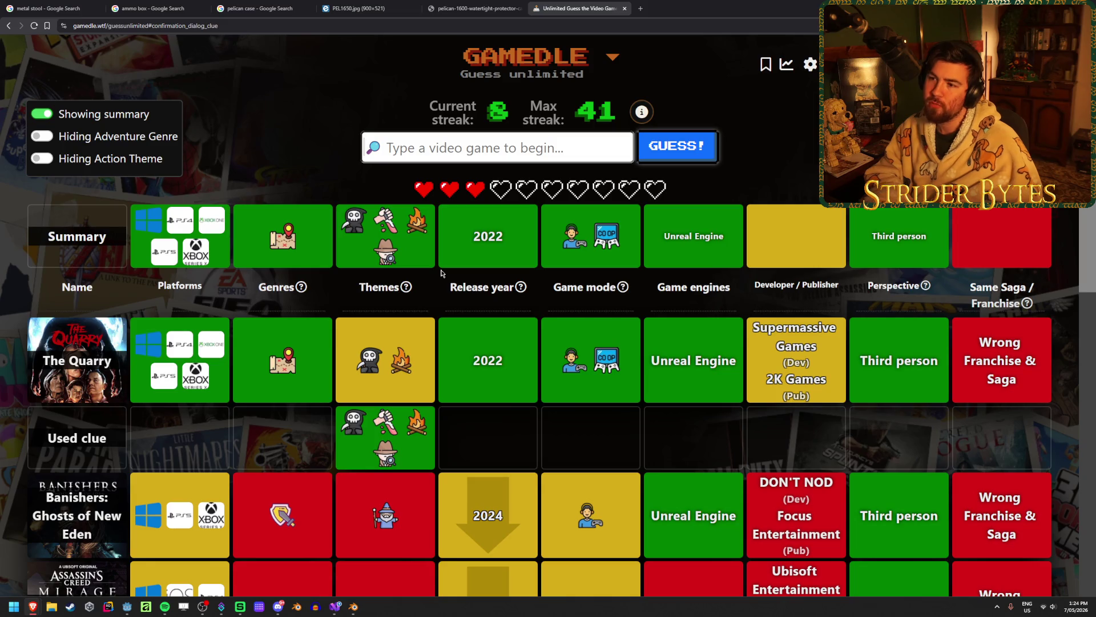
Search 'callis' and pick The Callisto Protocol as the seventh guess
type("callis")
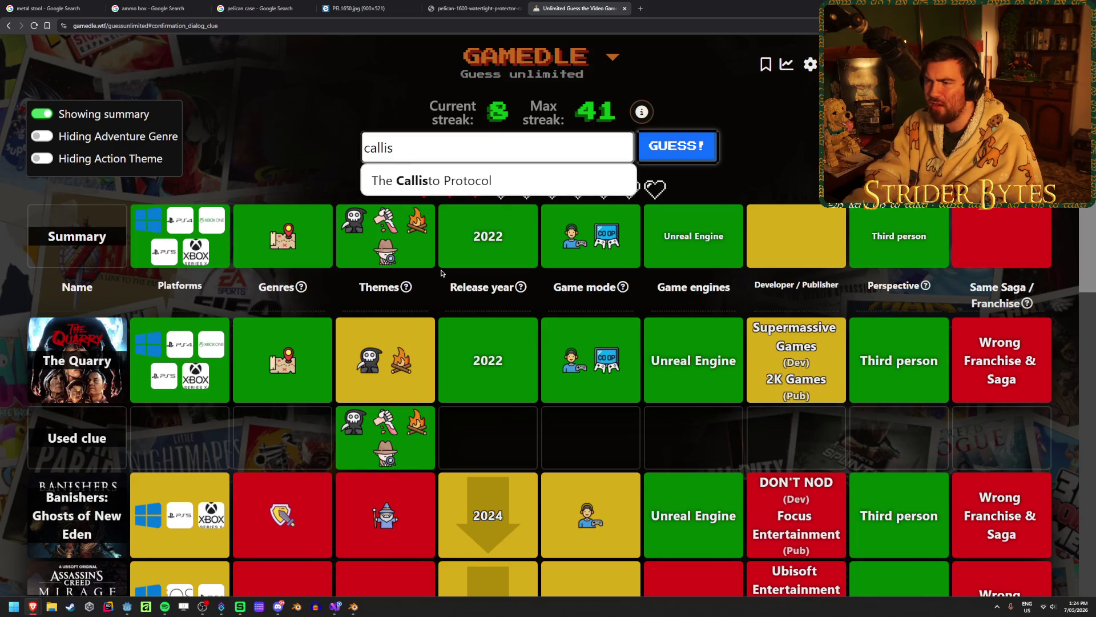
left_click(551, 177)
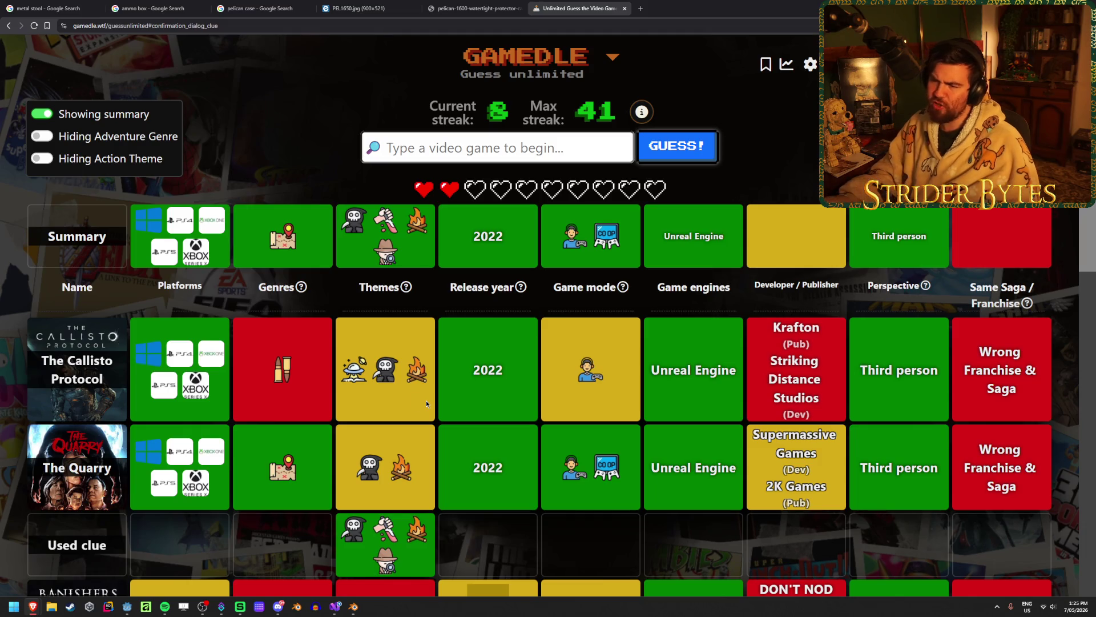
Abandon the 'until dawn' search and type 'walking dead' into the guess box instead
left_click(425, 139)
type("until dawn")
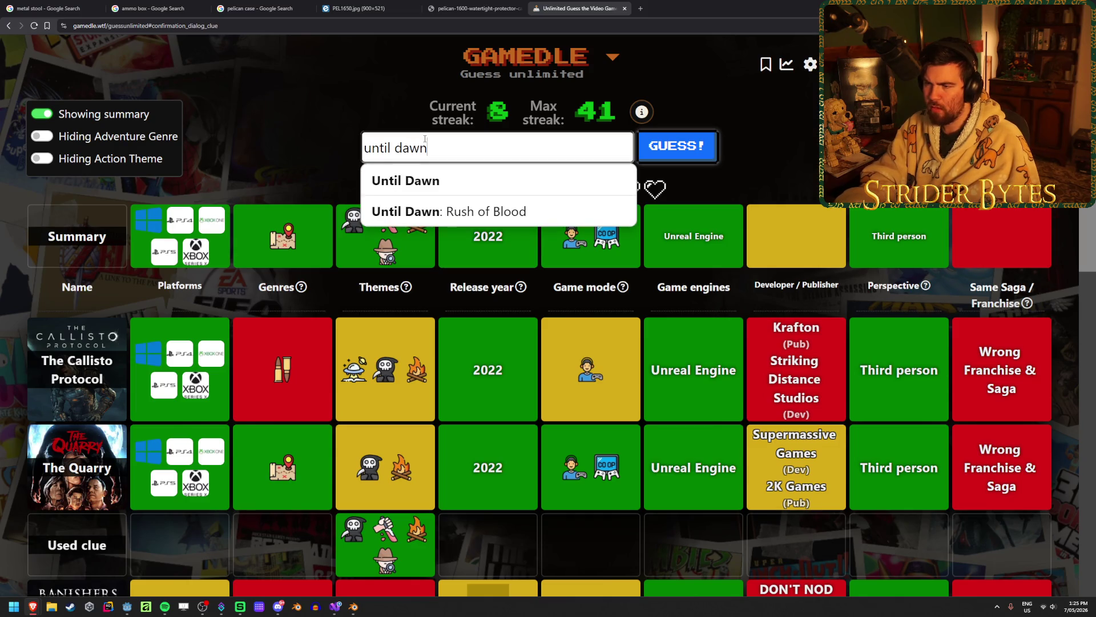
key("Return")
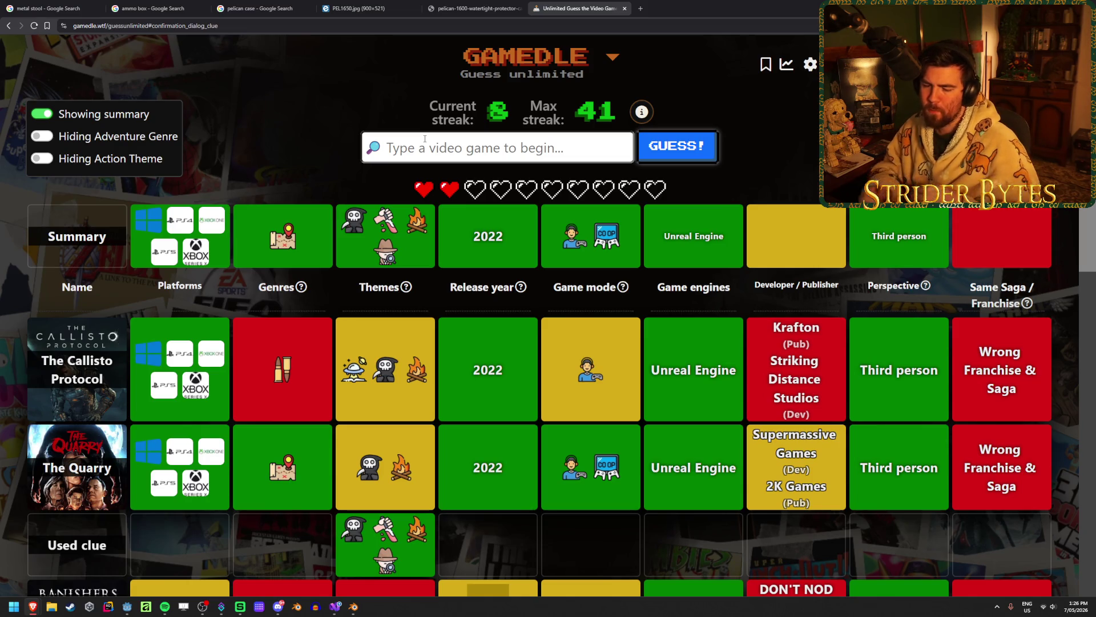
type("walking d")
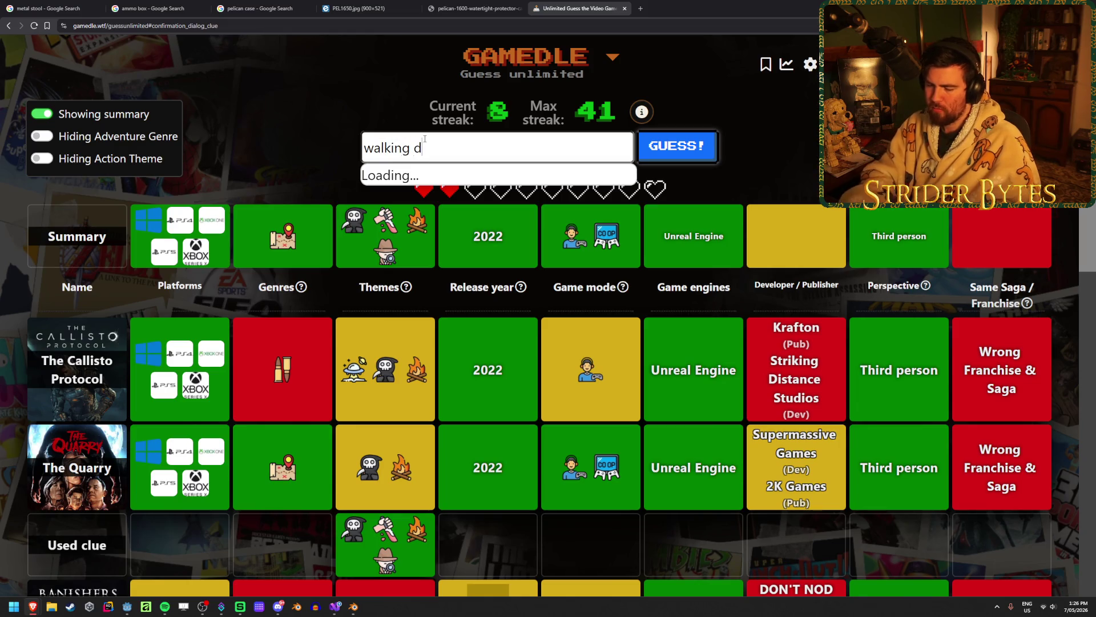
type("ead")
Choose The Walking Dead: The Final Season from the suggestions and submit it as the eighth guess
scroll(569, 209, "down", 2)
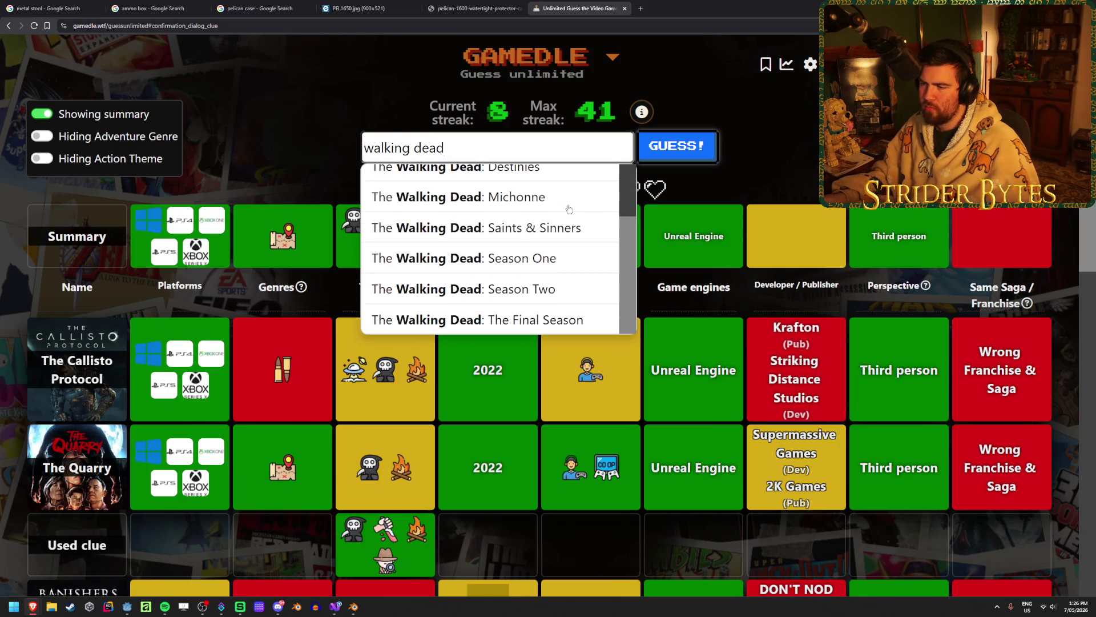
left_click(565, 319)
left_click(674, 154)
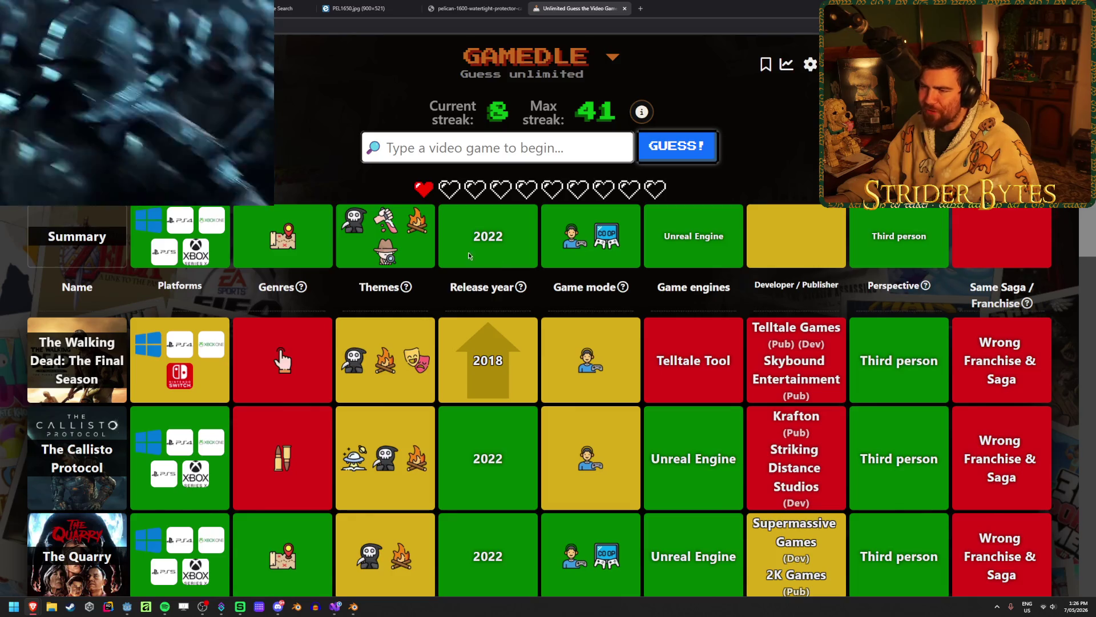
scroll(343, 271, "down", 1)
scroll(343, 271, "down", 1)
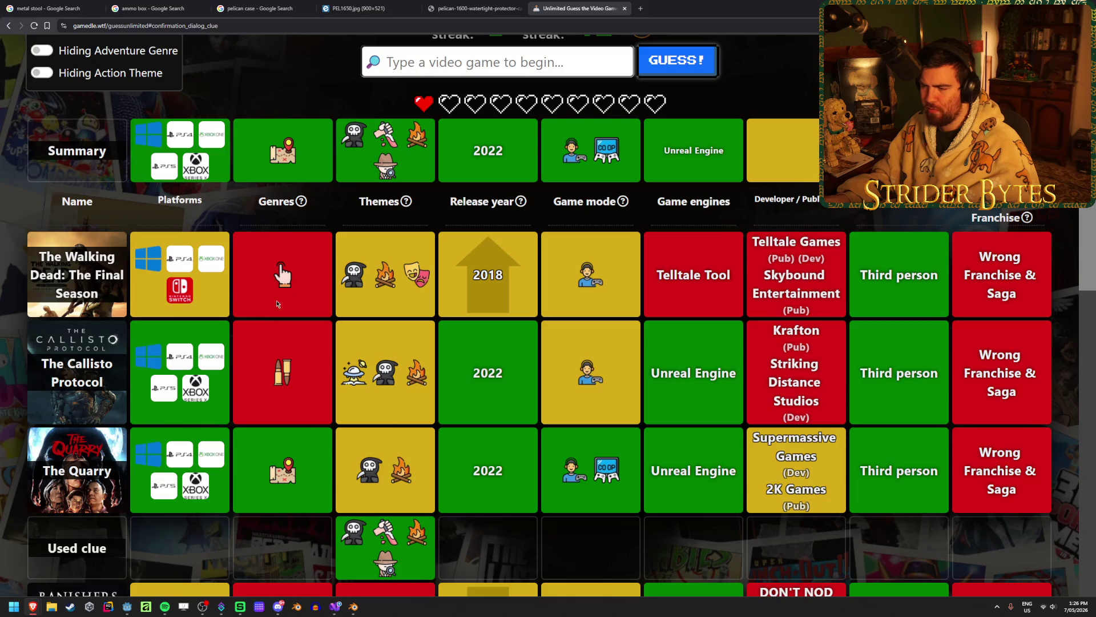
scroll(253, 426, "up", 1)
scroll(253, 427, "up", 2)
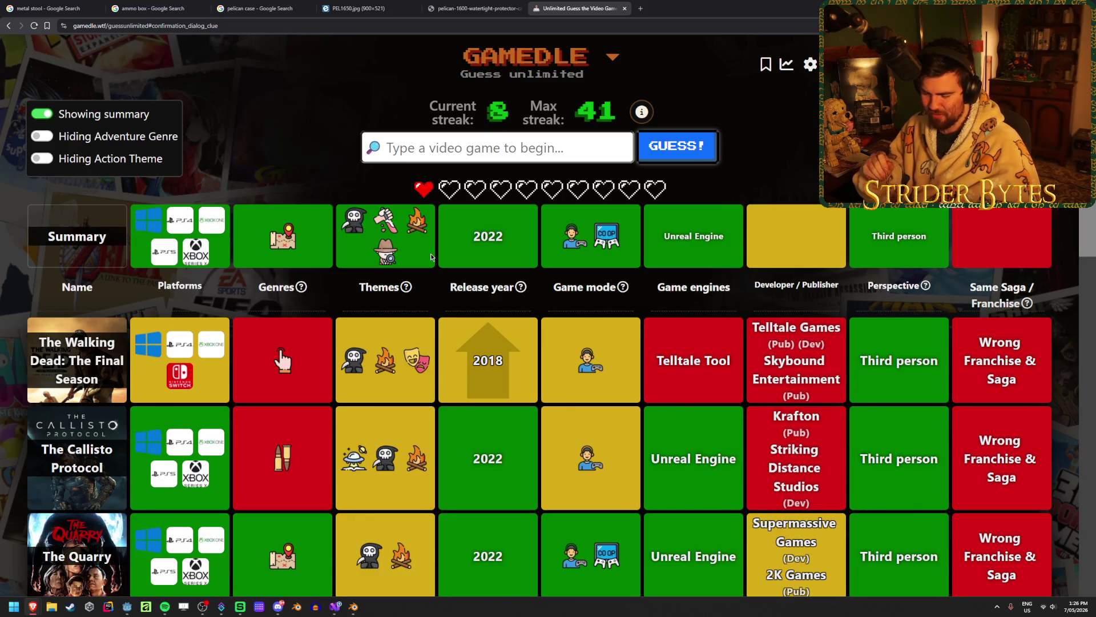
scroll(431, 256, "down", 9)
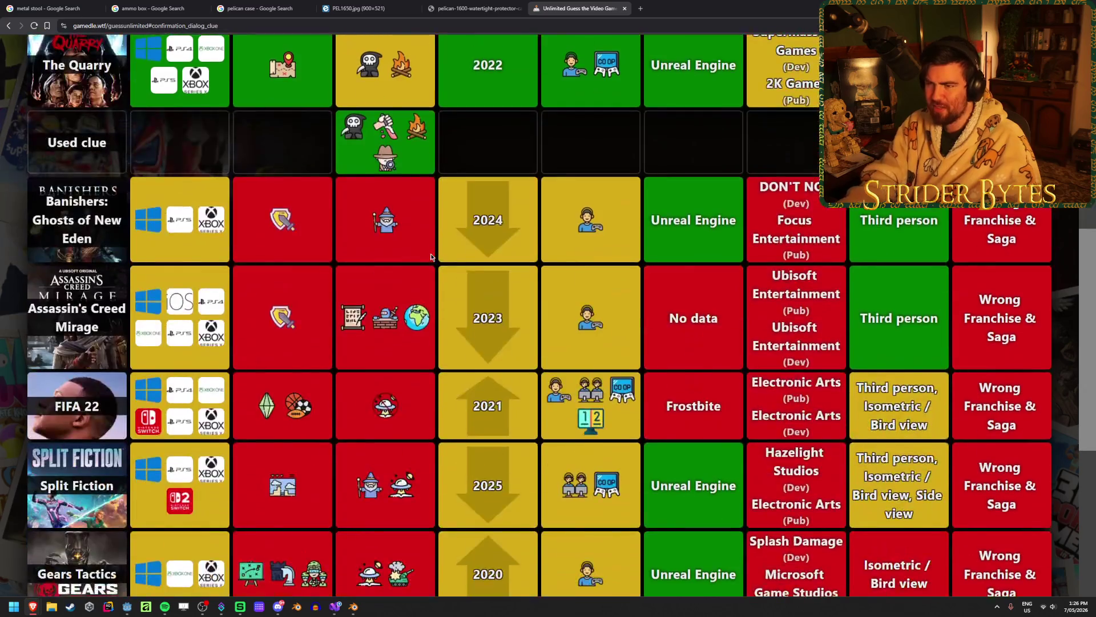
scroll(408, 251, "up", 9)
Search 'dark pictur' and submit The Dark Pictures Anthology: The Devil in Me, solving the round
type("dar")
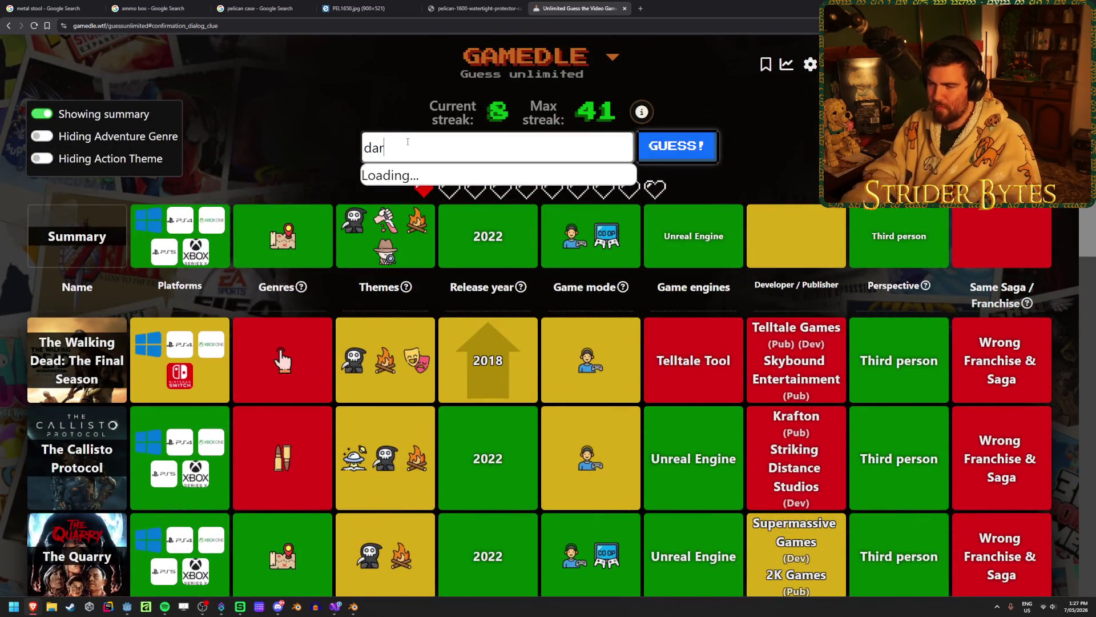
type("k pictures")
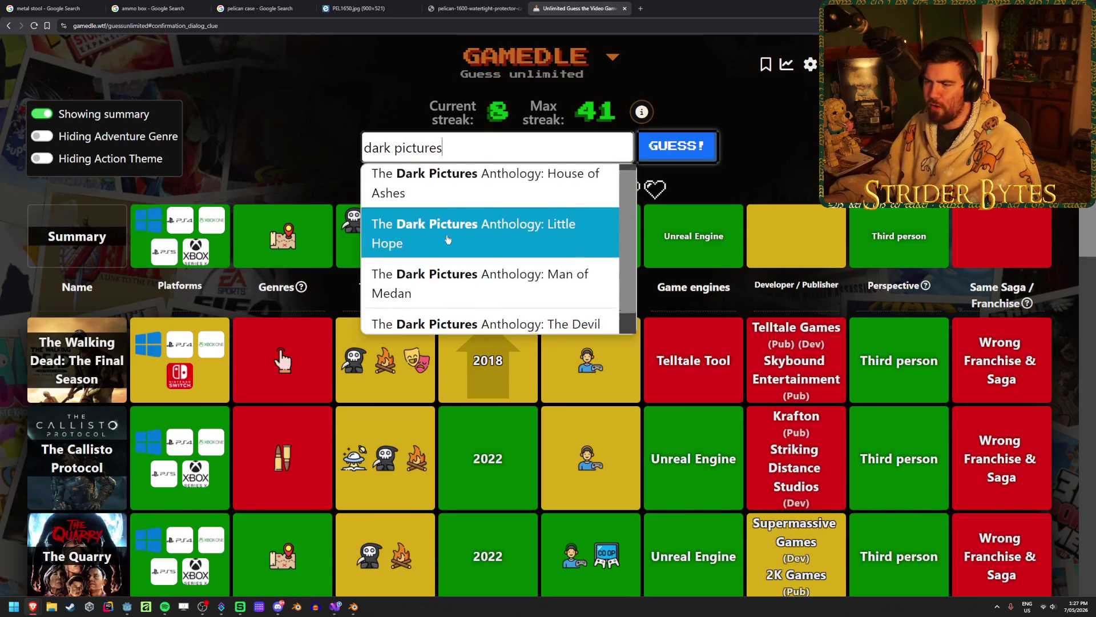
scroll(448, 238, "down", 1)
scroll(448, 239, "up", 1)
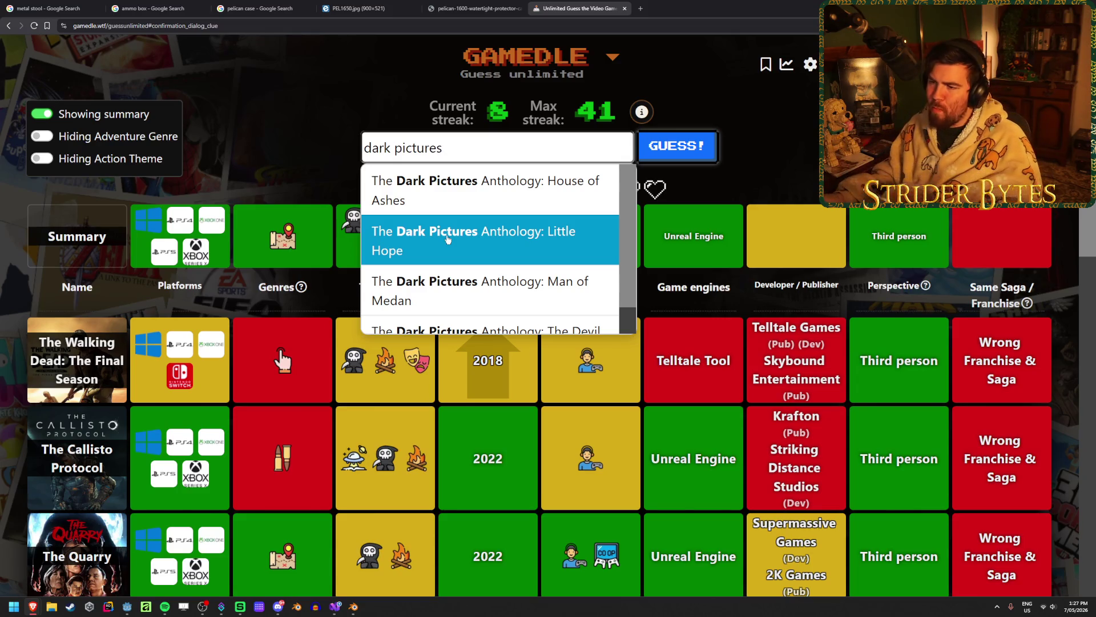
scroll(447, 238, "down", 1)
left_click(451, 317)
key("Return")
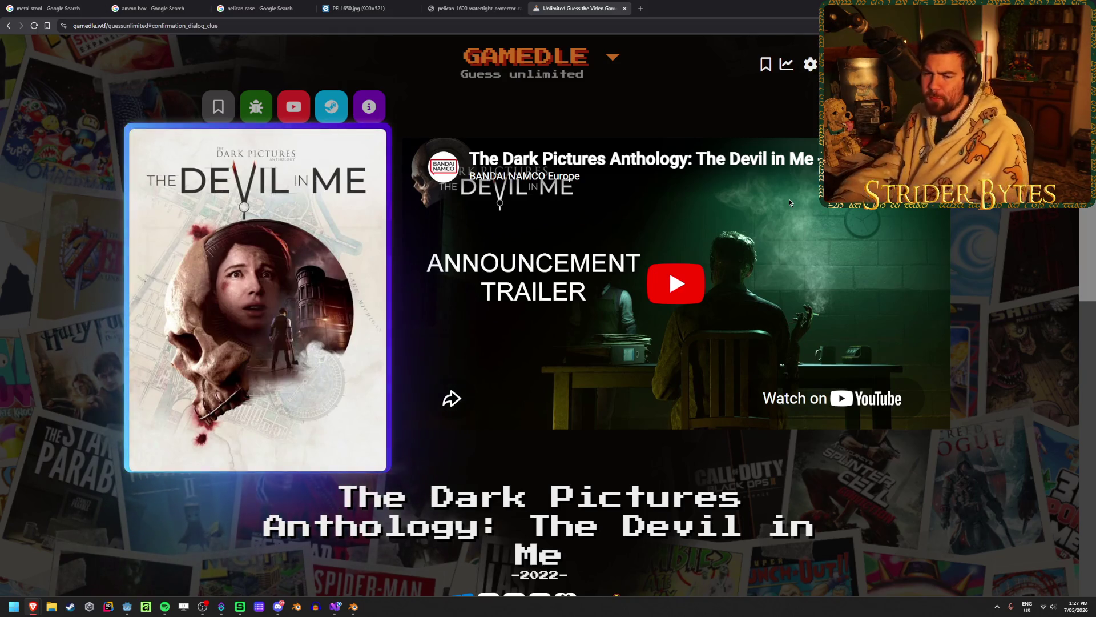
scroll(789, 203, "down", 6)
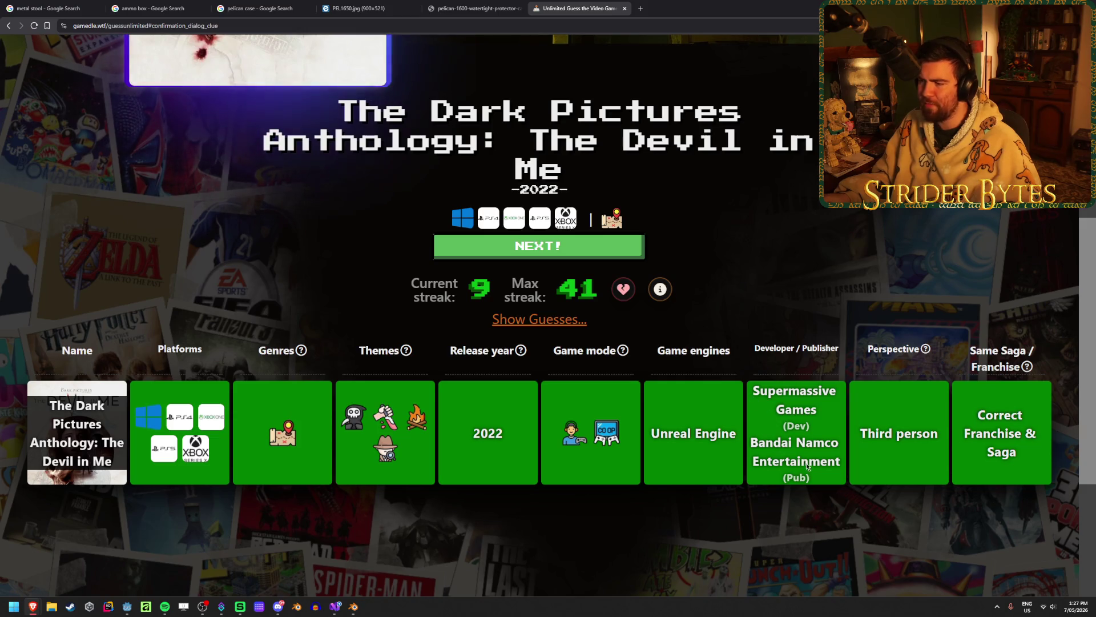
scroll(811, 434, "up", 6)
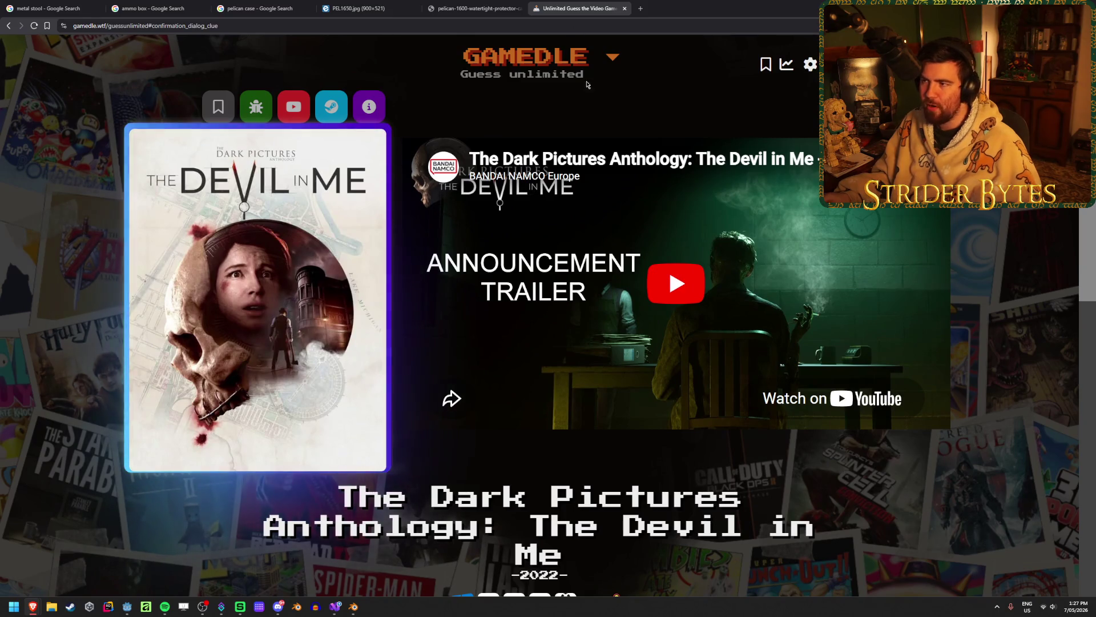
middle_click(559, 3)
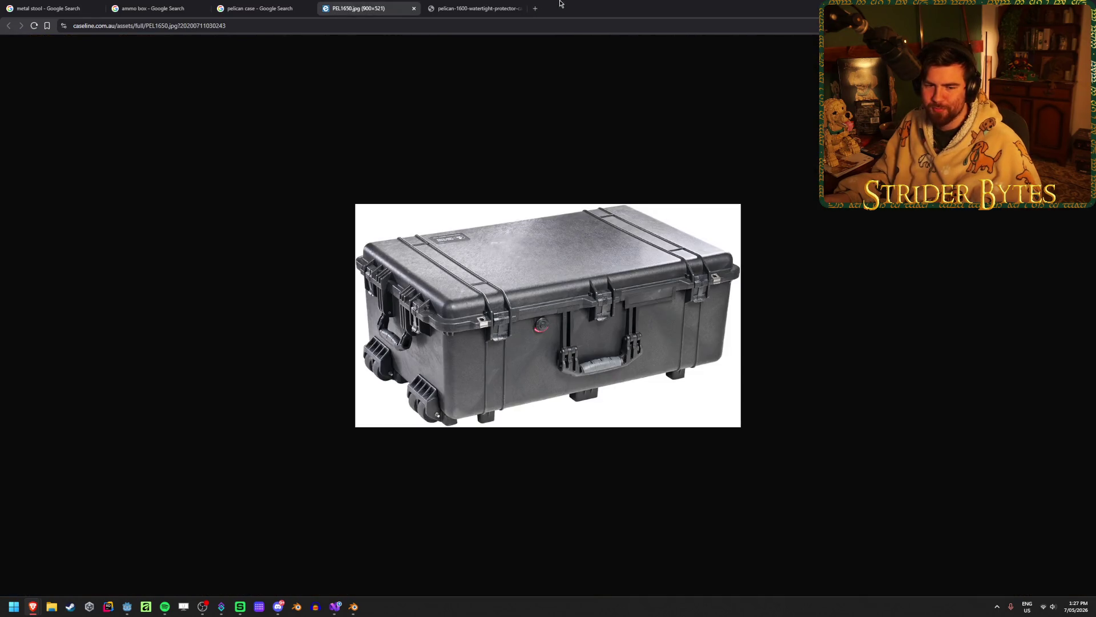
Flip between the PEL1650, pelican-1600 and wheeled case photos, then bring Blender's PelicanCase file forward
left_click(458, 5)
left_click(408, 4)
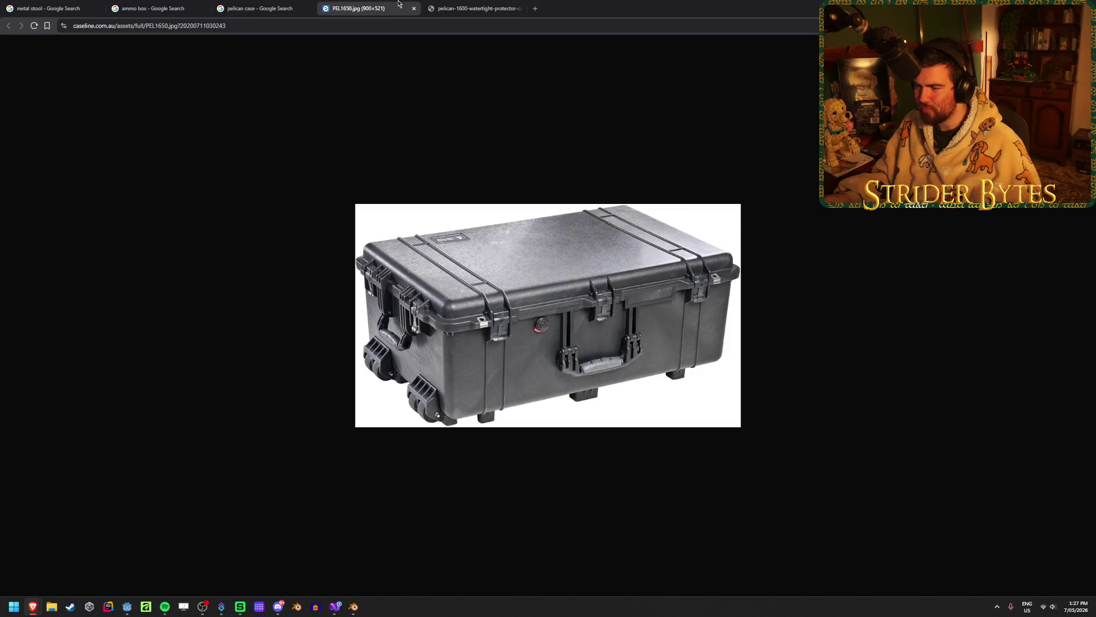
left_click(457, 5)
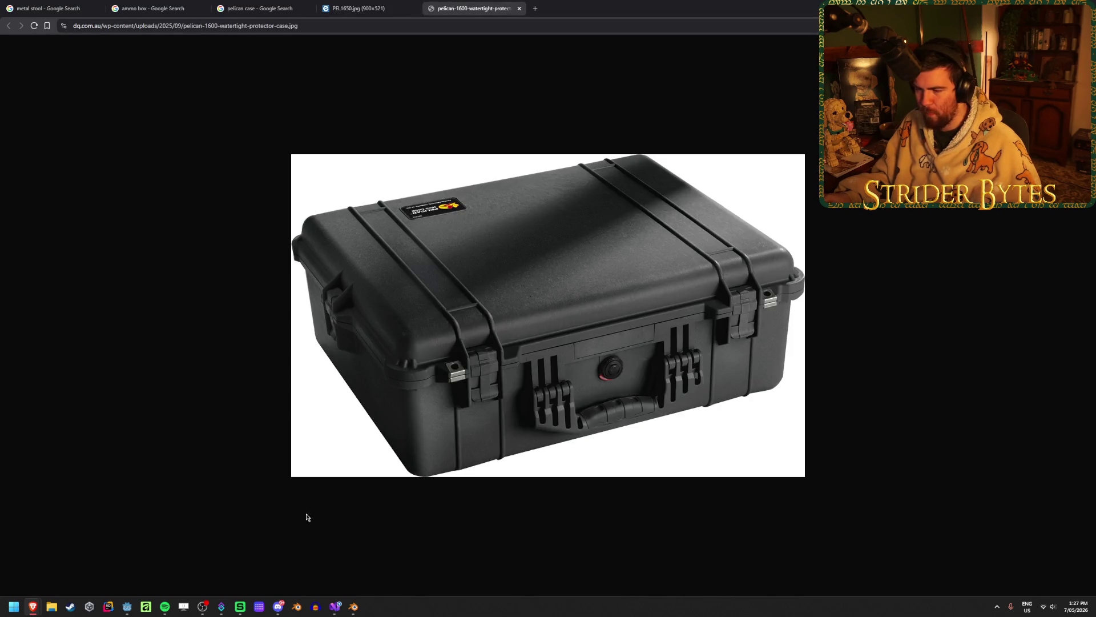
mouse_move(355, 613)
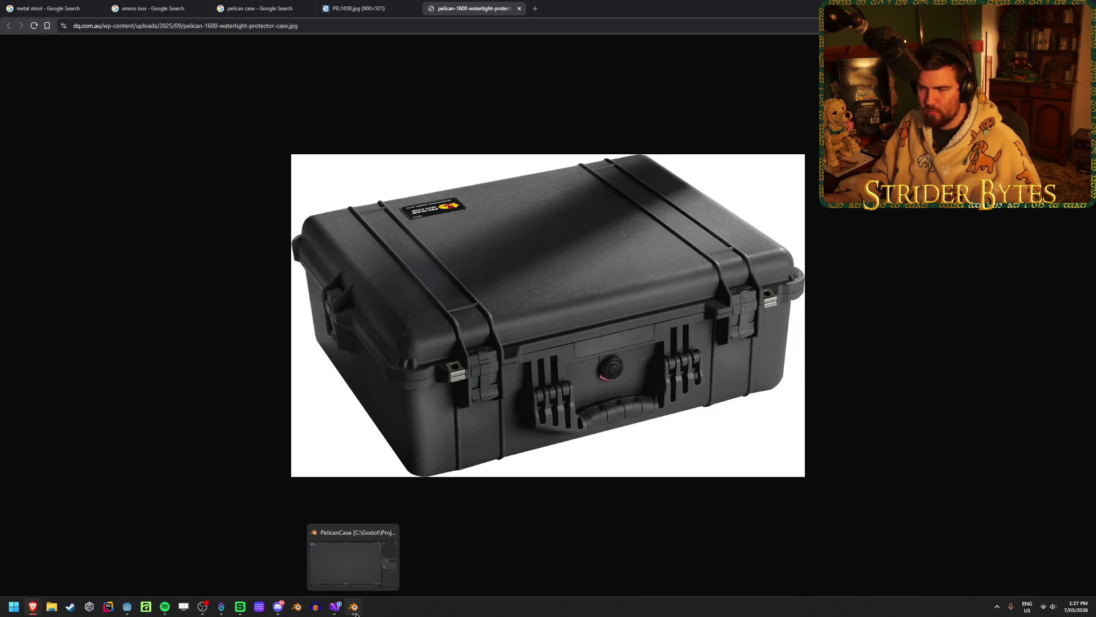
left_click(343, 8)
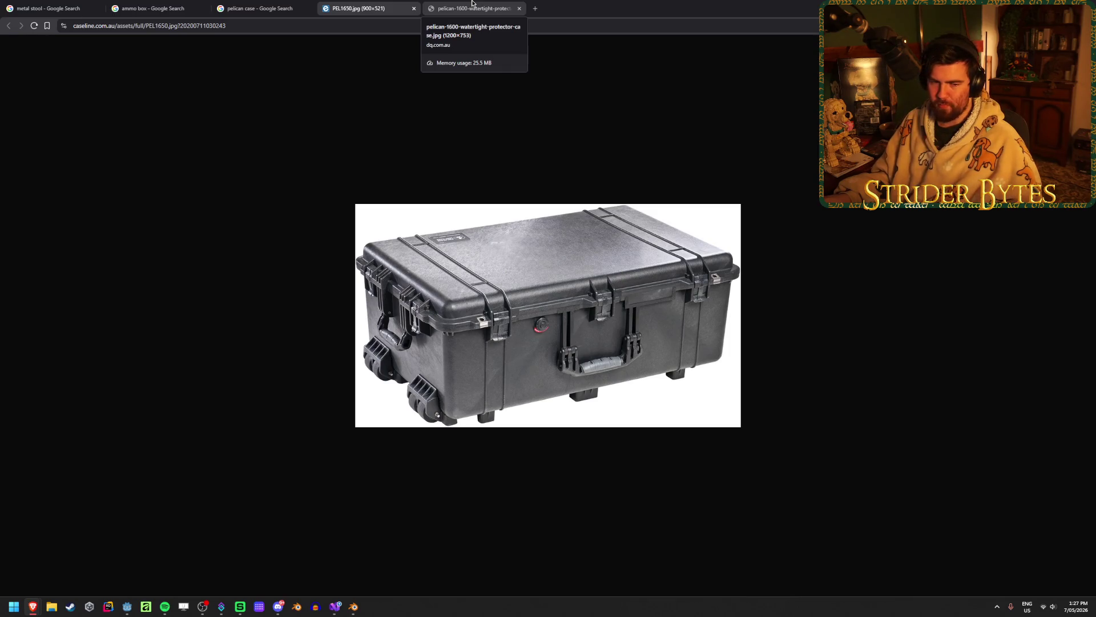
left_click(472, 6)
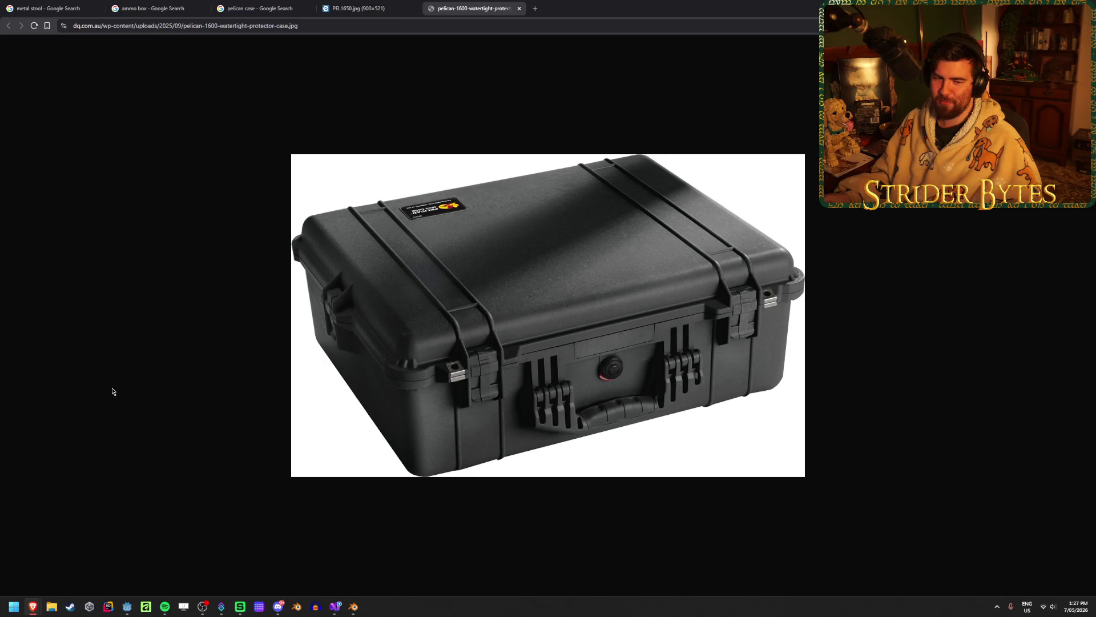
left_click(354, 606)
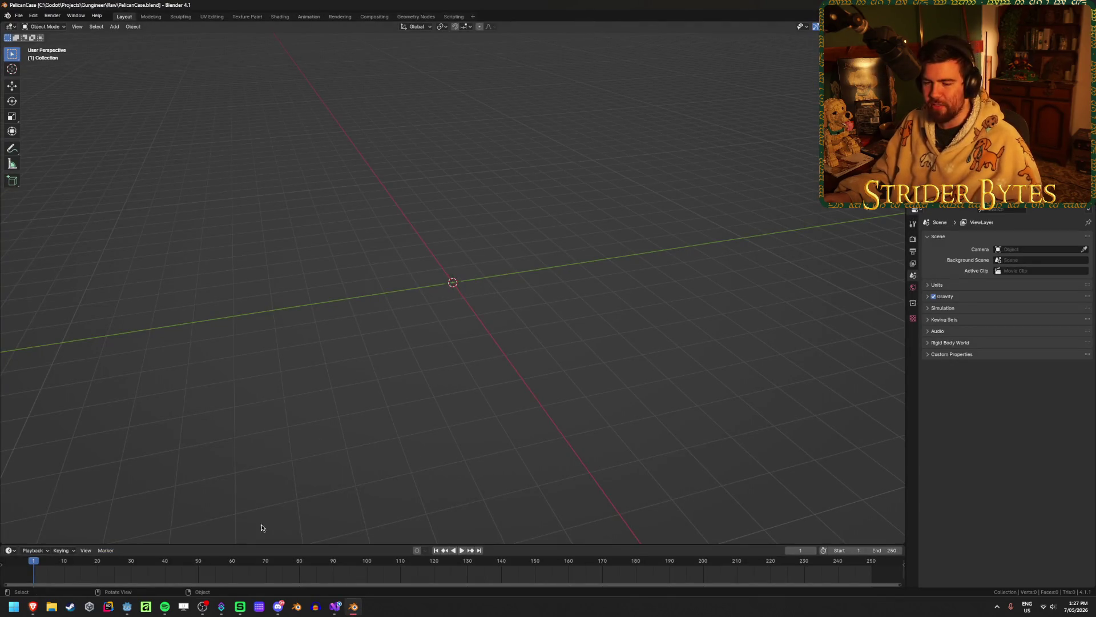
Save PelicanCase.blend and switch to the Godot editor
key("ctrl+s")
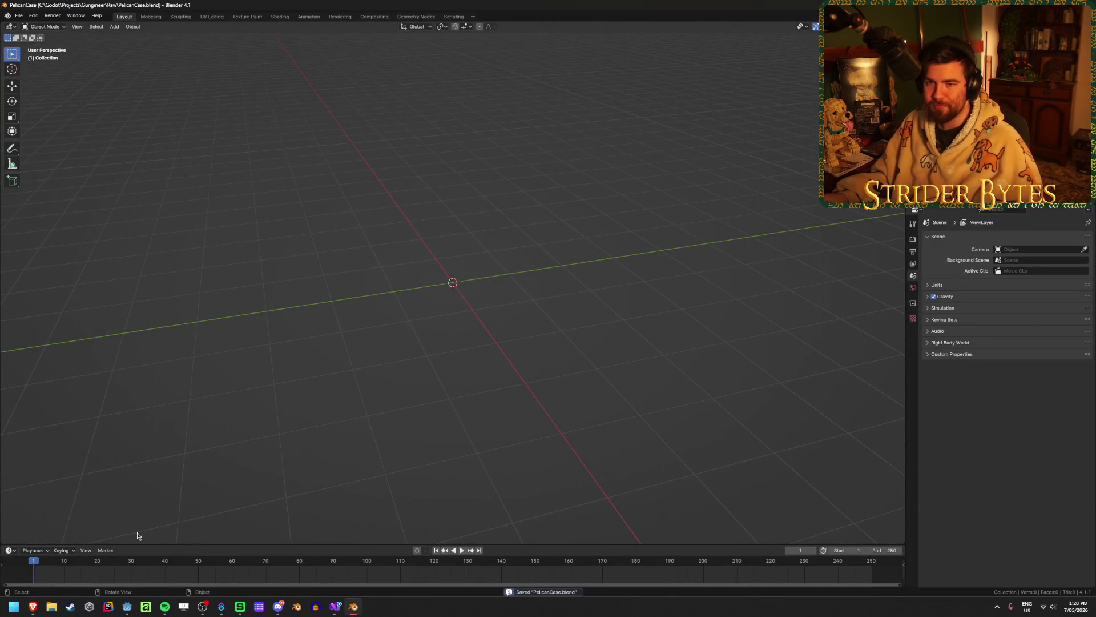
mouse_move(35, 608)
mouse_move(100, 558)
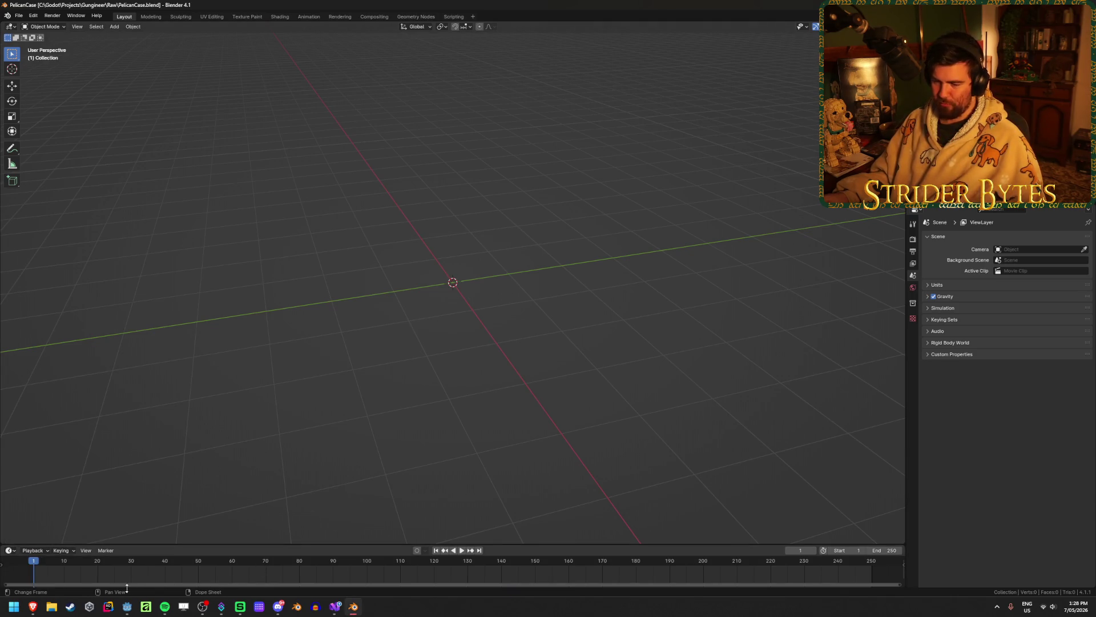
left_click(128, 610)
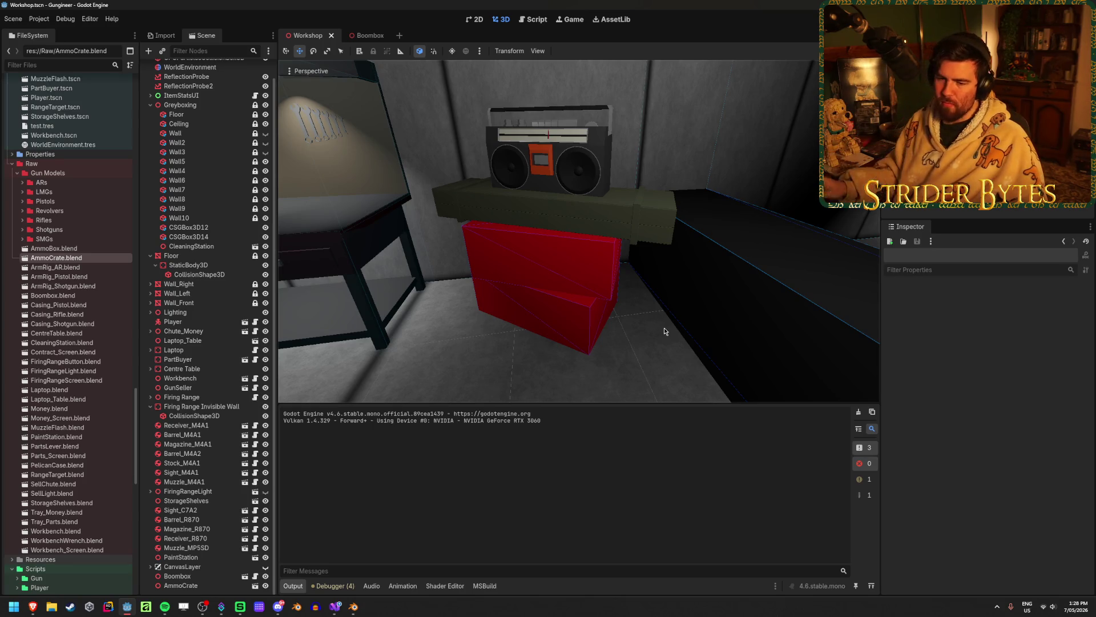
Select the CSGBox3D14 placeholder and orbit around it to check its 0.75 × 0.5 × 1.25 size
left_click(684, 327)
mouse_move(684, 327)
middle_mouse_down()
mouse_move(514, 323)
mouse_move(566, 275)
middle_mouse_up()
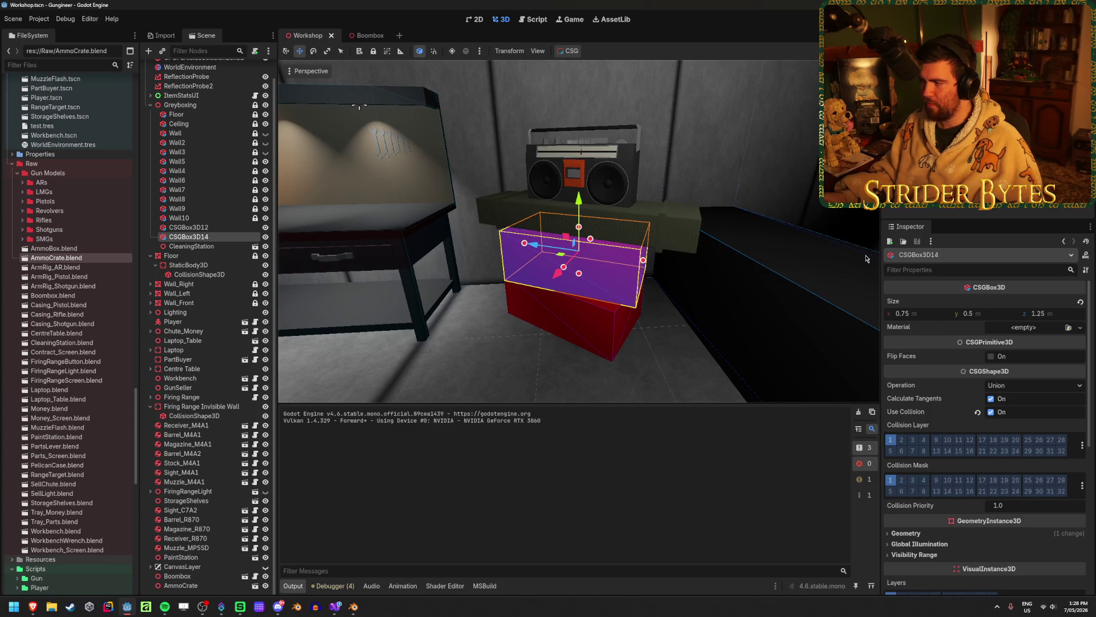
Add a cube at the origin in the Blender PelicanCase file
mouse_move(354, 608)
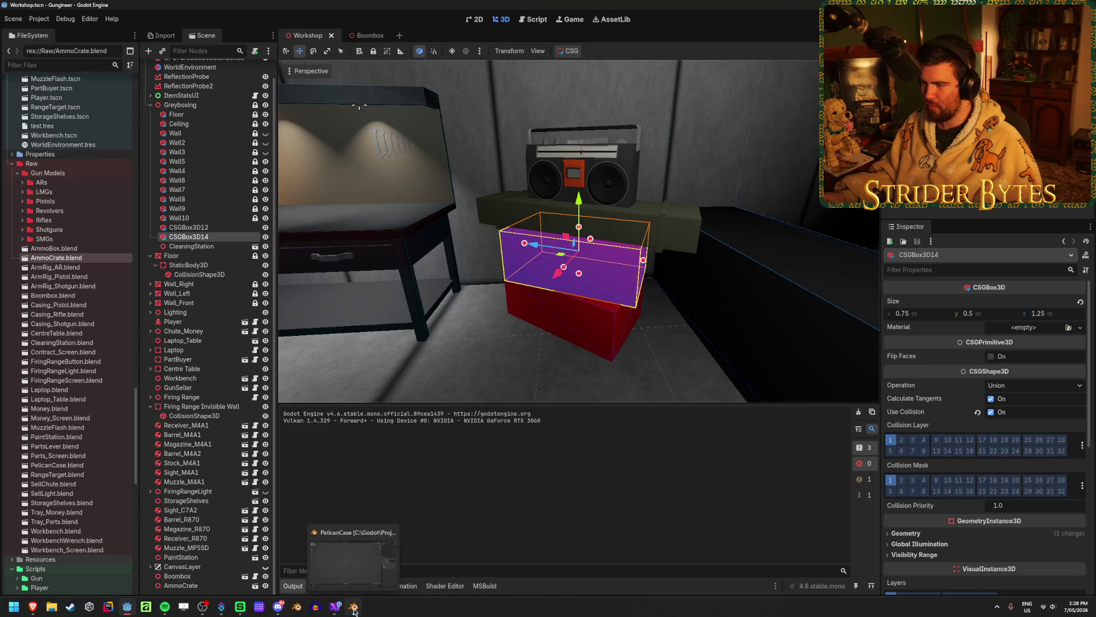
left_click(354, 606)
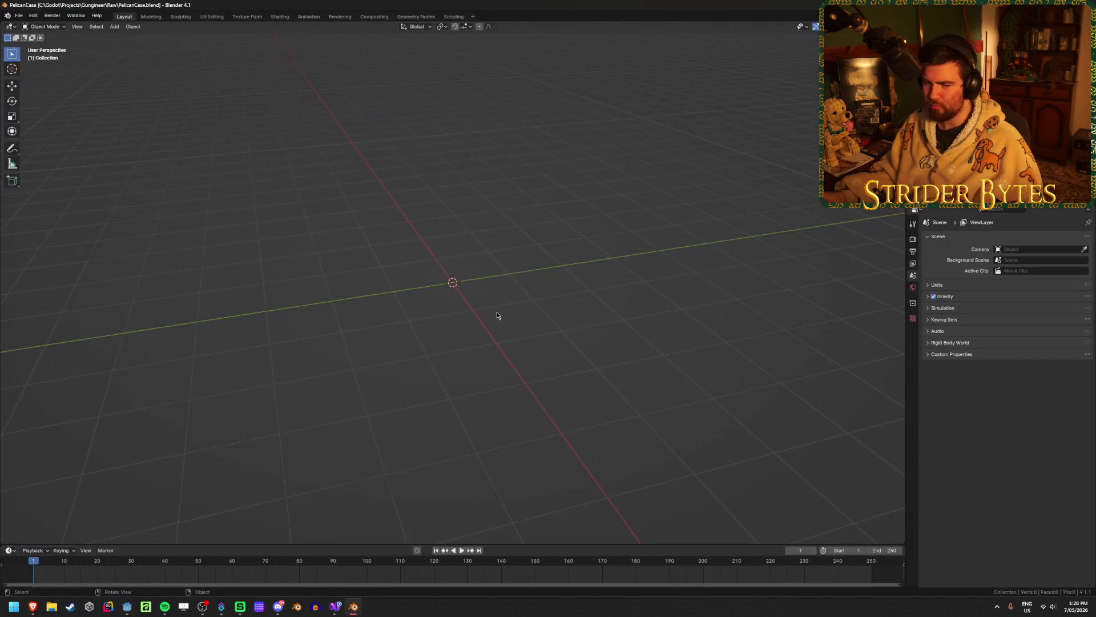
key("shift+a")
mouse_move(490, 334)
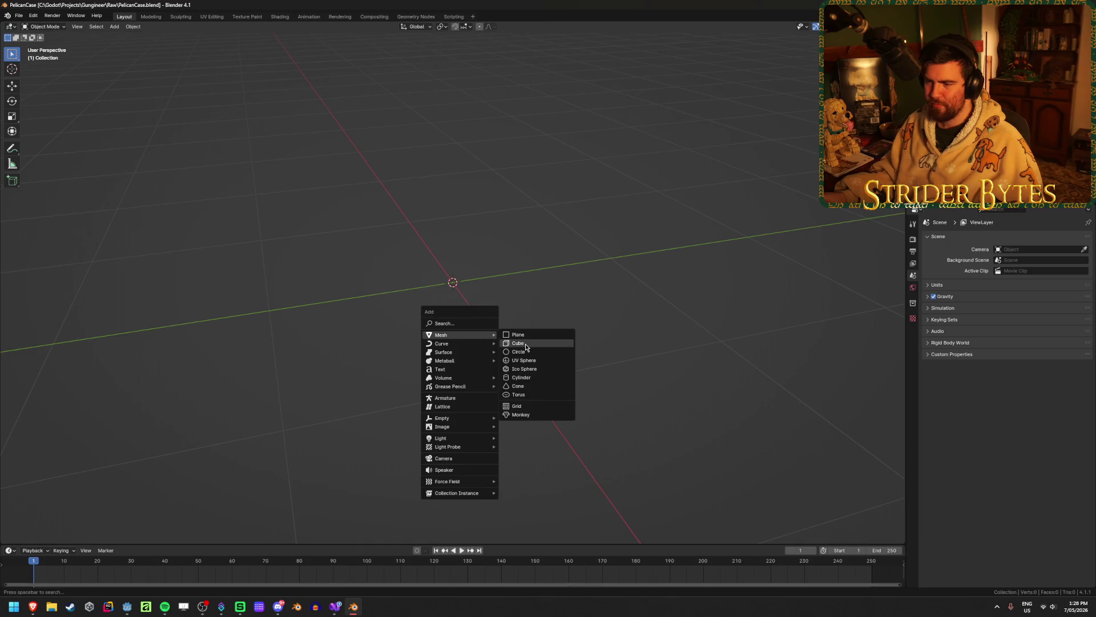
left_click(526, 344)
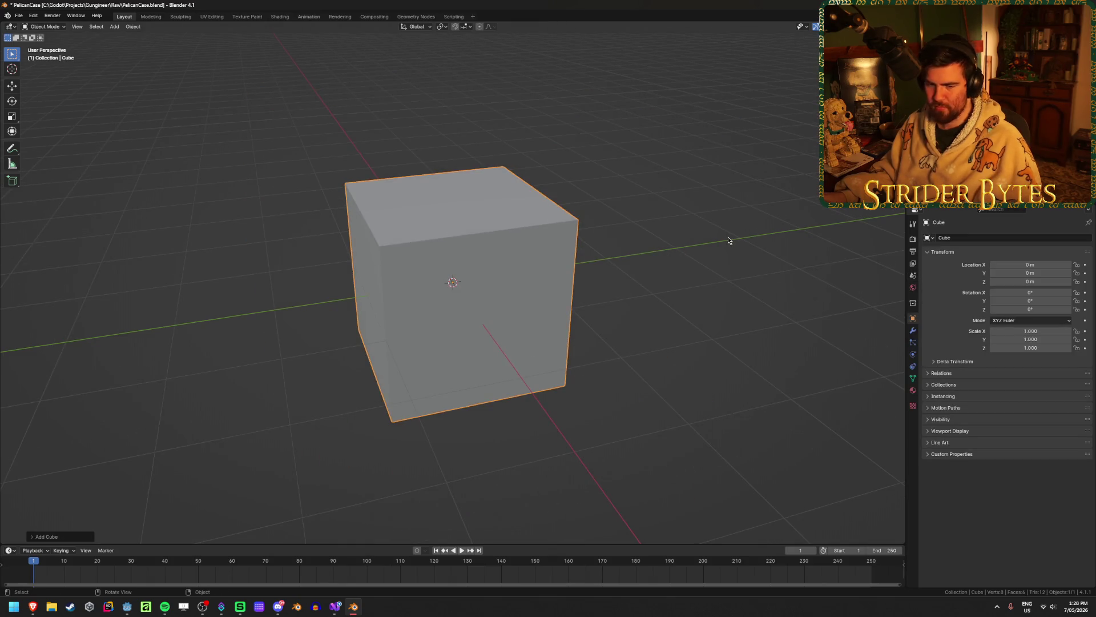
left_click_drag(906, 171, 895, 171)
Scale the cube to 0.625 along X and orbit to check its shape
type("sx")
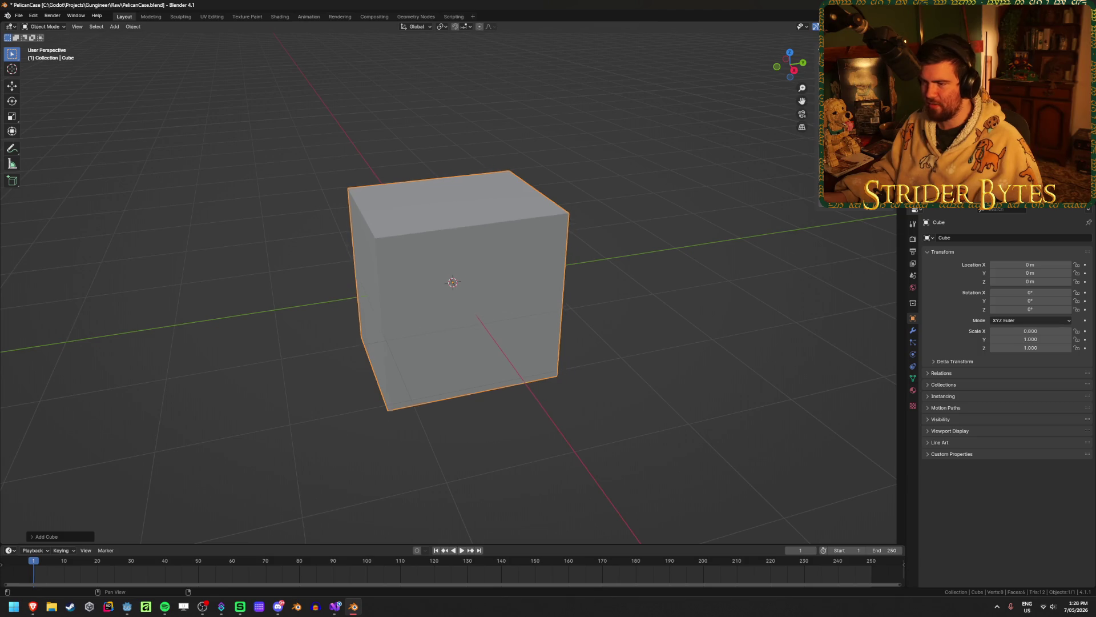
type("0.9")
key("Return")
type("sx0.625")
key("Return")
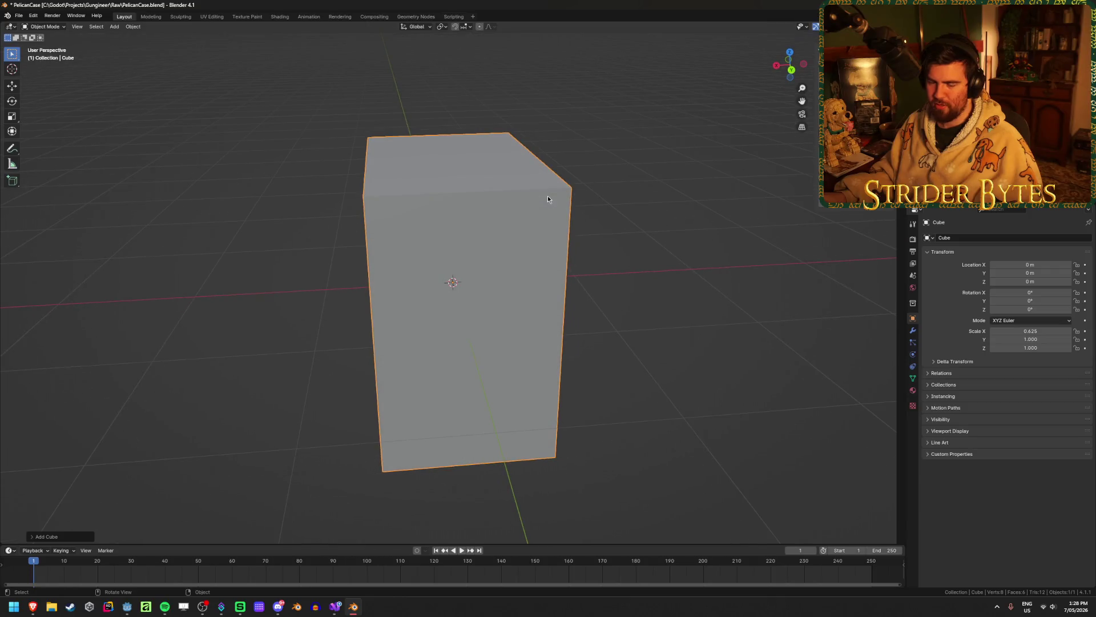
middle_click_drag(600, 200, 453, 400)
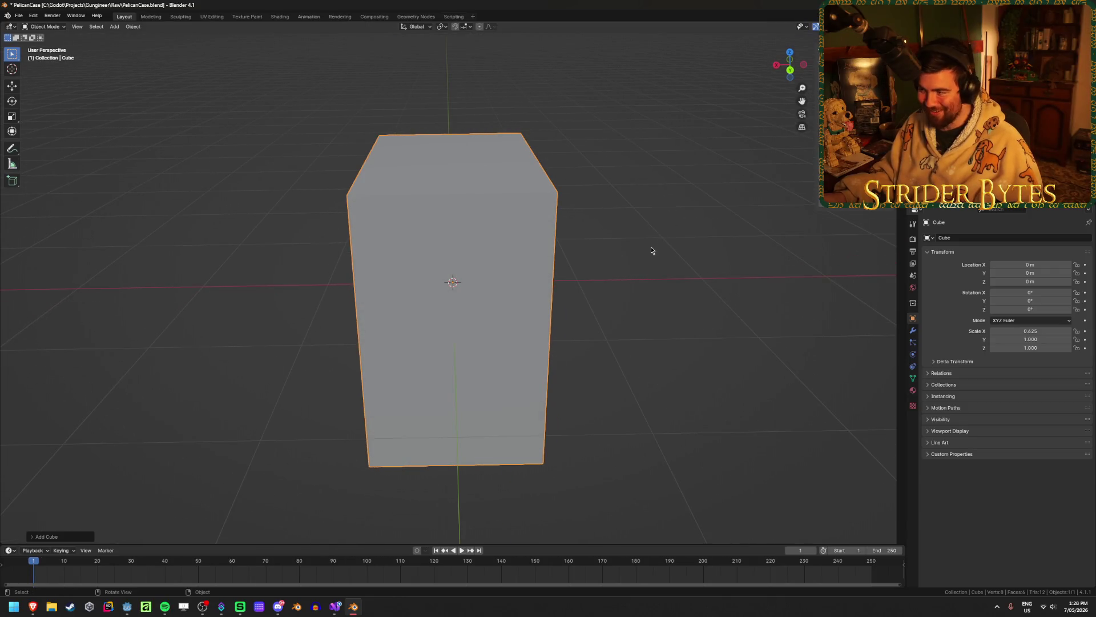
middle_click_drag(651, 250, 610, 311)
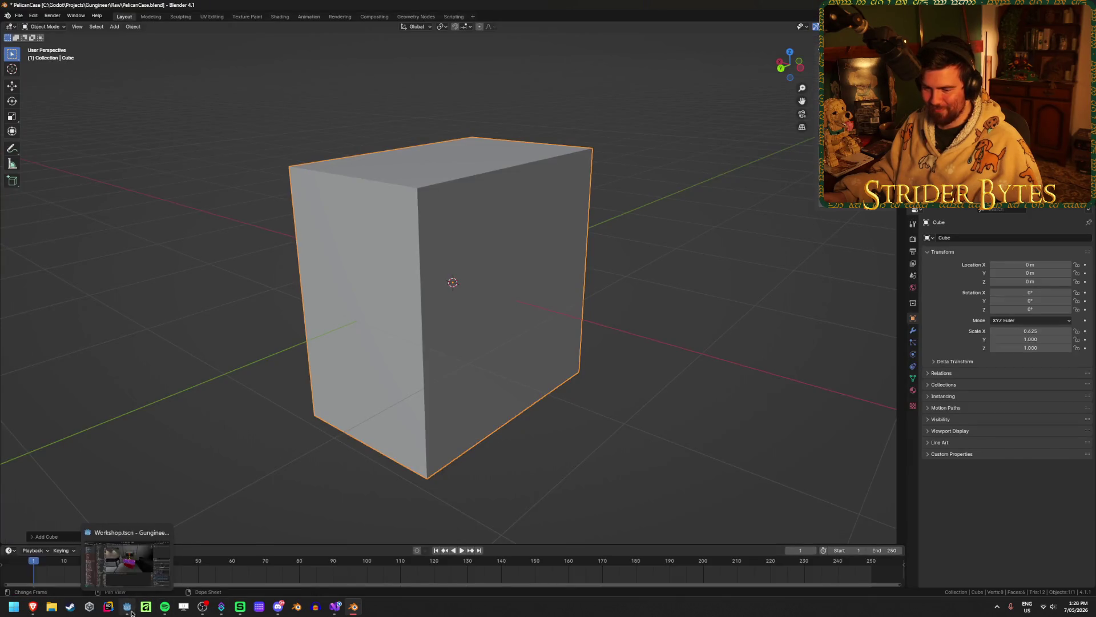
Compare against the Godot placeholder, then scale the cube to 0.375 on Y and 0.25 on Z
left_click(130, 610)
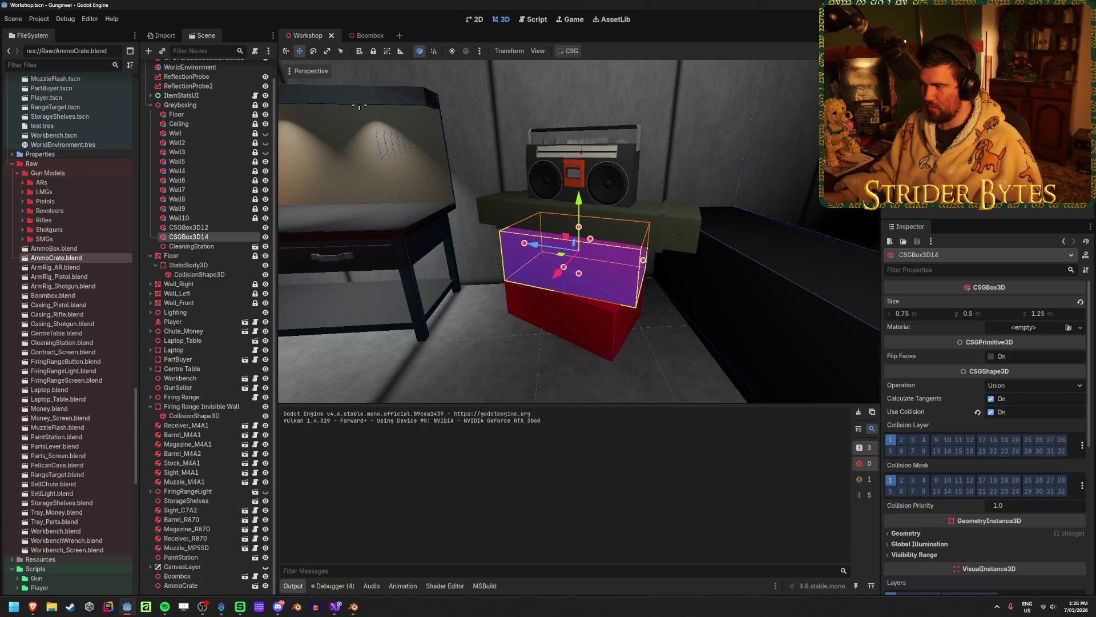
key("alt+Tab")
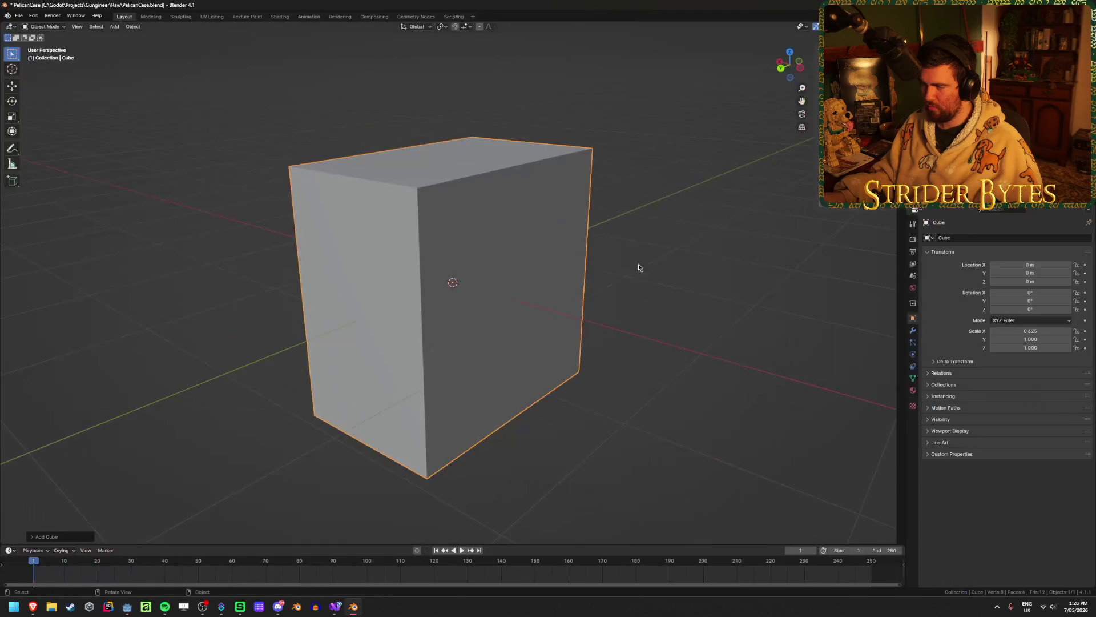
key("ctrl+z")
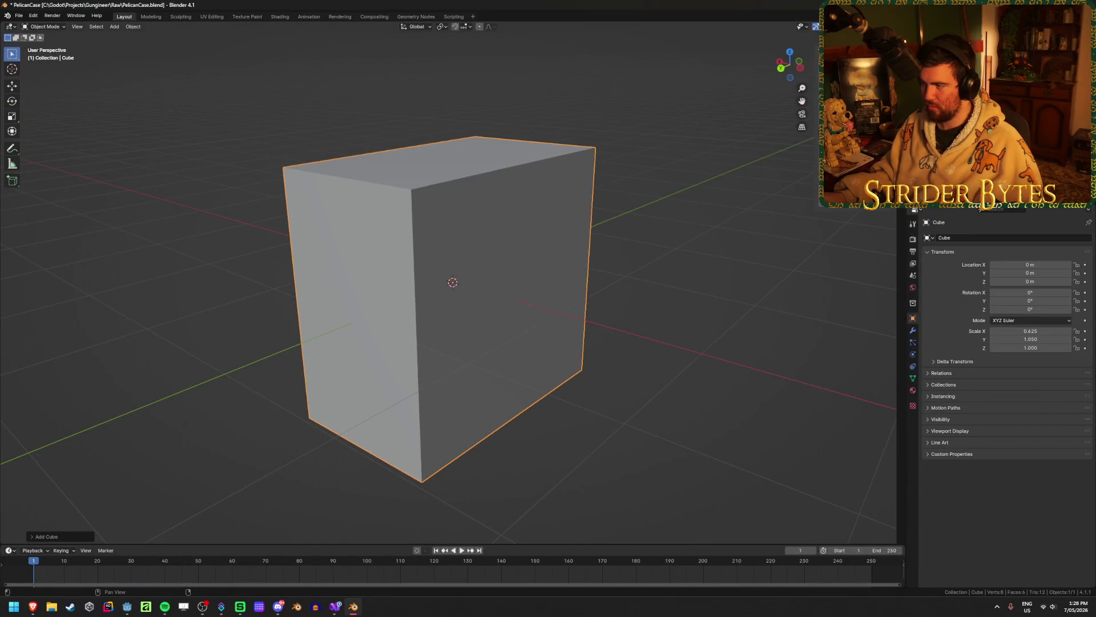
key("ctrl+z")
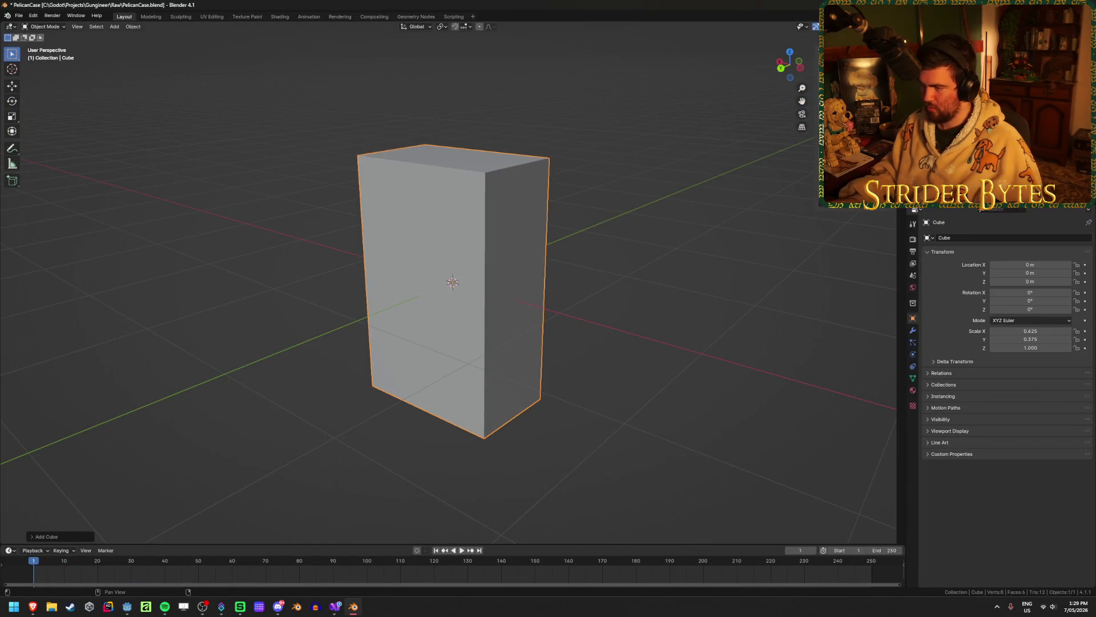
key("ctrl+z")
mouse_move(391, 308)
middle_mouse_down()
mouse_move(377, 295)
mouse_move(402, 286)
middle_mouse_up()
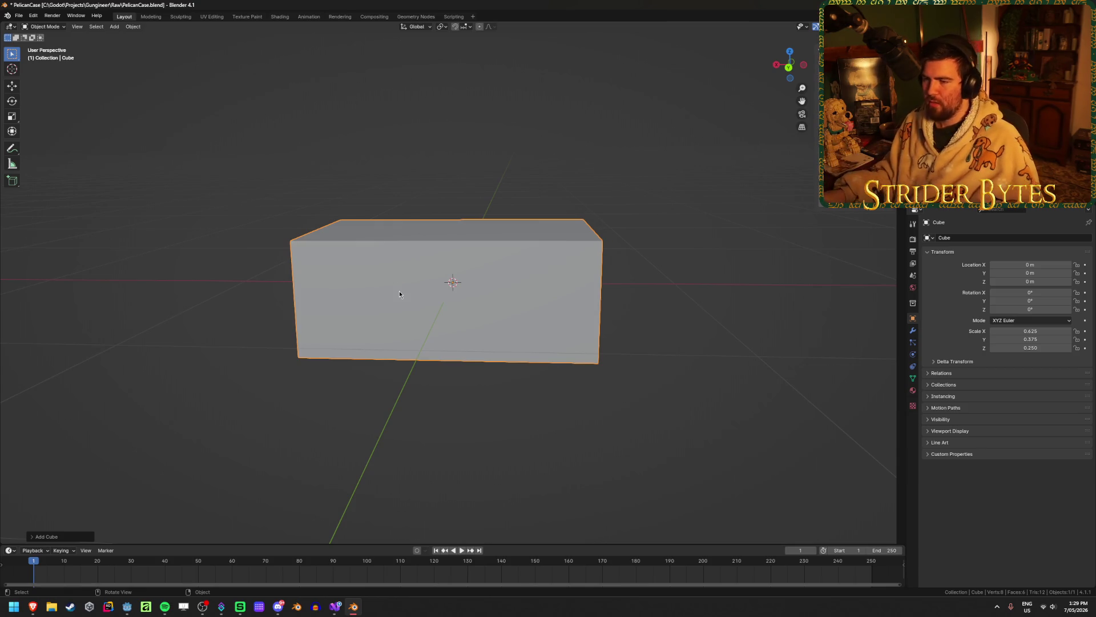
Apply the box's scale and raise its mesh 0.25 m so it sits on the ground
key("ctrl+a")
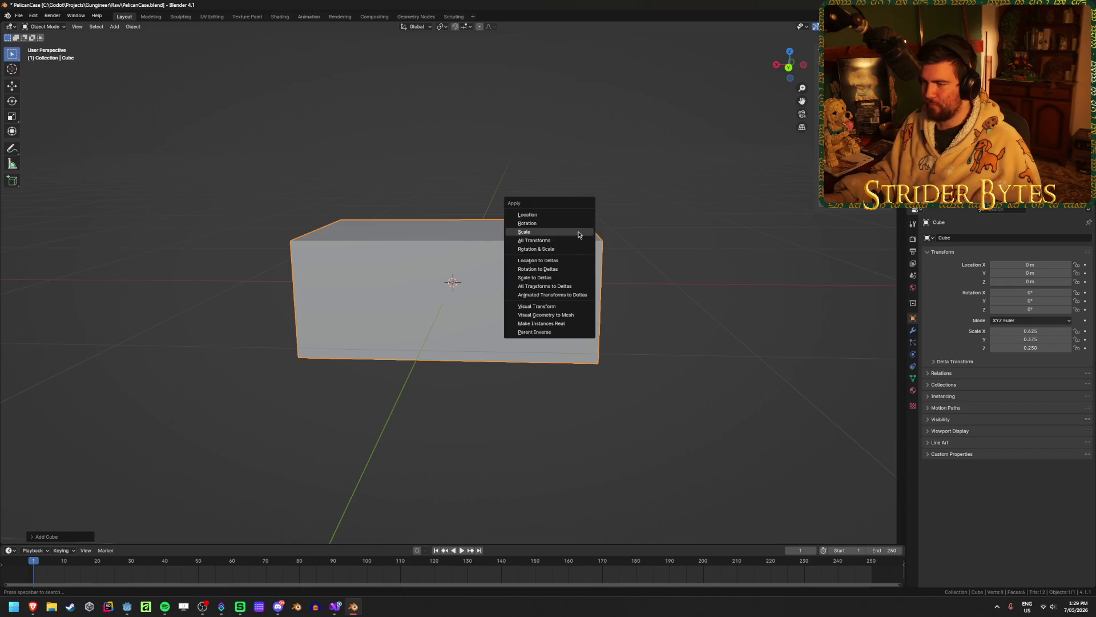
left_click(578, 232)
key("Tab")
key("KP_1")
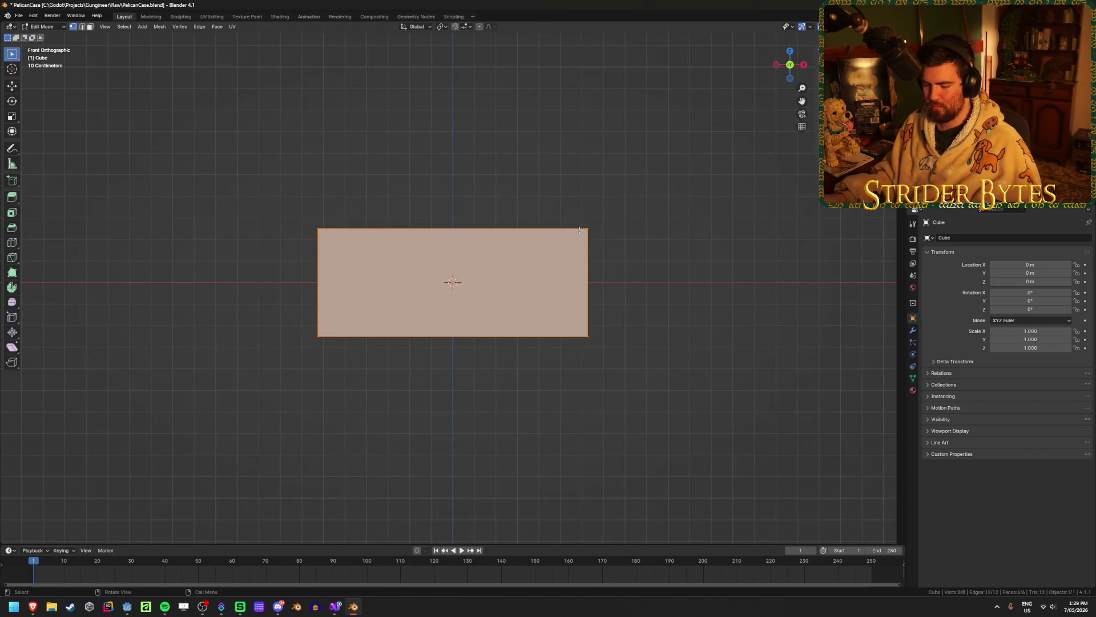
type("gz0.25")
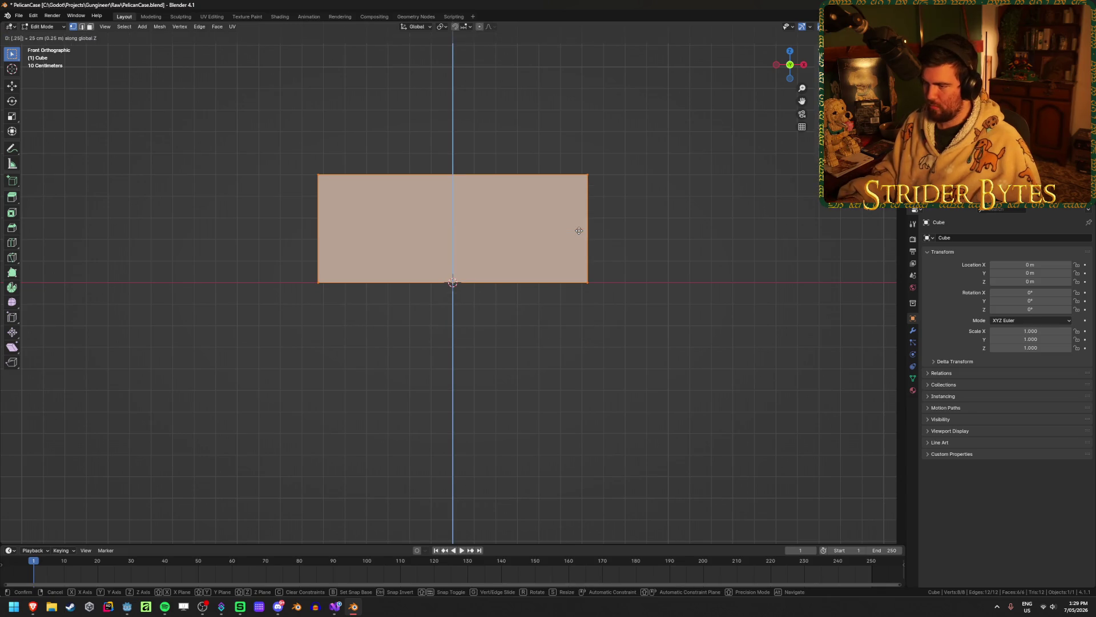
key("Return")
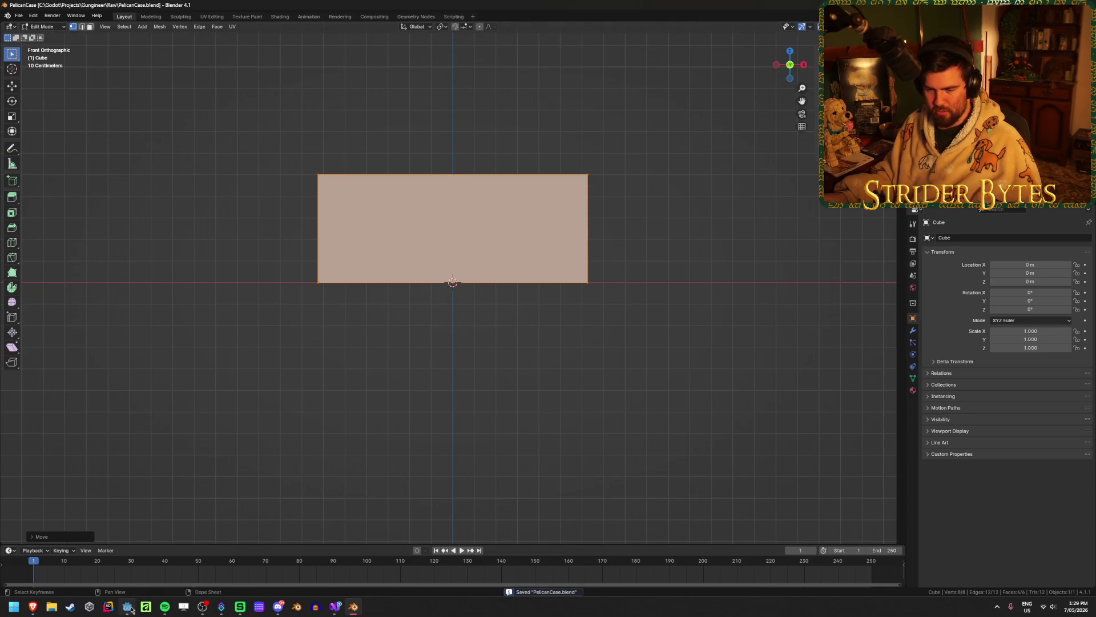
left_click(126, 606)
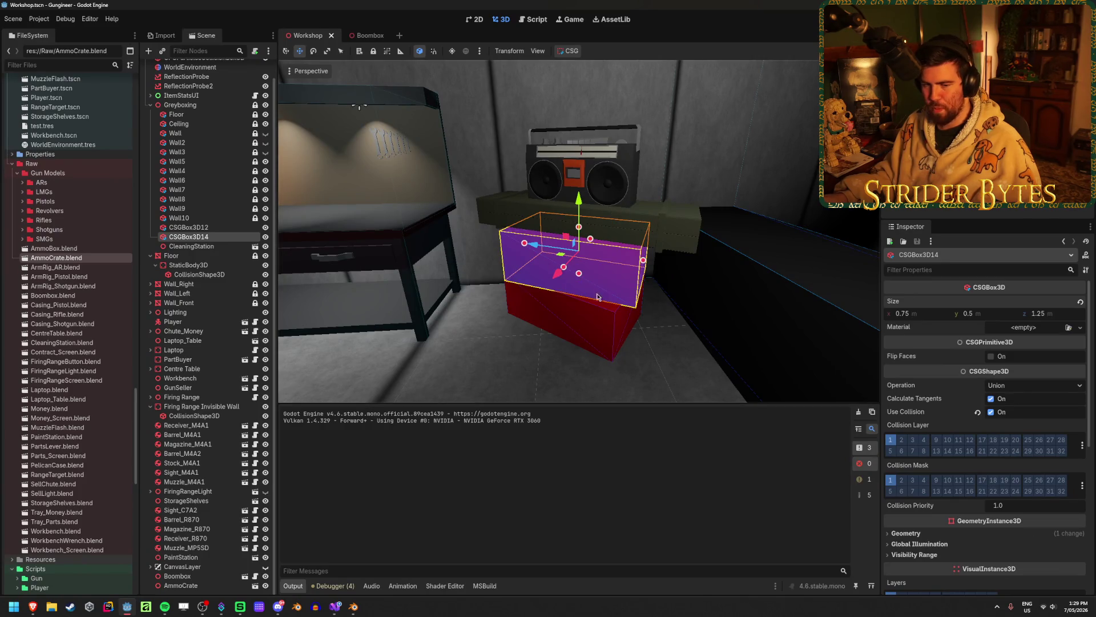
Deselect the placeholder, fly the editor camera near the boombox, and run the game
scroll(648, 223, "up", 3)
left_click(650, 217)
mouse_move(650, 216)
right_mouse_down()
mouse_move(571, 228)
mouse_move(605, 223)
mouse_move(605, 200)
right_mouse_up()
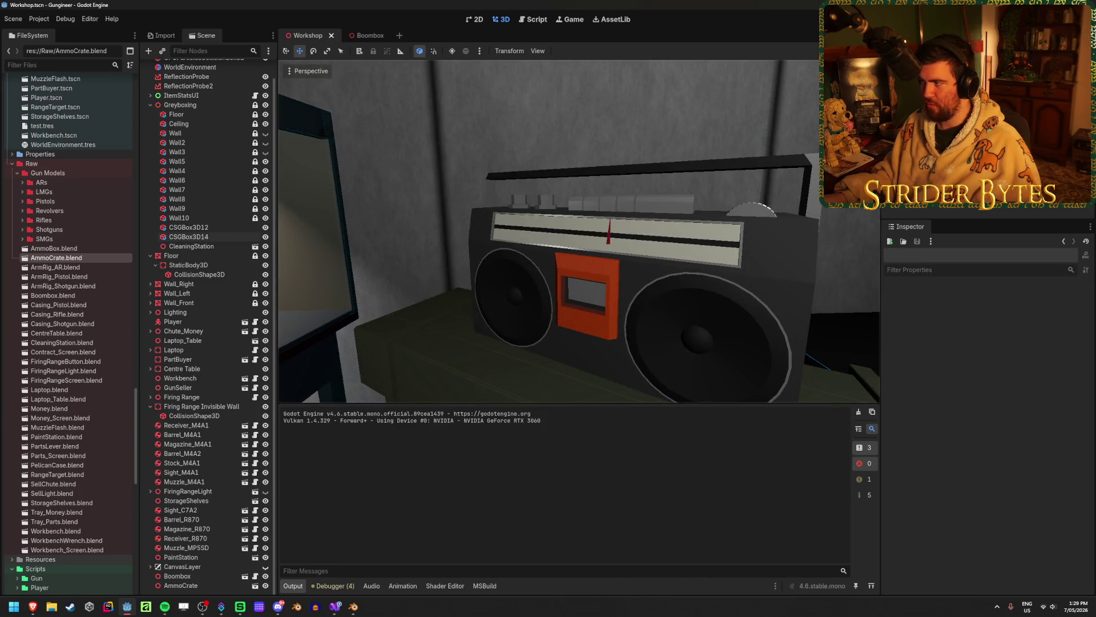
key("F5")
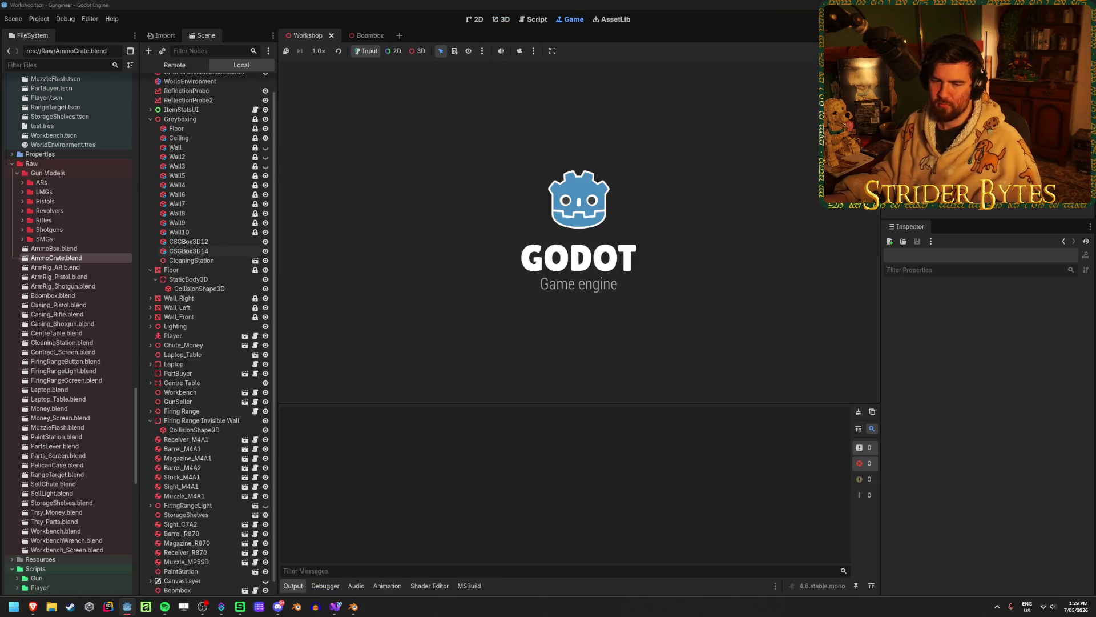
Walk up to and around the boombox with WASD, then stop the game
key("w")
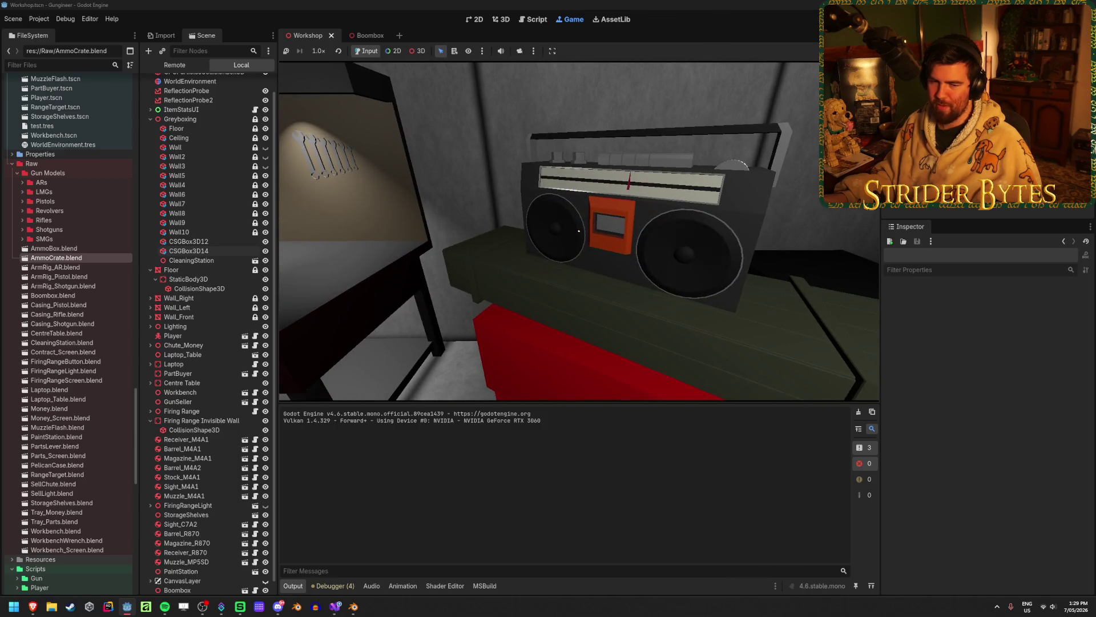
key("w")
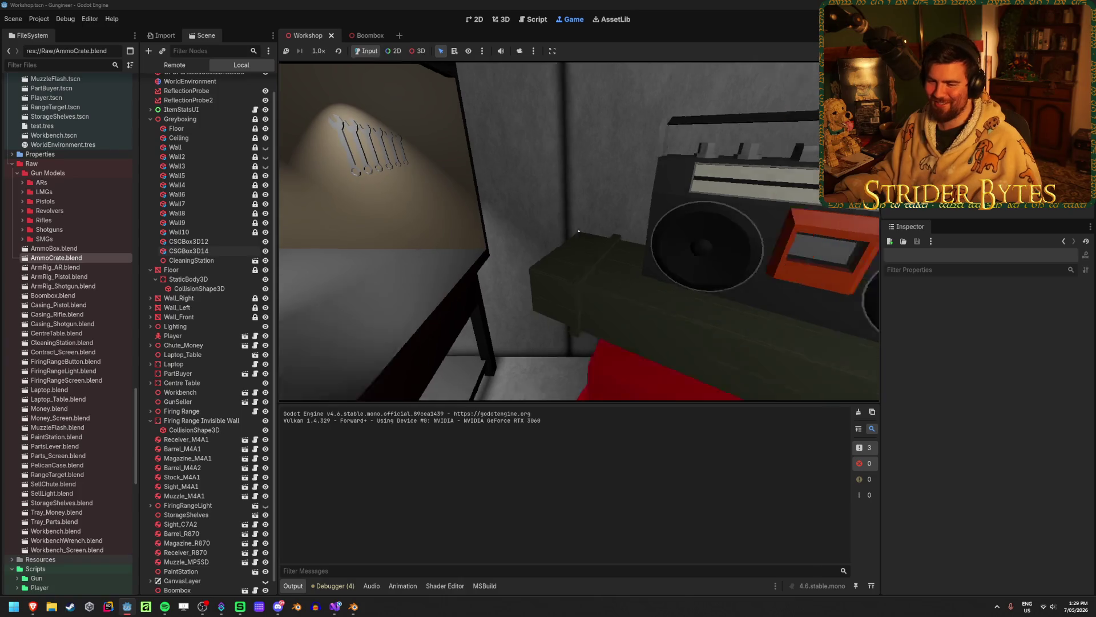
key("s")
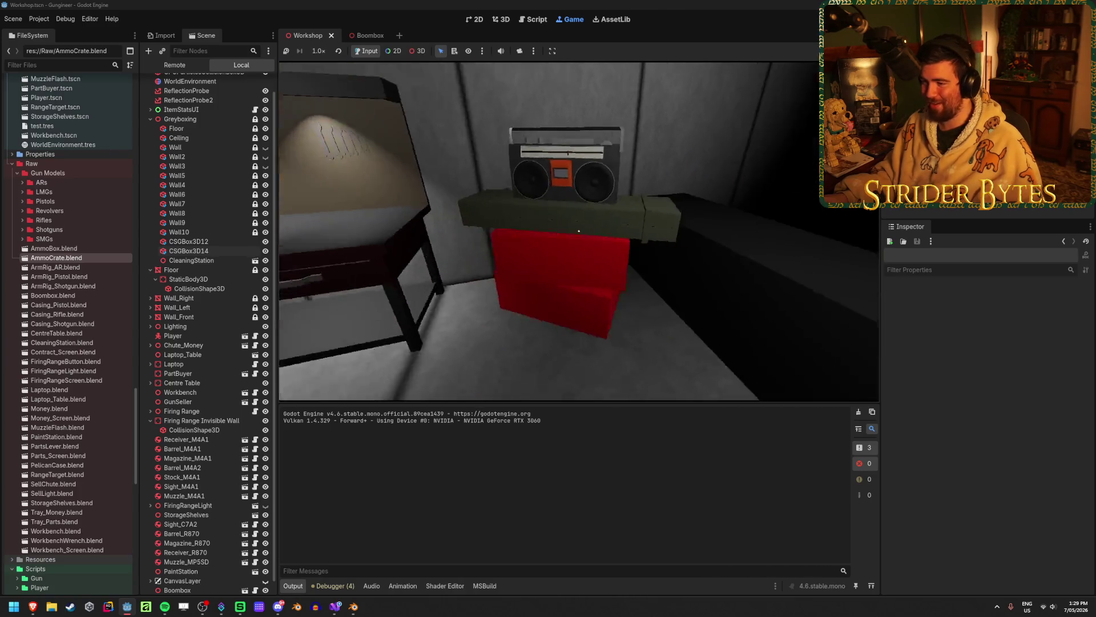
key("w")
key("s")
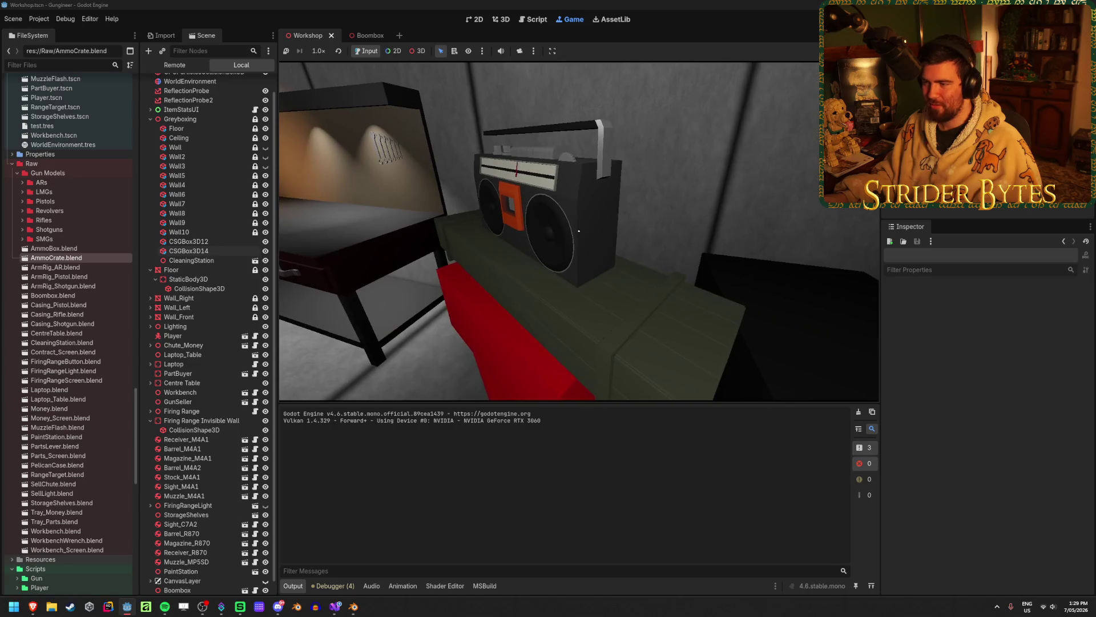
key("w")
key("a")
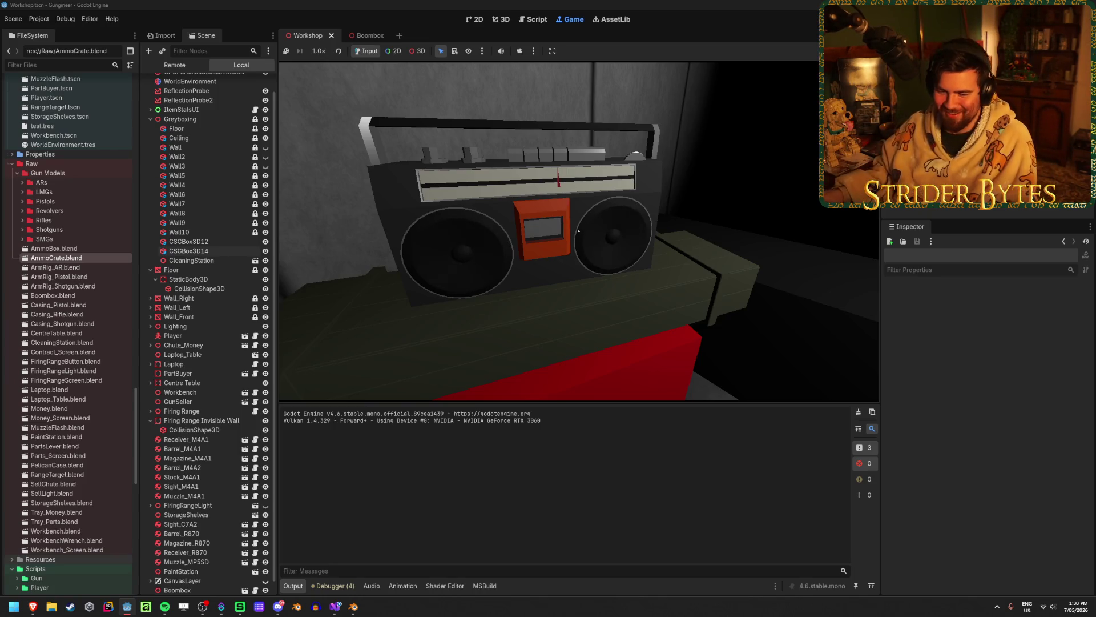
key("w")
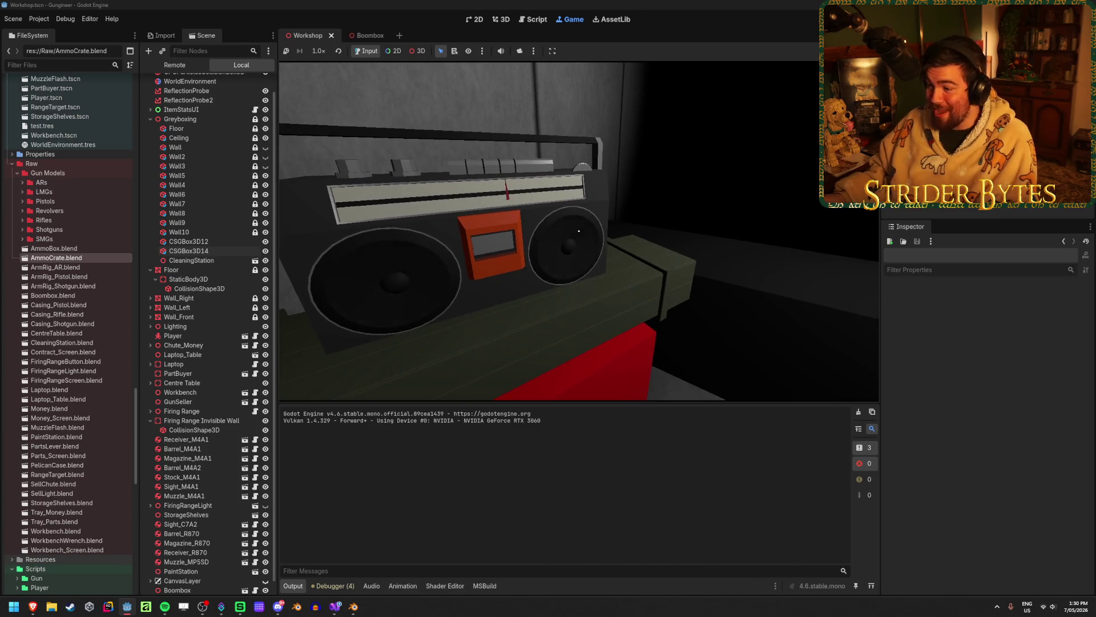
key("s")
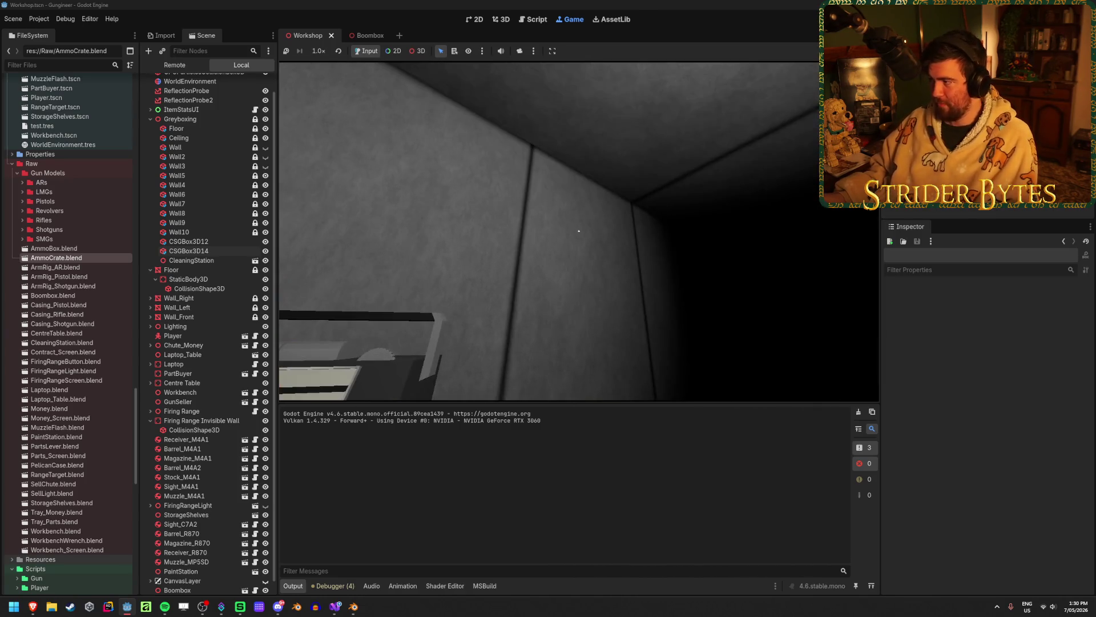
key("F8")
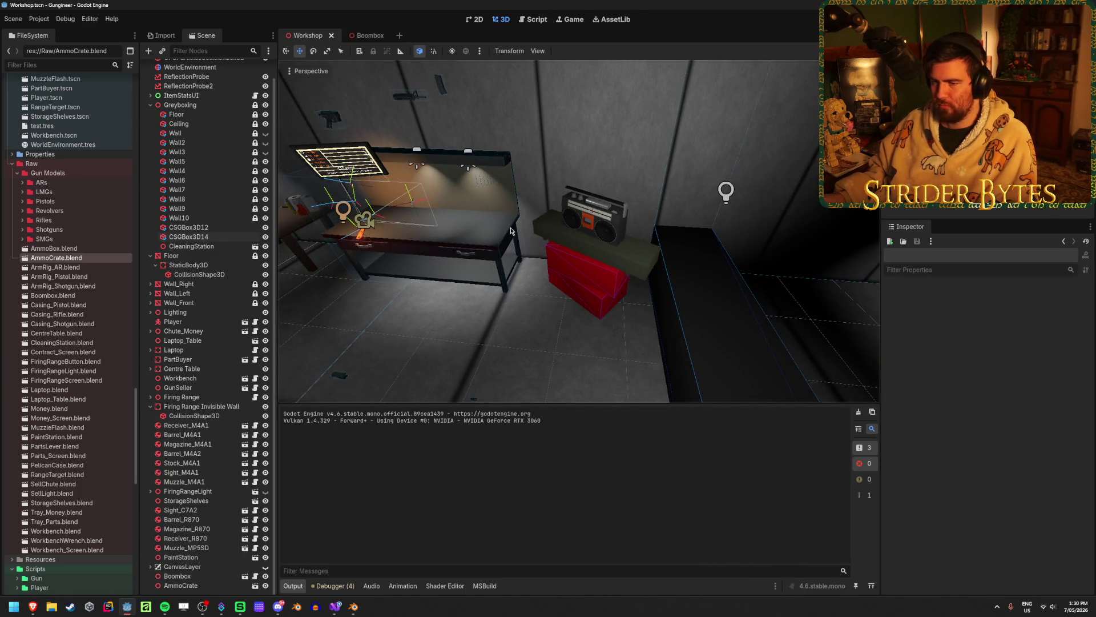
Select and clear the red CSGBox3D12 placeholder, glance at Boombox.cs, and return to Godot
left_click(198, 229)
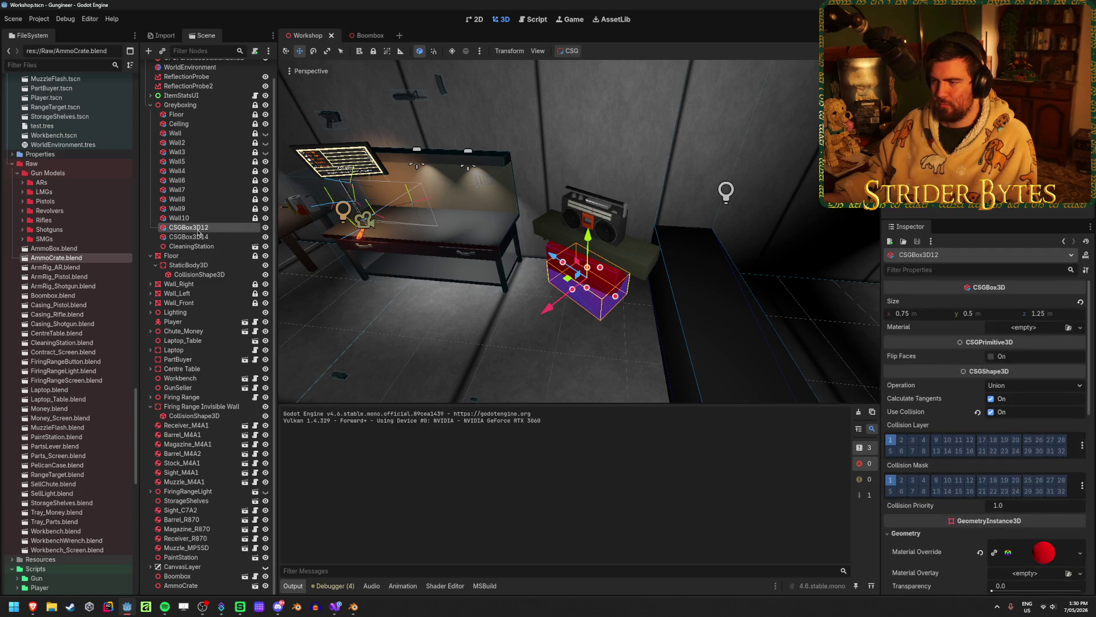
left_click(197, 237)
key("Escape")
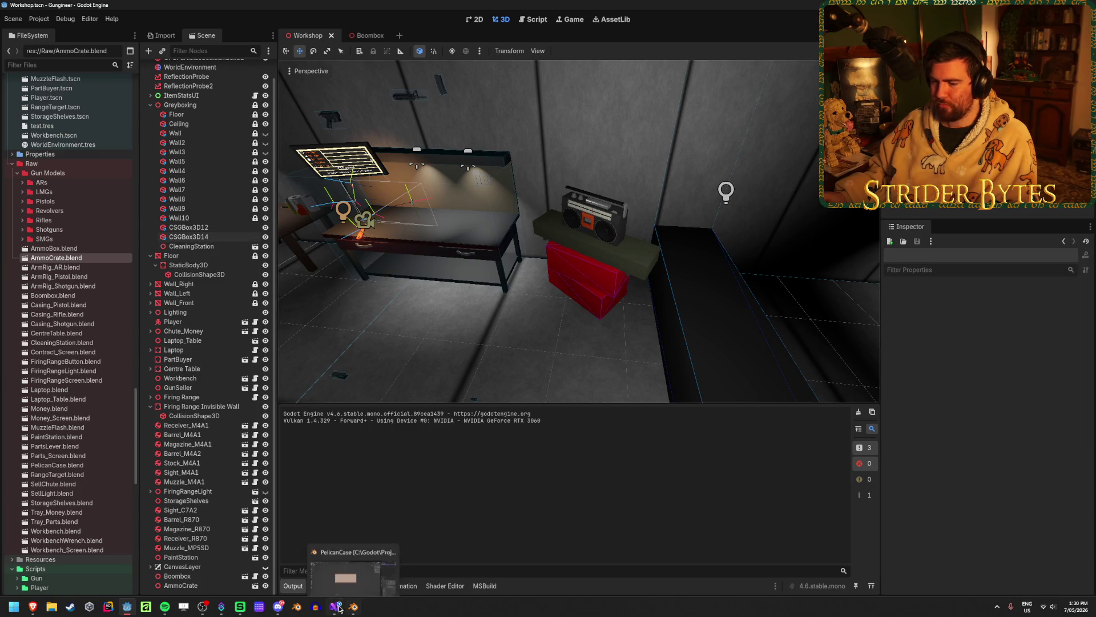
left_click(339, 608)
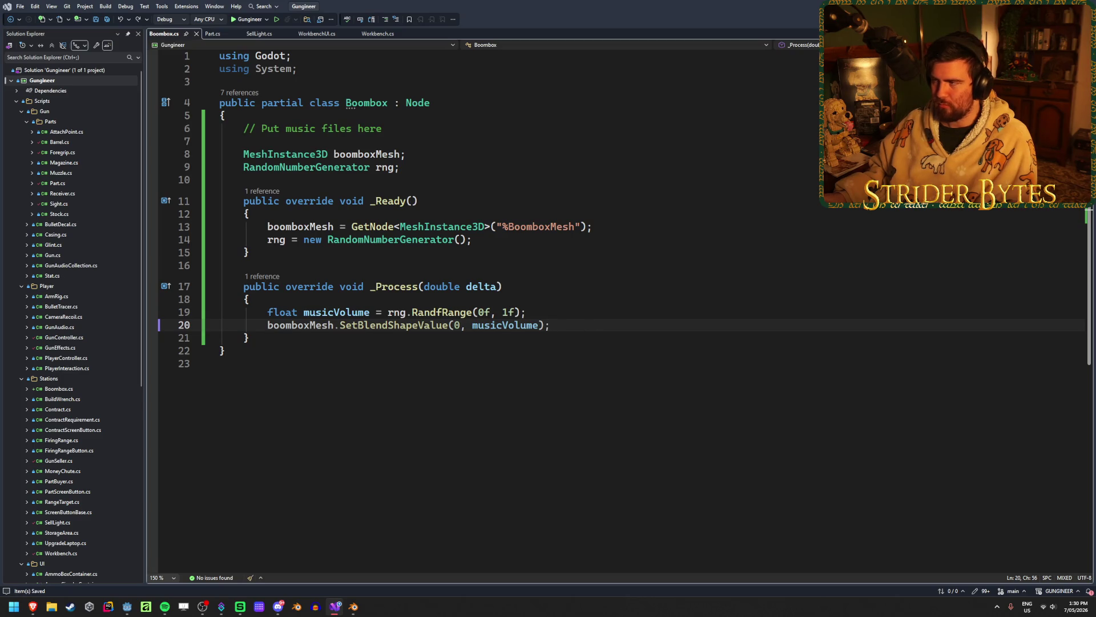
key("alt+Tab")
Orbit the PelicanCase cube, leave it in Object Mode, and bring up the pelican case reference photo
left_click(355, 611)
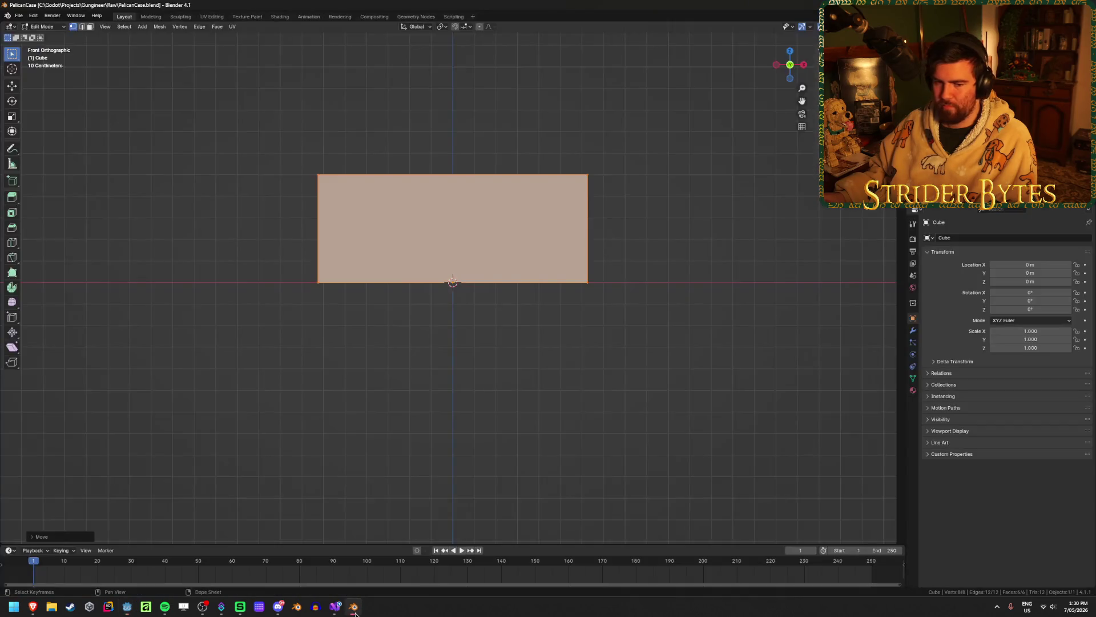
mouse_move(385, 341)
middle_mouse_down()
mouse_move(403, 372)
mouse_move(385, 382)
mouse_move(397, 402)
middle_mouse_up()
mouse_move(32, 607)
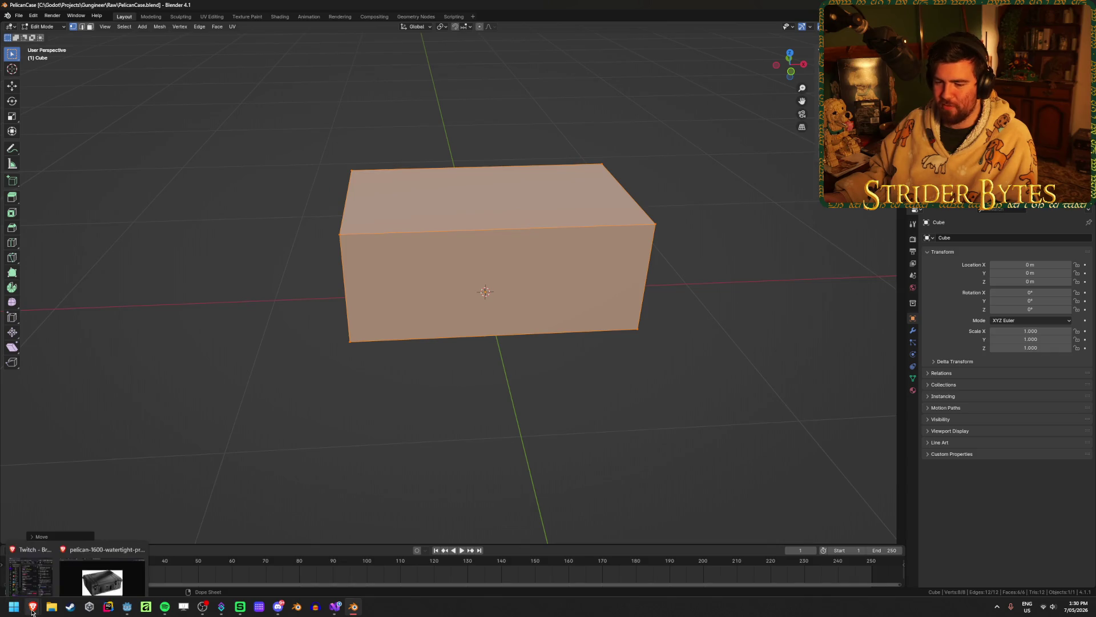
key("Tab")
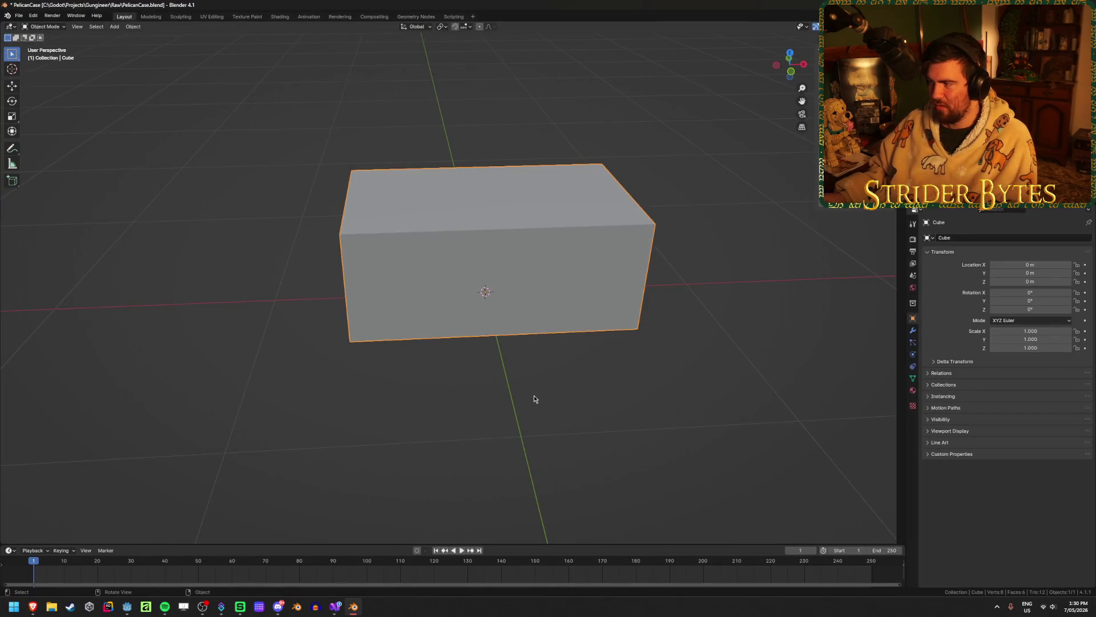
key("Tab")
key("Tab")
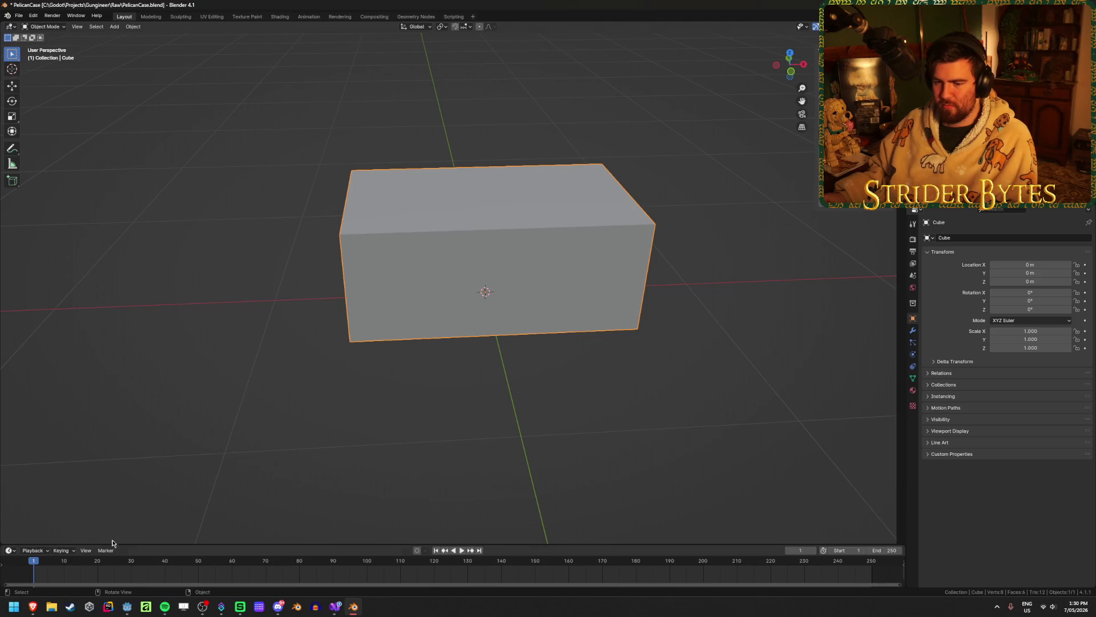
left_click(105, 565)
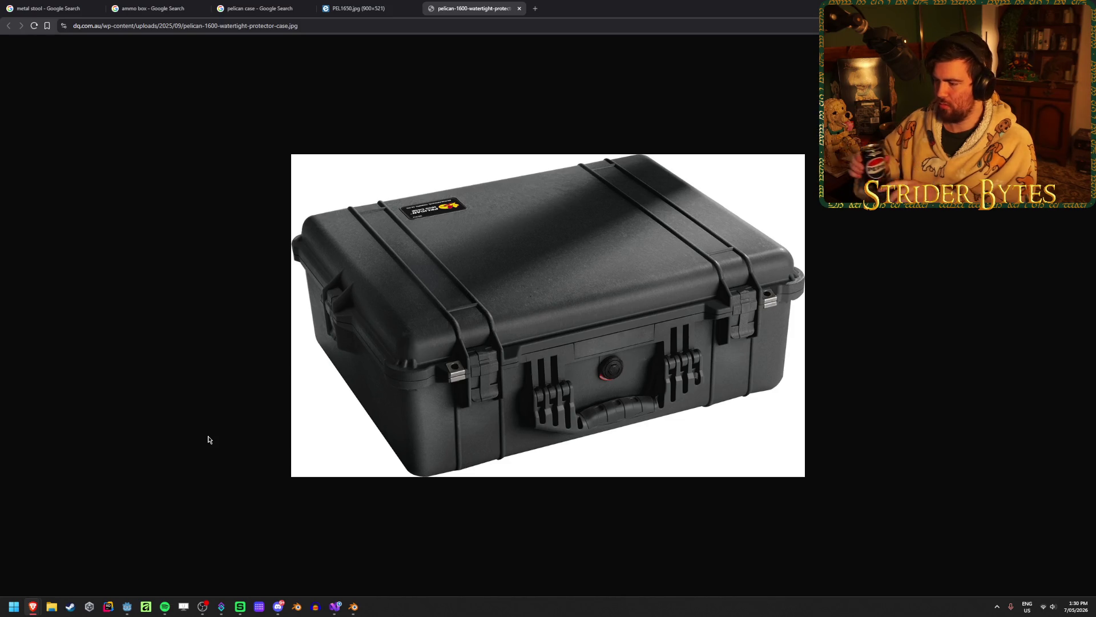
Flip between the PEL1650.jpg and pelican-1600 reference photos, then go back to Blender
left_click(407, 5)
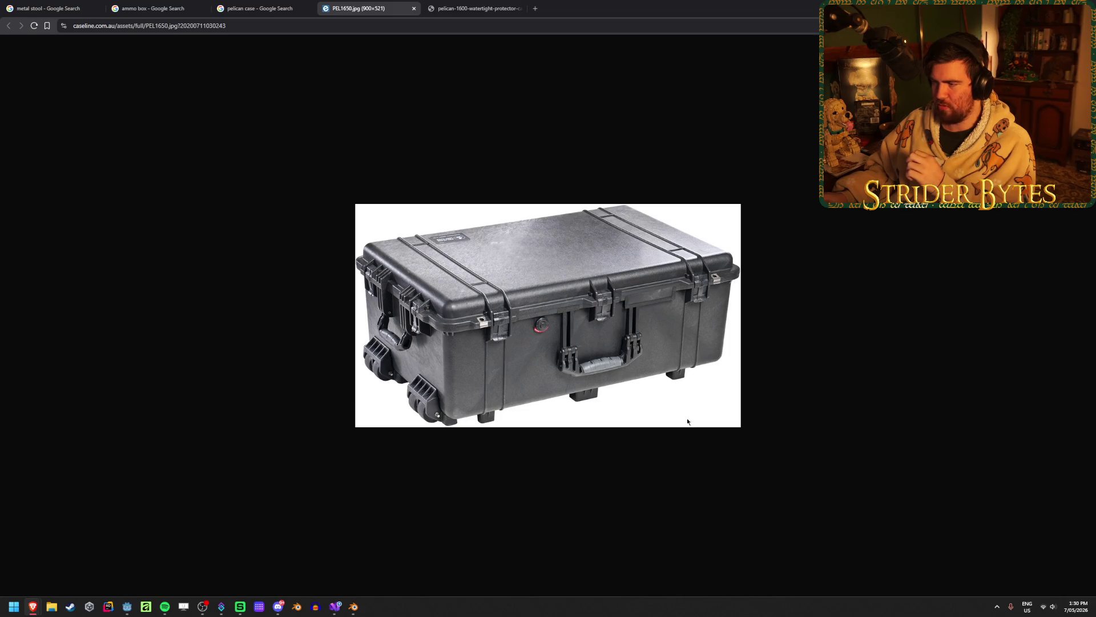
left_click(466, 3)
left_click(392, 3)
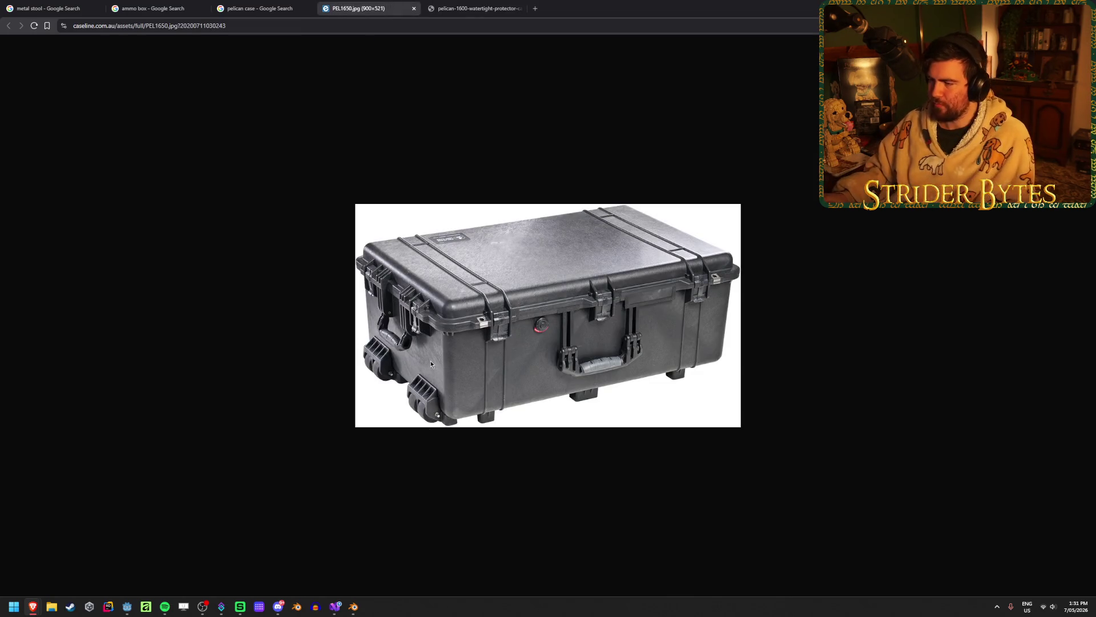
left_click(483, 8)
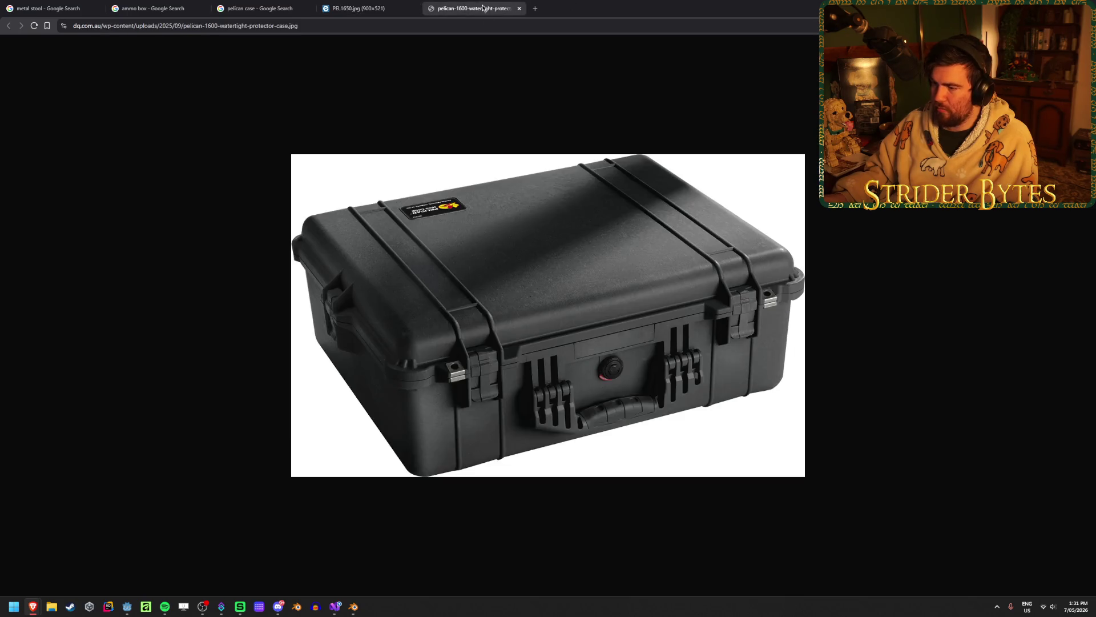
key("alt+Tab")
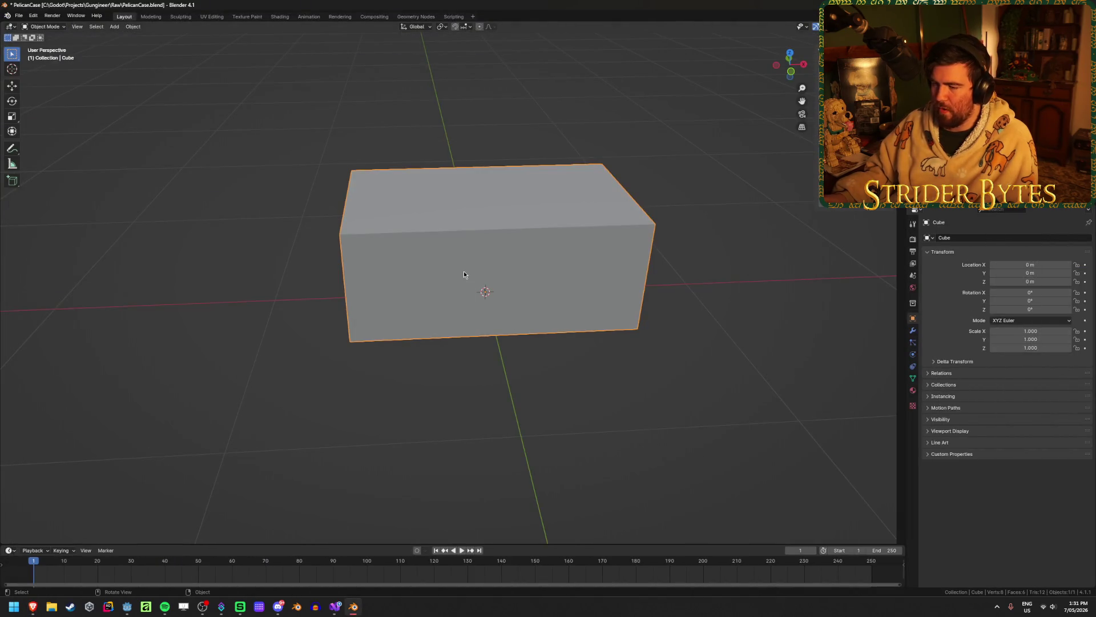
Bevel all the cube's edges by 0.05 from the front view and return to Object Mode
key("Tab")
mouse_move(463, 274)
middle_mouse_down()
mouse_move(426, 284)
mouse_move(453, 261)
mouse_move(533, 255)
mouse_move(710, 296)
middle_mouse_up()
key("KP_1")
key("ctrl+b")
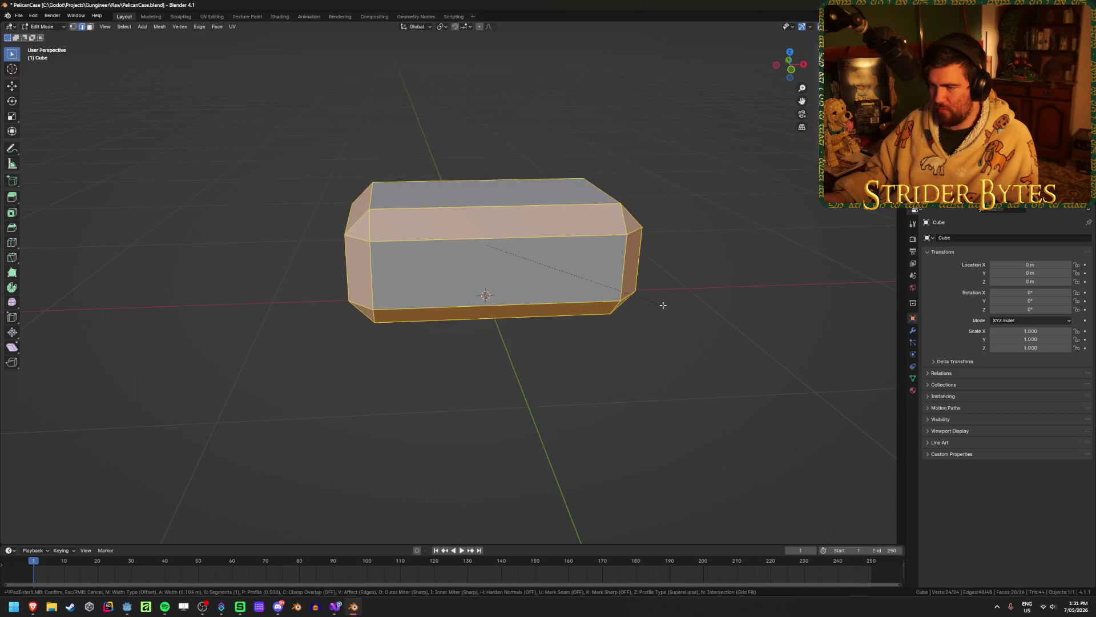
scroll(650, 301, "up", 1)
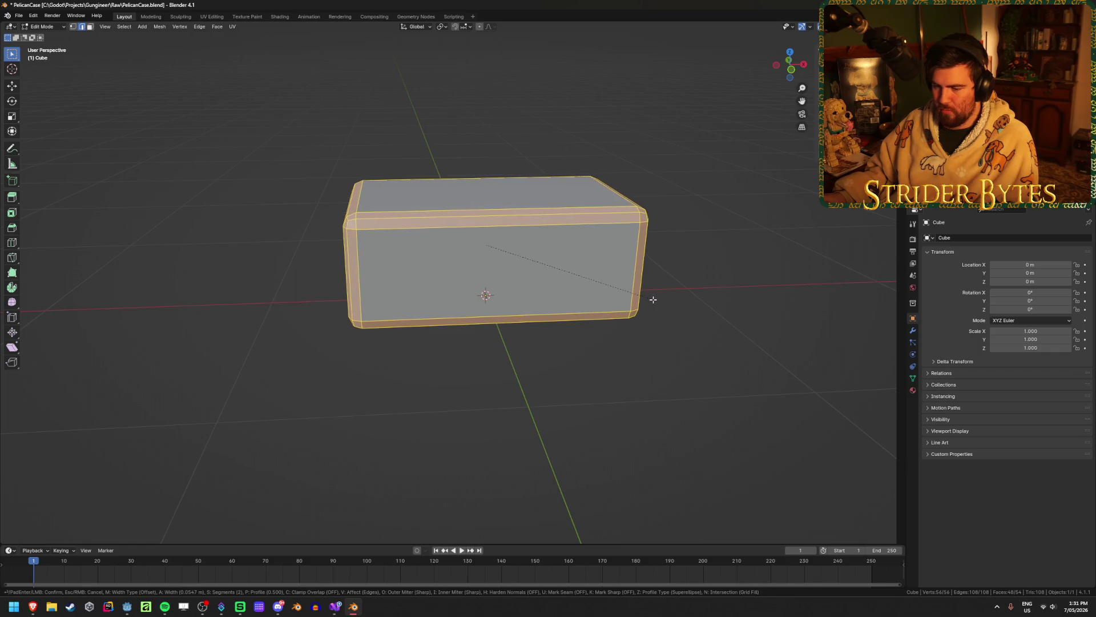
type("0.05")
scroll(653, 299, "up", 1)
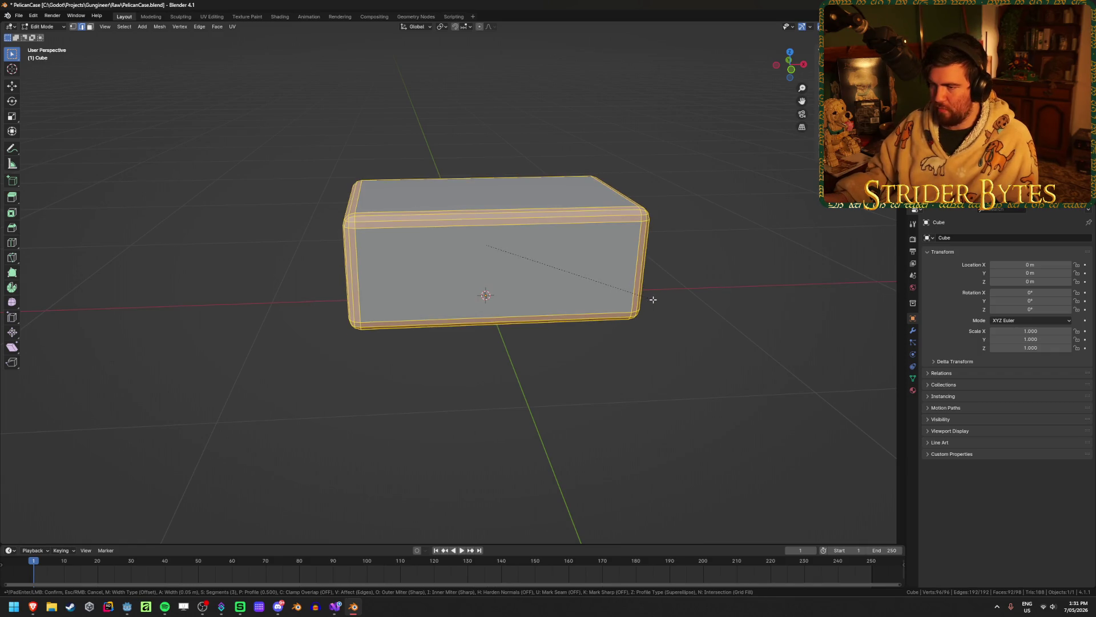
scroll(654, 299, "down", 1)
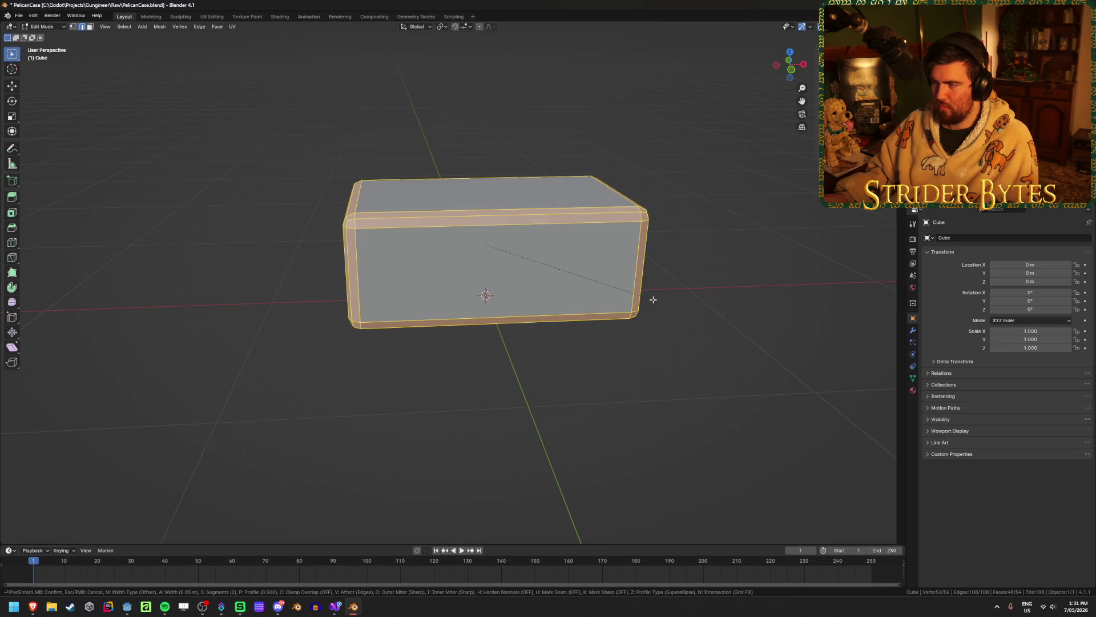
left_click(653, 299)
right_click(653, 299)
key("Tab")
Deselect the bevelled box, check the reference photo, and orbit to inspect the rounded block
mouse_move(359, 372)
middle_mouse_down()
mouse_move(363, 384)
mouse_move(404, 370)
mouse_move(359, 354)
mouse_move(331, 372)
mouse_move(409, 386)
middle_mouse_up()
left_click(363, 384)
mouse_move(33, 606)
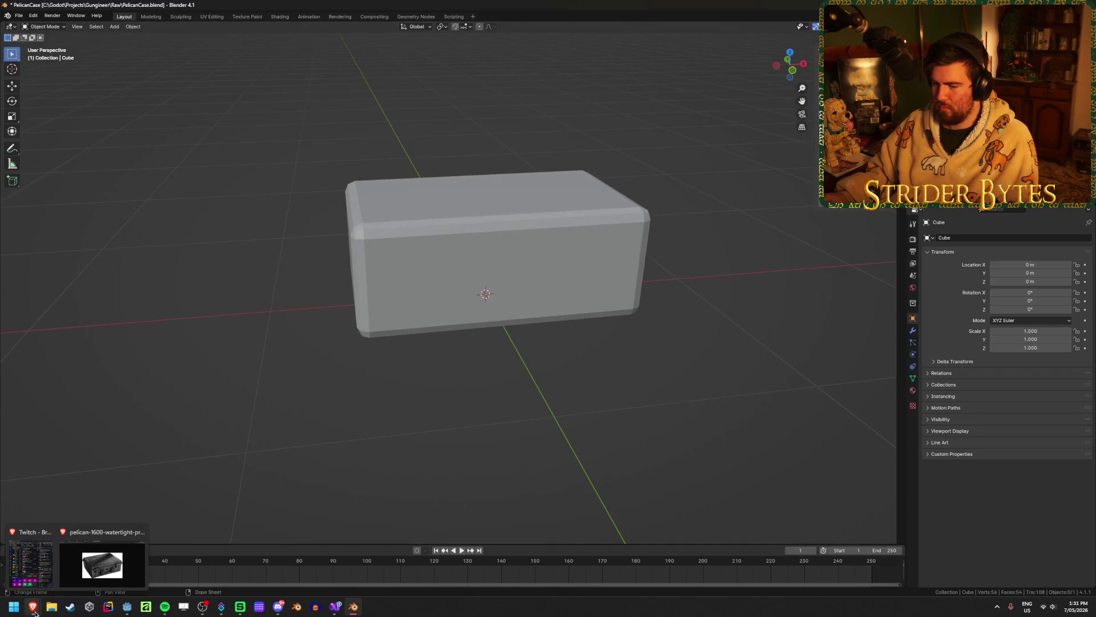
left_click(127, 555)
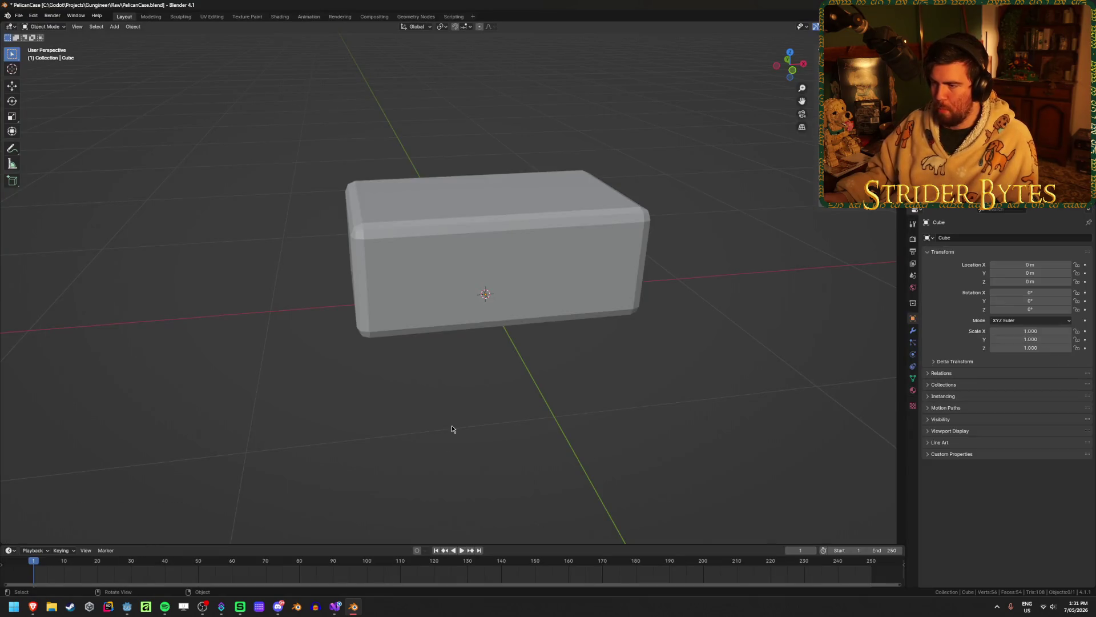
mouse_move(453, 431)
middle_mouse_down()
mouse_move(448, 392)
mouse_move(484, 368)
middle_mouse_up()
mouse_move(522, 276)
middle_mouse_down()
mouse_move(495, 370)
mouse_move(409, 391)
middle_mouse_up()
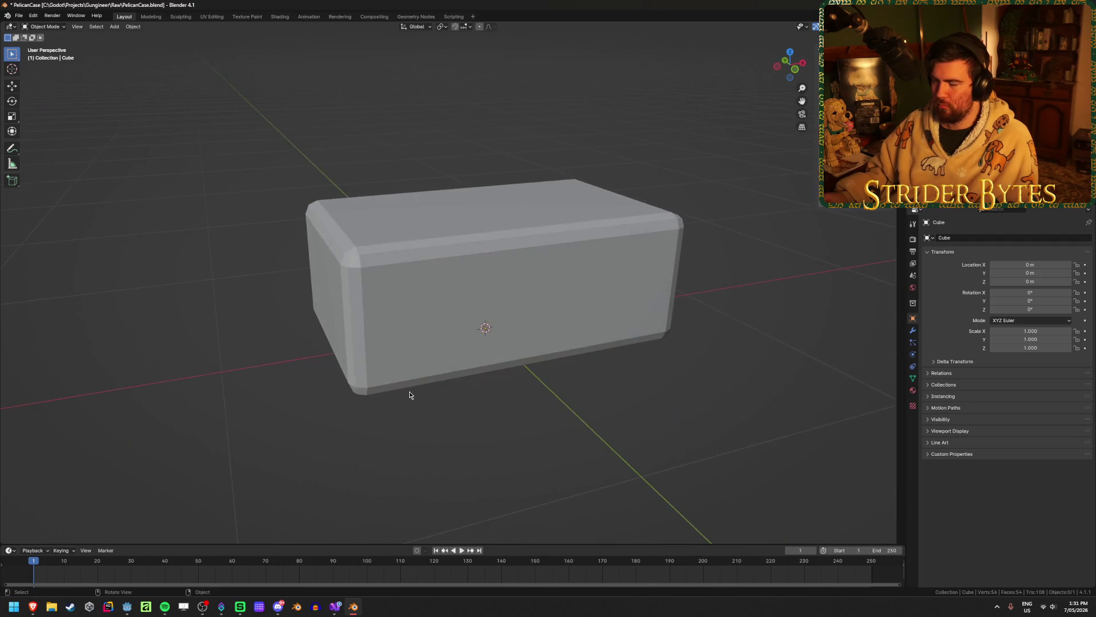
Give the case a new material with a near-black base colour (Value 0.01)
left_click(560, 336)
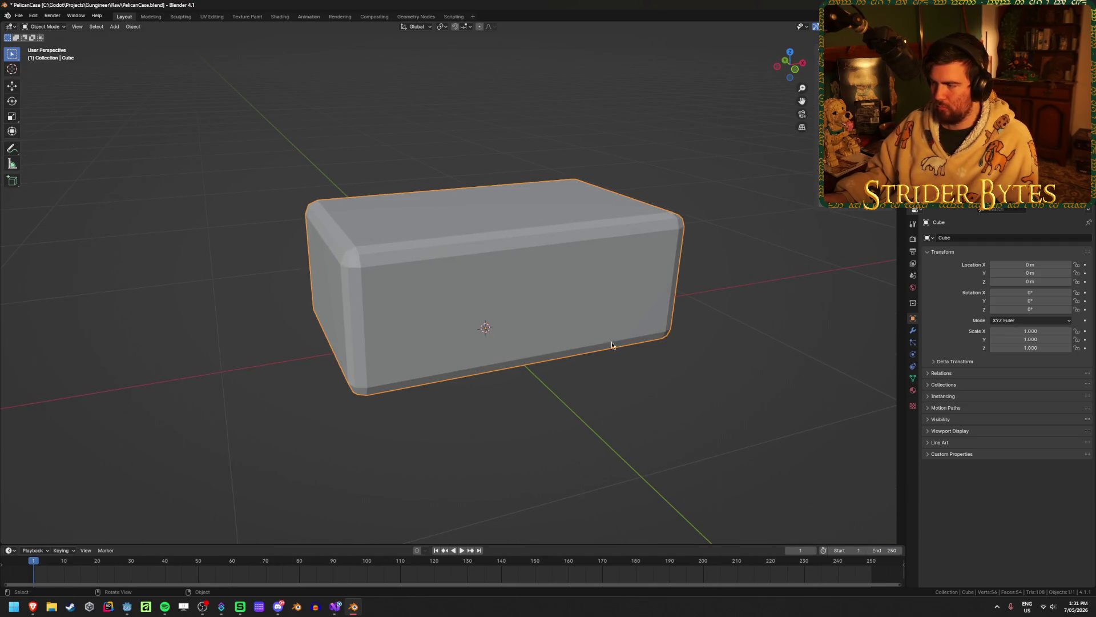
left_click(913, 390)
left_click(994, 274)
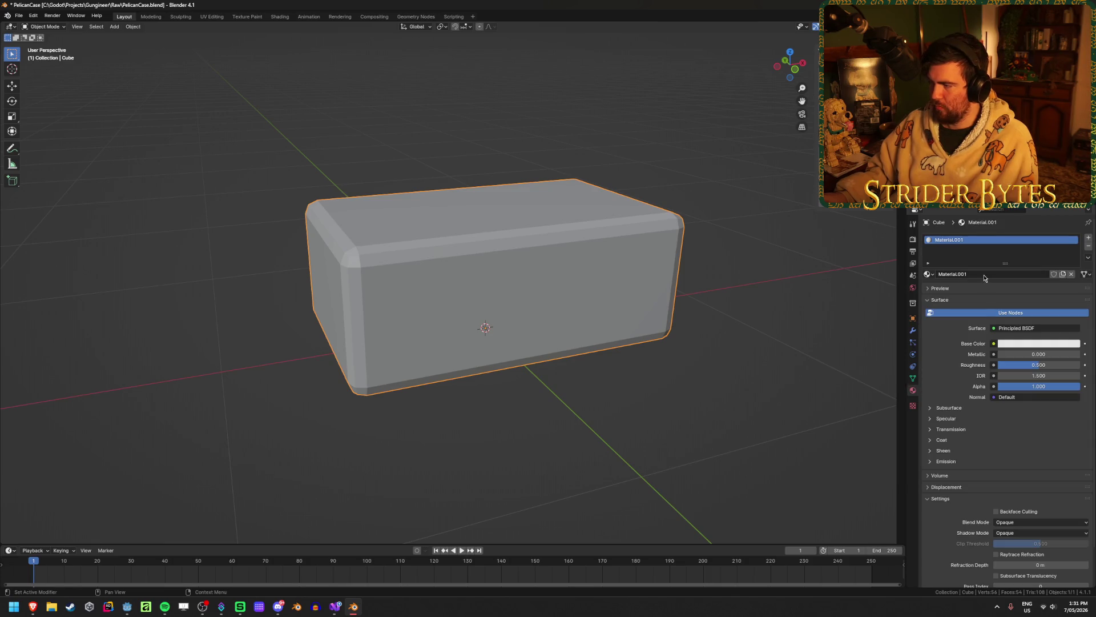
left_click(1012, 343)
left_click(1045, 320)
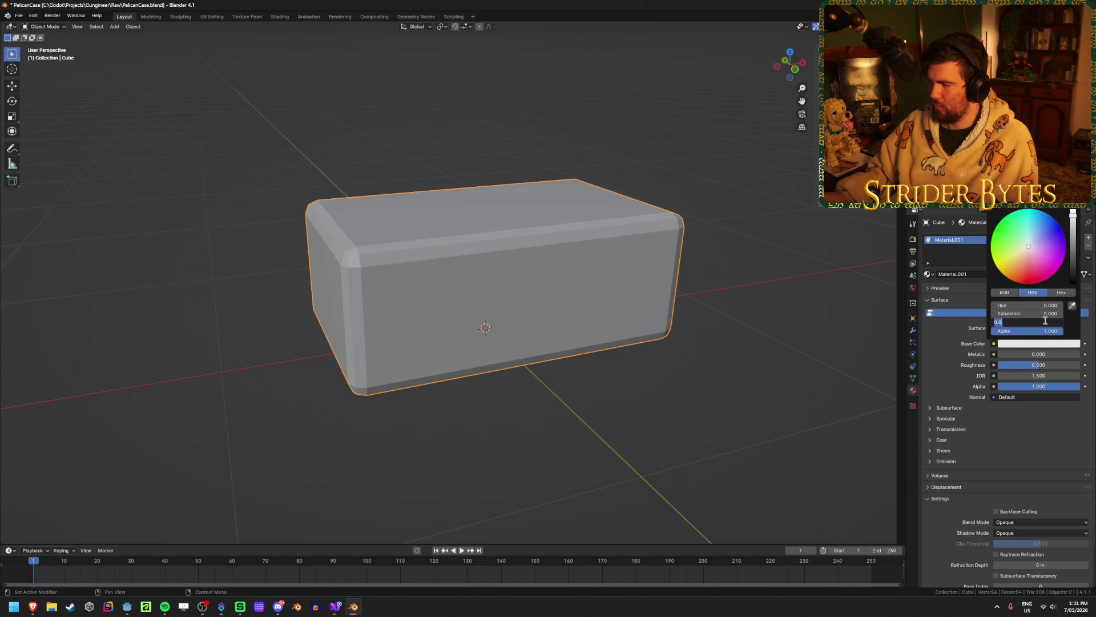
type(".01")
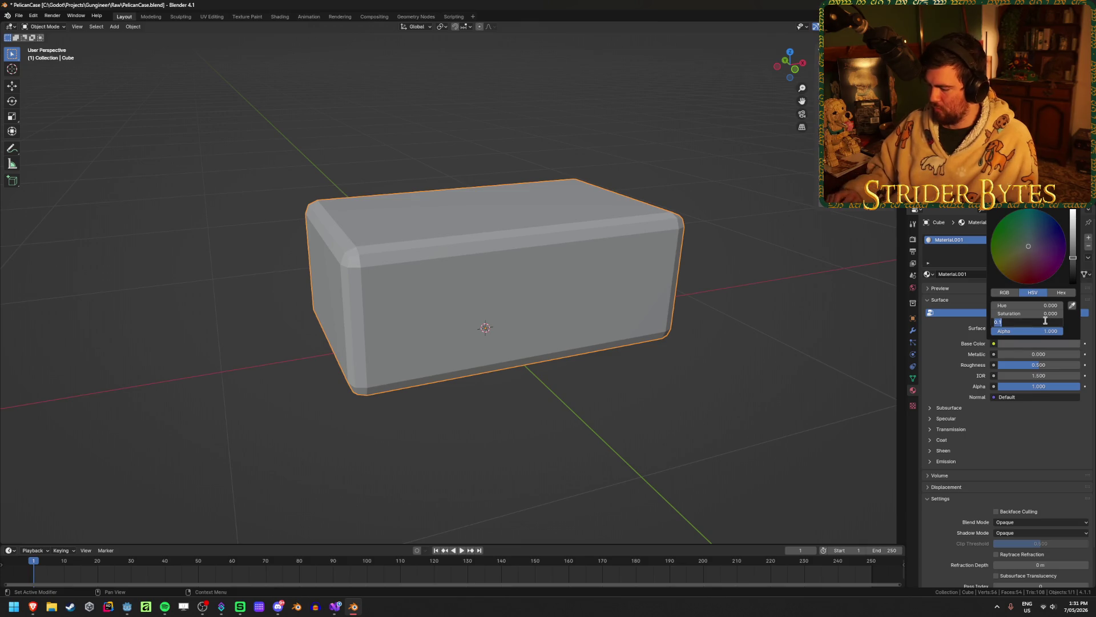
key("Return")
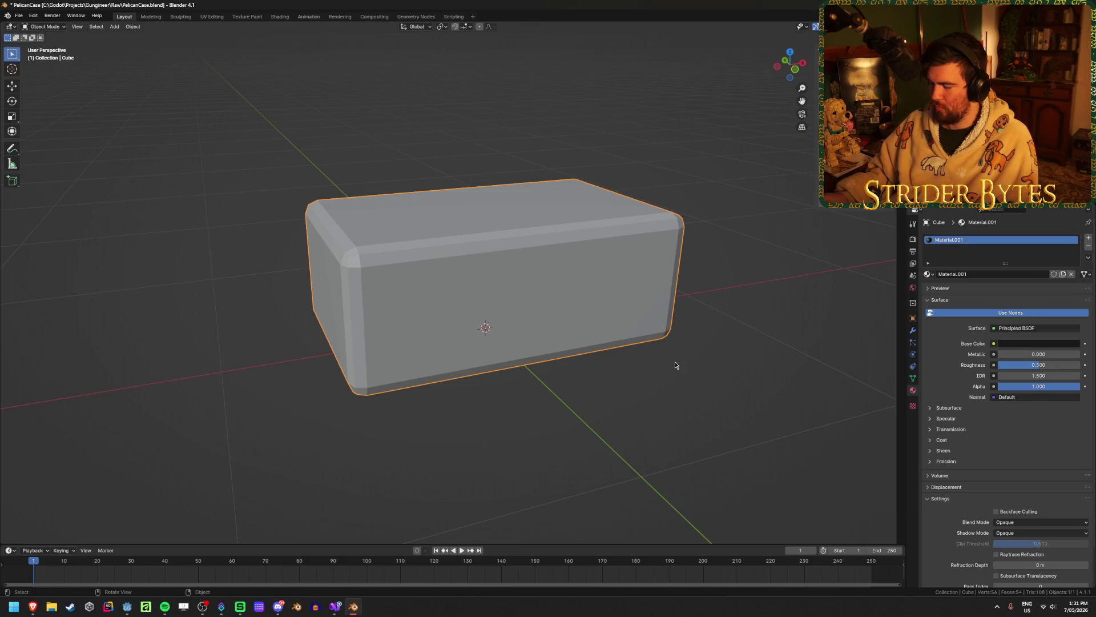
Switch the viewport to Material Preview shading and orbit around the dark case
key("z")
left_click(736, 395)
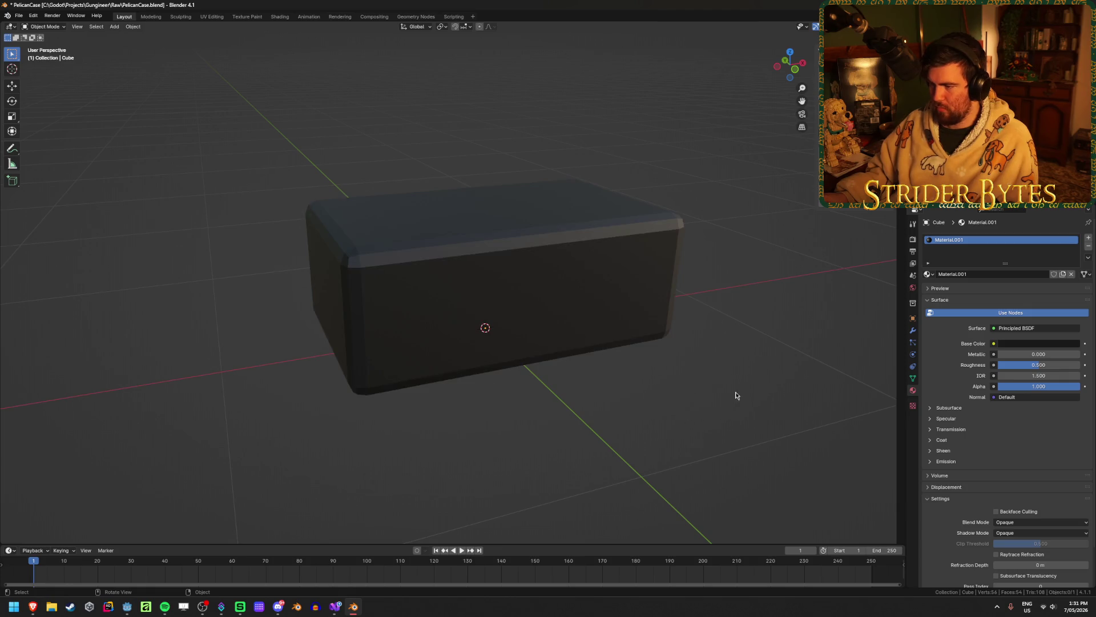
mouse_move(736, 395)
middle_mouse_down()
mouse_move(673, 371)
mouse_move(743, 376)
mouse_move(533, 472)
mouse_move(446, 452)
mouse_move(444, 440)
middle_mouse_up()
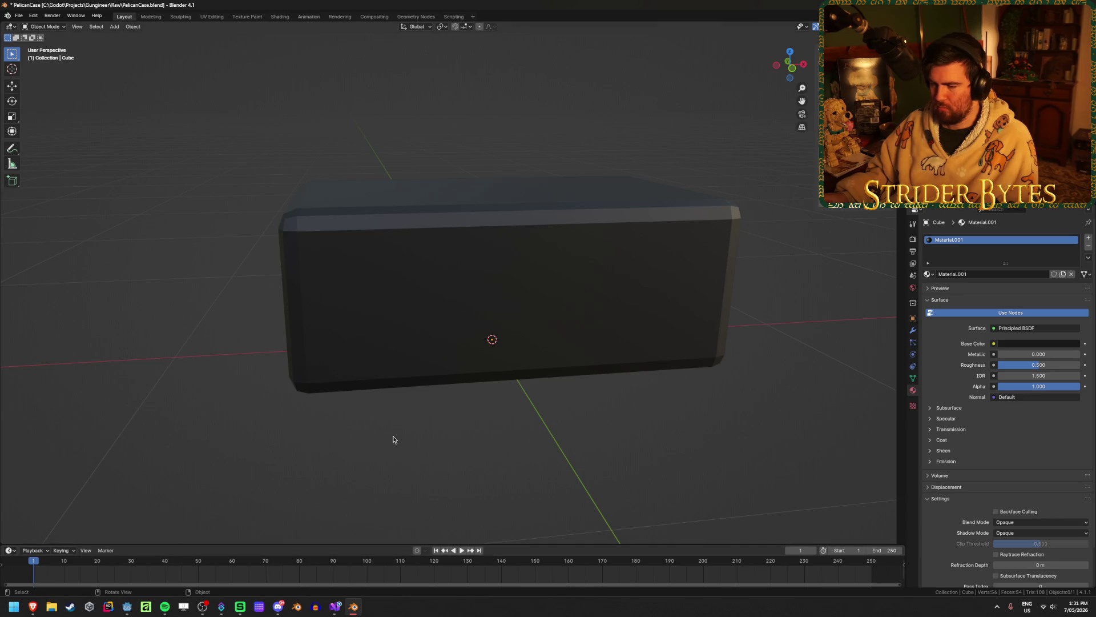
mouse_move(33, 607)
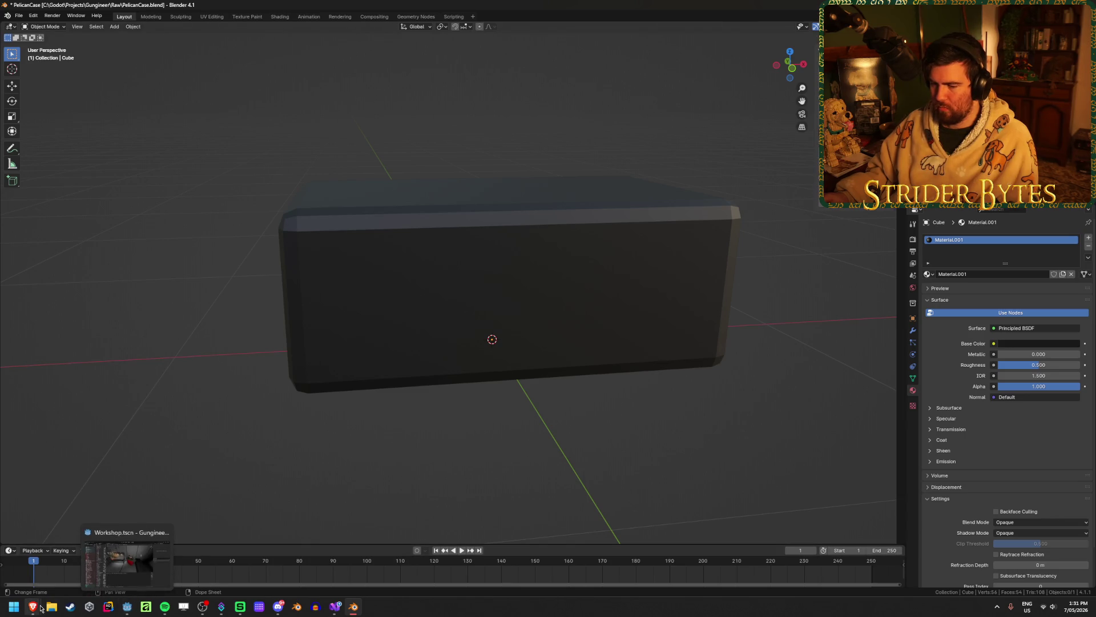
left_click(94, 581)
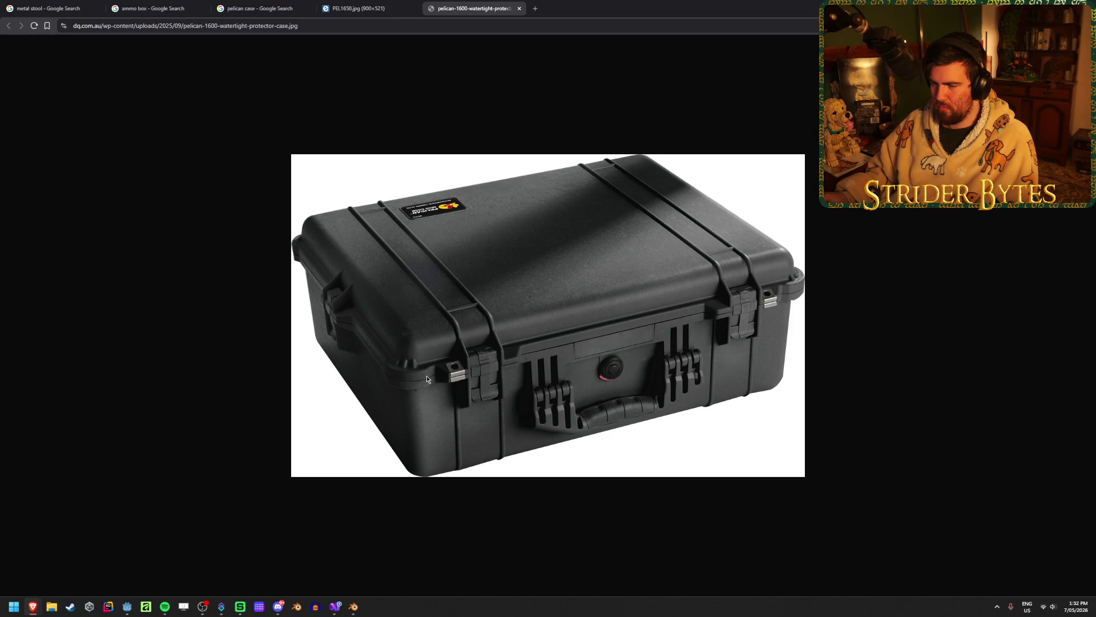
key("alt+Tab")
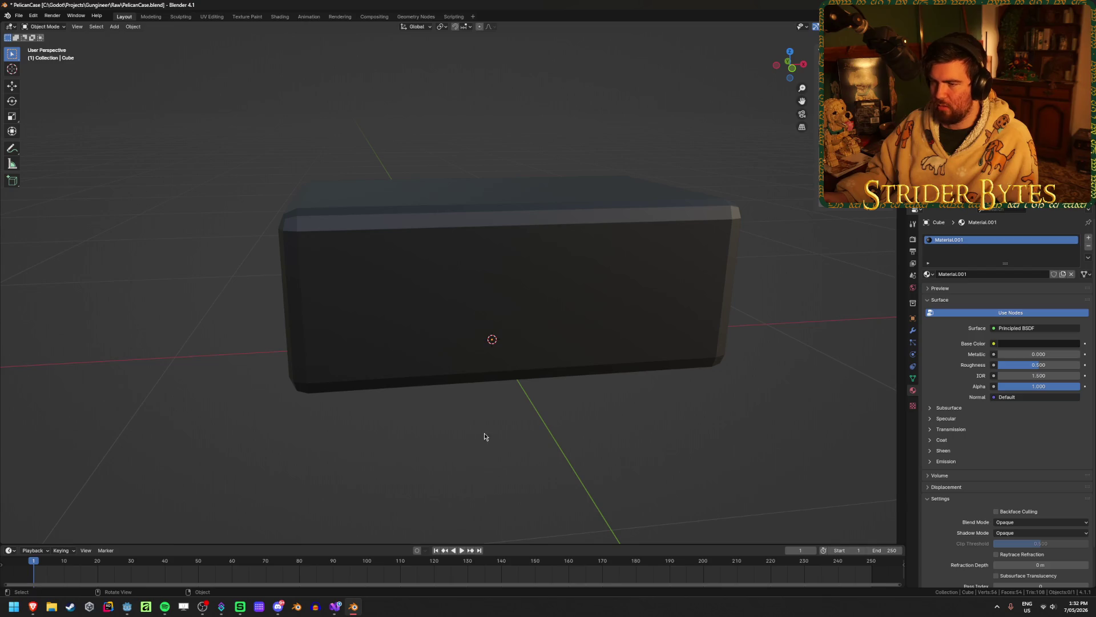
Add a second cube to the scene for the rim band
key("shift+a")
mouse_move(447, 436)
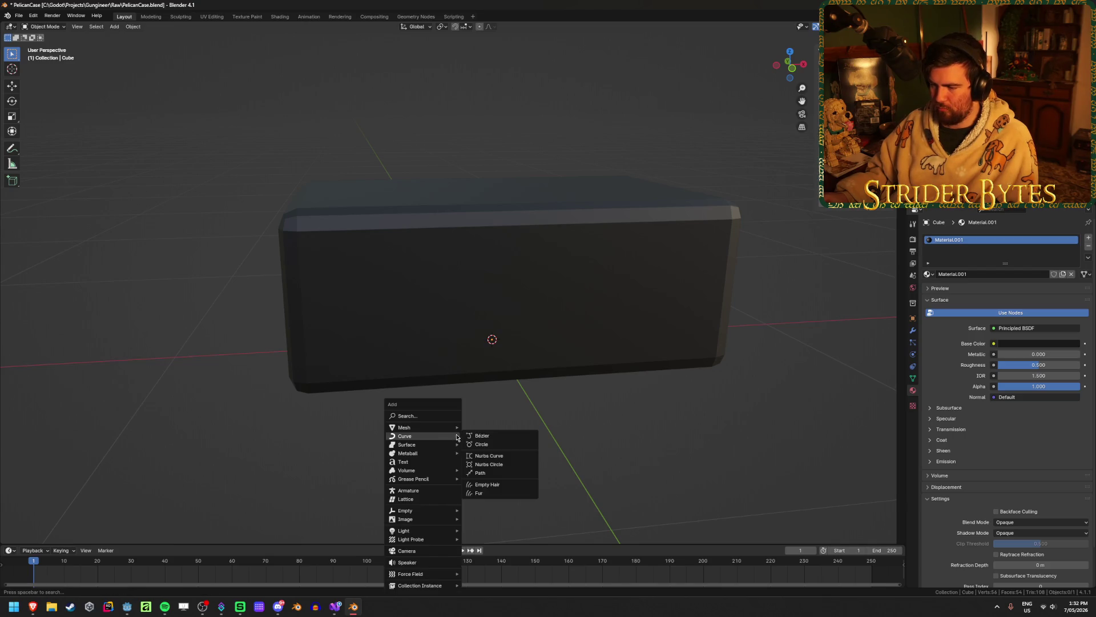
left_click(496, 439)
scroll(496, 439, "down", 5)
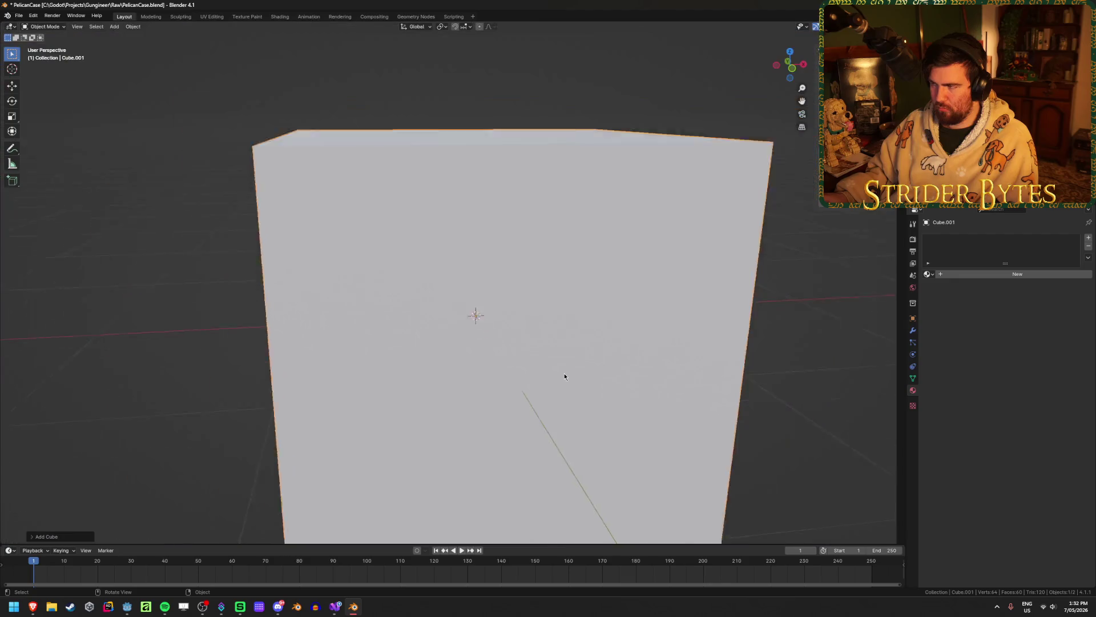
middle_click_drag(565, 375, 566, 354, "shift")
Flatten the new cube to zero height, then give it 0.1 thickness on Z
key("s")
key("z")
key("0")
key("Return")
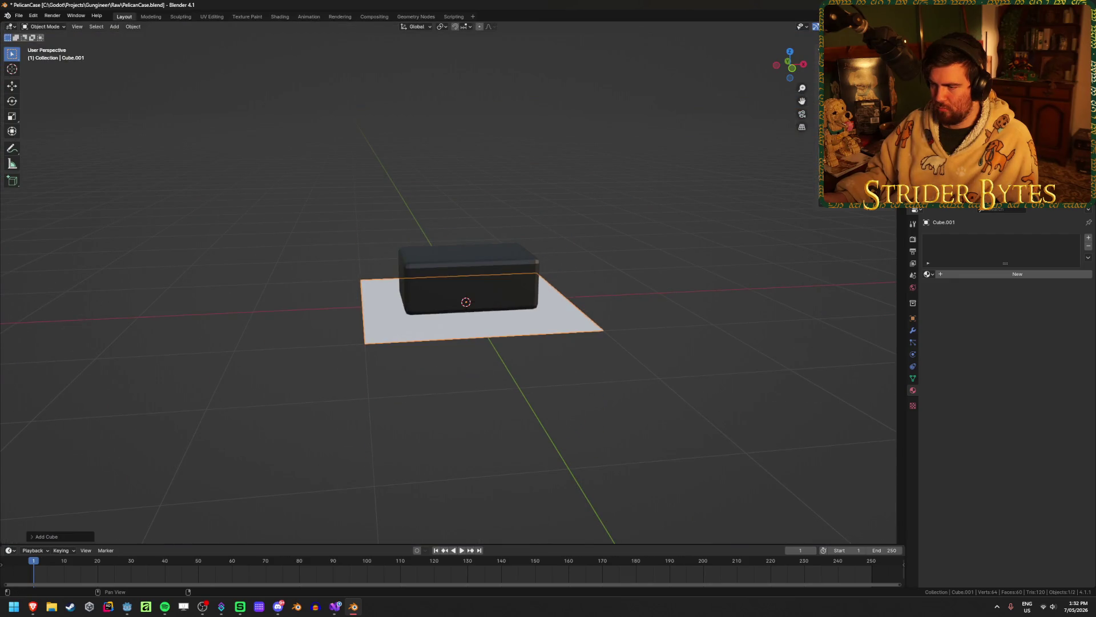
key("s")
key("z")
key("0")
key("period")
key("1")
key("Return")
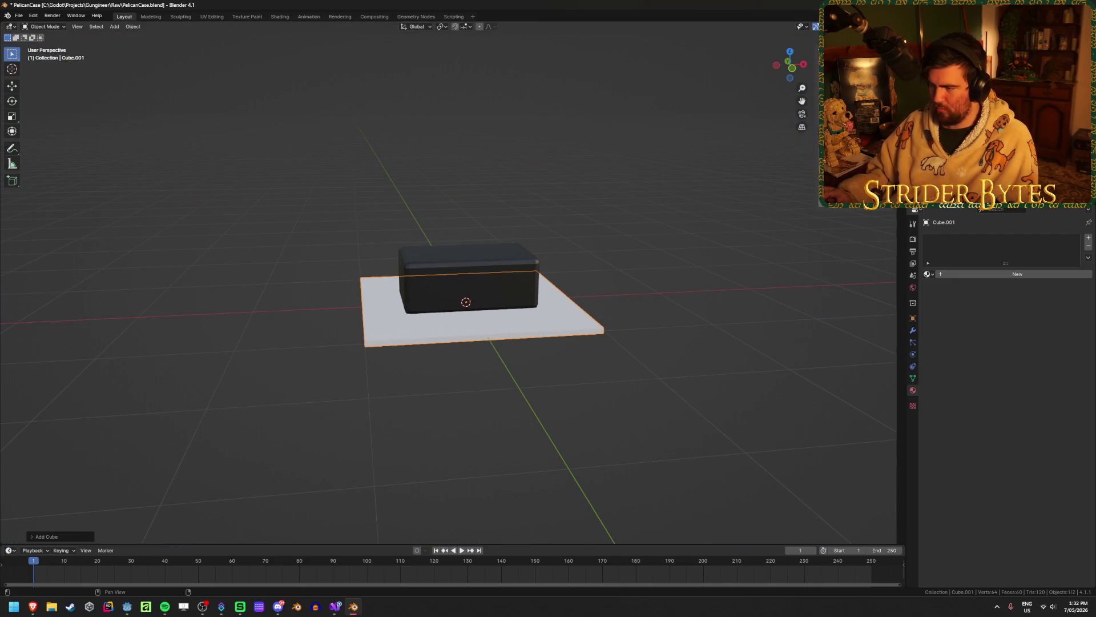
scroll(511, 295, "up", 2)
scroll(511, 294, "up", 1)
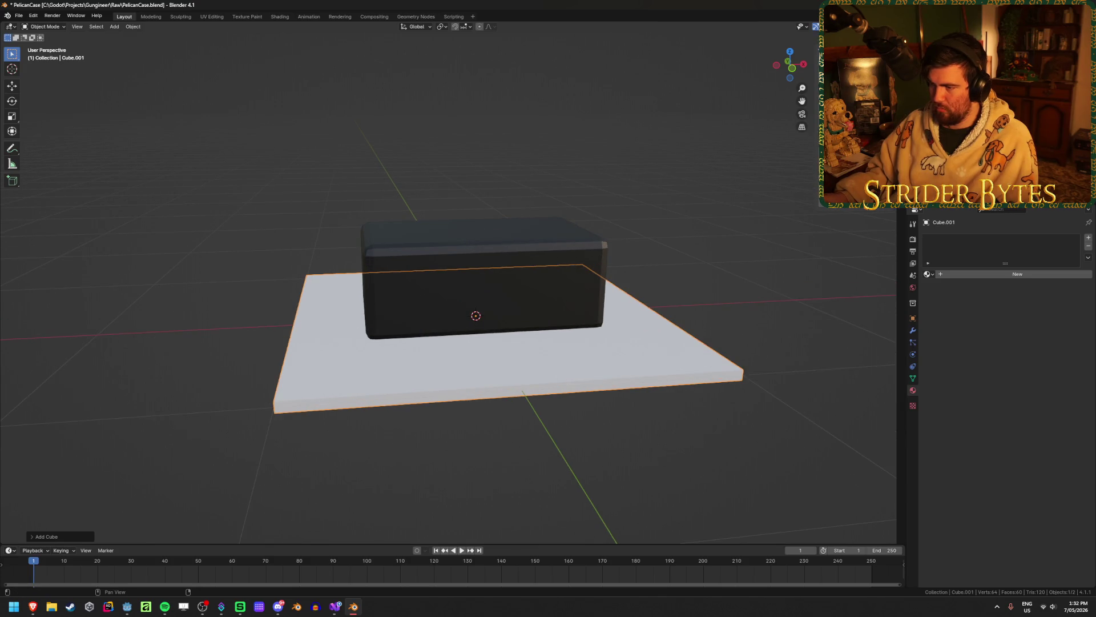
Raise the slab up to the case's lid seam and narrow it along X
key("g")
key("z")
key("Return")
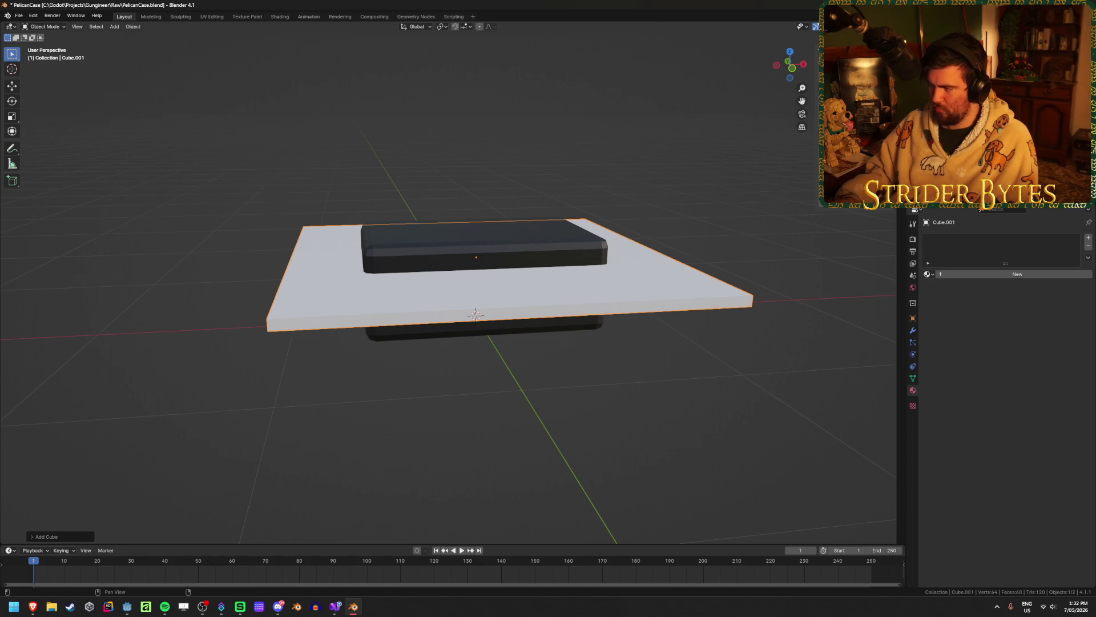
key("g")
key("z")
key("Return")
key("s")
key("x")
key("Return")
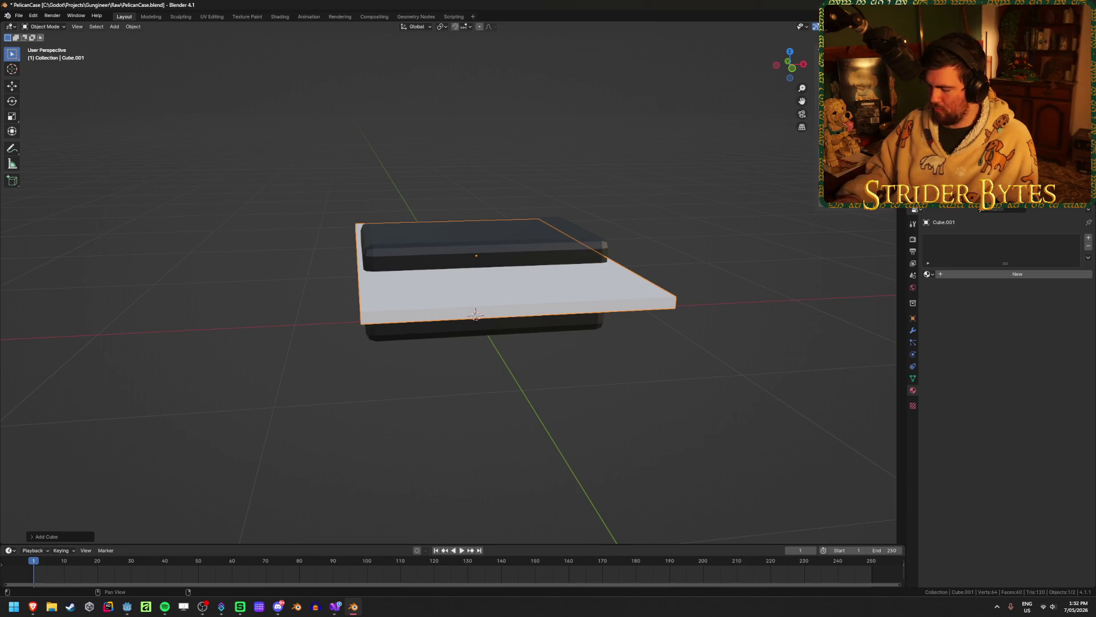
key("s")
key("x")
key("Return")
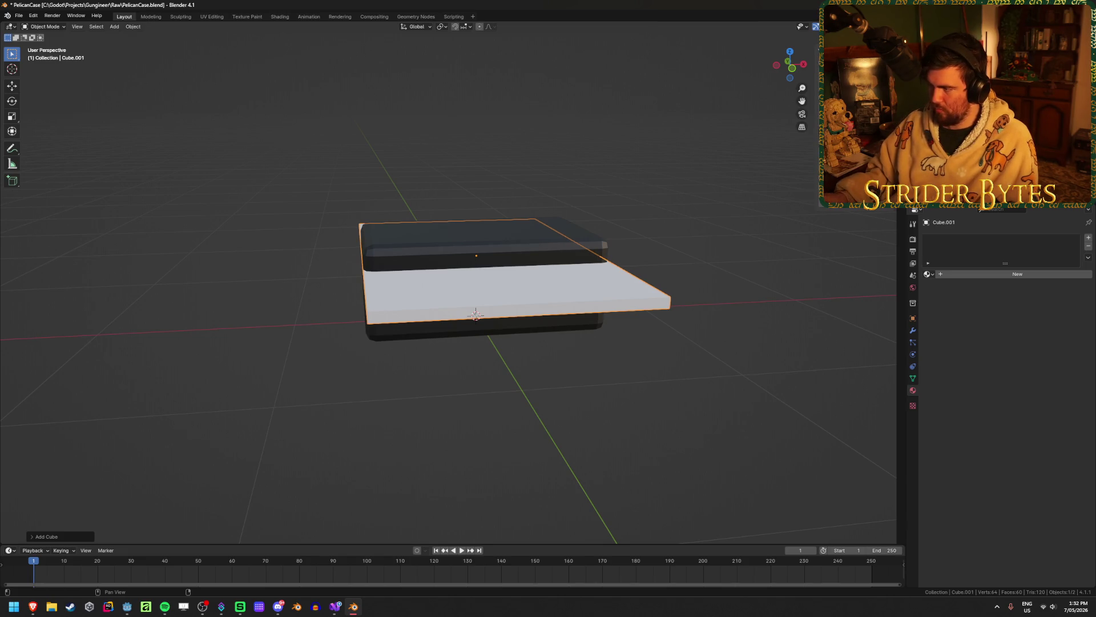
Check the reference photo, enlarge the rim slightly, and select a front corner edge in Edit Mode
mouse_move(433, 240)
middle_mouse_down()
mouse_move(411, 215)
mouse_move(427, 216)
middle_mouse_up()
scroll(427, 217, "up", 3)
middle_click_drag(586, 203, 543, 209)
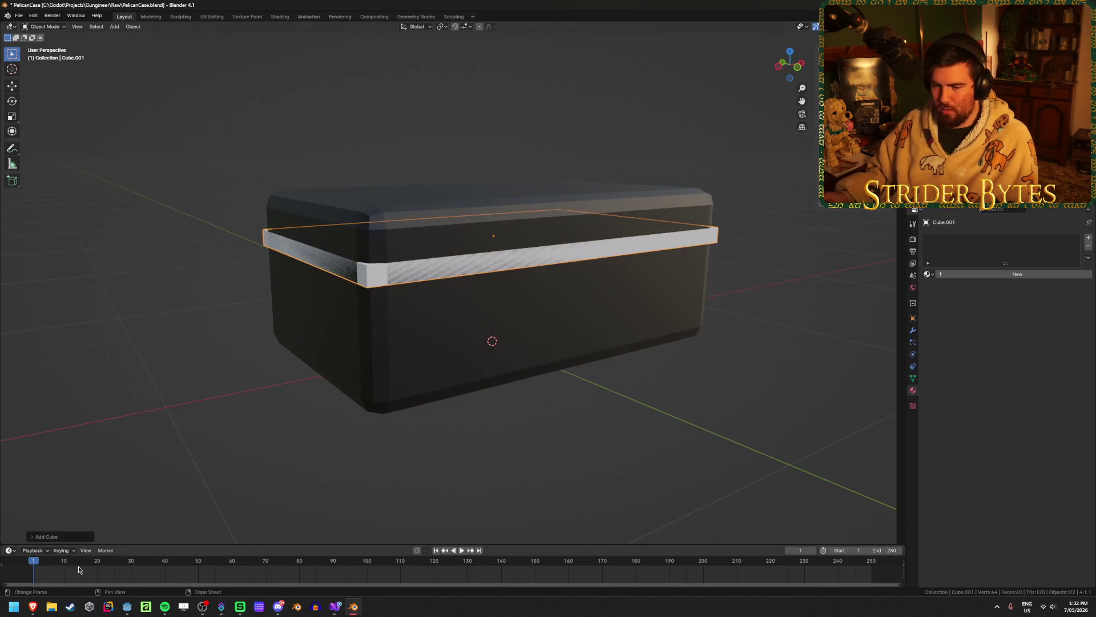
mouse_move(33, 613)
left_click(97, 572)
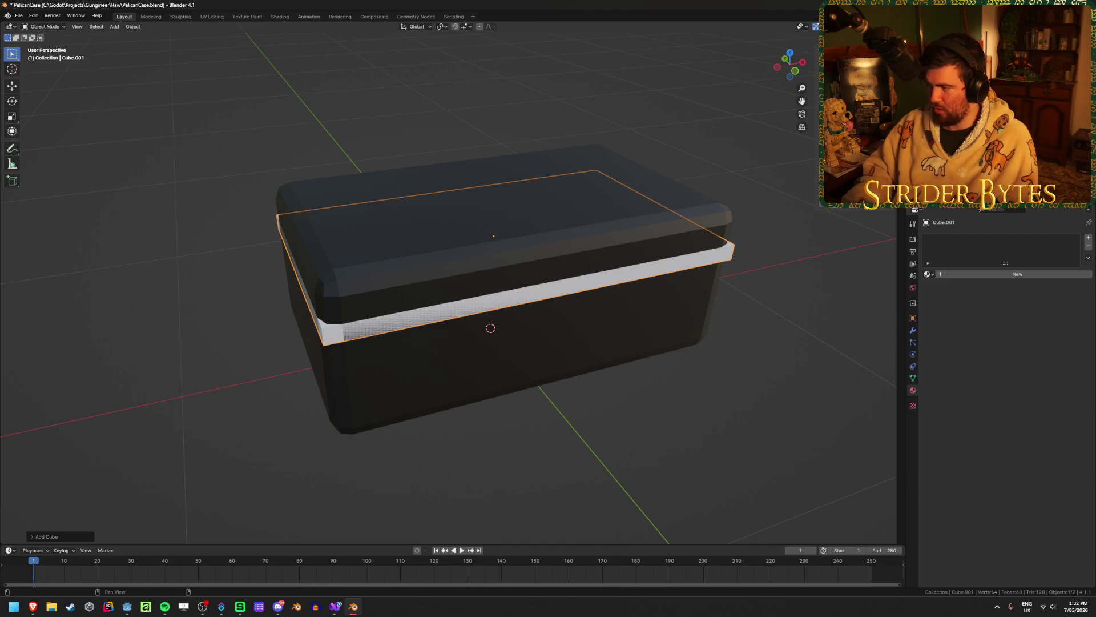
key("ctrl+z")
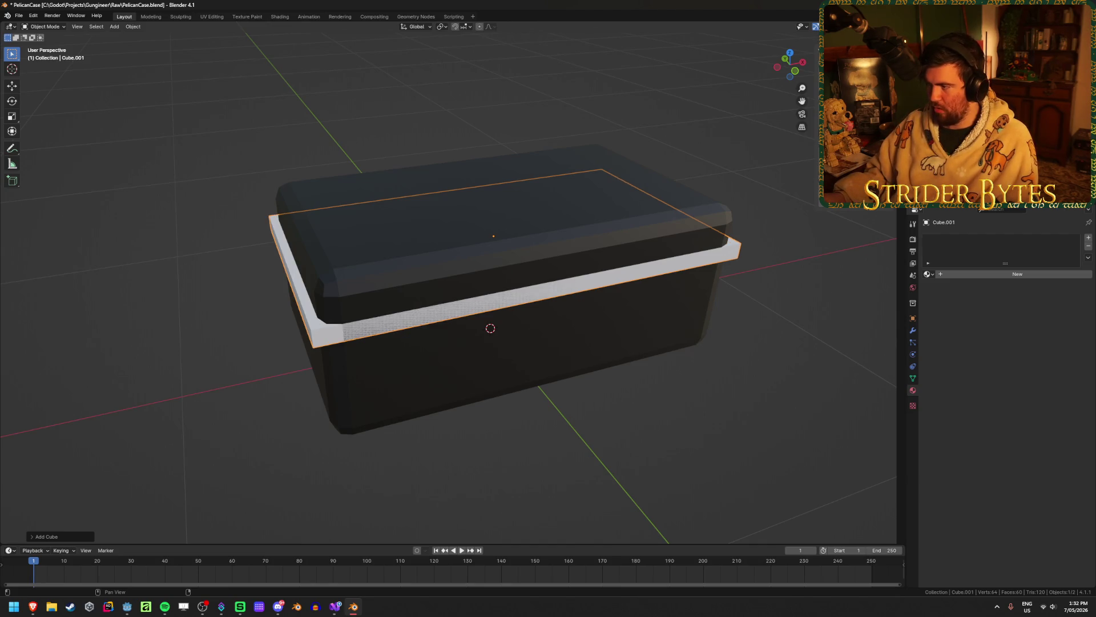
mouse_move(456, 262)
middle_mouse_down()
mouse_move(341, 260)
mouse_move(378, 239)
mouse_move(320, 242)
mouse_move(311, 255)
middle_mouse_up()
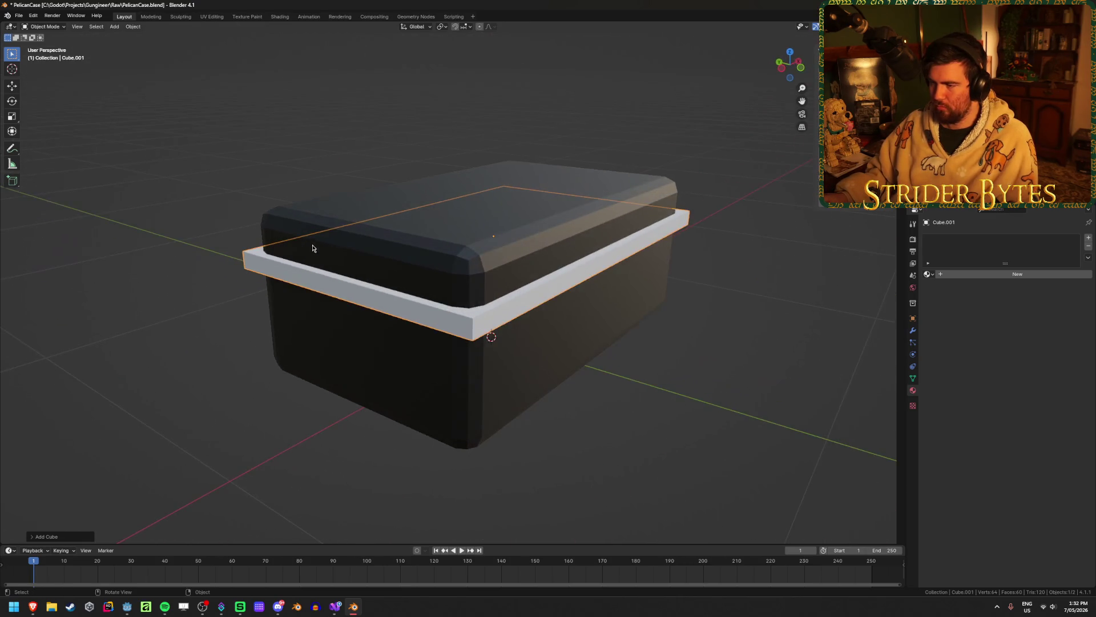
key("Tab")
left_click(475, 331)
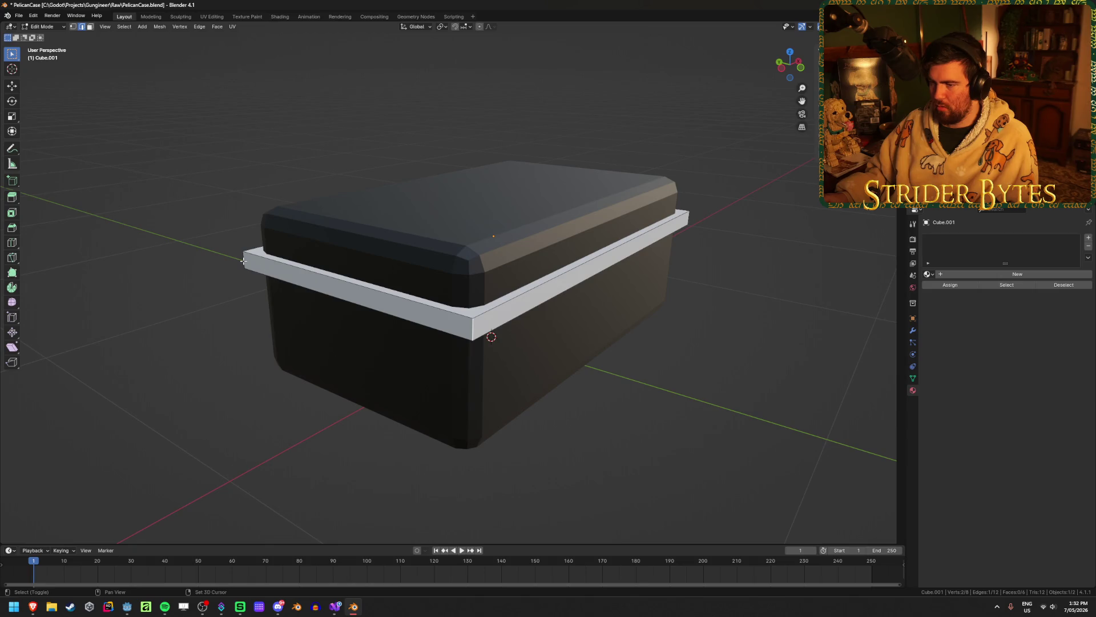
Select the rim's vertical corner edges and try a bevel, cancelling the uneven result
mouse_move(29, 610)
mouse_move(108, 572)
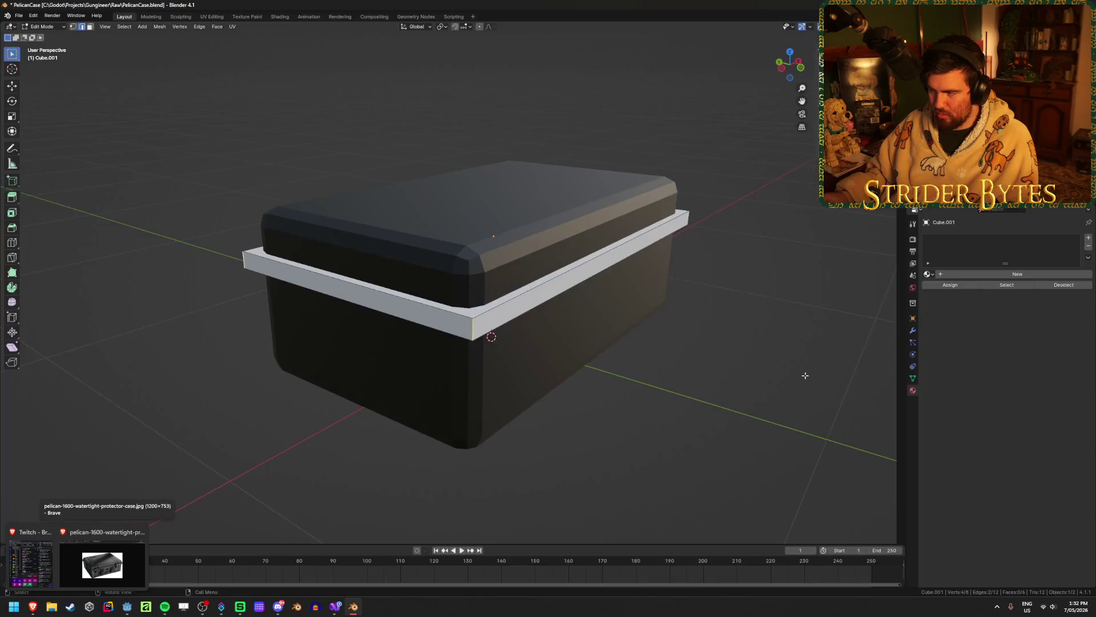
mouse_move(713, 319)
middle_mouse_down()
mouse_move(759, 331)
mouse_move(745, 345)
middle_mouse_up()
scroll(759, 331, "up", 3)
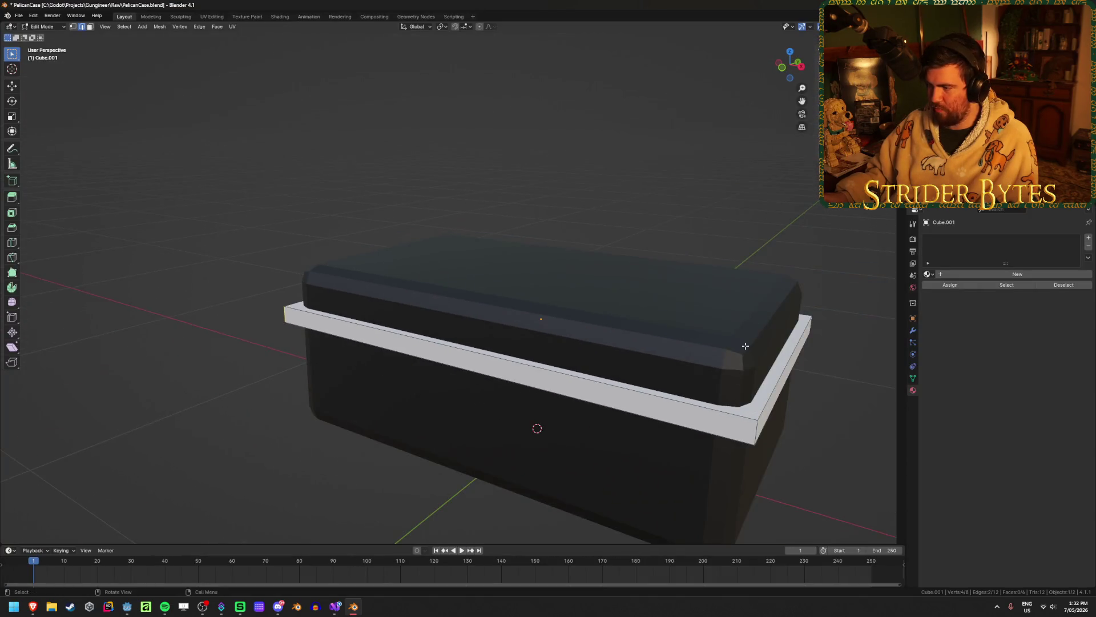
left_click(750, 437, "shift")
mouse_move(750, 438)
middle_mouse_down()
mouse_move(765, 409)
mouse_move(480, 387)
mouse_move(626, 394)
middle_mouse_up()
key("ctrl+b")
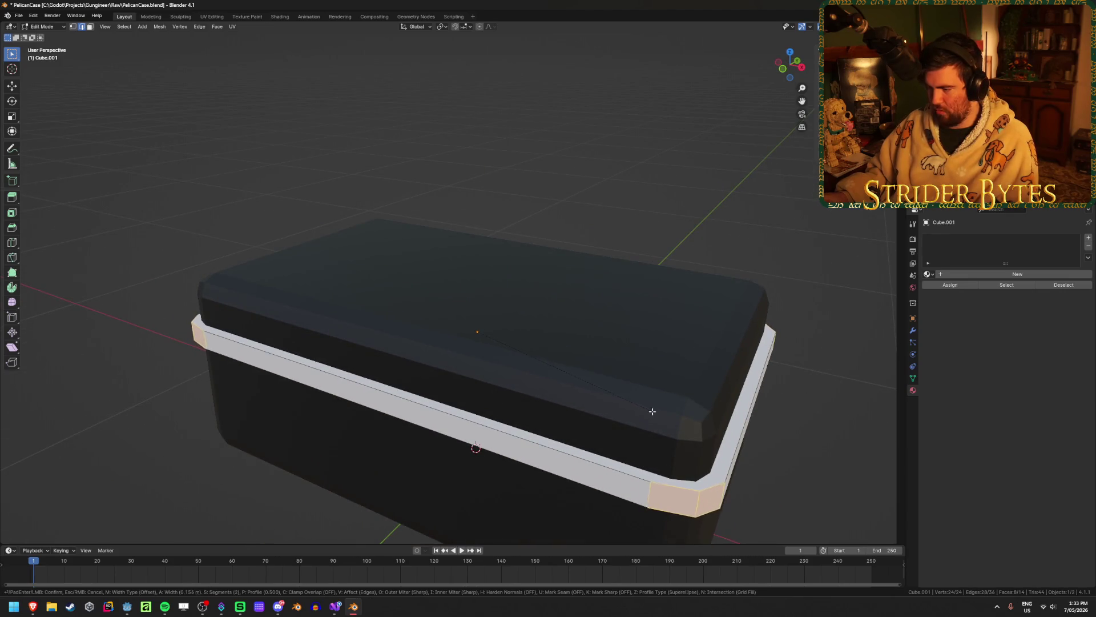
key("Escape")
Apply the rim's scale, then bevel its vertical corner edges with 4 segments
key("Tab")
right_click(674, 408)
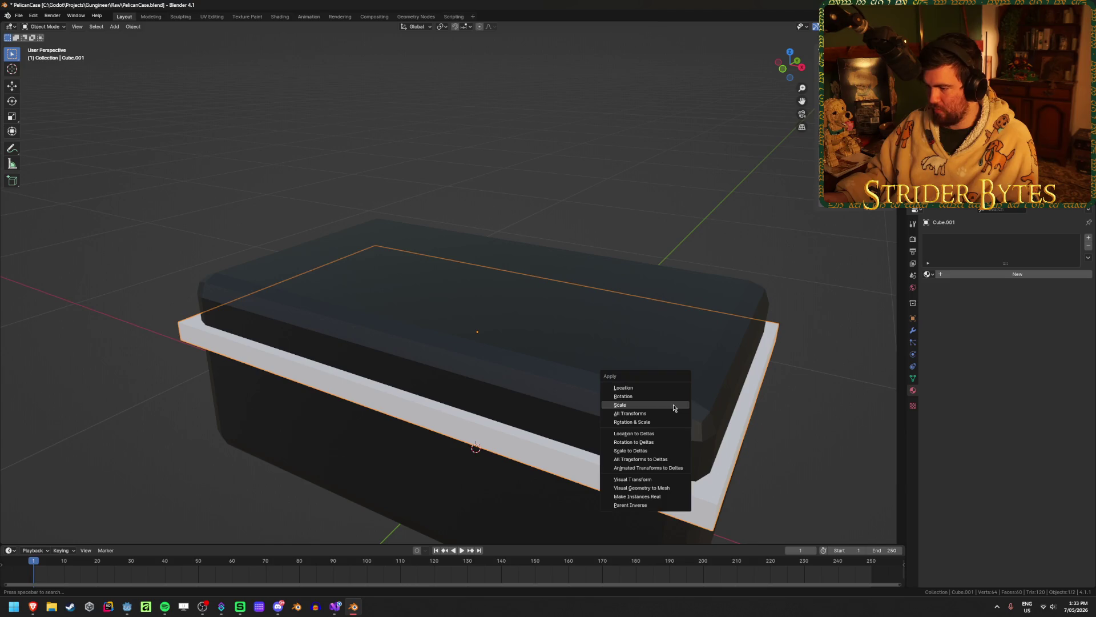
middle_click_drag(673, 407, 618, 419)
key("Tab")
key("ctrl+b")
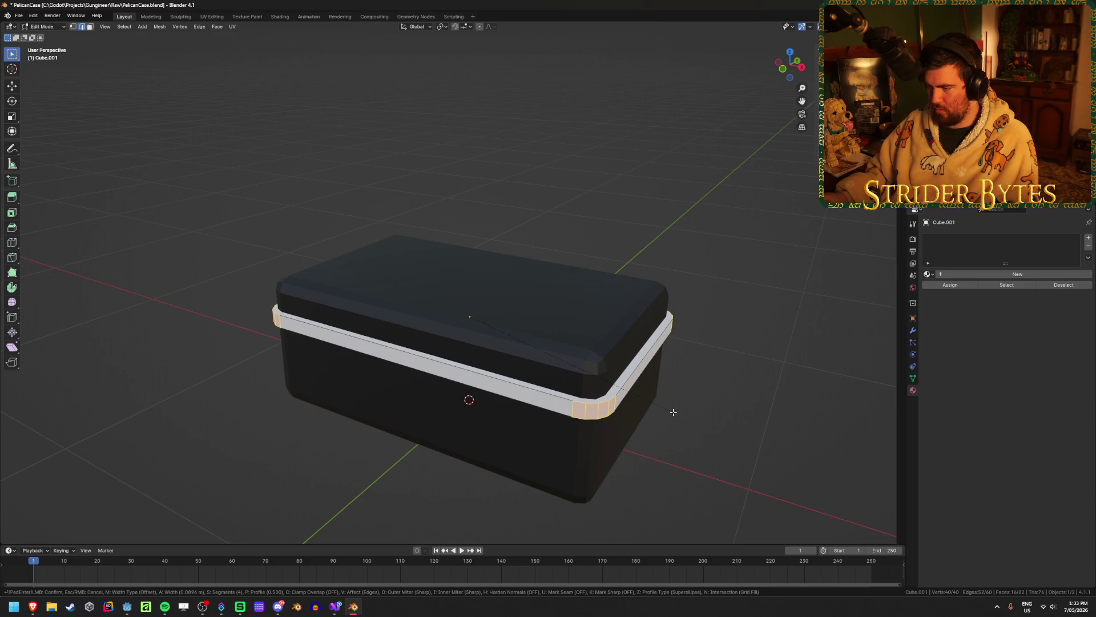
Re-bevel the rim band's corner edges from the top view into rounded corners
key("Escape")
key("KP_7")
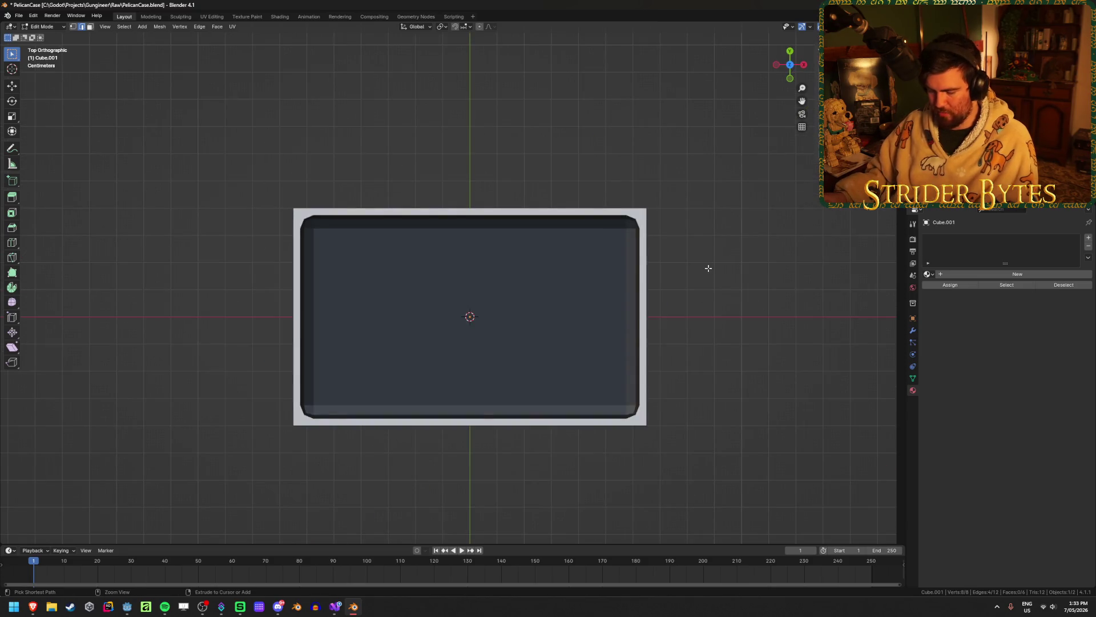
key("ctrl+b")
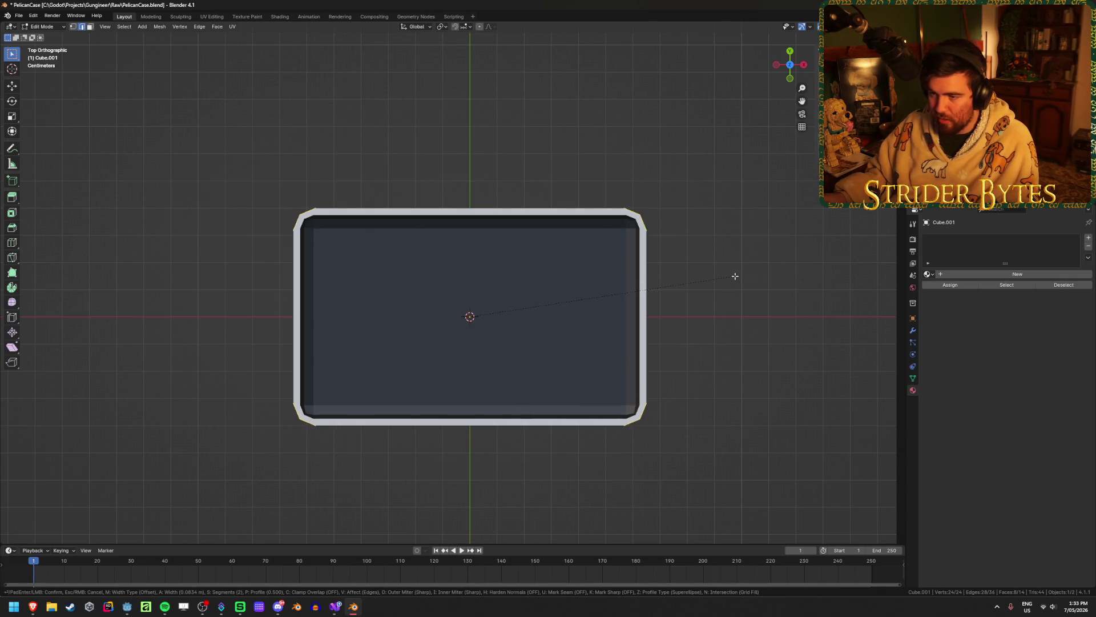
scroll(737, 276, "up", 1)
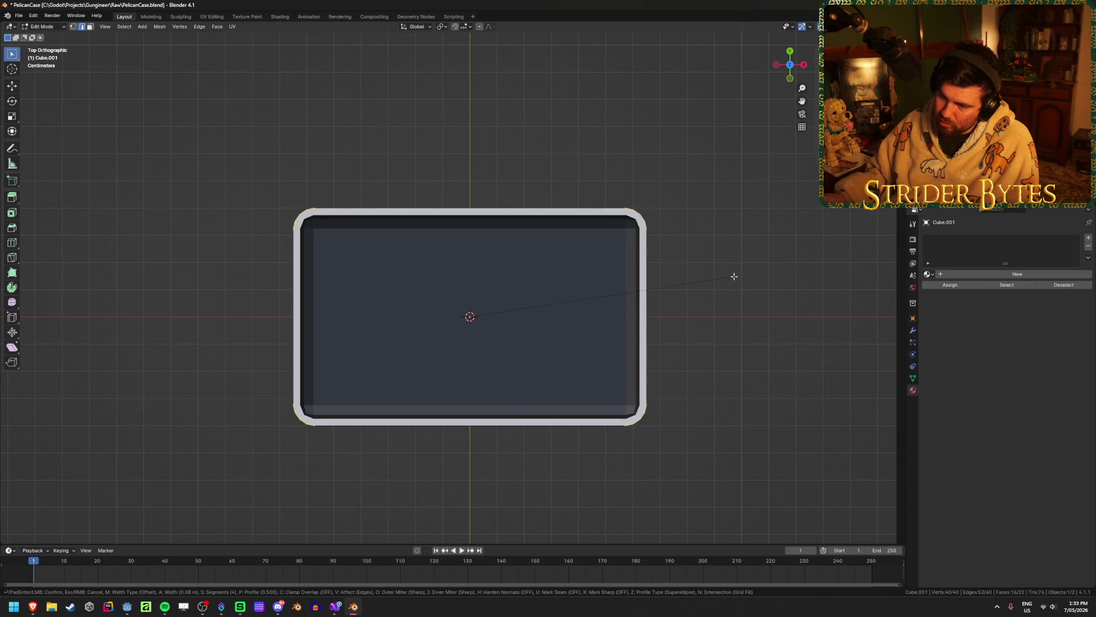
left_click(734, 276)
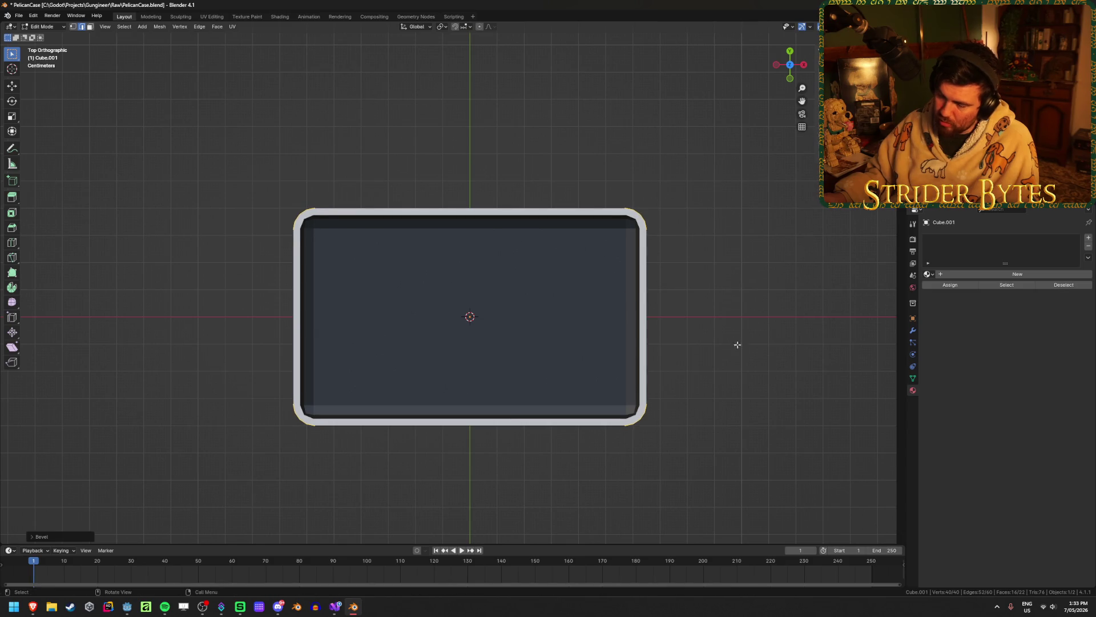
Switch the transform pivot to Individual Origins and abandon the corner scaling
left_click(446, 28)
left_click(455, 68)
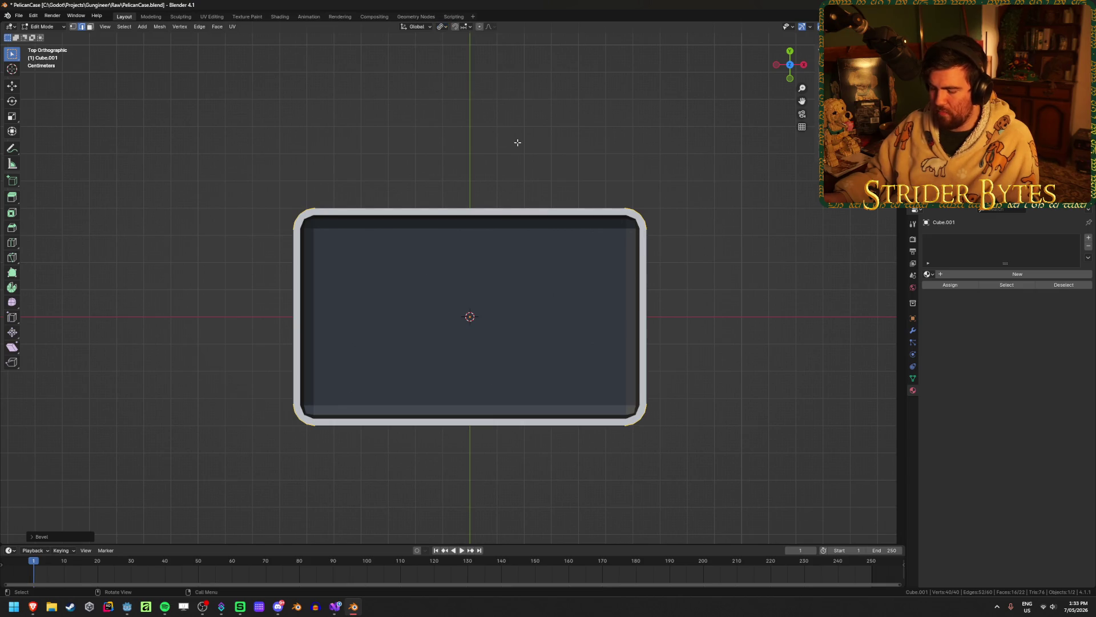
key("s")
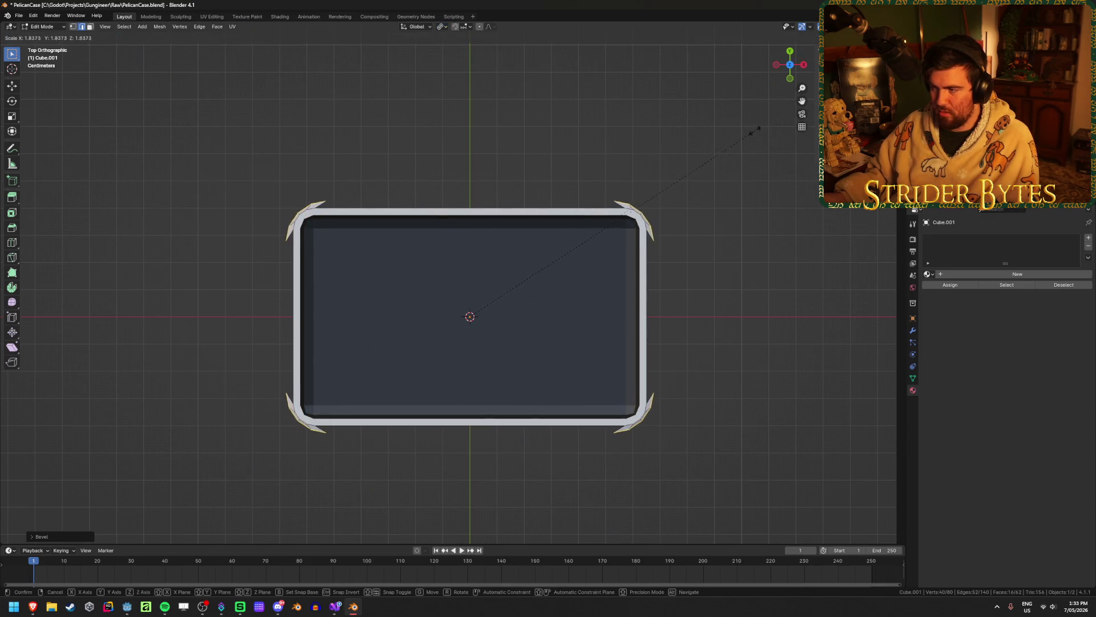
right_click(713, 155)
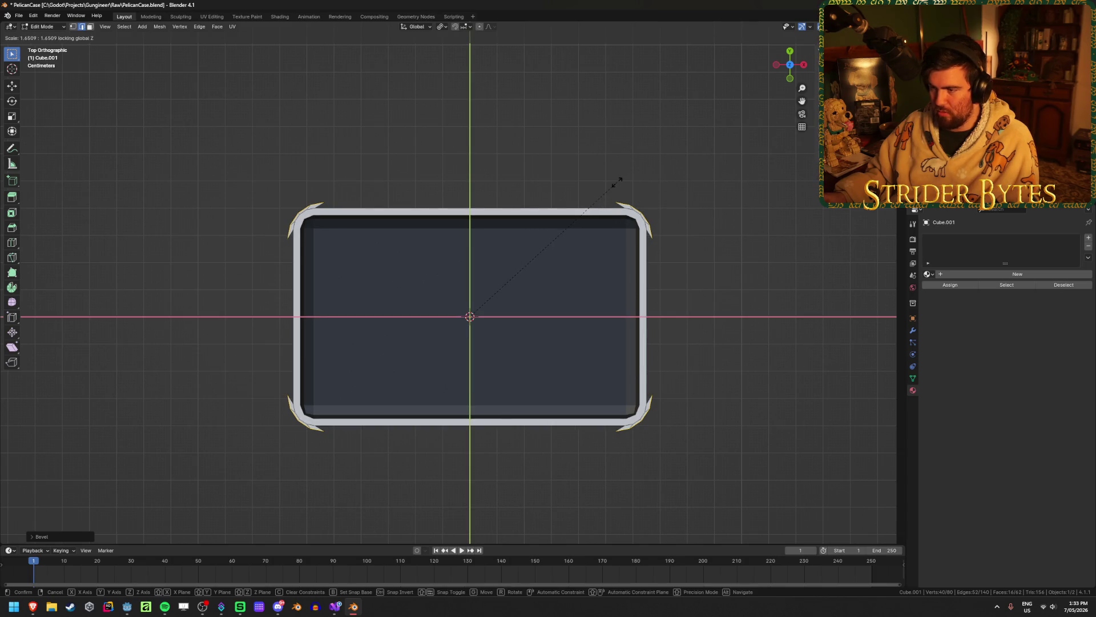
key("ctrl+z")
key("ctrl+z")
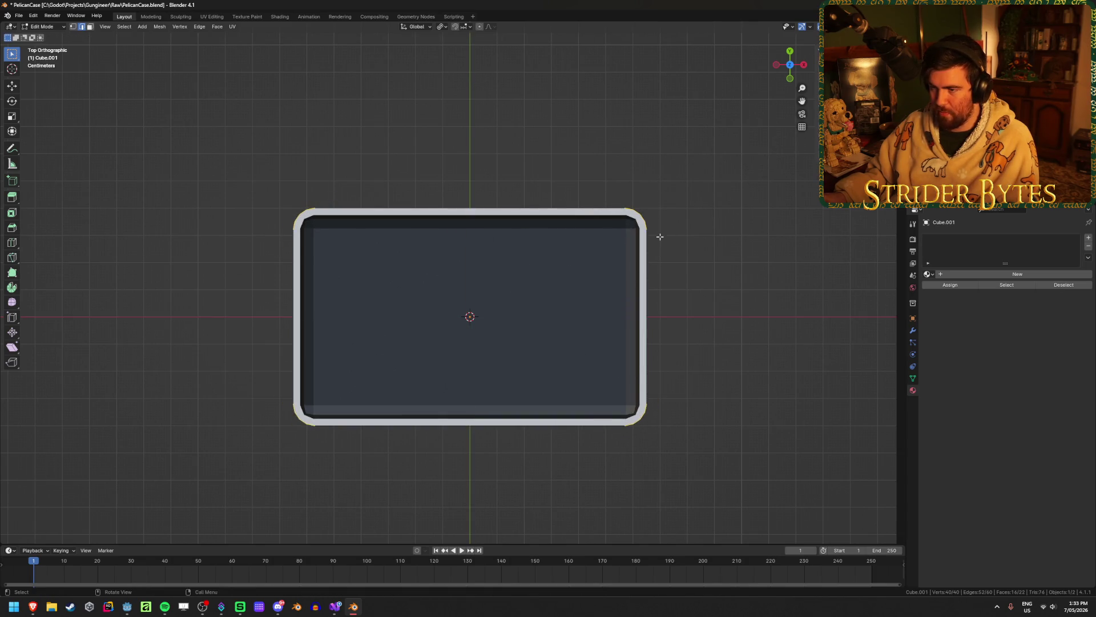
Extrude the corner faces a small distance outward along their normals into bumpers
key("e")
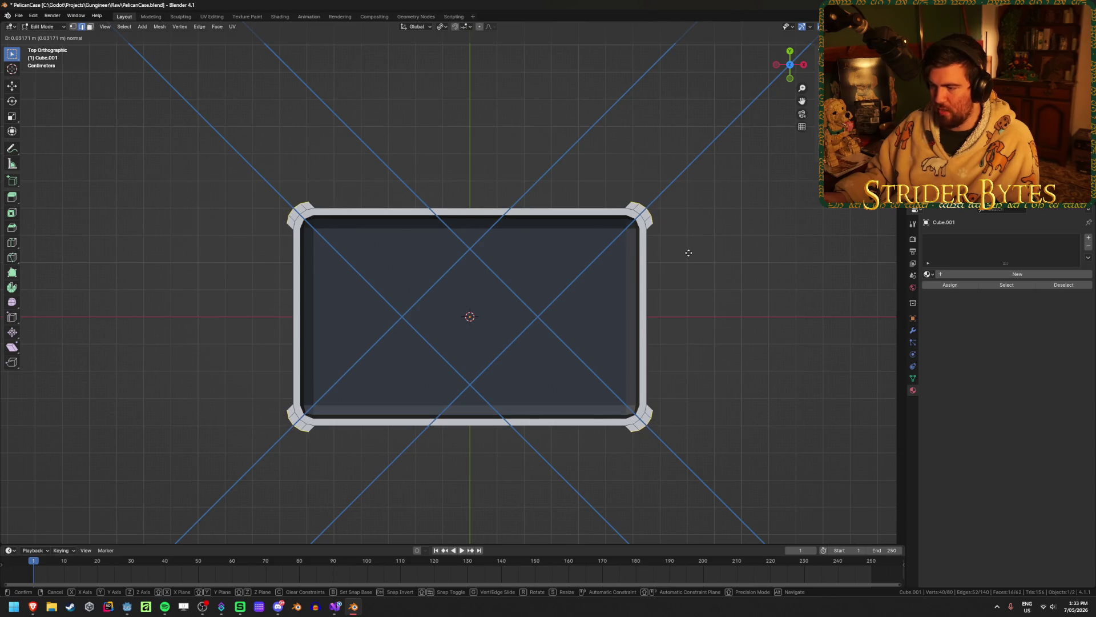
right_click(668, 290)
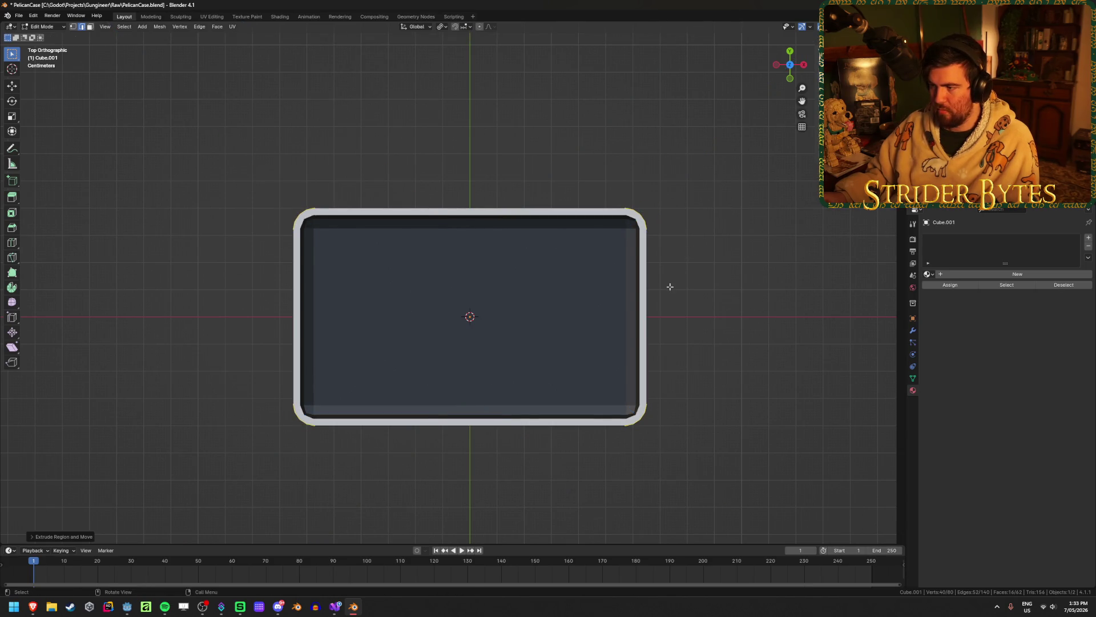
key("e")
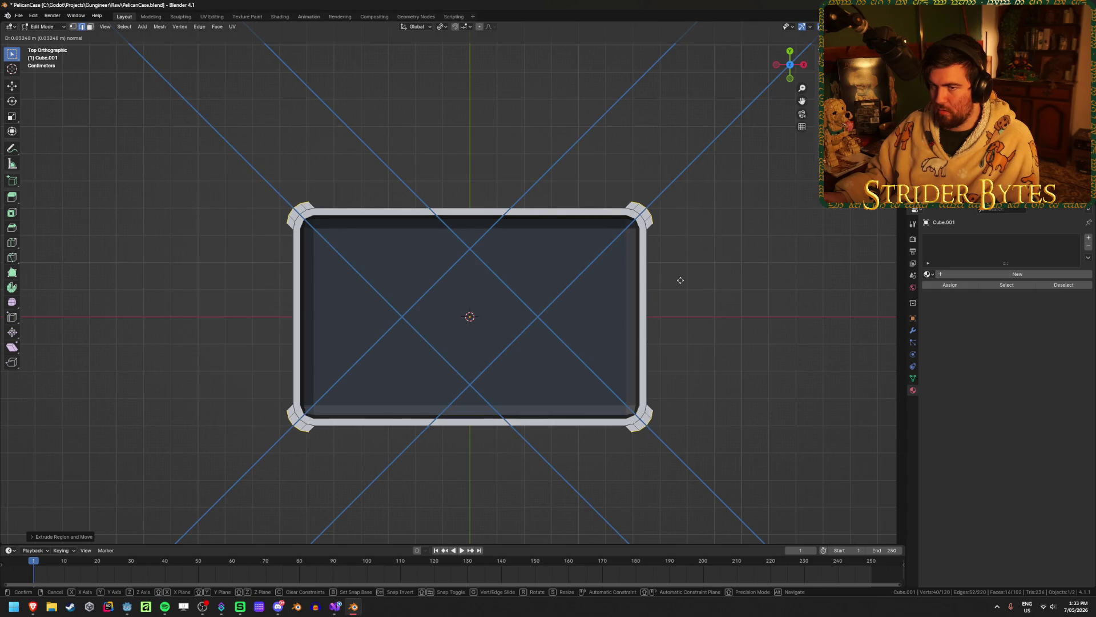
type(".025")
left_click(680, 280)
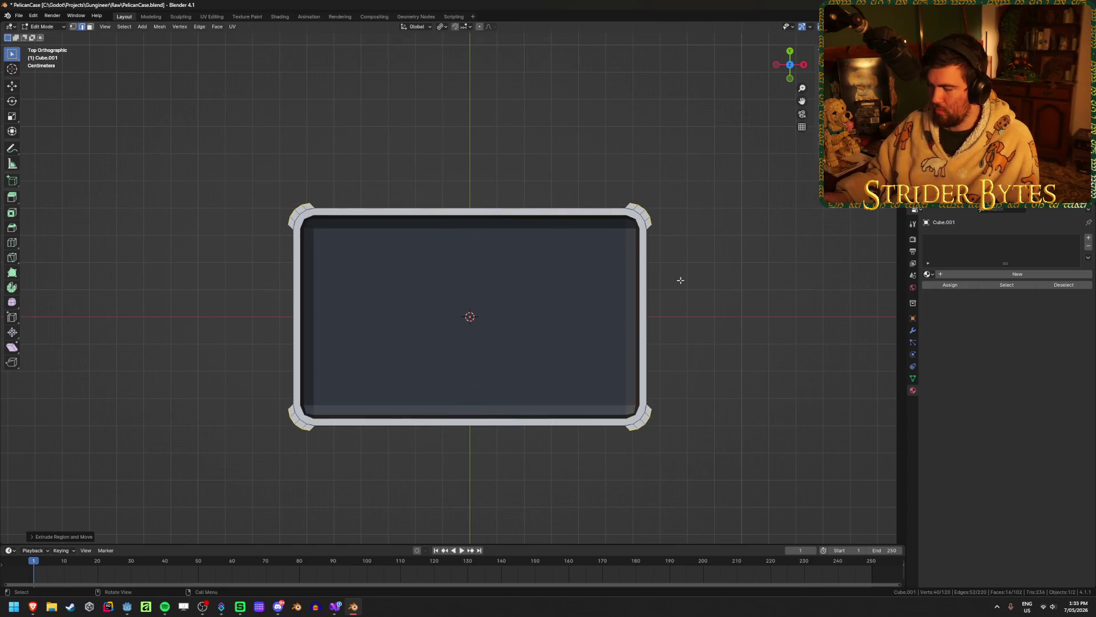
middle_click_drag(680, 280, 540, 406)
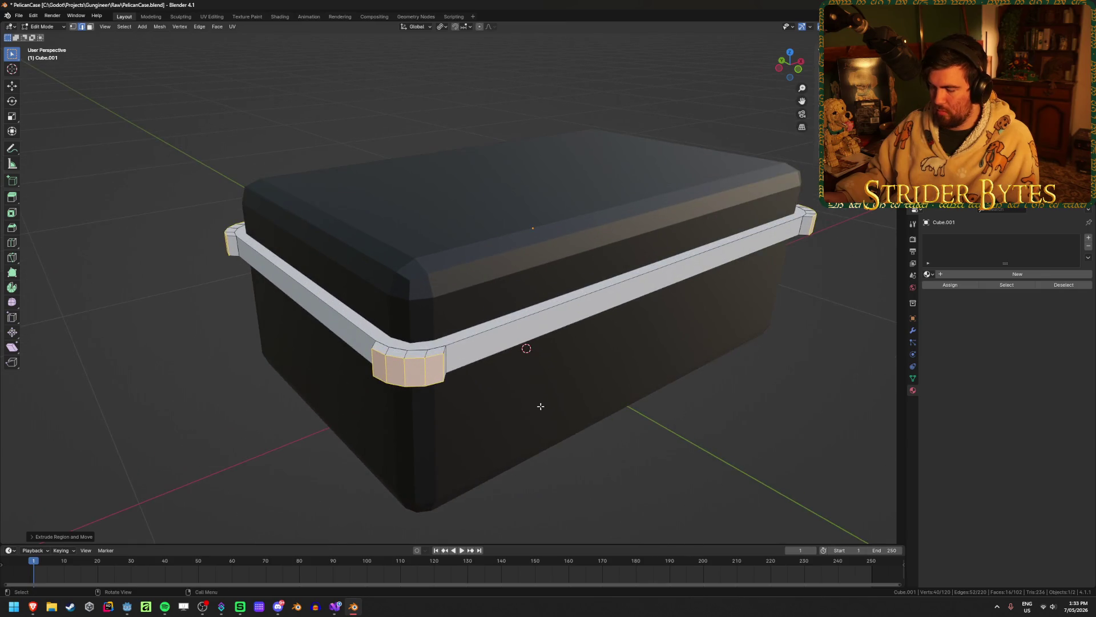
Check the Pelican case reference photo in Brave, then inspect the rim corner in Blender
mouse_move(32, 606)
left_click(100, 571)
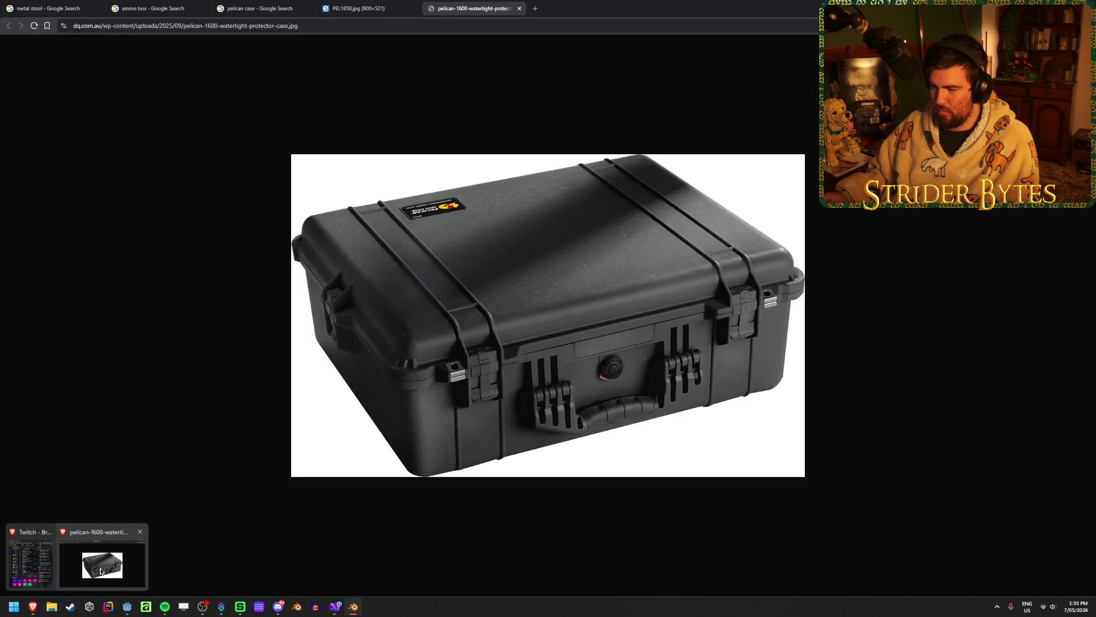
key("alt+Tab")
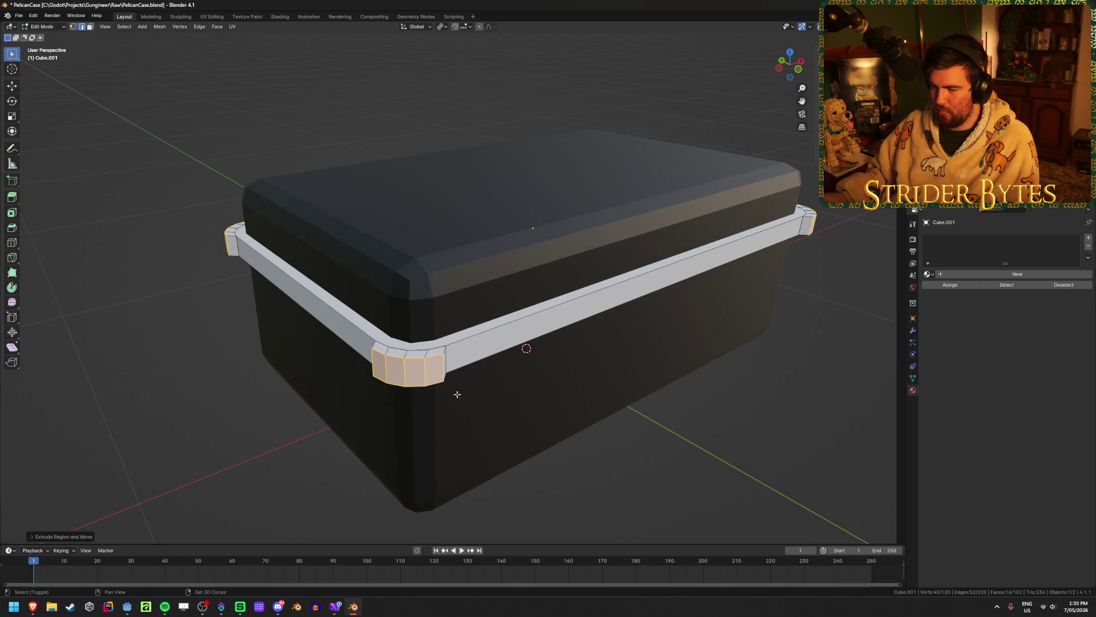
scroll(457, 394, "up", 3)
left_click(480, 415)
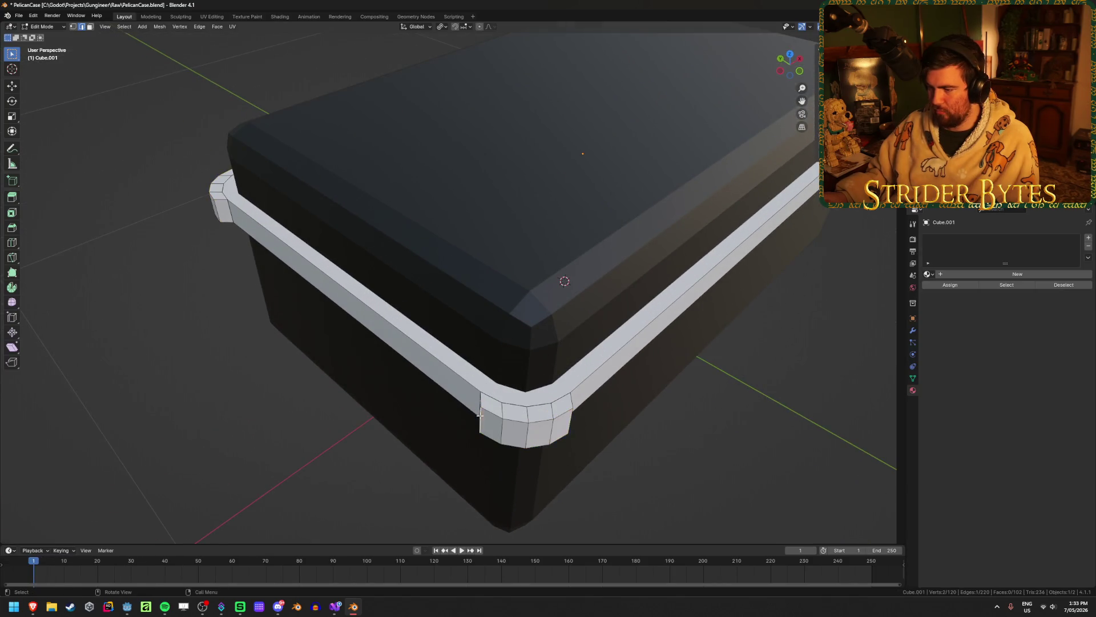
mouse_move(480, 415)
middle_mouse_down()
mouse_move(571, 449)
mouse_move(477, 441)
middle_mouse_up()
scroll(562, 455, "down", 8)
key("Tab")
middle_click_drag(584, 318, 544, 331, "shift")
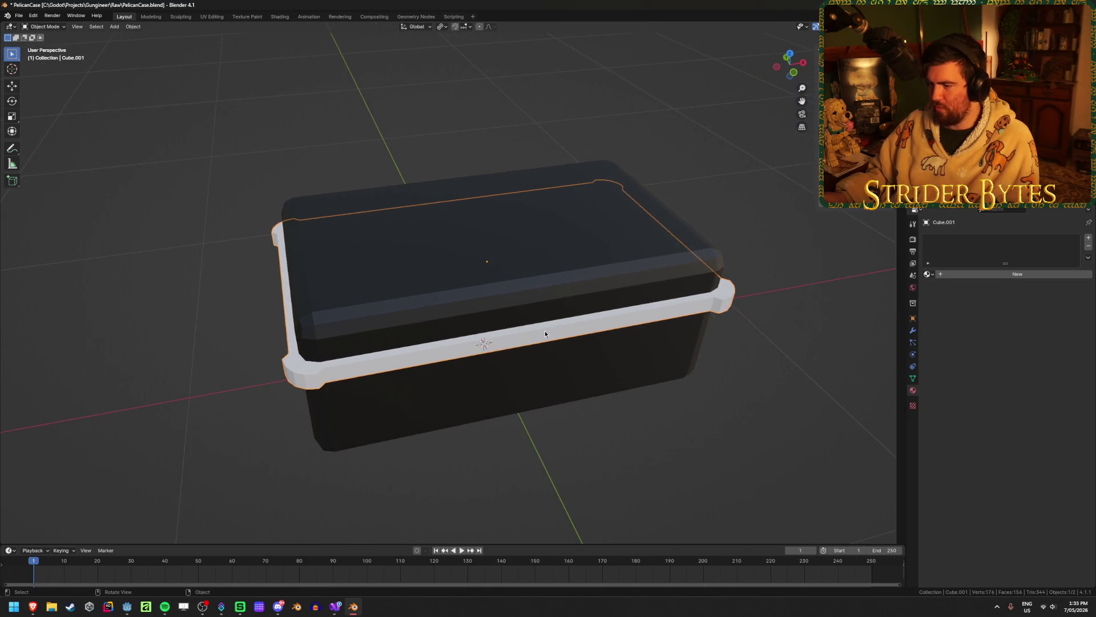
key("Tab")
Try a loop cut from the front view, then undo back to the plain rim slab
key("ctrl+r")
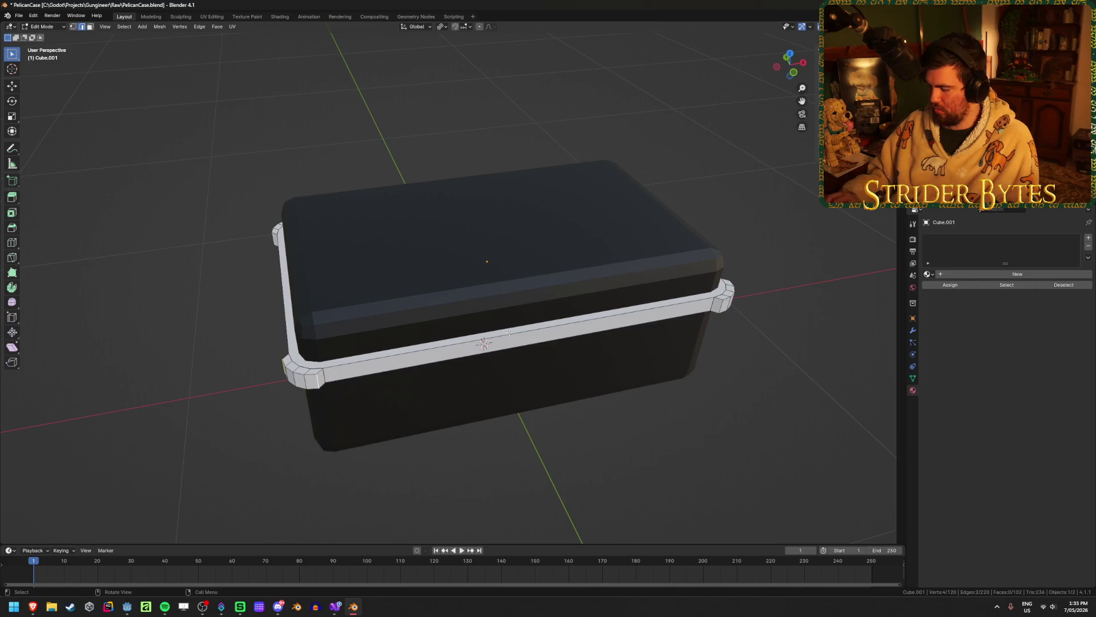
key("KP_1")
left_click(544, 368)
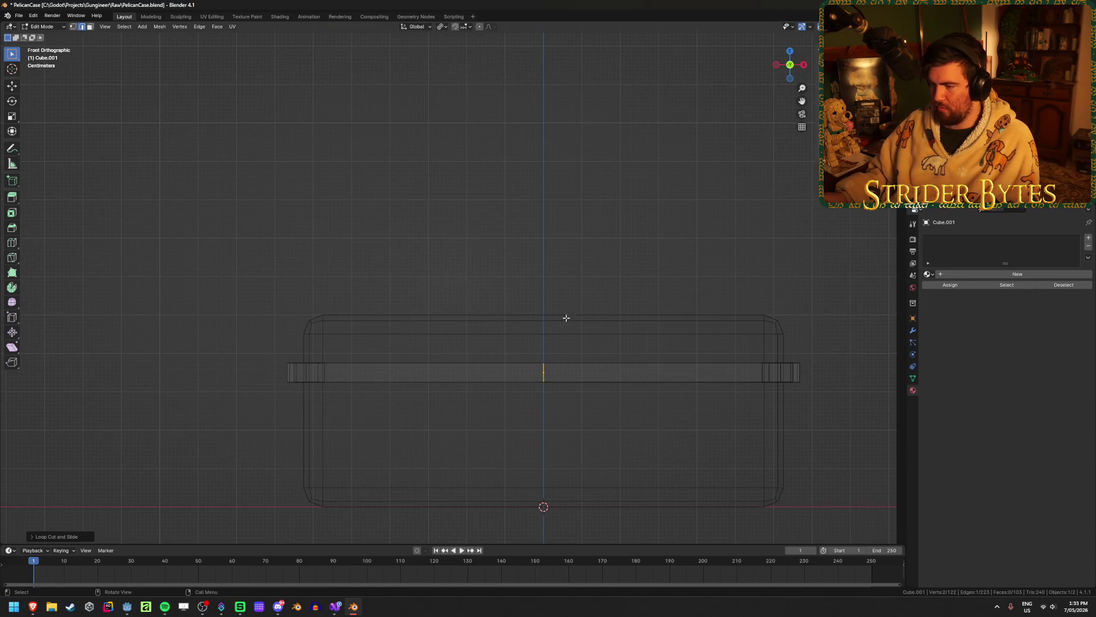
middle_click_drag(568, 313, 567, 312)
key("ctrl+z")
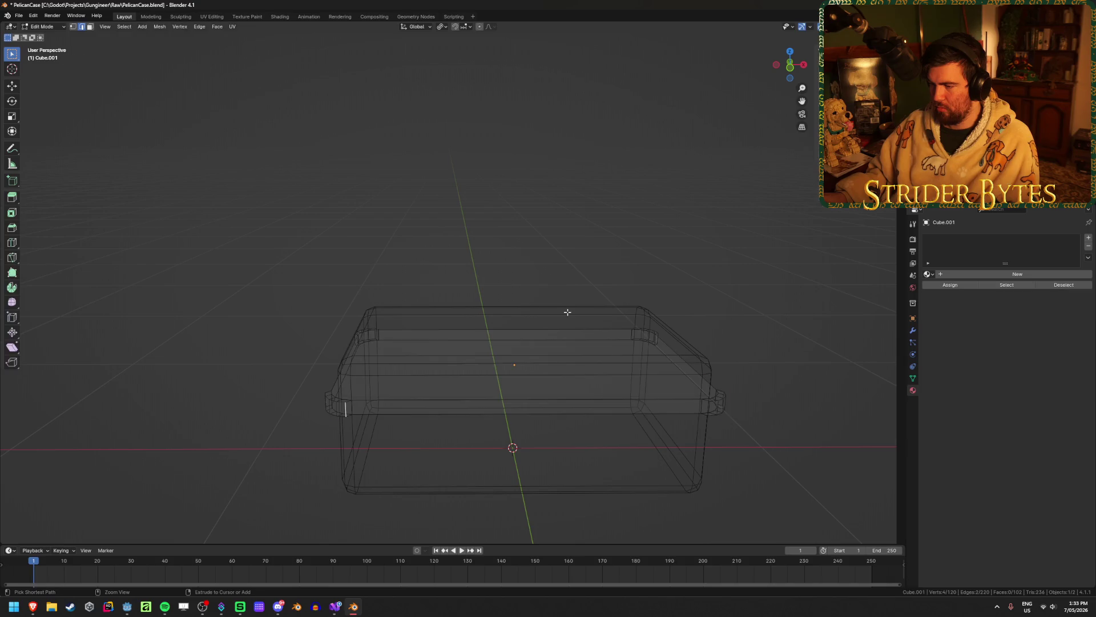
key("ctrl+z")
key("ctrl+z")
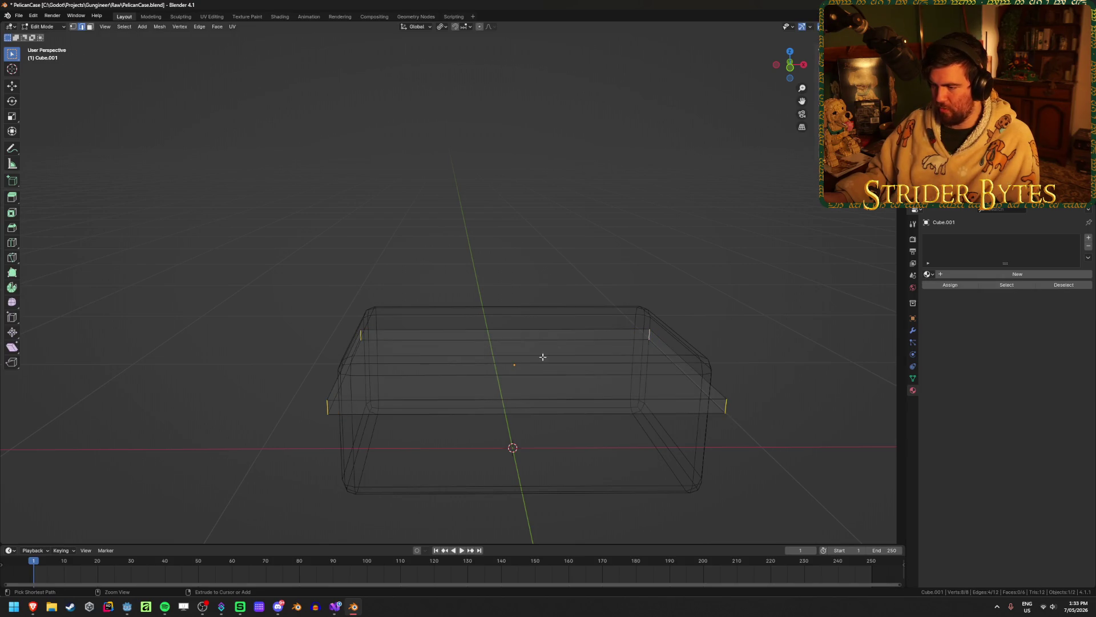
Loop-cut the rim slab through its middle, adding a second cut
key("ctrl+r")
left_click(472, 374)
mouse_move(472, 374)
middle_mouse_down()
mouse_move(583, 357)
mouse_move(536, 355)
middle_mouse_up()
key("ctrl+r")
left_click(517, 362)
In X-ray front view, box-select the slab's right-half vertices and delete them
key("KP_1")
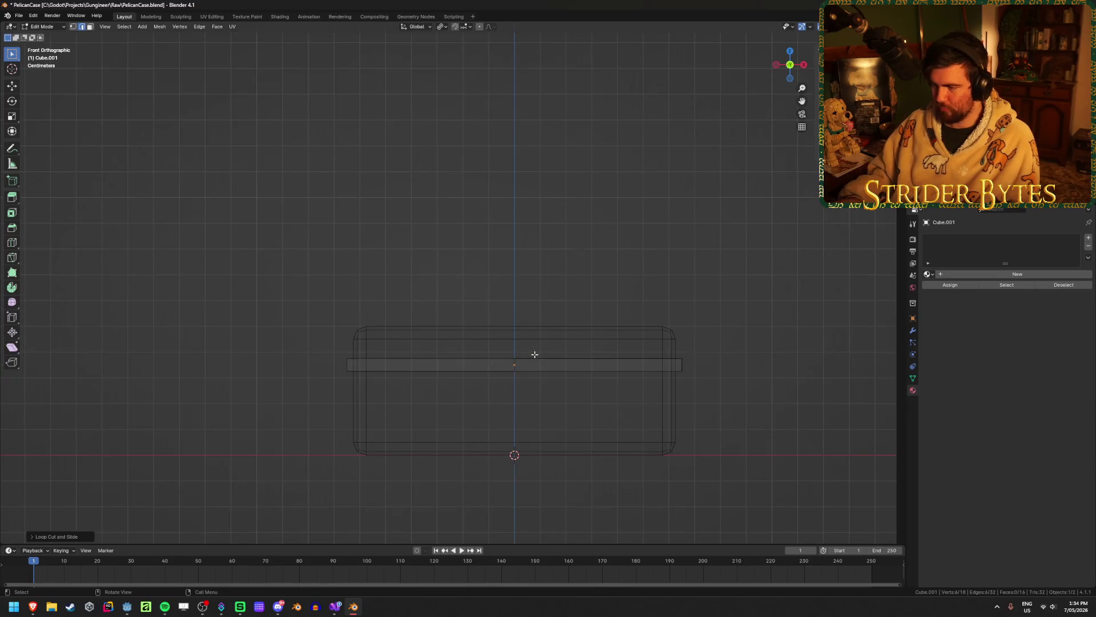
key("alt+z")
key("1")
key("alt+z")
left_click_drag(624, 257, 738, 409)
key("x")
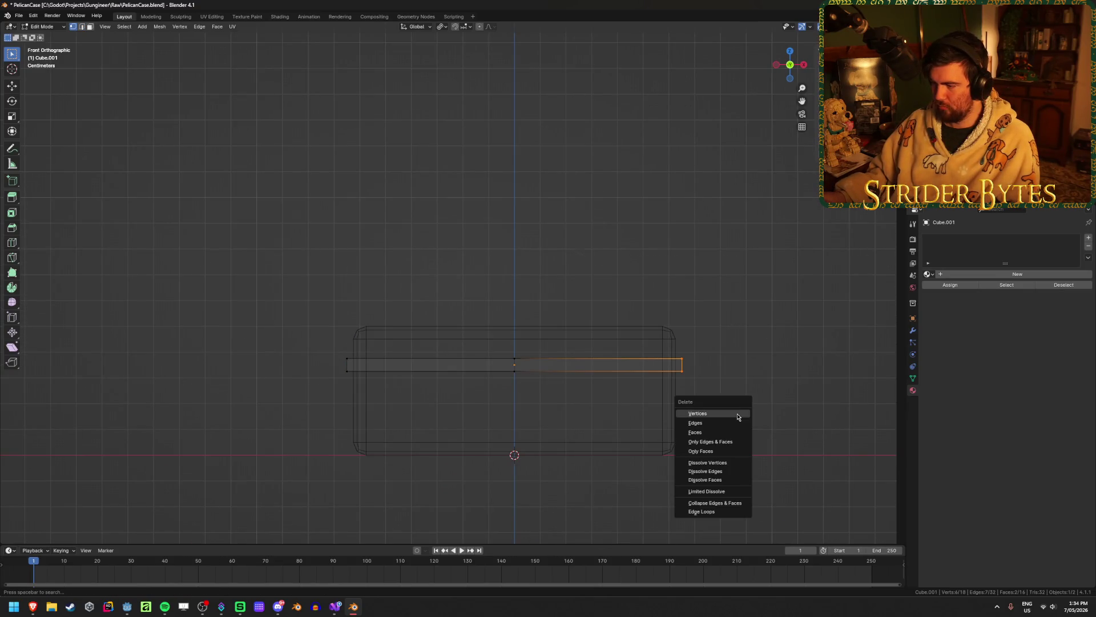
left_click(737, 416)
Inspect the halved slab from the right side and in perspective
middle_click_drag(434, 384, 425, 381)
key("KP_3")
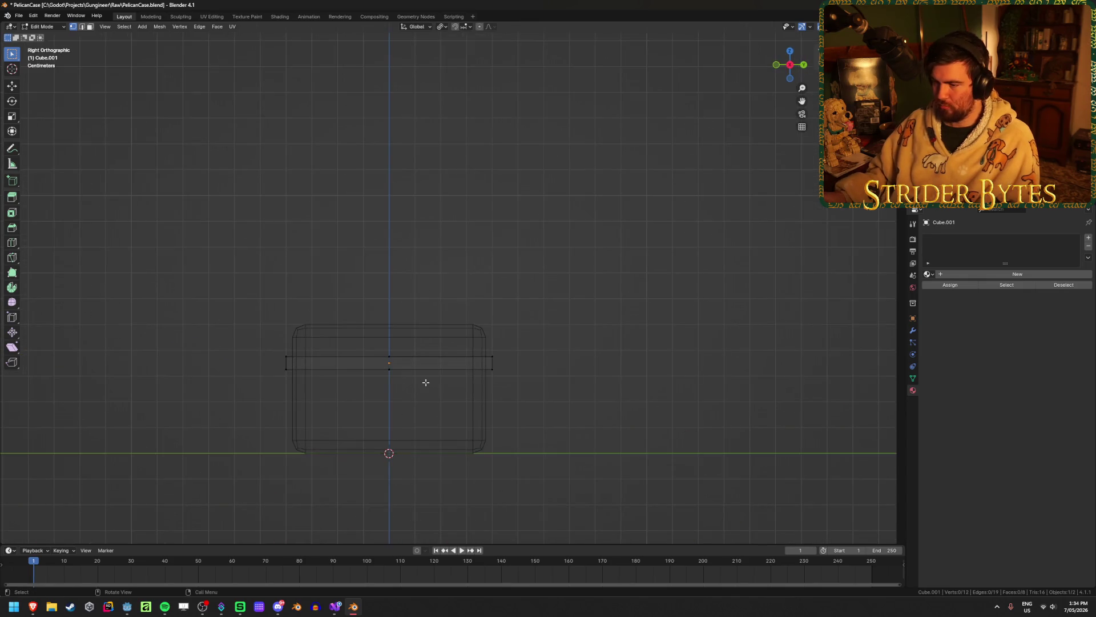
key("x")
left_click(557, 444)
mouse_move(548, 436)
middle_mouse_down()
mouse_move(460, 416)
mouse_move(400, 433)
mouse_move(421, 426)
middle_mouse_up()
key("alt+z")
scroll(421, 427, "up", 1)
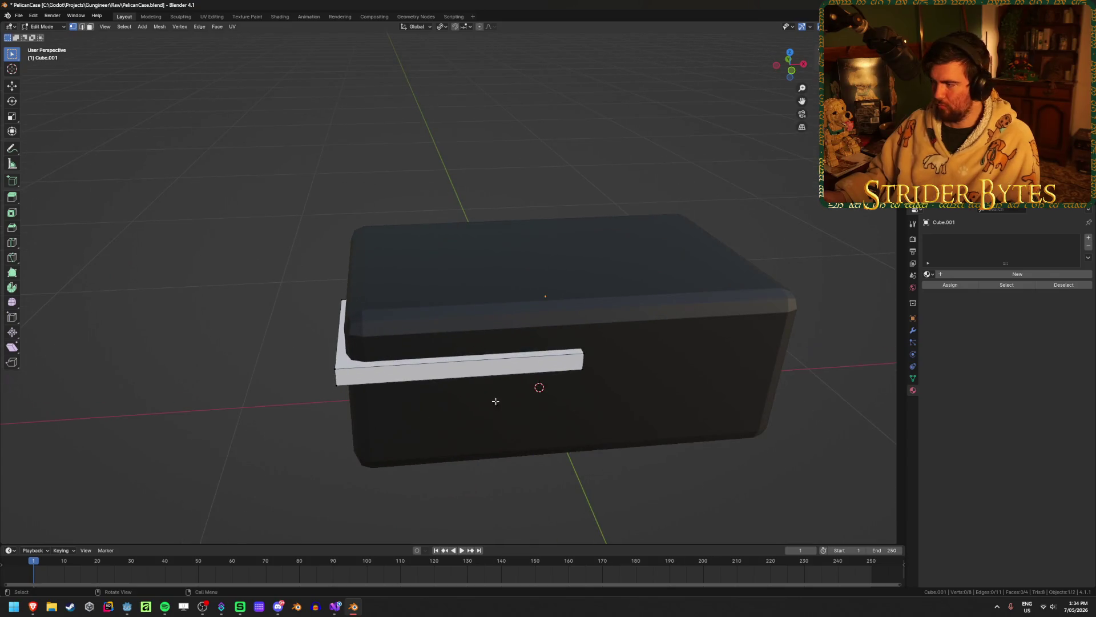
Add a Mirror modifier to the rim slab and enable mirroring across Y
left_click(913, 331)
left_click(997, 239)
key("space")
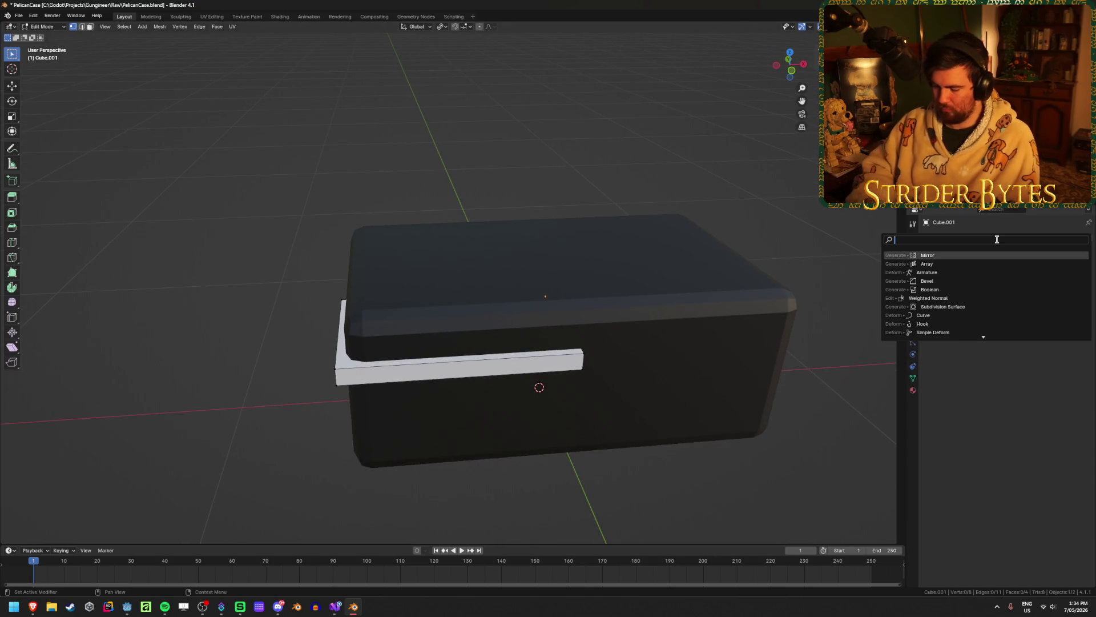
type("mirror")
key("Return")
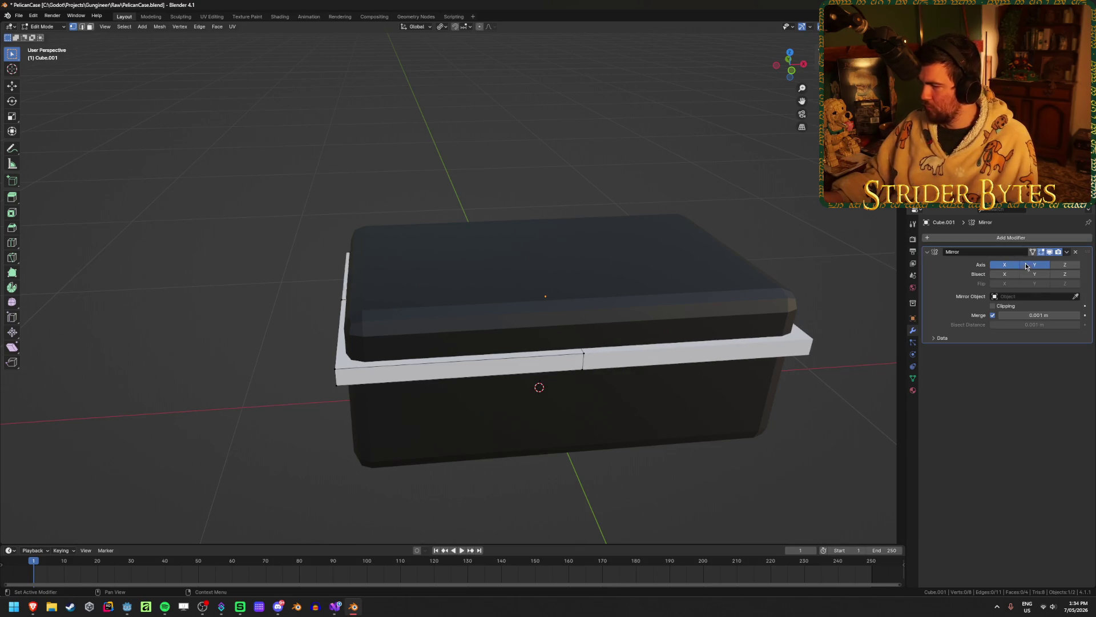
left_click(1026, 266)
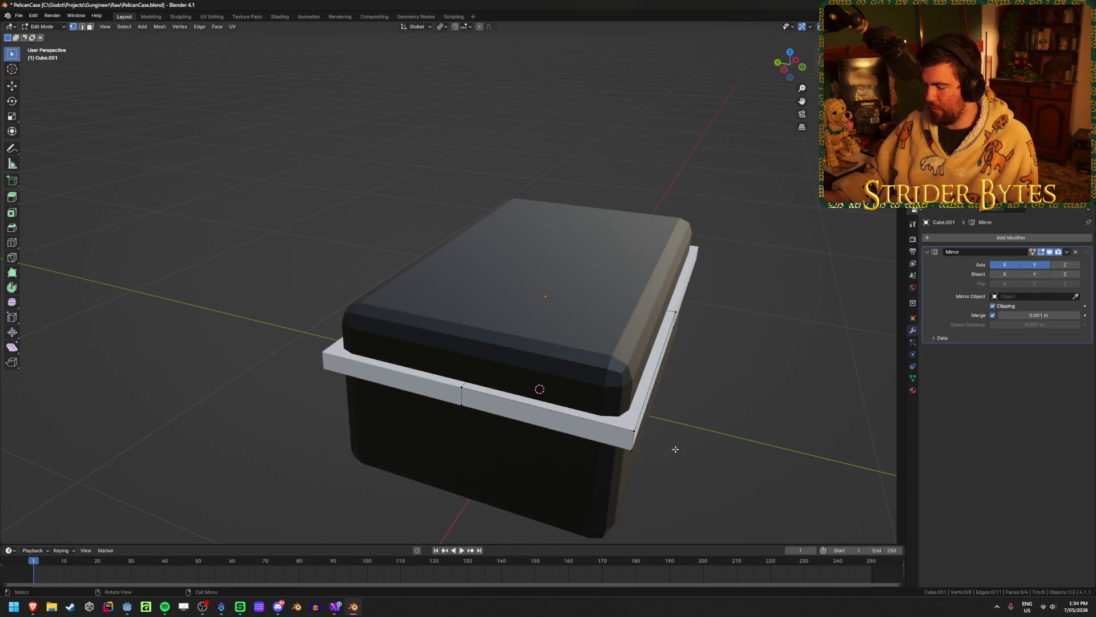
Select the rim corner edge and bevel it by 0.1 from the top view
mouse_move(675, 449)
middle_mouse_down()
mouse_move(641, 394)
mouse_move(557, 457)
mouse_move(625, 394)
middle_mouse_up()
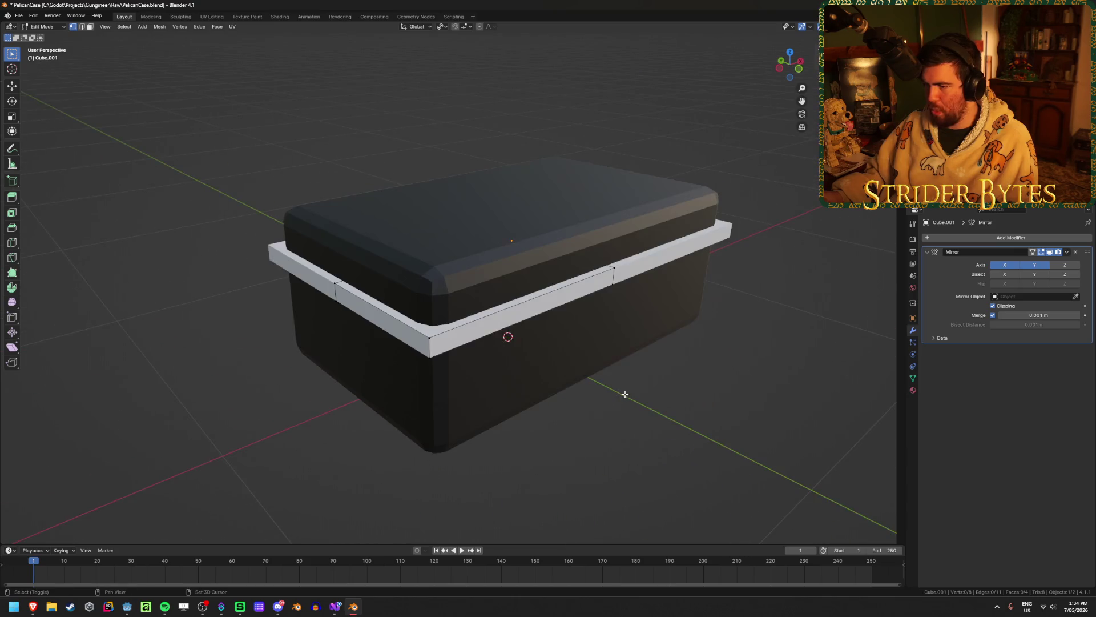
key("2")
left_click(435, 352)
scroll(553, 378, "up", 3)
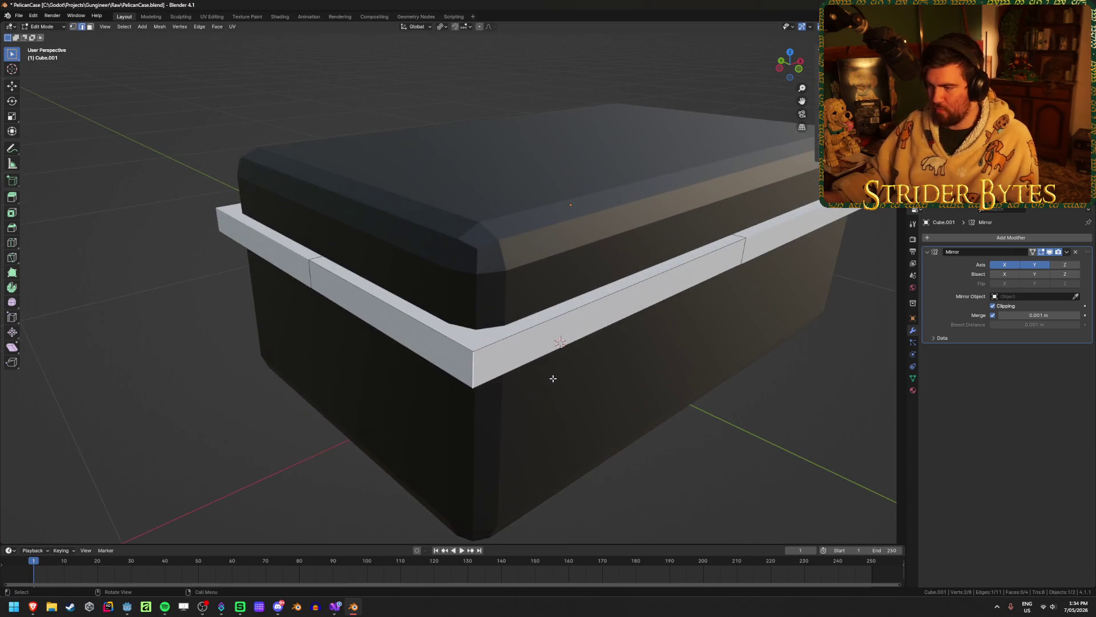
key("ctrl+b")
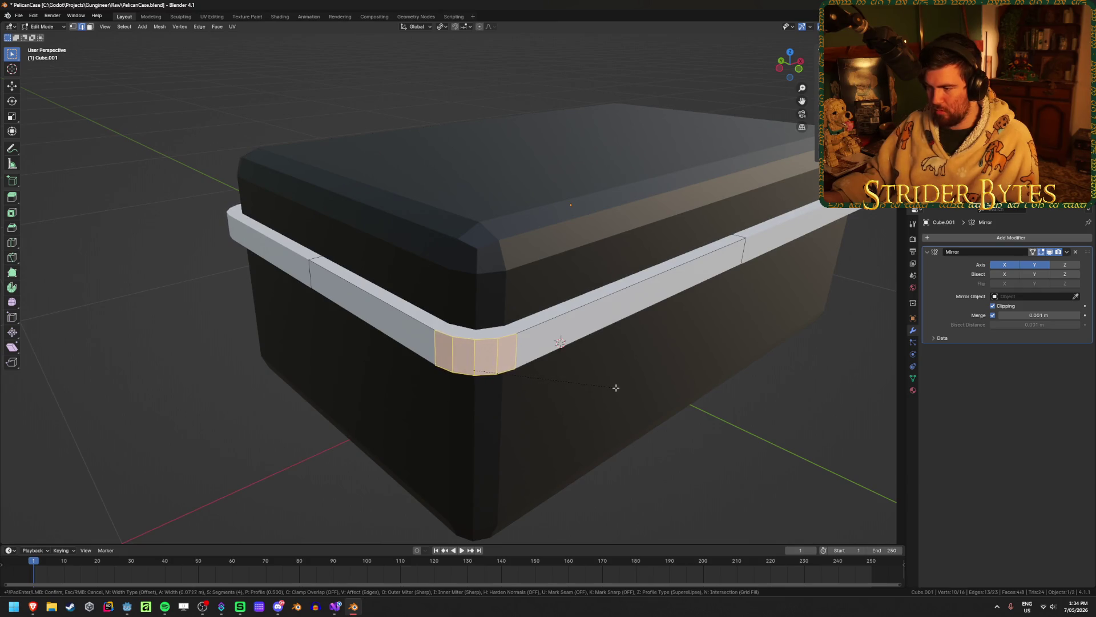
key("Escape")
key("KP_7")
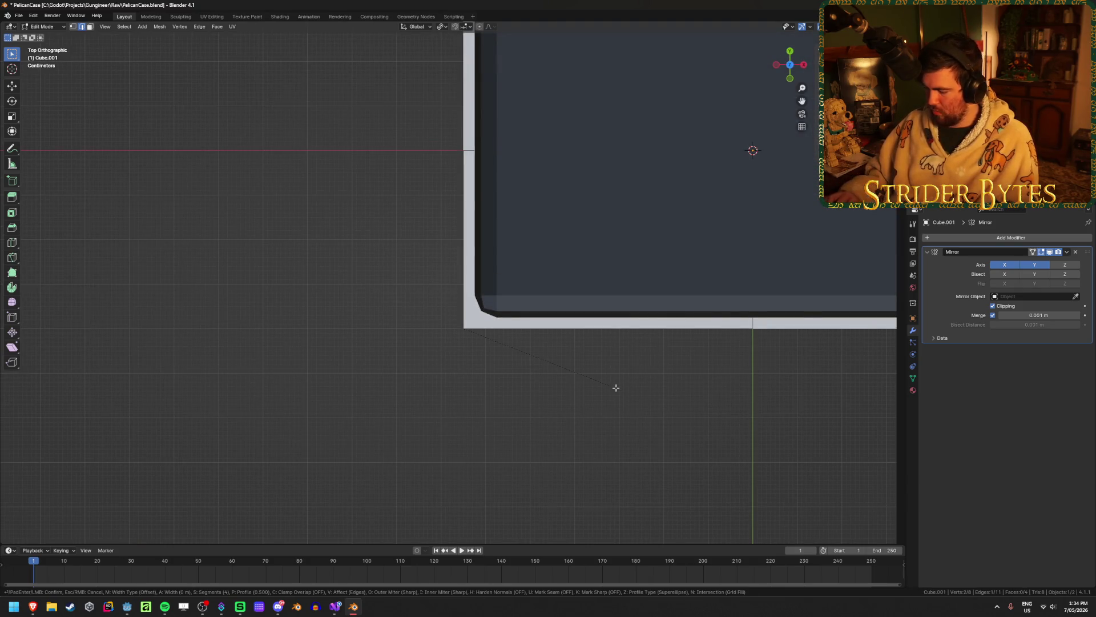
key("ctrl+b")
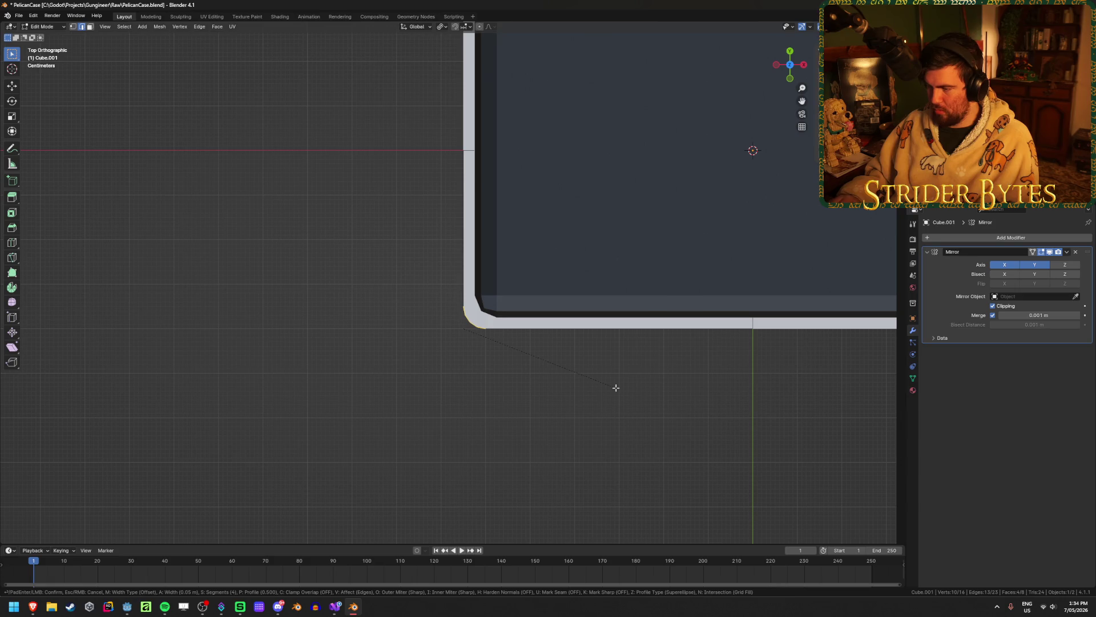
type("0.1")
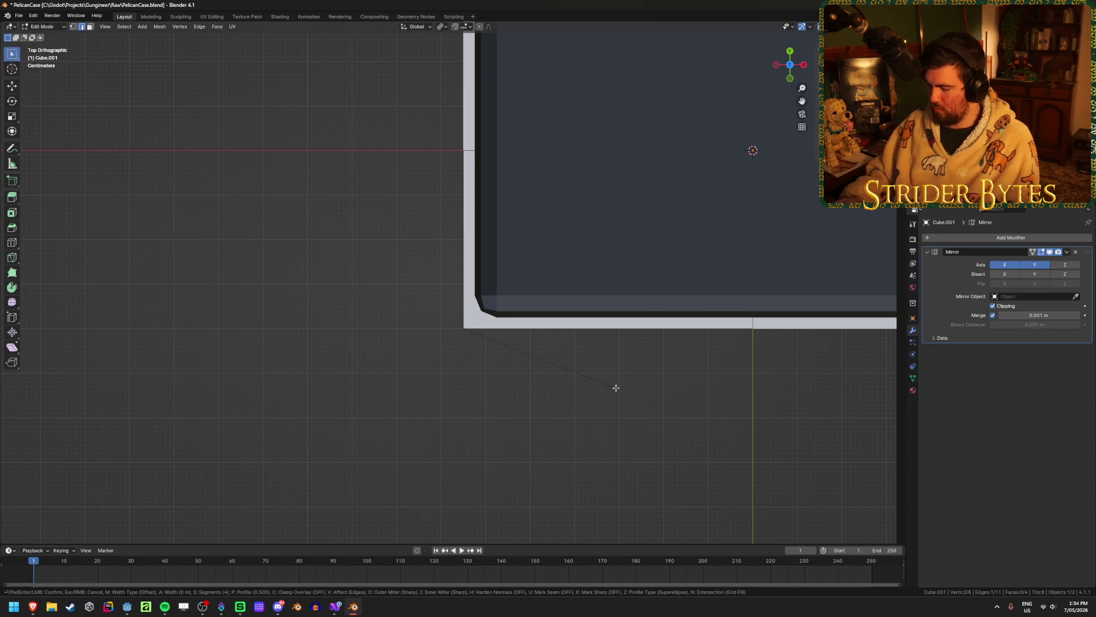
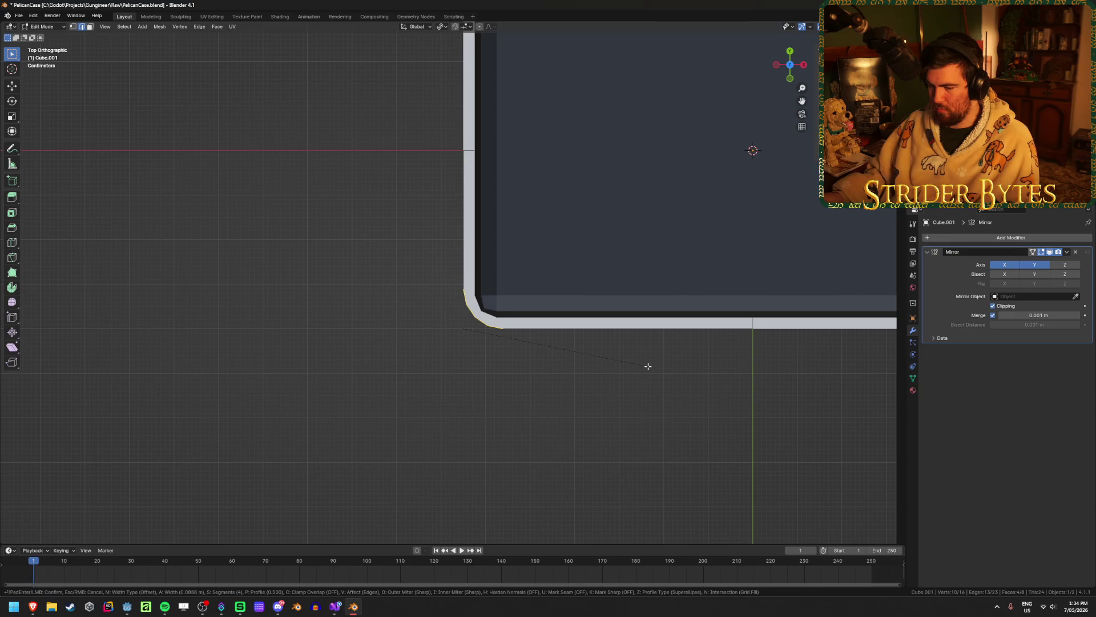
Bevel the rim band's corner edge by 0.1 m
type("0.1")
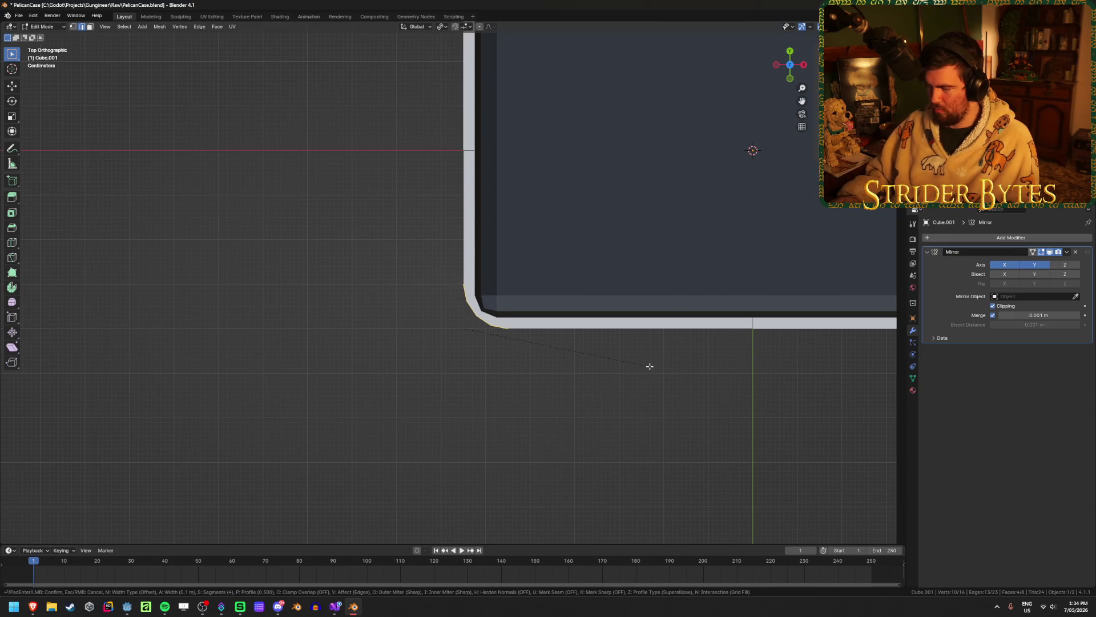
key("Escape")
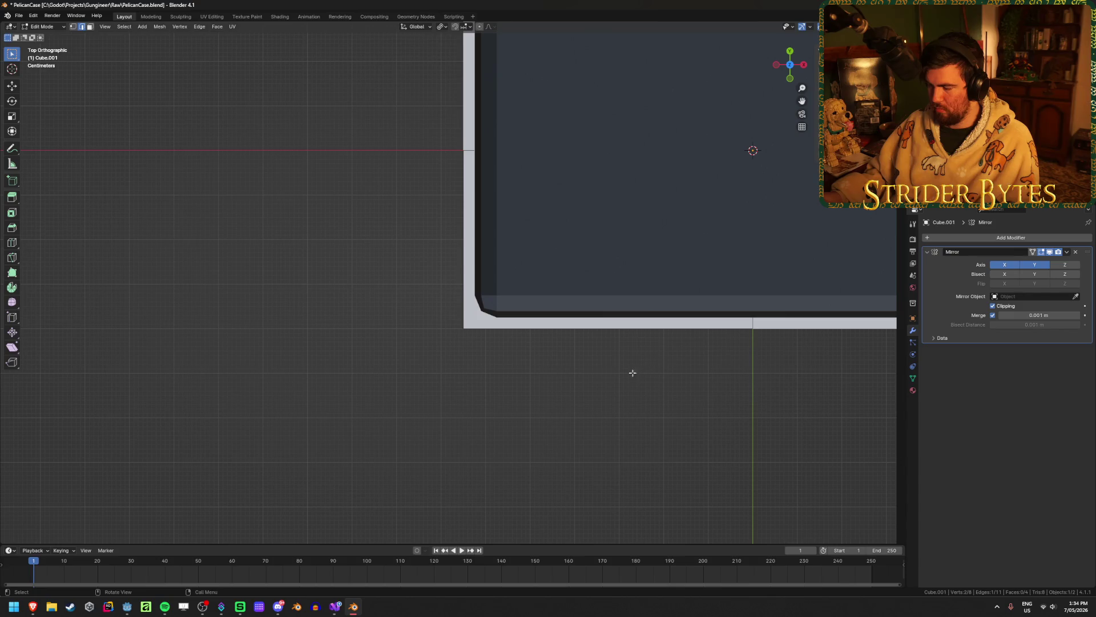
key("ctrl+b")
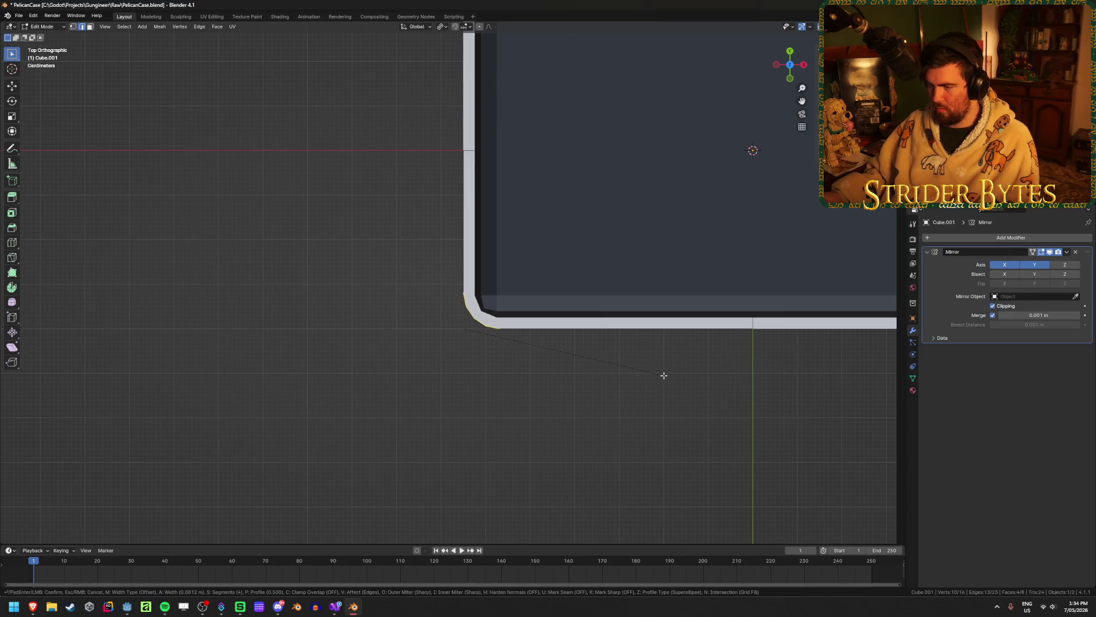
left_click(663, 375)
Push the bevelled corner faces outward along Z into a corner bump
mouse_move(474, 453)
middle_mouse_down()
mouse_move(713, 331)
mouse_move(582, 387)
middle_mouse_up()
key("g")
key("z")
key("z")
left_click(717, 336)
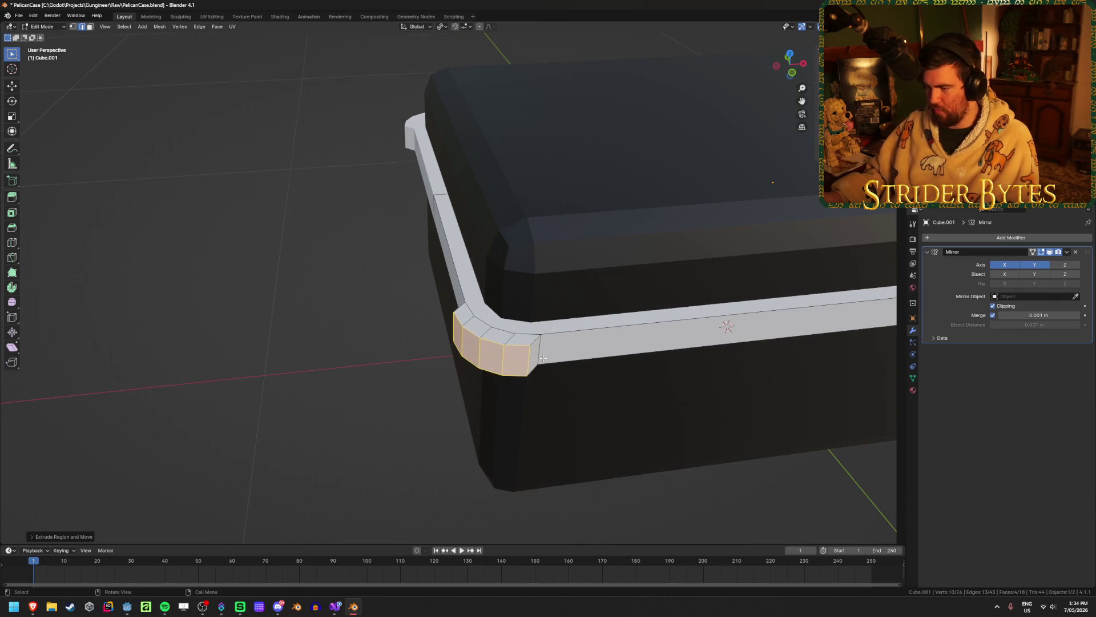
Scale two vertical edges of the corner bump
left_click(465, 354)
scroll(462, 353, "up", 2)
left_click(438, 353, "shift")
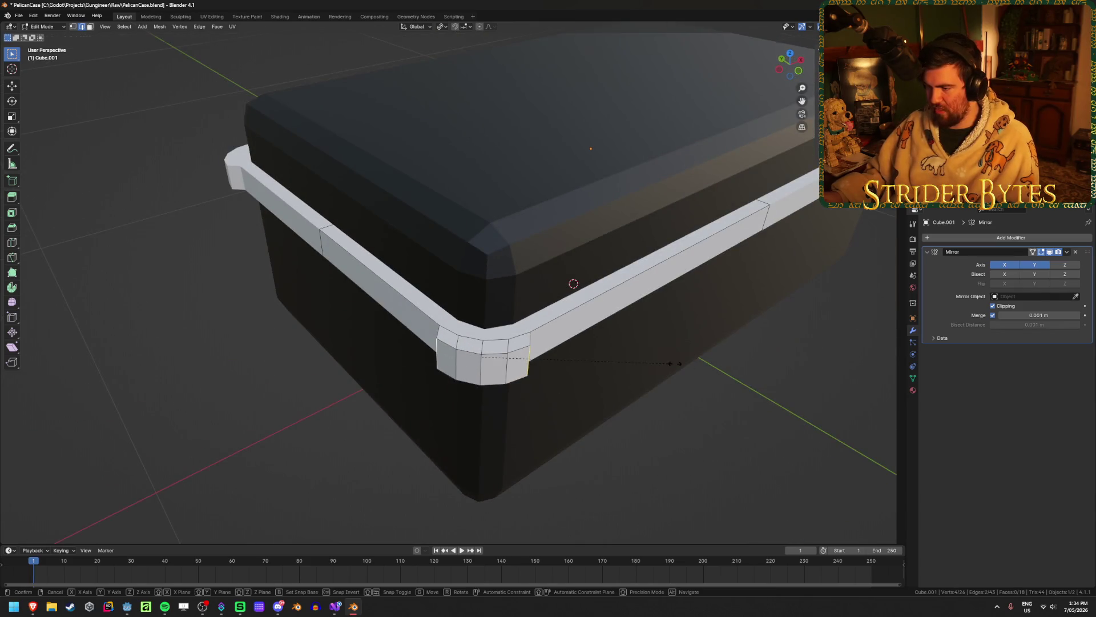
key("s")
left_click(744, 373)
Change the pivot point and scale the corner bumper with Z locked
middle_click_drag(744, 372, 696, 374)
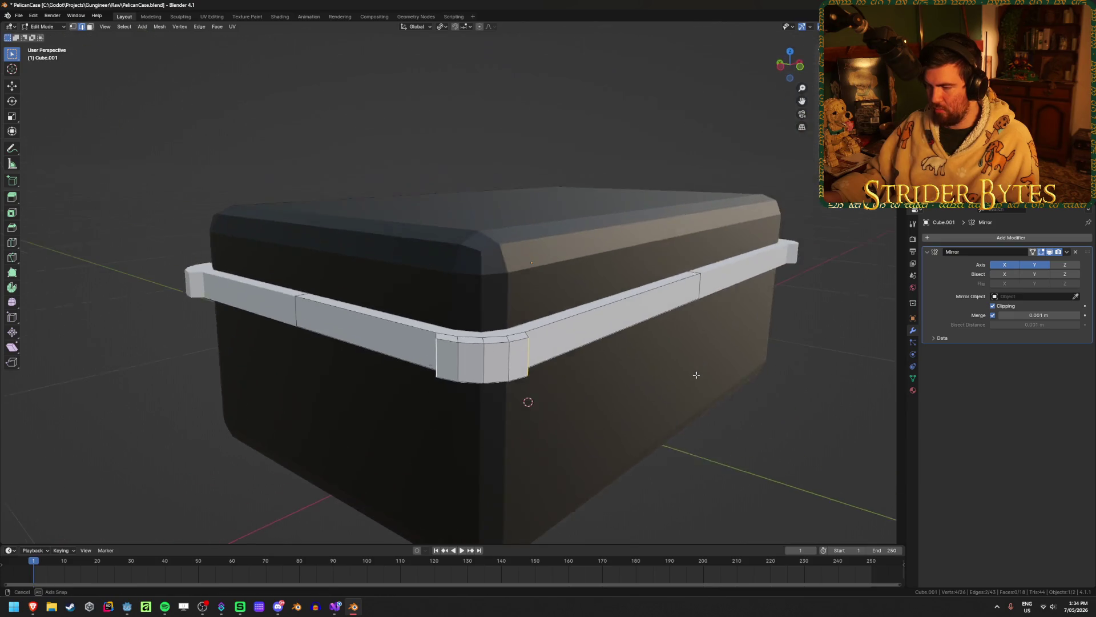
left_click(442, 28)
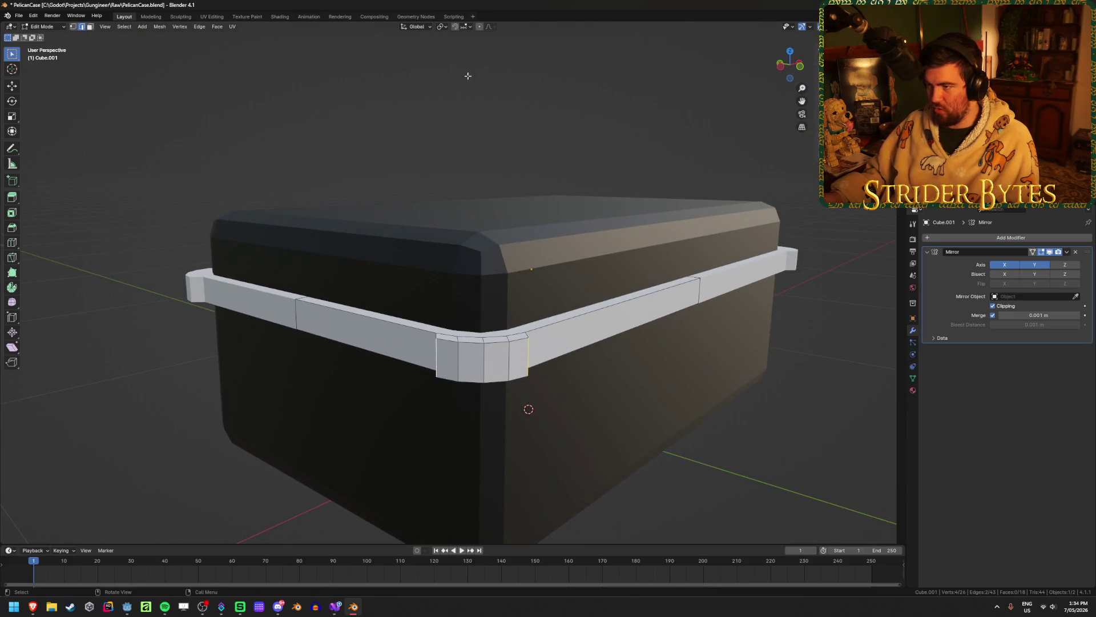
left_click(462, 79)
key("s")
key("shift+z")
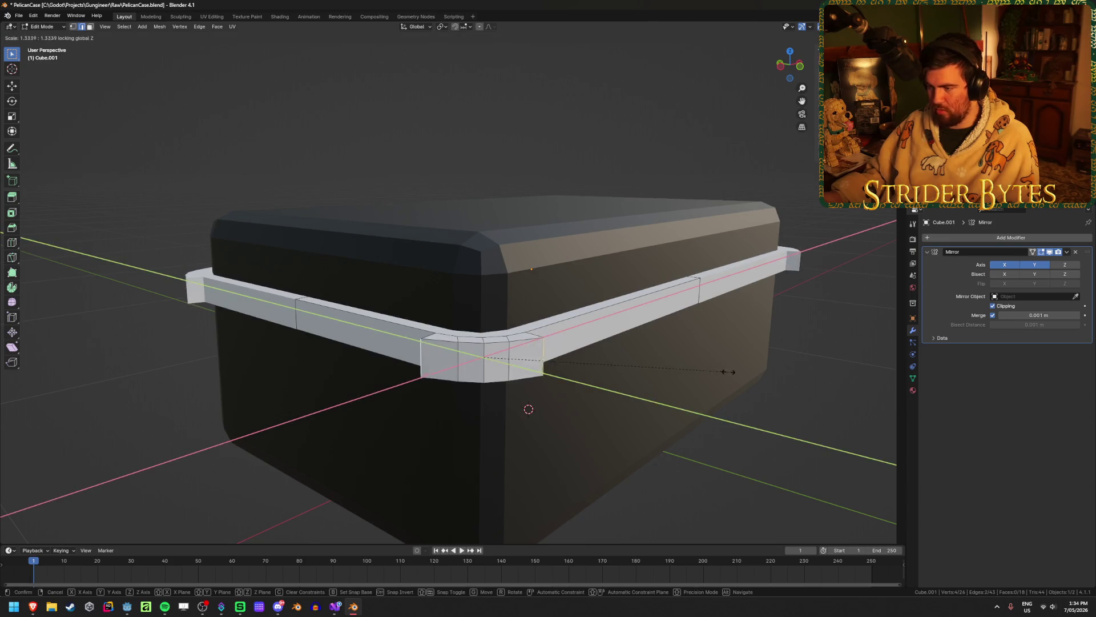
left_click(748, 374)
In Top view, move the selected corner vertices into place
middle_click_drag(668, 350, 636, 405)
key("KP_7")
key("g")
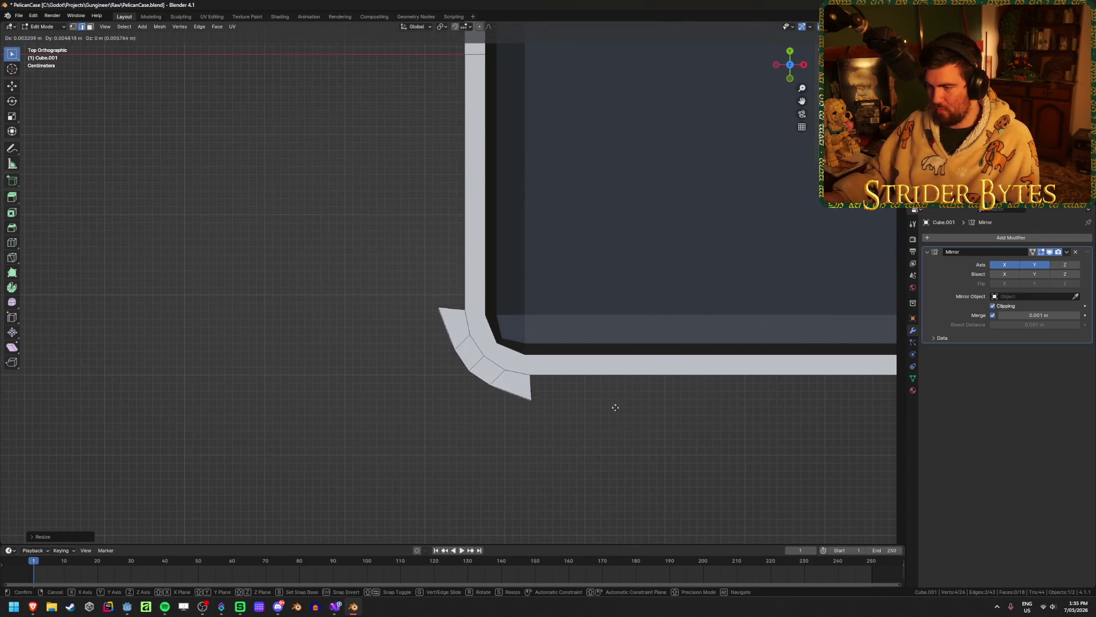
left_click(619, 402)
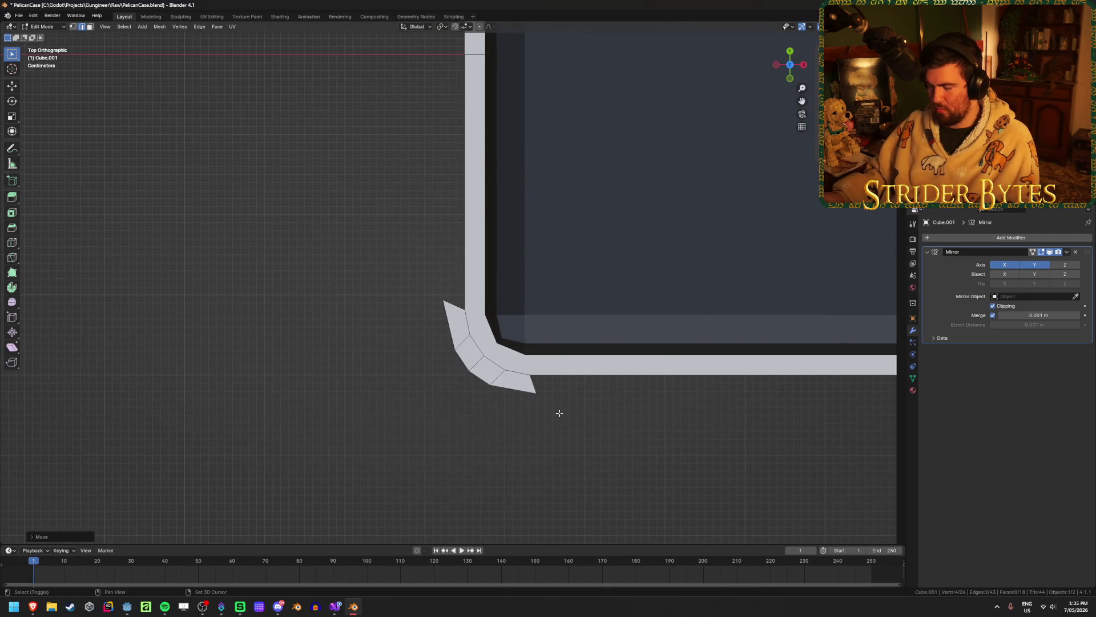
In wireframe vertex mode, move the bumper's bottom corner vertices
key("shift+z")
key("1")
left_click_drag(550, 417, 518, 388)
key("g")
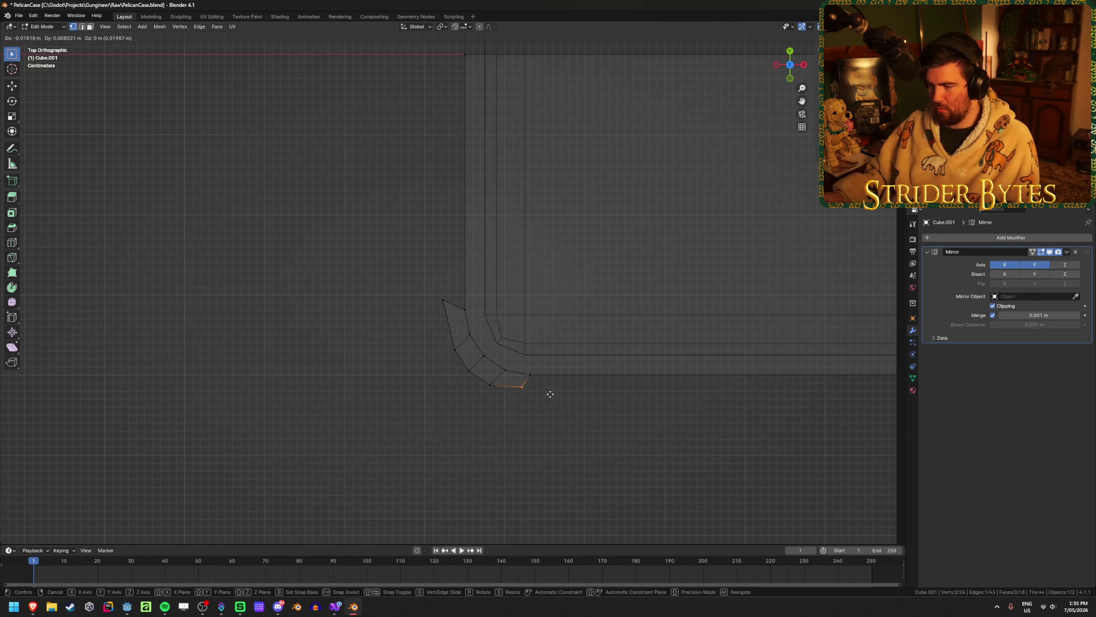
left_click(547, 392)
Move the upper-left corner vertex, then return to Object Mode with solid shading
mouse_move(416, 279)
left_mouse_down()
mouse_move(448, 311)
mouse_move(454, 343)
left_mouse_up()
key("g")
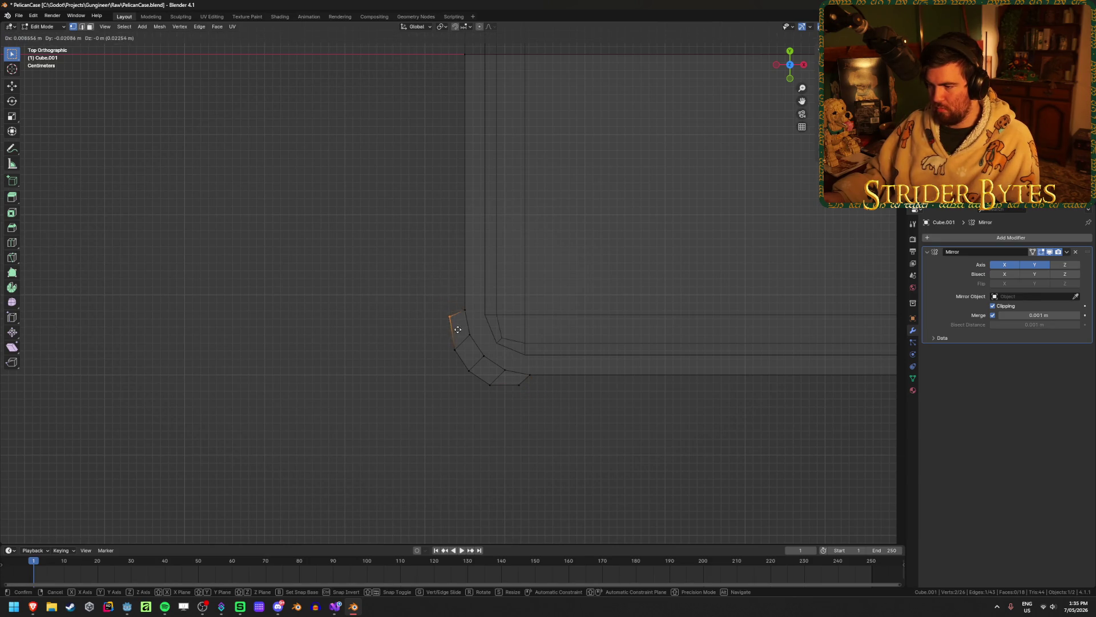
left_click(463, 333)
mouse_move(463, 333)
middle_mouse_down()
mouse_move(379, 343)
mouse_move(335, 371)
mouse_move(340, 351)
mouse_move(284, 396)
mouse_move(362, 367)
mouse_move(268, 384)
mouse_move(502, 431)
mouse_move(492, 484)
middle_mouse_up()
key("Tab")
key("alt+a")
key("shift+z")
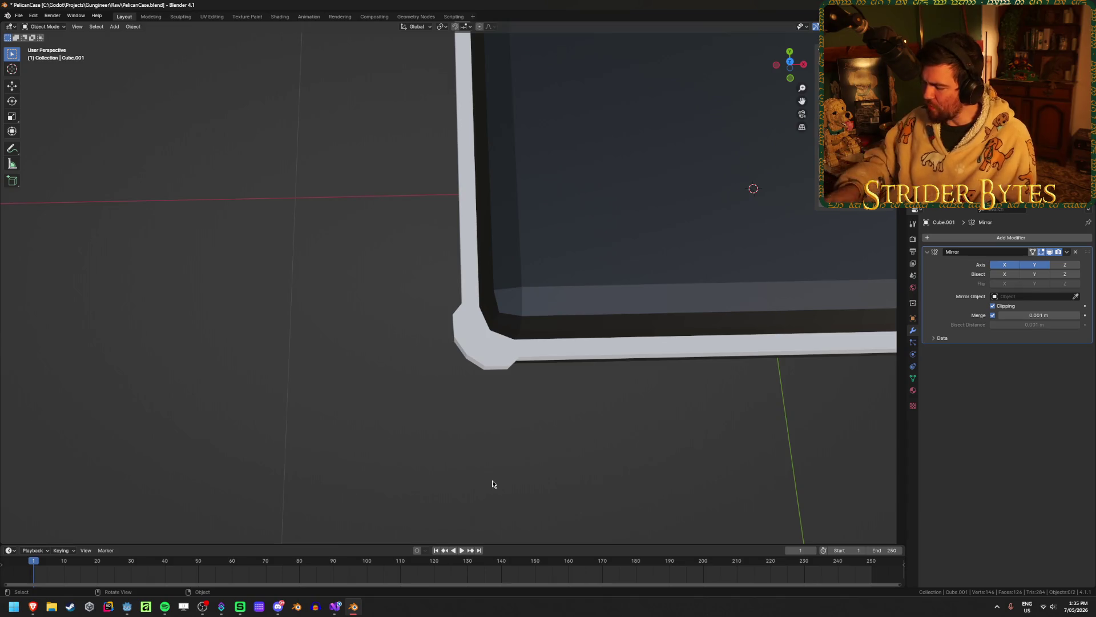
In Top view wireframe Edit Mode, nudge the bumper's left corner vertex
key("KP_7")
key("Tab")
scroll(461, 234, "up", 3)
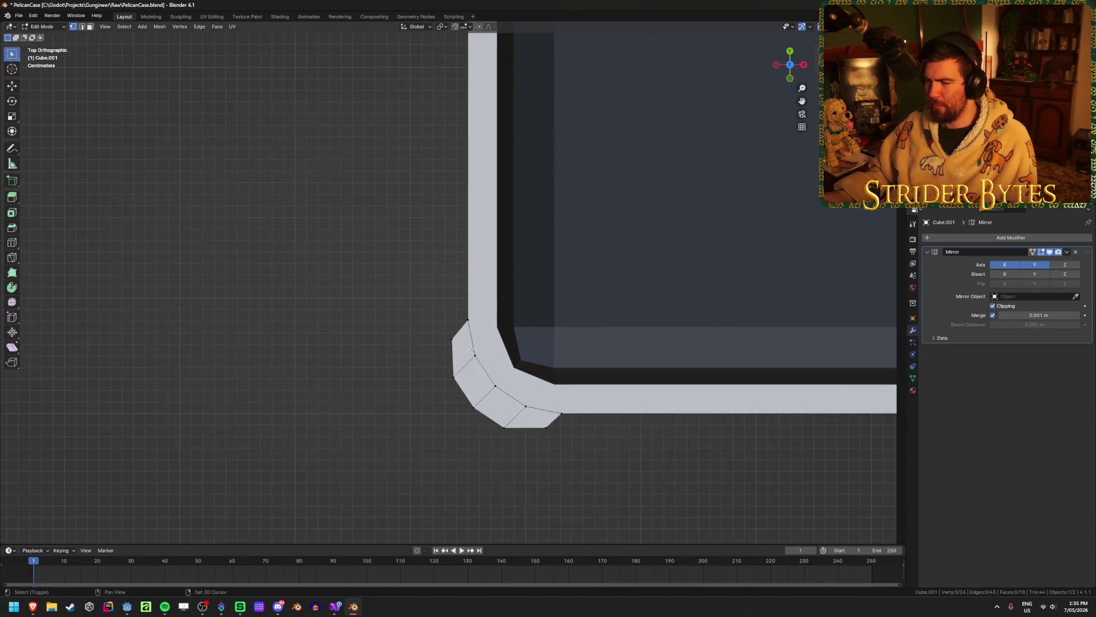
key("shift+z")
left_click_drag(414, 218, 449, 248)
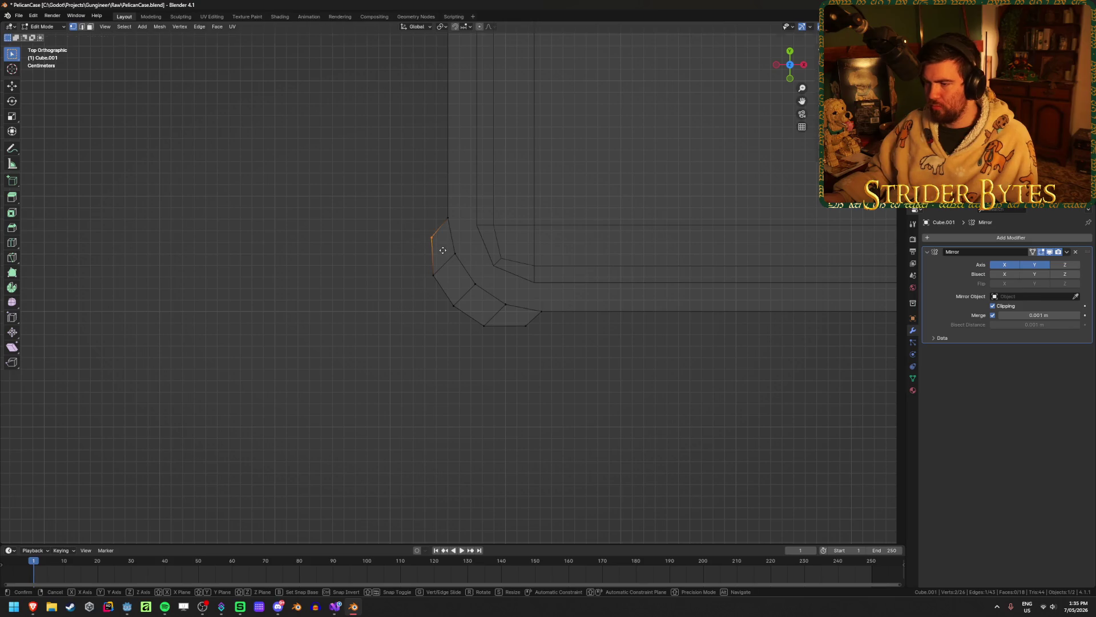
key("g")
left_click(400, 288)
Move the bumper's bottom-right corner vertex outward, then deselect
left_click_drag(406, 291, 446, 268)
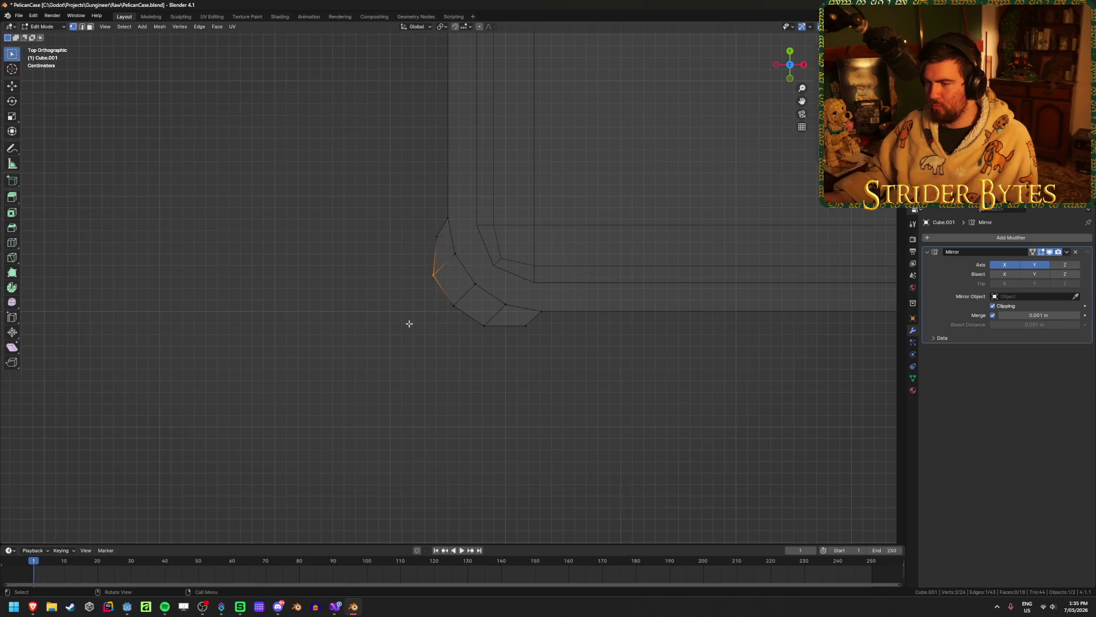
left_click_drag(534, 344, 503, 321)
key("g")
left_click(531, 323)
left_click(370, 377)
Return to Object Mode, view the case in perspective, and re-enter the rim's mesh
key("Tab")
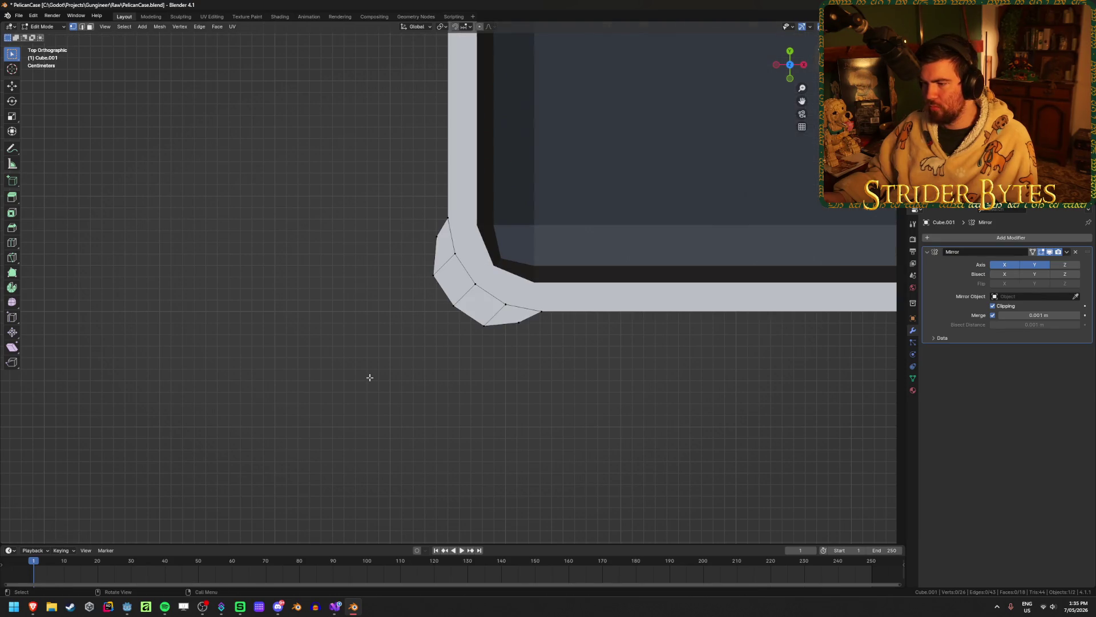
mouse_move(369, 377)
middle_mouse_down()
mouse_move(360, 358)
mouse_move(284, 367)
mouse_move(378, 341)
mouse_move(409, 362)
mouse_move(261, 348)
mouse_move(218, 328)
mouse_move(313, 348)
middle_mouse_up()
scroll(314, 347, "down", 6)
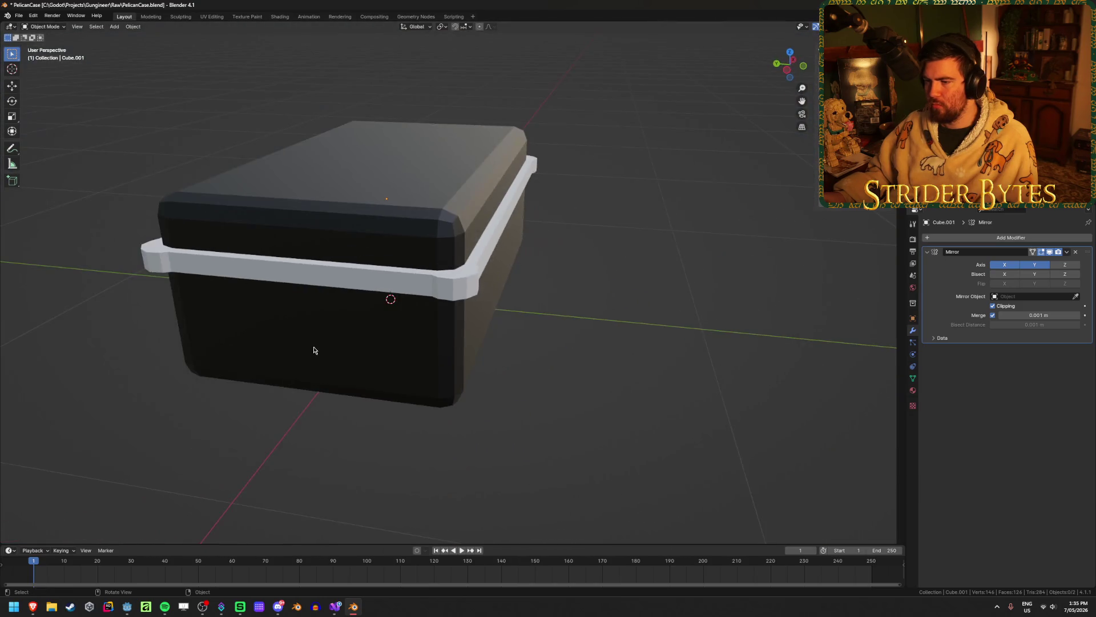
key("Tab")
Add a loop cut across the rim band and undo the extra second cut
scroll(434, 319, "up", 2)
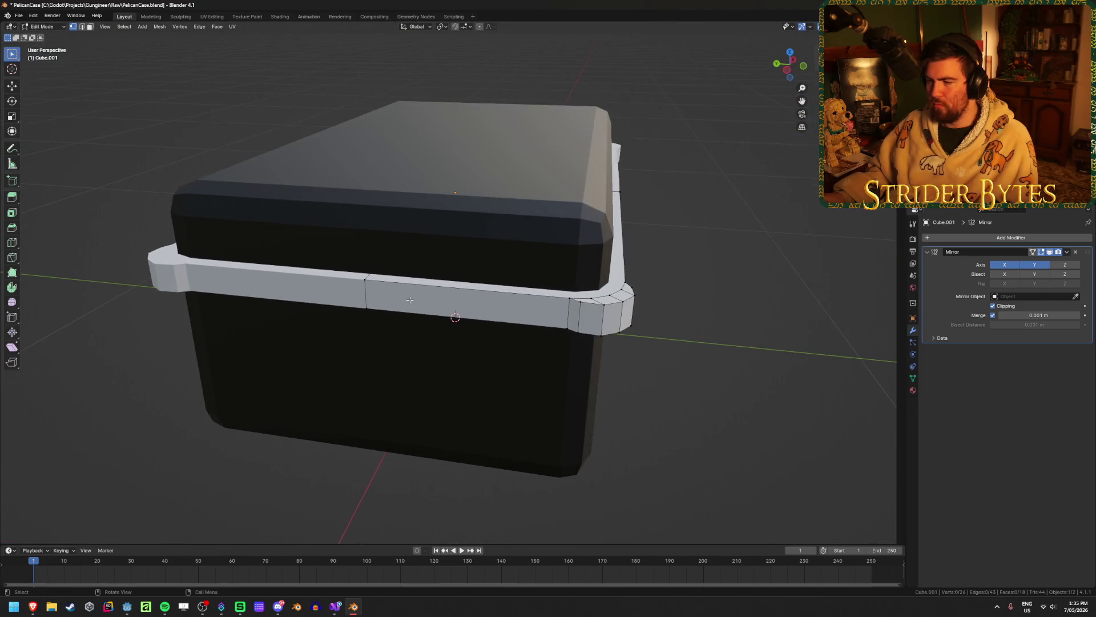
key("ctrl+r")
left_click(415, 298)
left_click(433, 326)
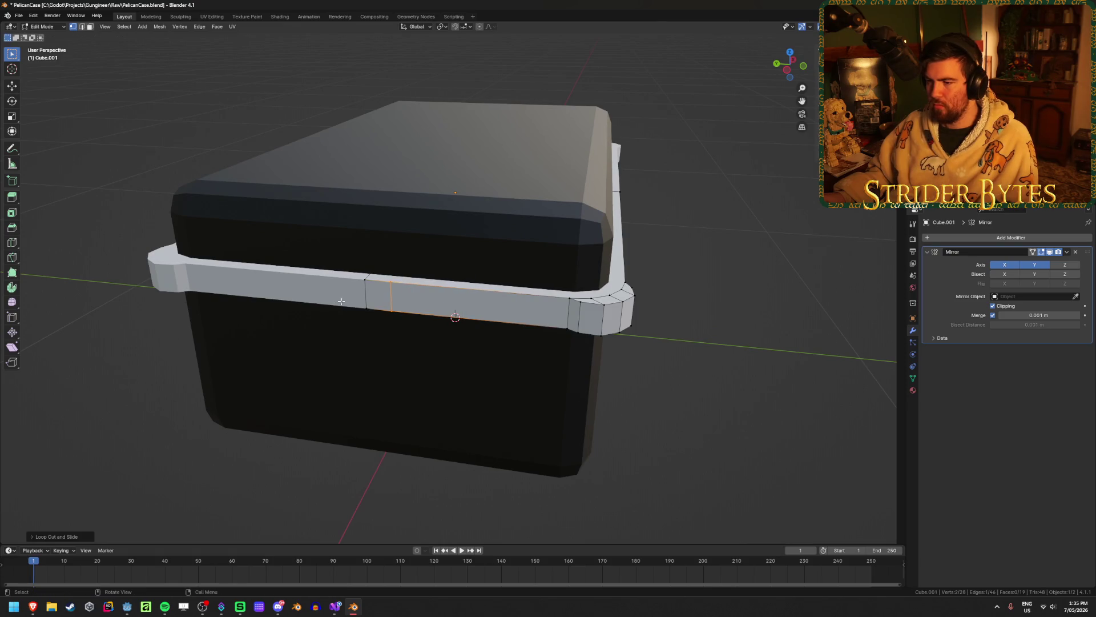
key("shift+z")
key("ctrl+r")
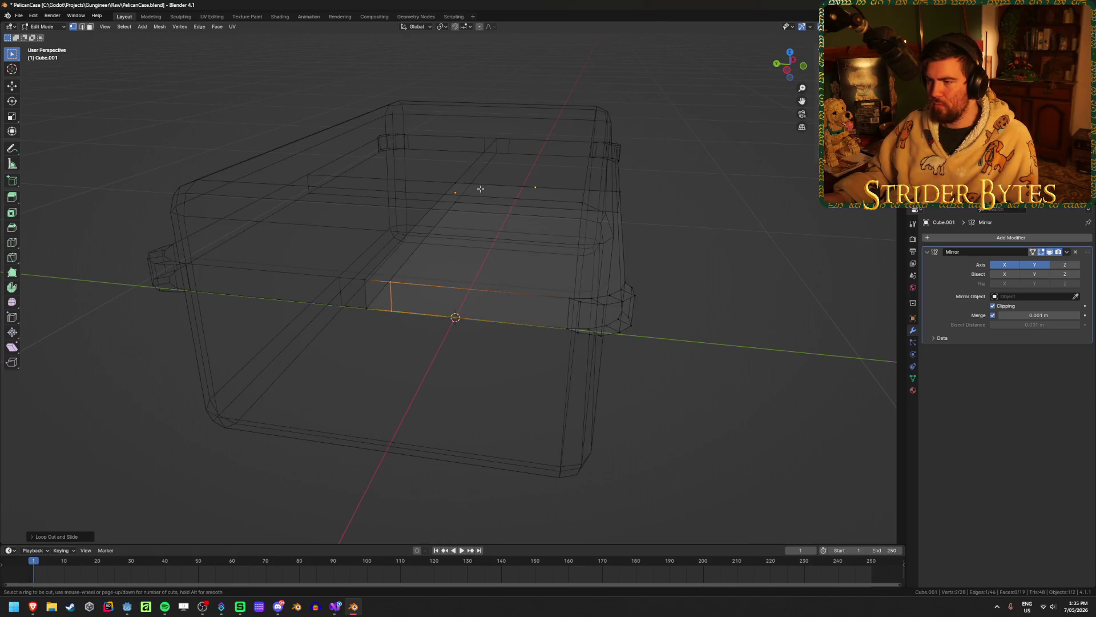
mouse_move(364, 403)
middle_mouse_down()
mouse_move(496, 362)
mouse_move(547, 327)
middle_mouse_up()
key("ctrl+z")
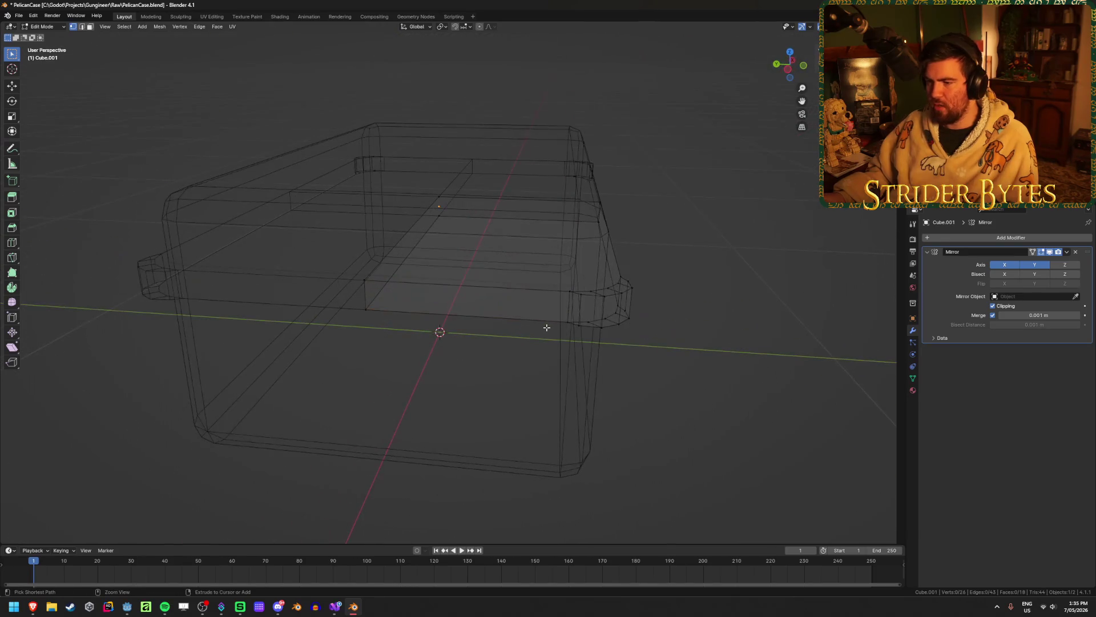
Return to solid shading and select a vertical edge of the rim band
middle_click_drag(565, 363, 216, 432)
key("shift+z")
scroll(216, 431, "down", 5)
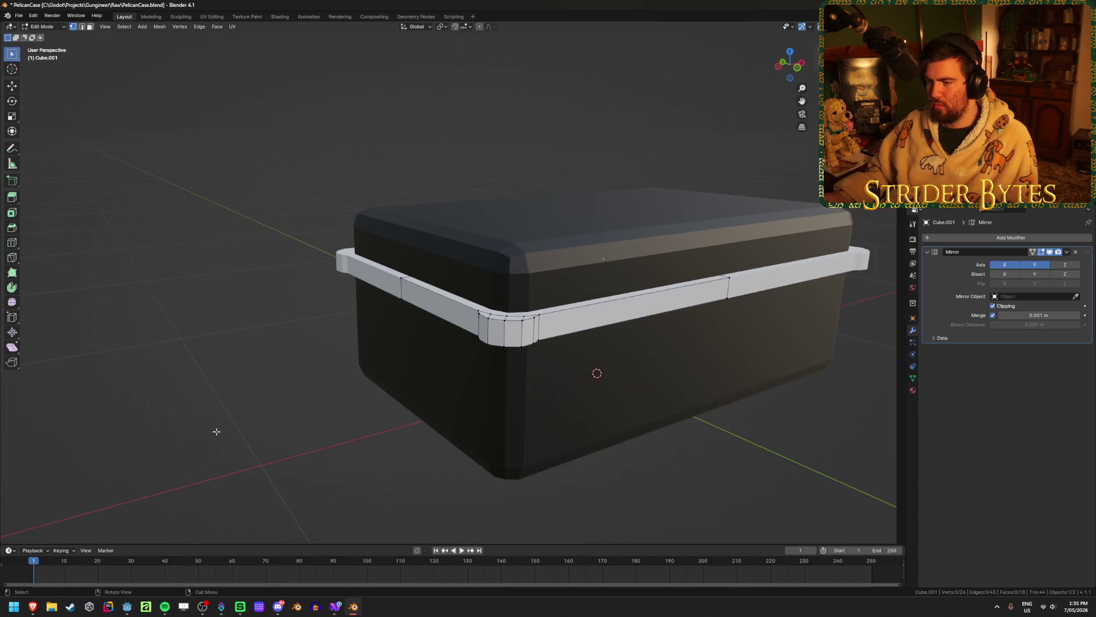
middle_click_drag(216, 432, 274, 430)
scroll(313, 331, "up", 2)
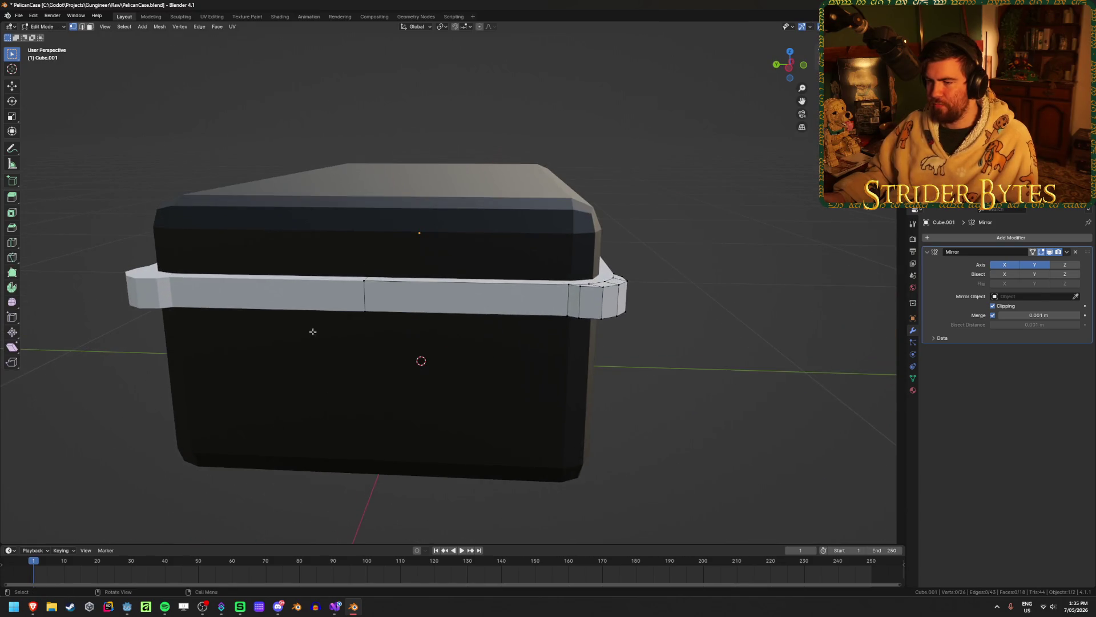
left_click(365, 292)
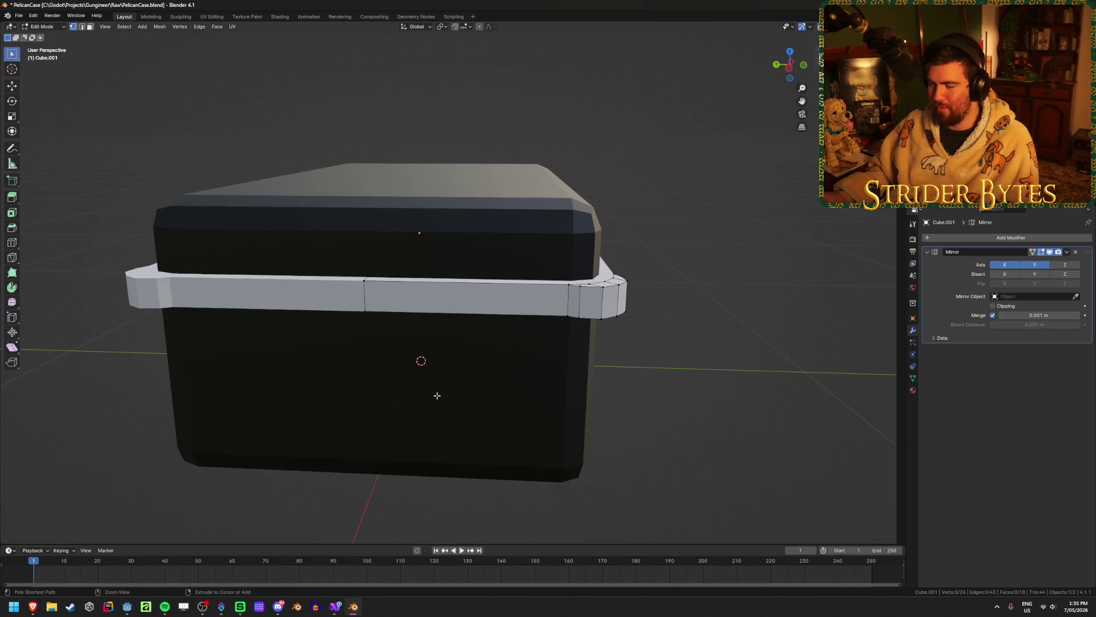
middle_click_drag(432, 387, 455, 375)
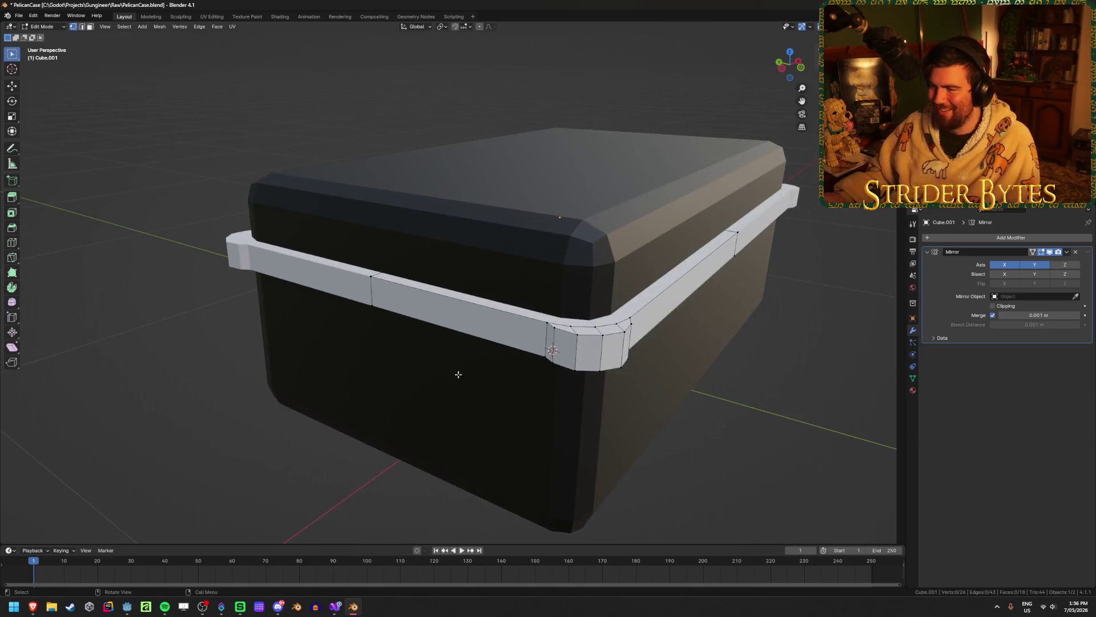
In Object Mode, assign Material.001 to the rim band object
key("Tab")
scroll(604, 316, "down", 3)
middle_click_drag(604, 317, 594, 317)
left_click(593, 317)
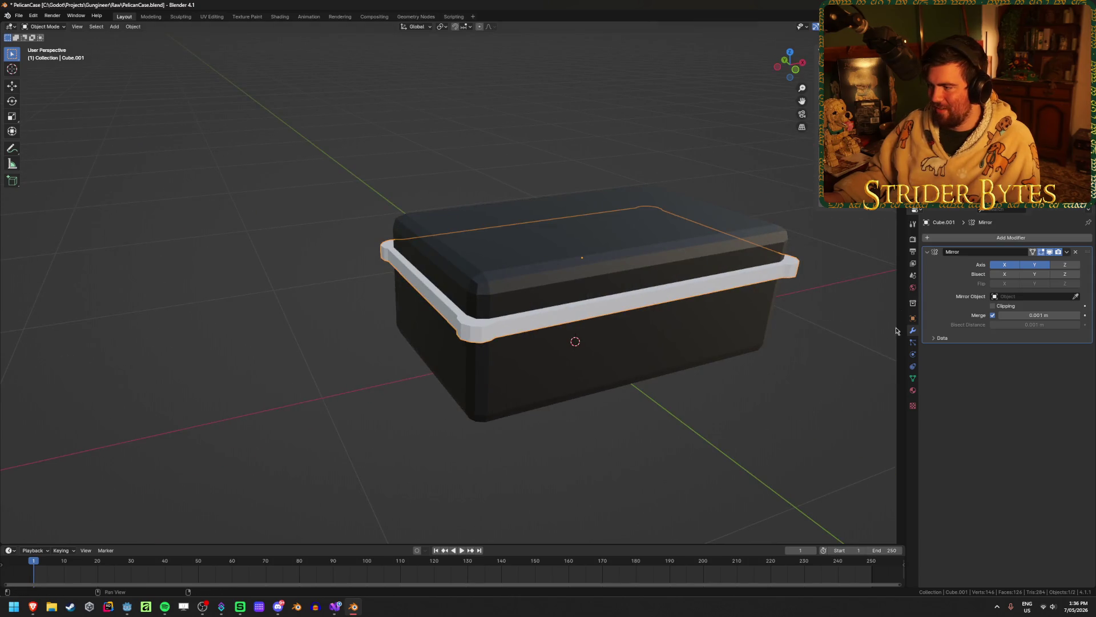
left_click(914, 390)
left_click(952, 295)
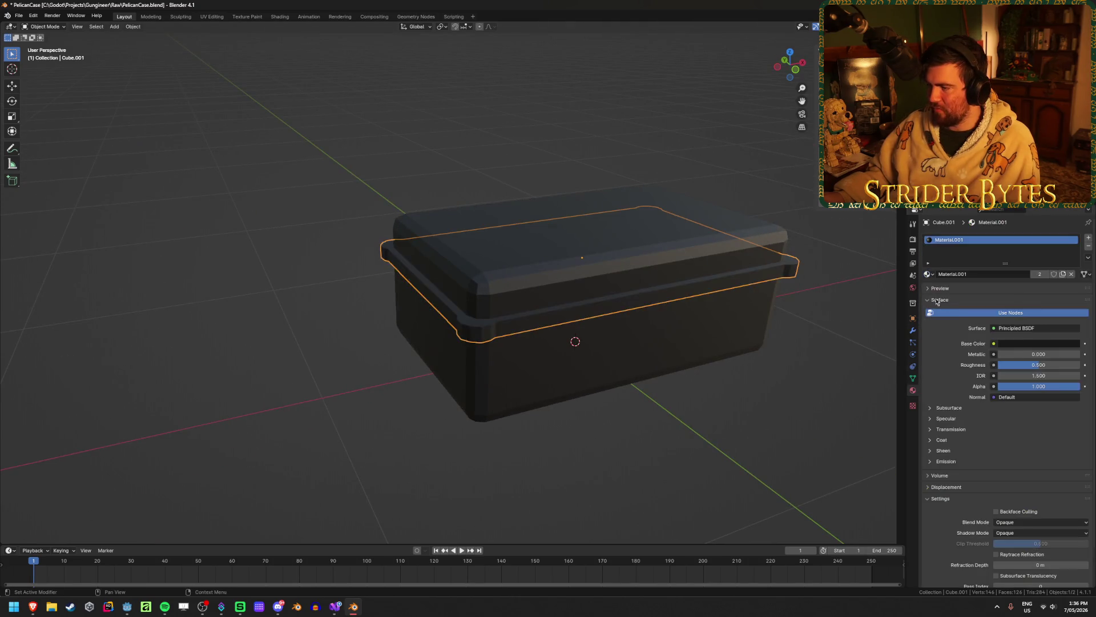
mouse_move(289, 396)
middle_mouse_down()
mouse_move(277, 397)
mouse_move(562, 409)
mouse_move(406, 403)
mouse_move(457, 375)
mouse_move(543, 399)
mouse_move(433, 399)
mouse_move(371, 423)
middle_mouse_up()
Check the Pelican reference photo in Brave, then select a part of the case in Blender
mouse_move(32, 606)
left_click(106, 571)
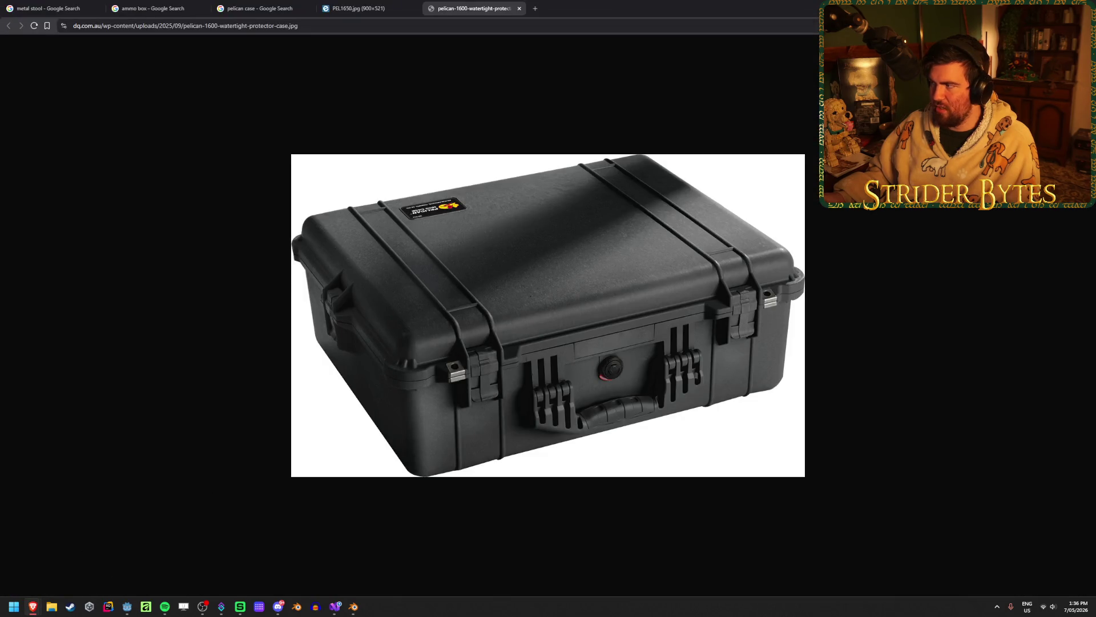
key("alt+Tab")
scroll(438, 341, "up", 5)
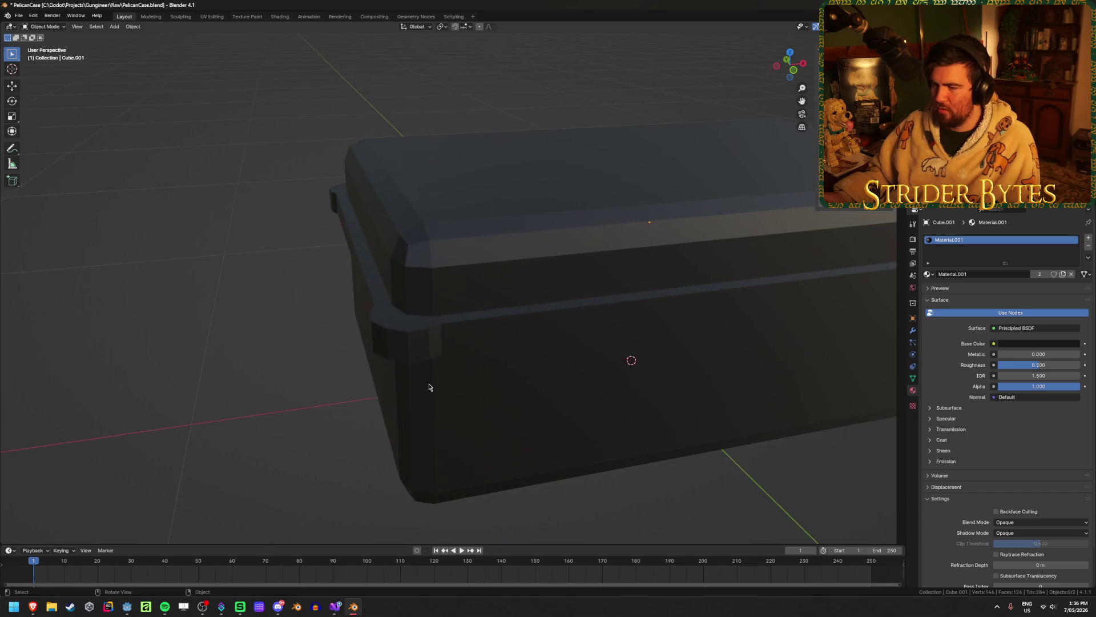
left_click(421, 374)
Look at the reference photo again and return to Blender in Top view
mouse_move(32, 607)
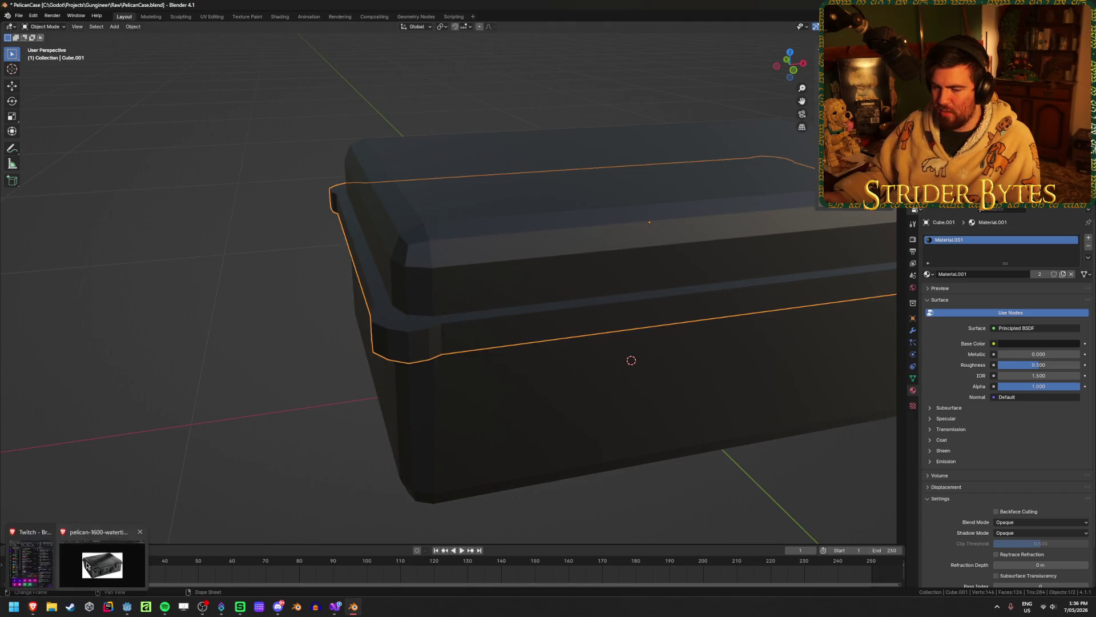
left_click(103, 565)
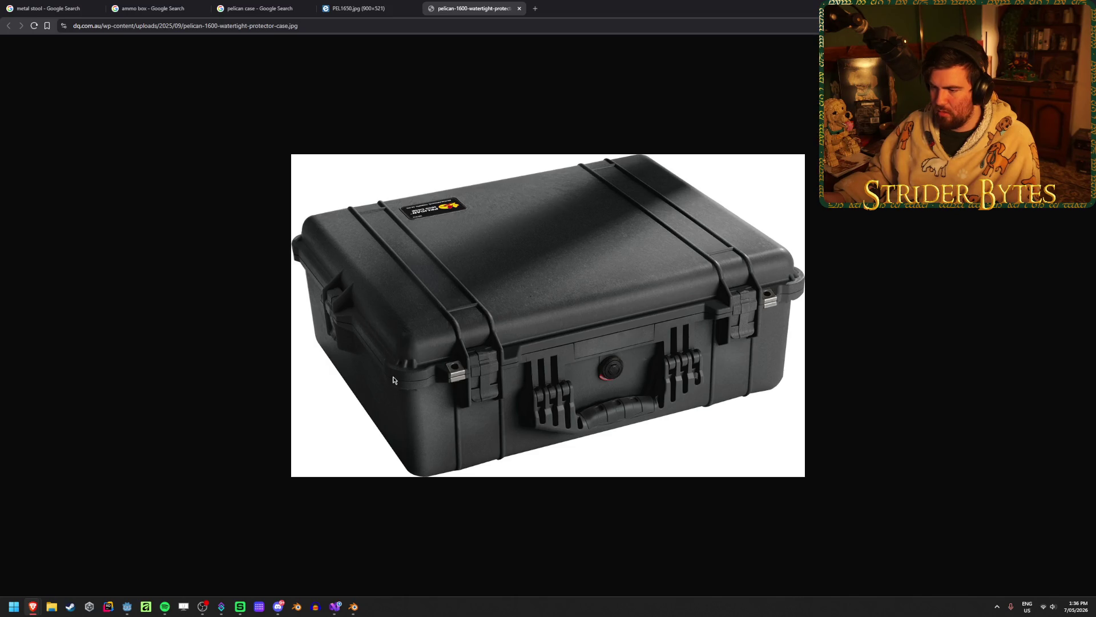
key("alt+Tab")
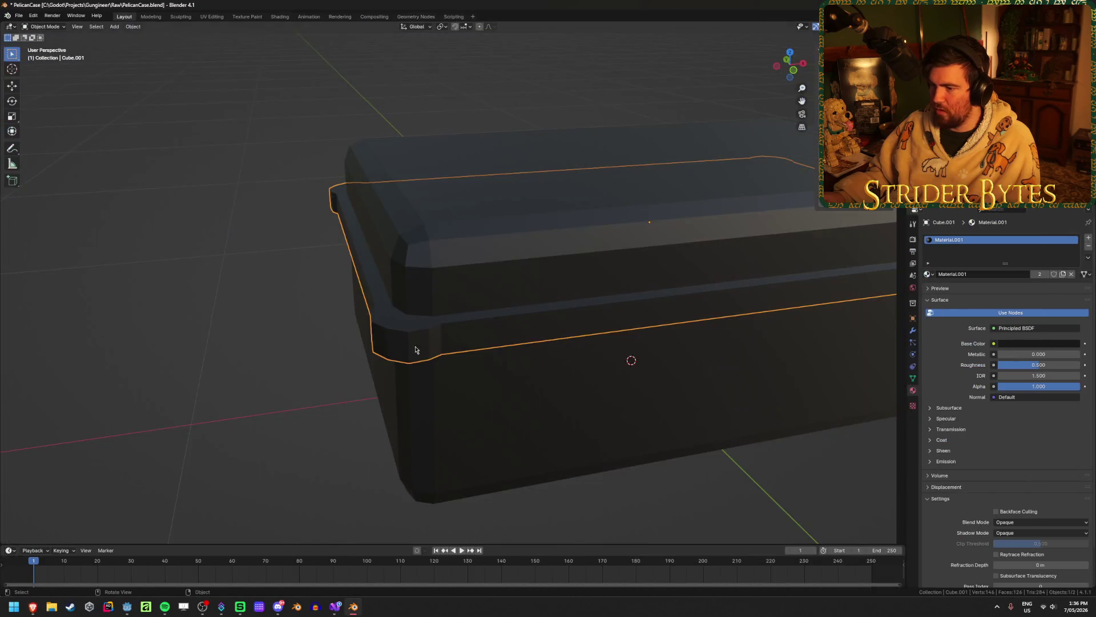
key("KP_7")
In wireframe Edit Mode, move the rim band's left-half vertices along X
key("Tab")
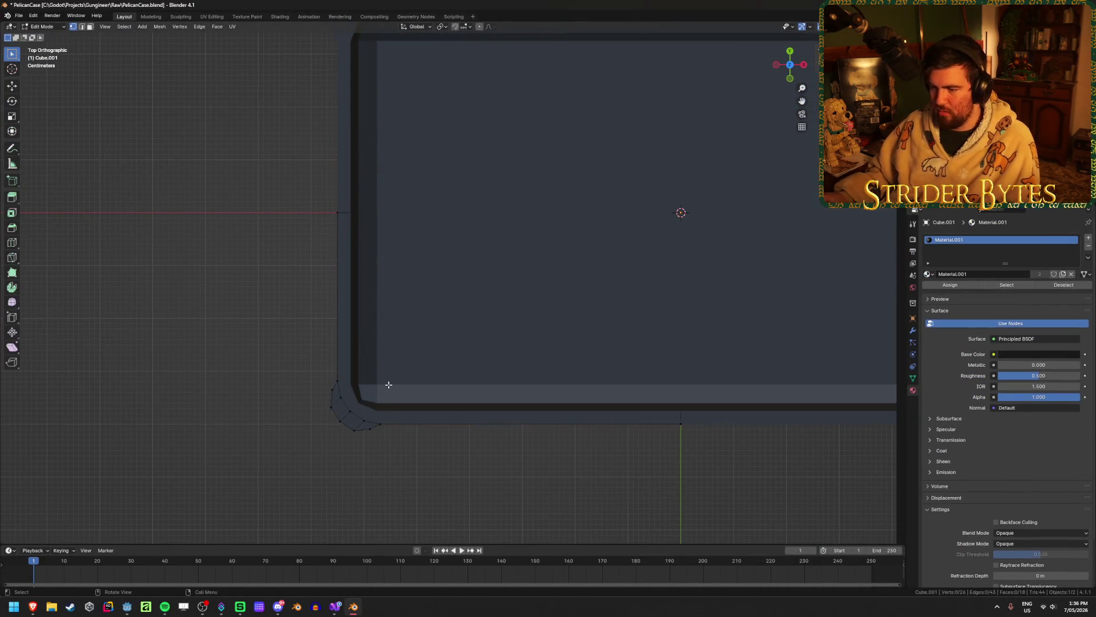
key("shift+z")
left_click_drag(336, 428, 429, 334)
left_click_drag(298, 460, 453, 221)
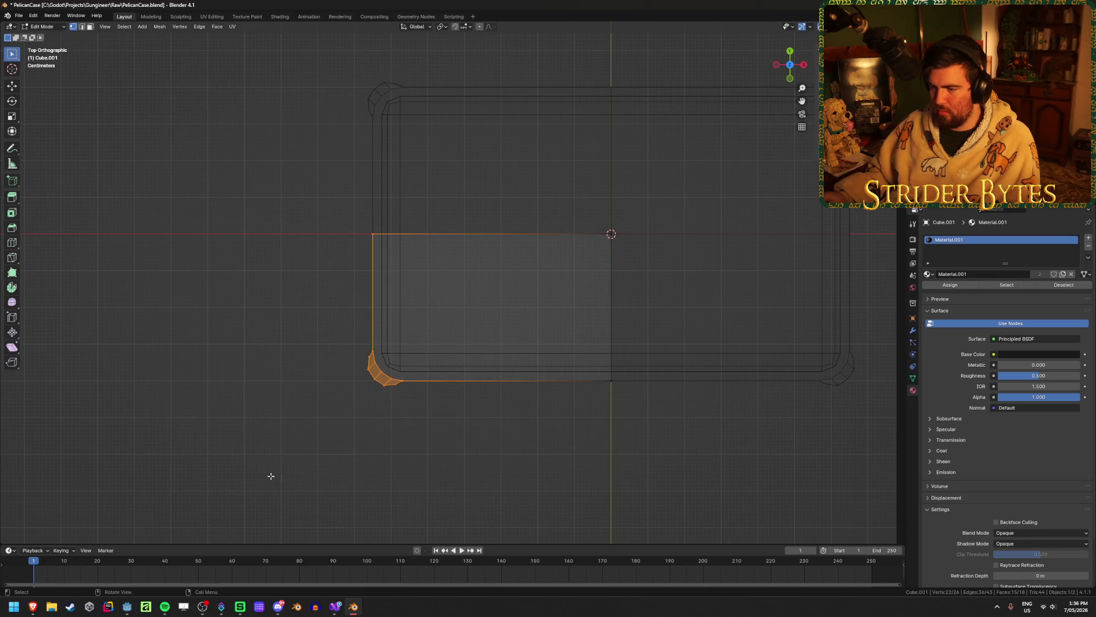
key("g")
key("y")
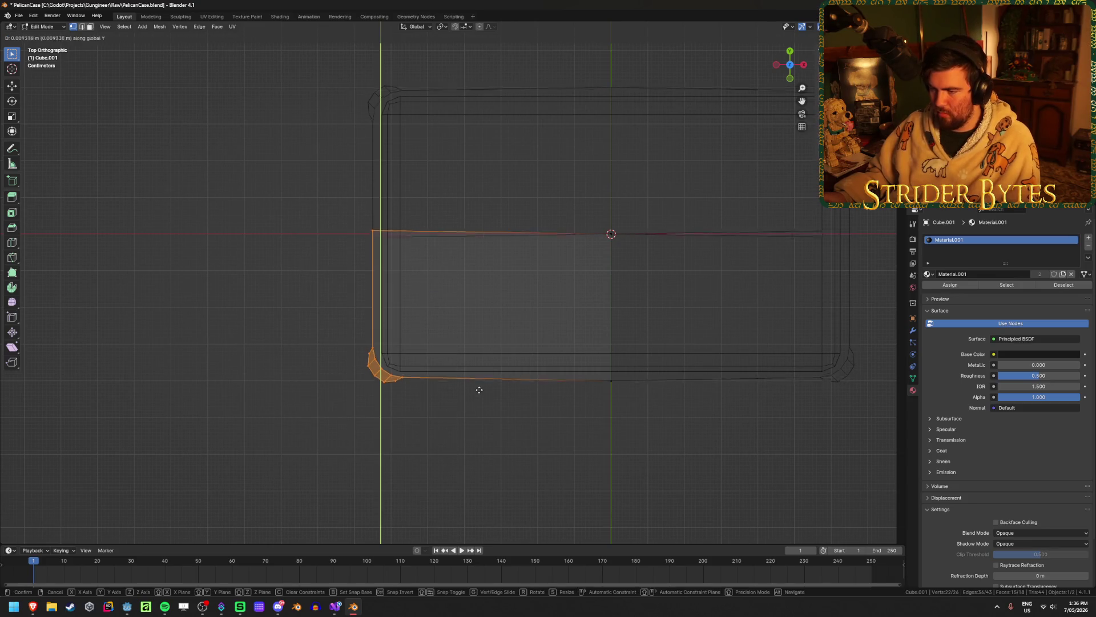
key("x")
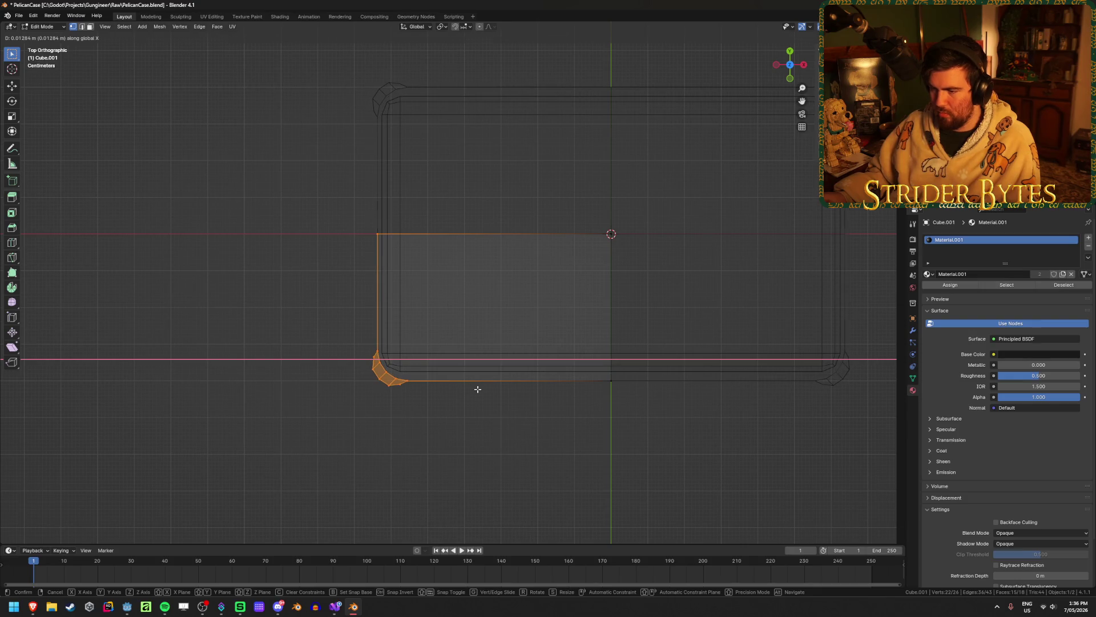
left_click(477, 389)
Move the rounded corner vertices further down-left to wrap the case corner
scroll(451, 342, "up", 5)
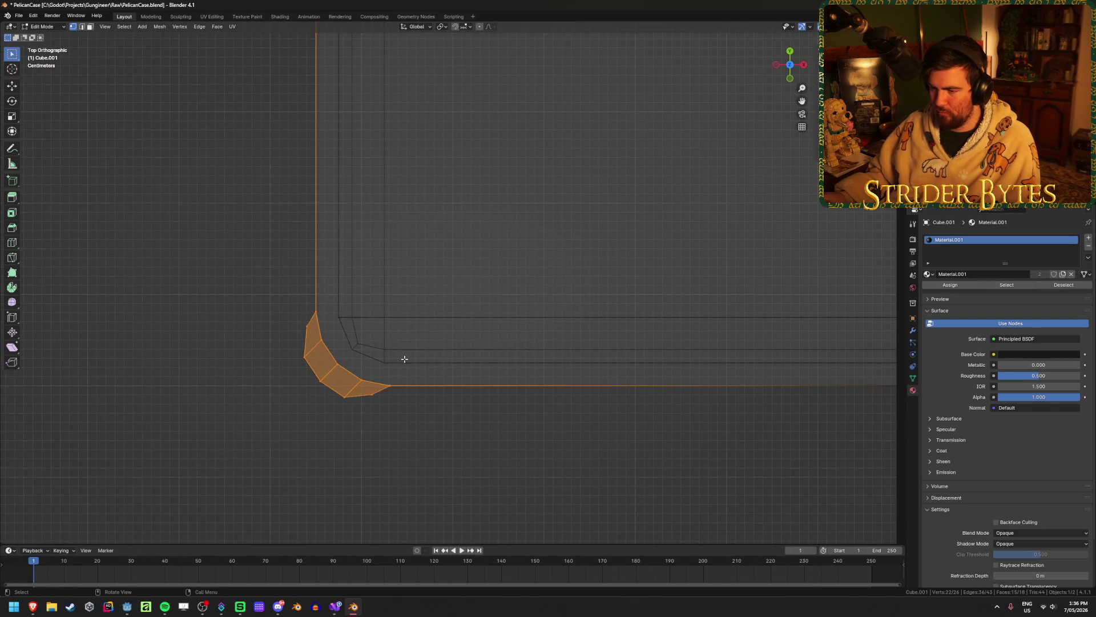
mouse_move(471, 458)
left_mouse_down()
mouse_move(343, 397)
mouse_move(204, 281)
left_mouse_up()
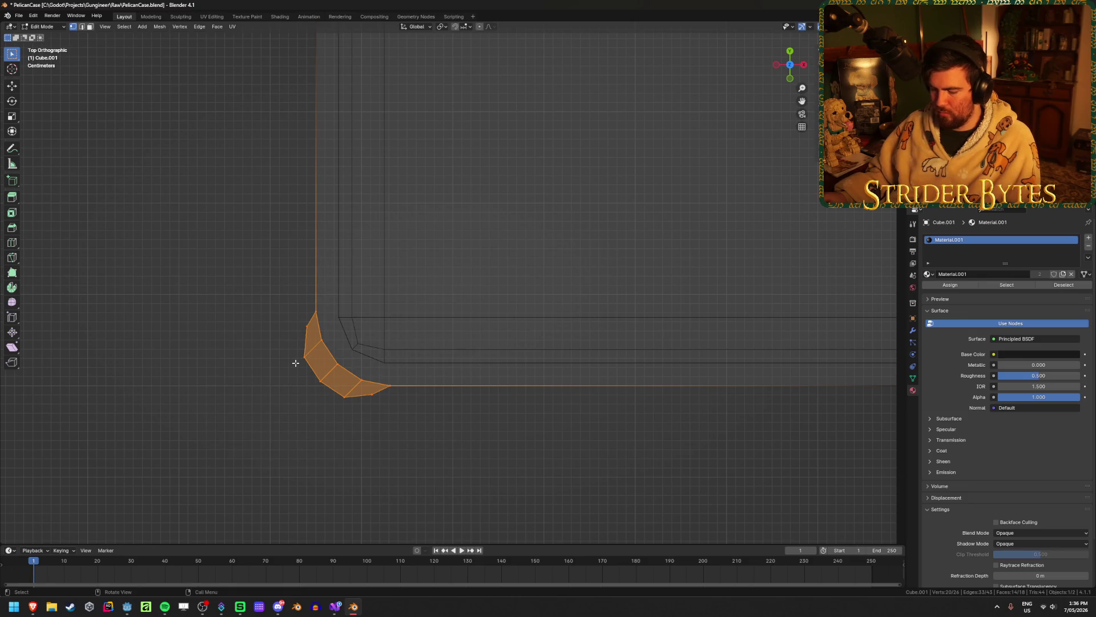
key("g")
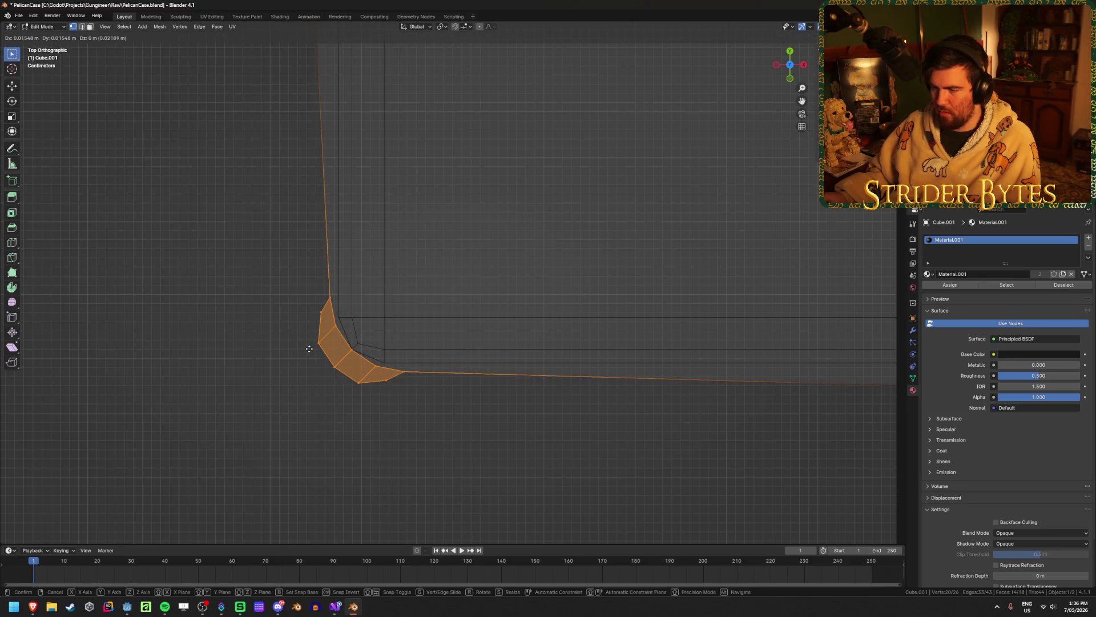
left_click(297, 363)
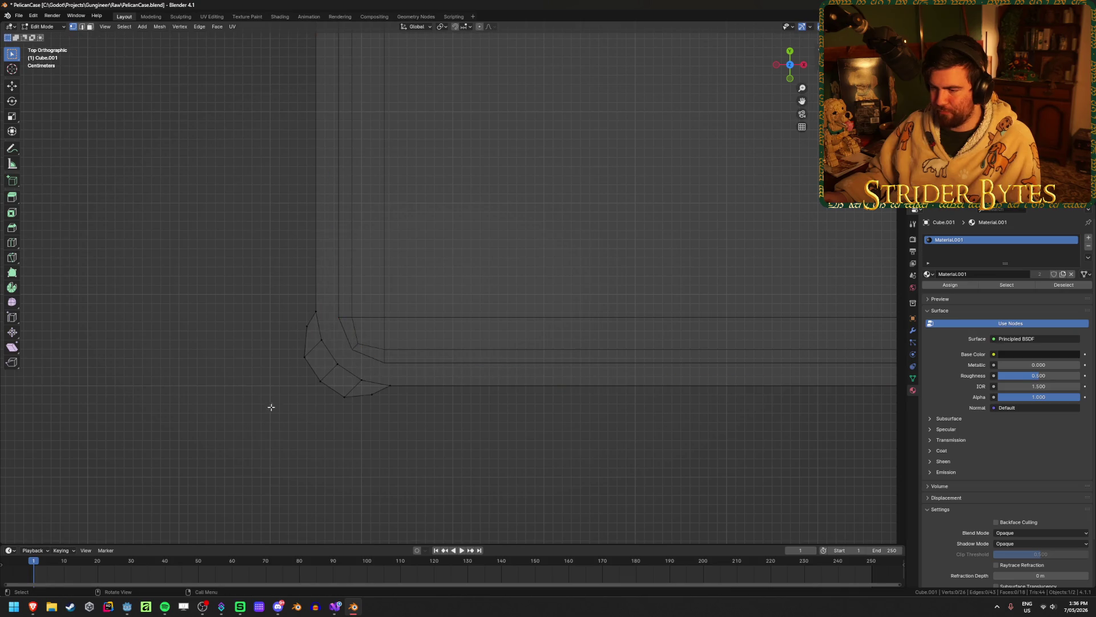
Toggle between Object and Edit Mode, restore solid shading, and open the Undo History
key("Tab")
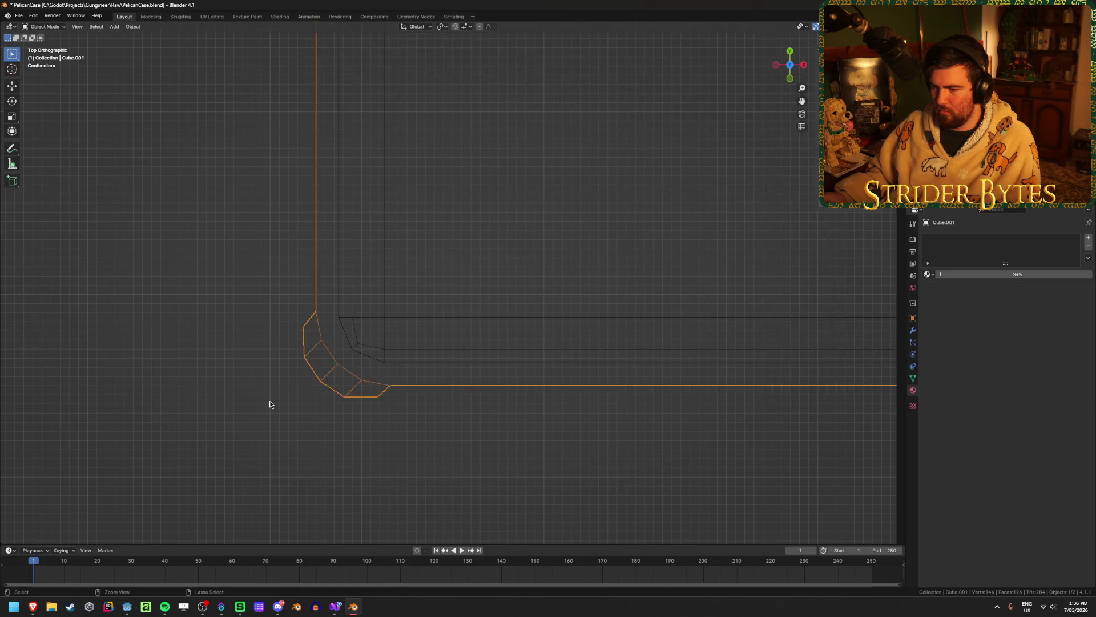
left_click(271, 405)
key("Tab")
scroll(270, 401, "down", 4)
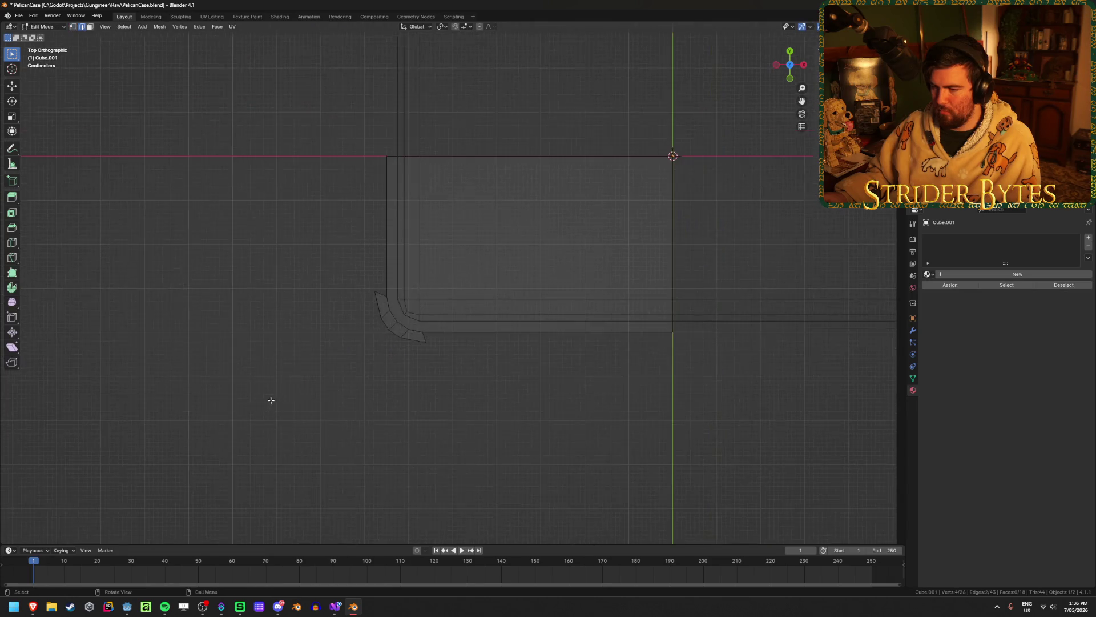
key("Tab")
scroll(406, 327, "up", 3)
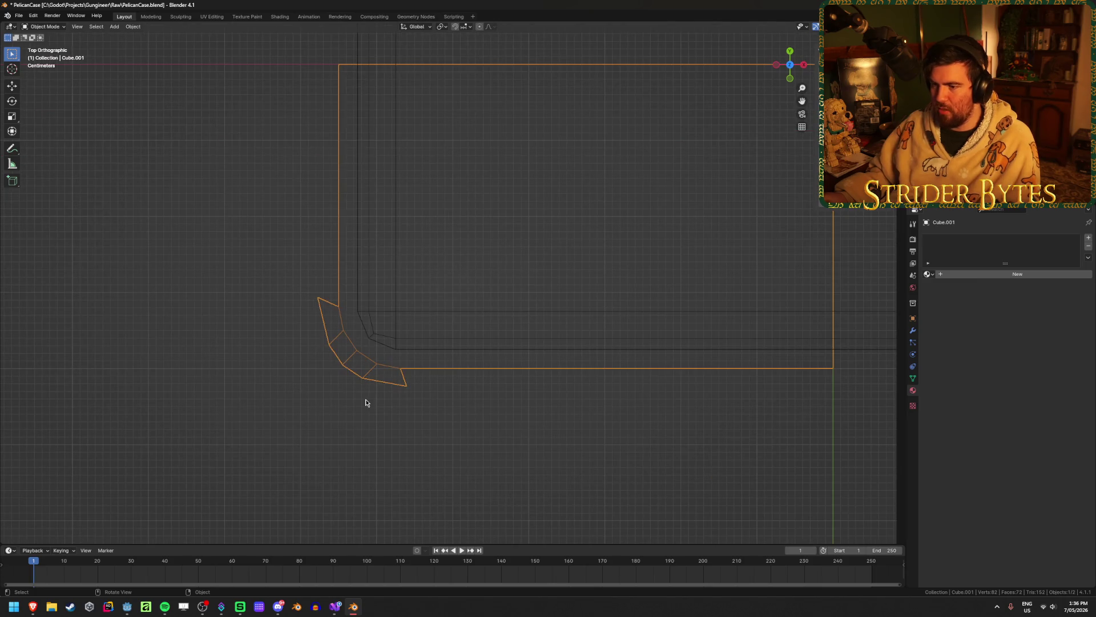
key("Tab")
key("shift+z")
middle_click_drag(359, 392, 392, 337)
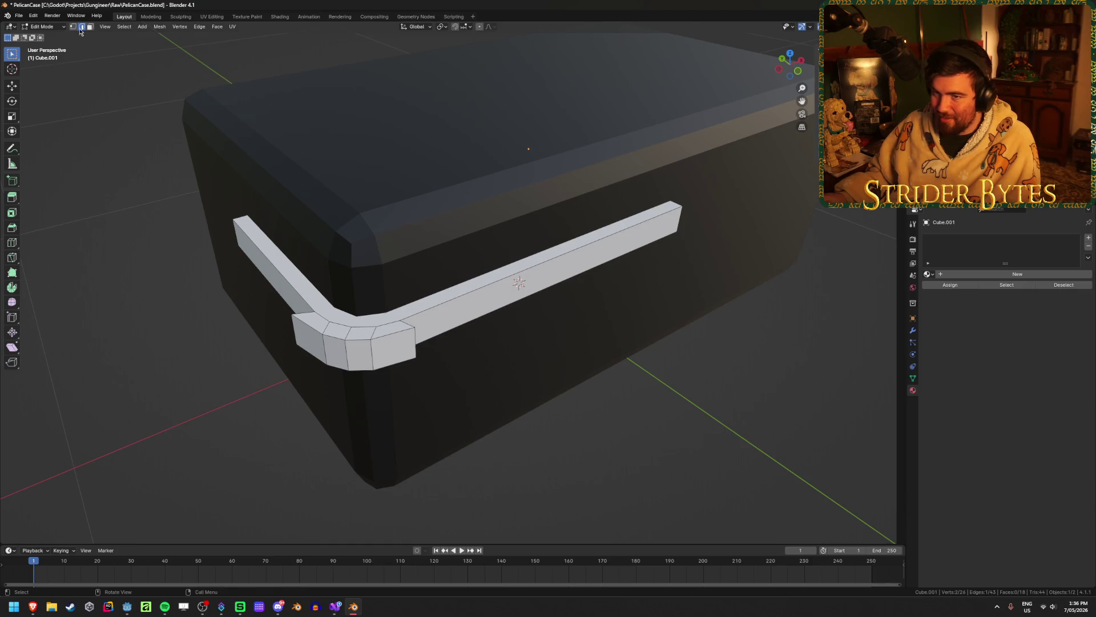
left_click(33, 15)
Revert the rim band to an earlier state from the Undo History and view from the top
mouse_move(49, 48)
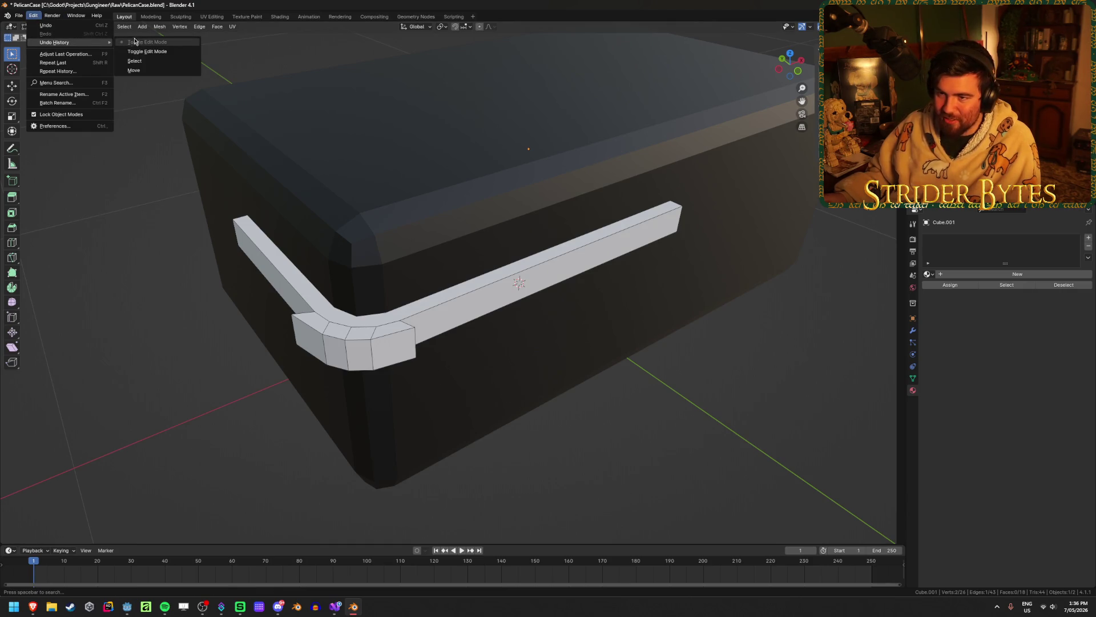
left_click(135, 70)
middle_click_drag(242, 422, 225, 431)
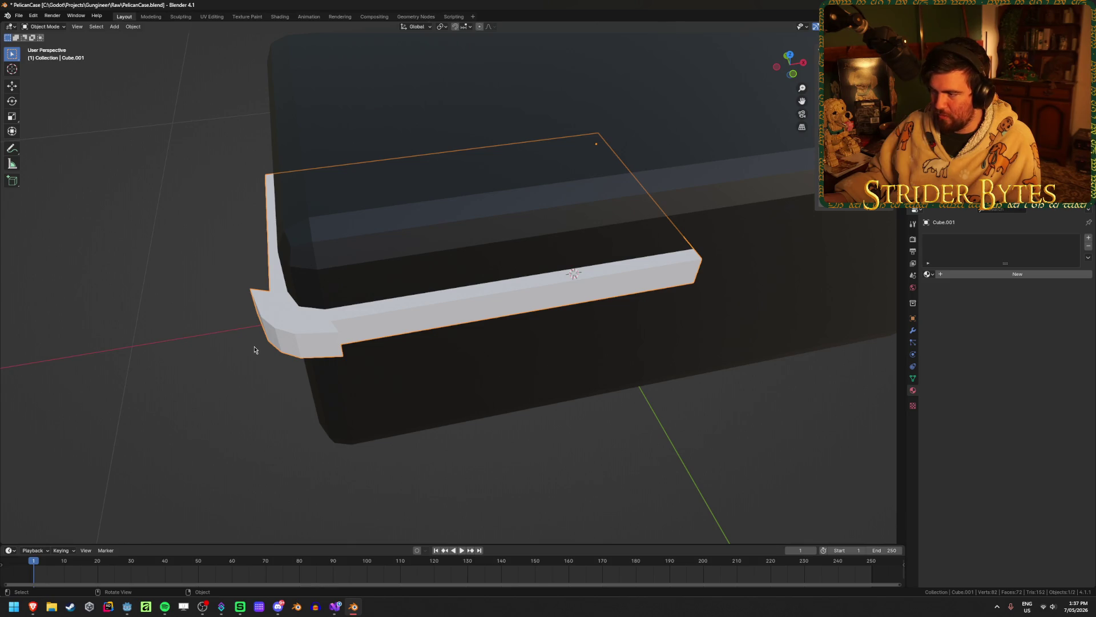
key("KP_7")
Delete the rim band's corner vertices
key("Tab")
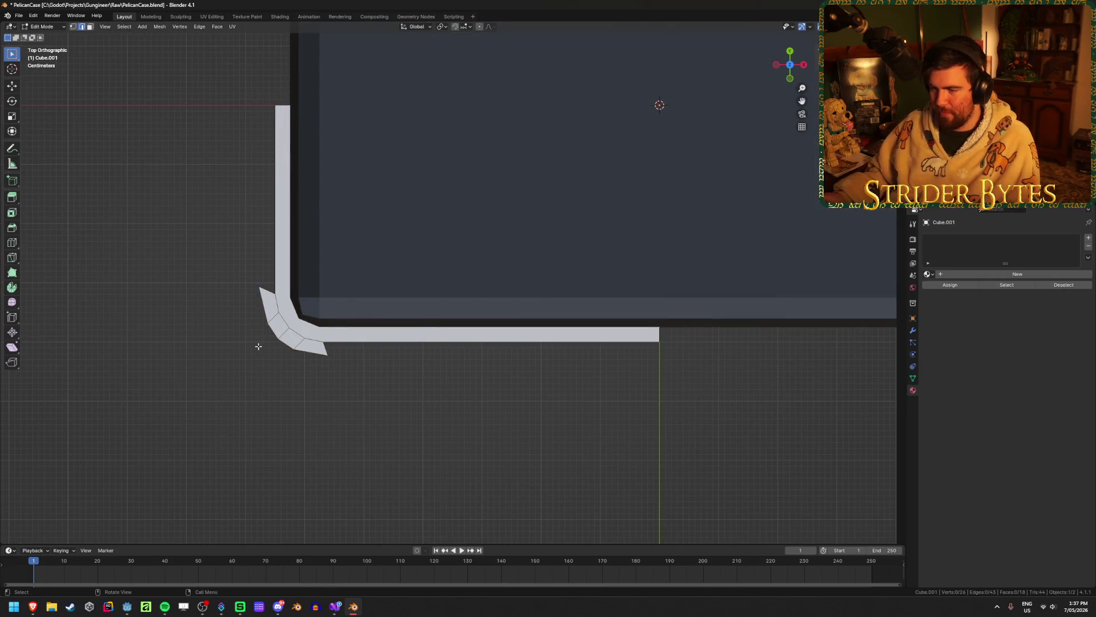
key("1")
left_click_drag(162, 421, 465, 244)
key("x")
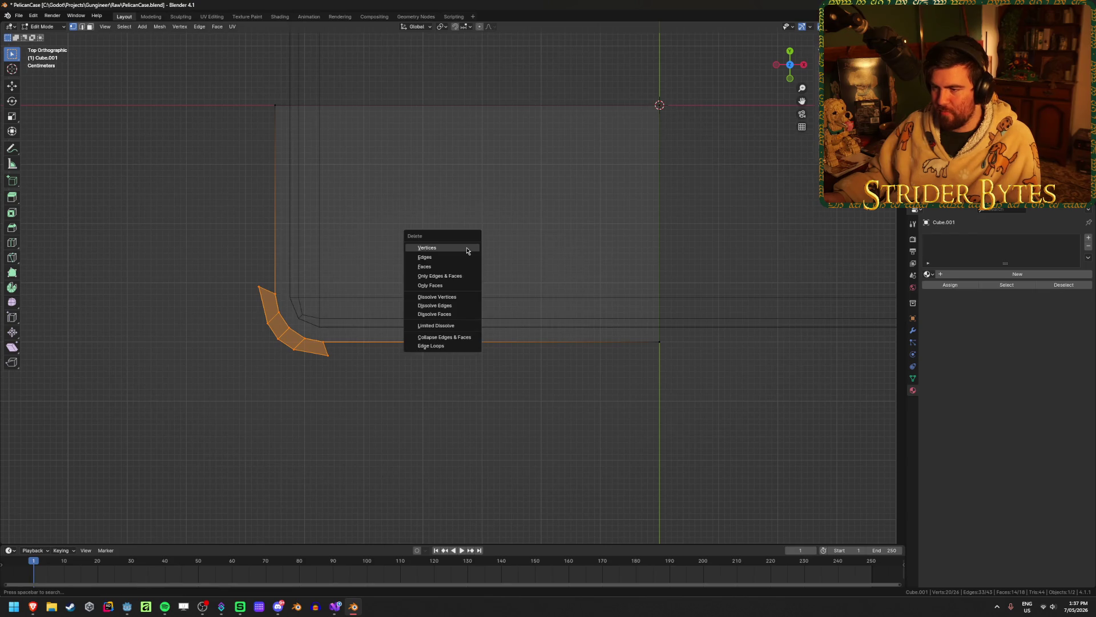
left_click(434, 247)
Set snapping to Increment and extrude the remaining edge along Y across the case front
mouse_move(270, 387)
middle_mouse_down()
mouse_move(333, 308)
mouse_move(443, 225)
middle_mouse_up()
key("alt+z")
key("2")
left_click(461, 27)
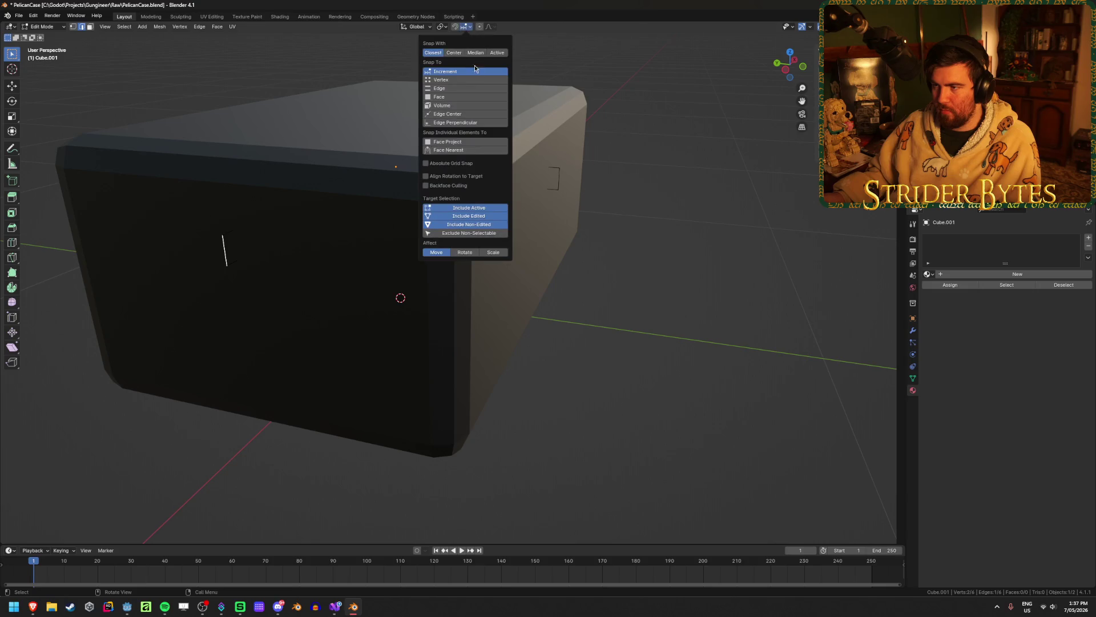
left_click(451, 83)
key("e")
key("y")
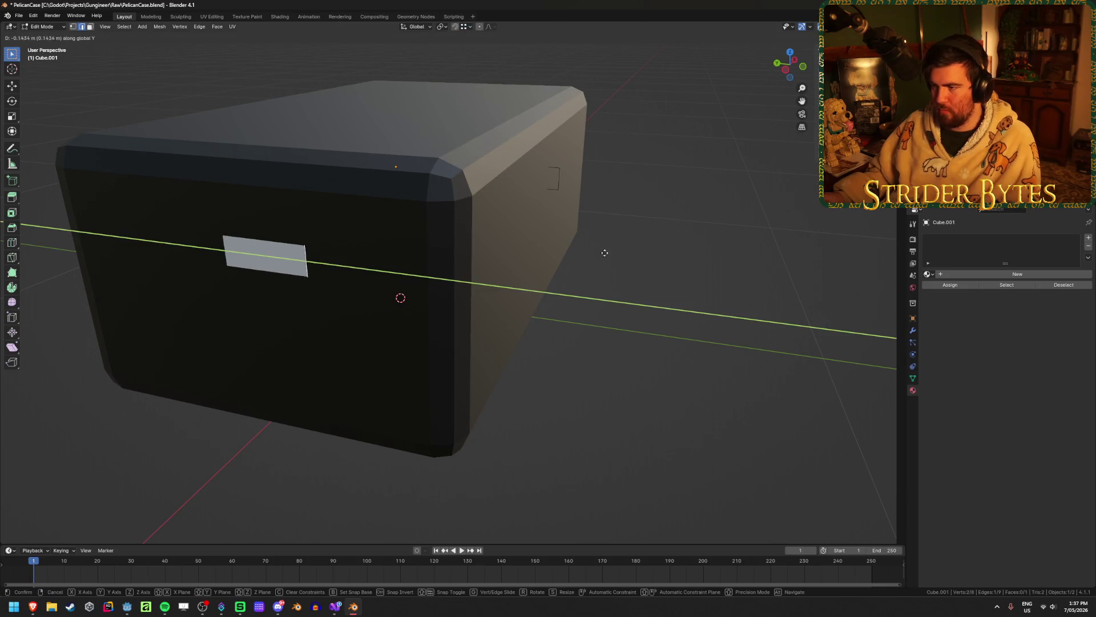
left_click(599, 304)
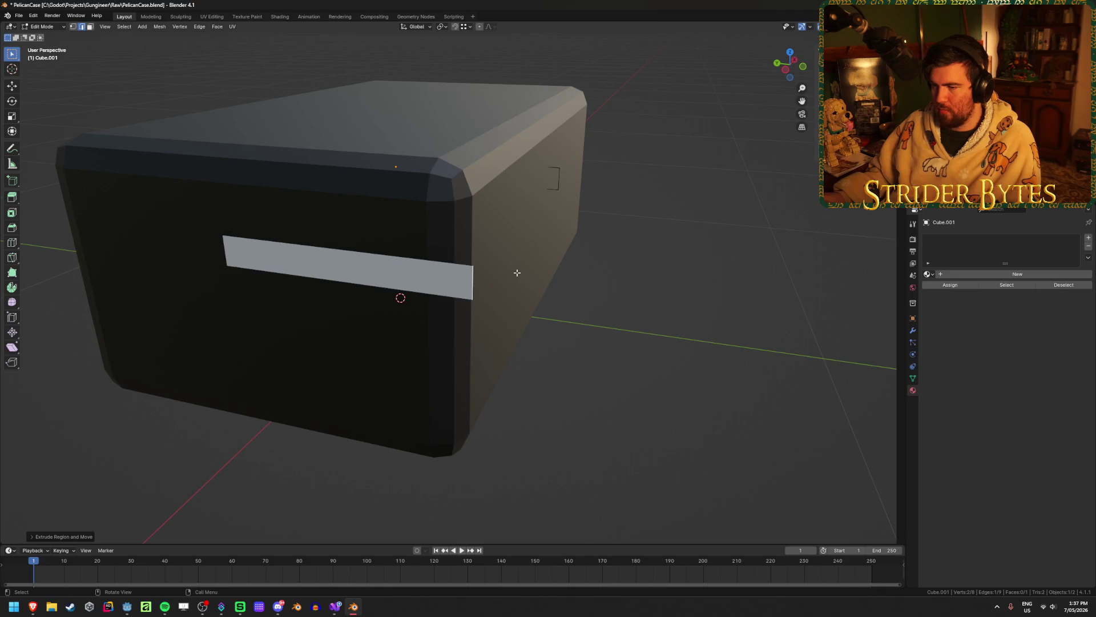
Fill a face wrapping the strip around the side, undoing an unwanted triangle
key("1")
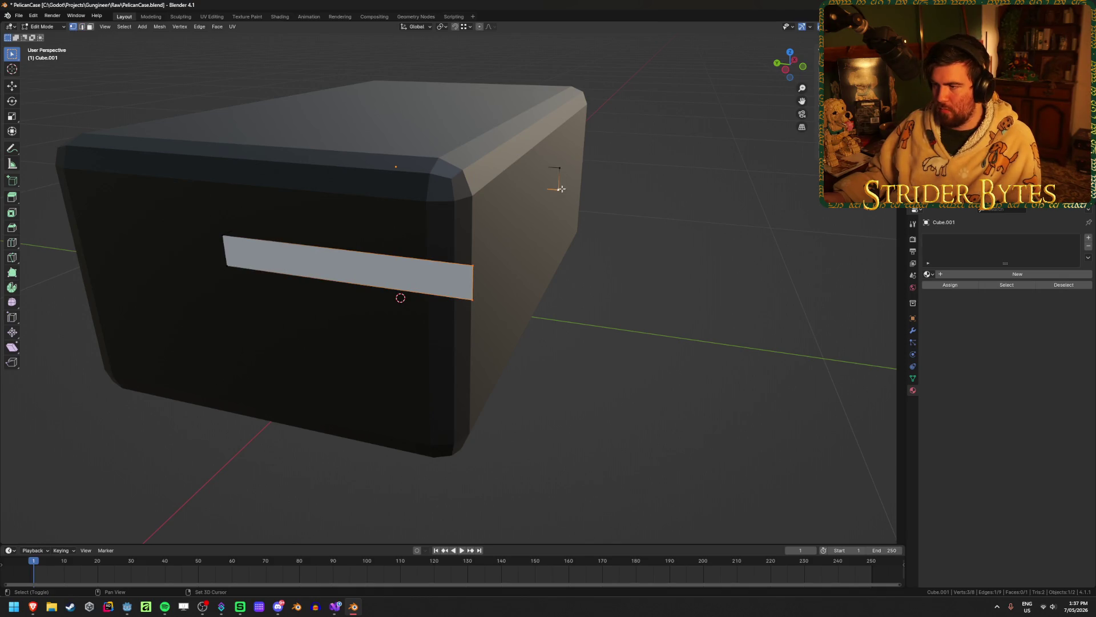
key("f")
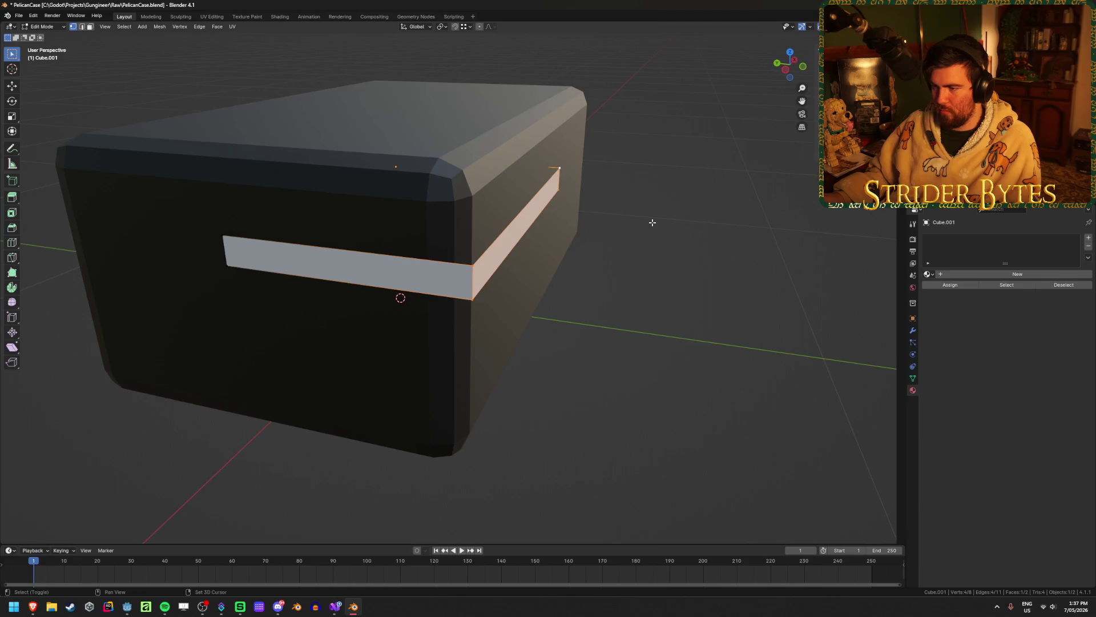
key("shift+z")
left_click(485, 252, "shift")
key("f")
key("ctrl+z")
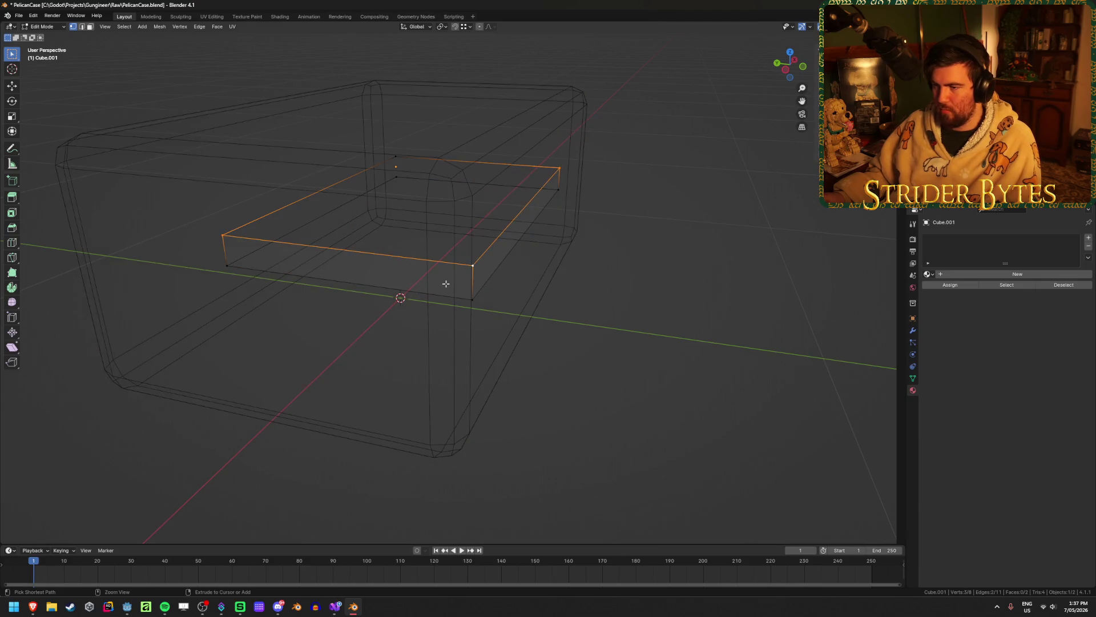
Fill the band's top and bottom faces from their edge loops
left_click(398, 153, "ctrl")
left_click(406, 171)
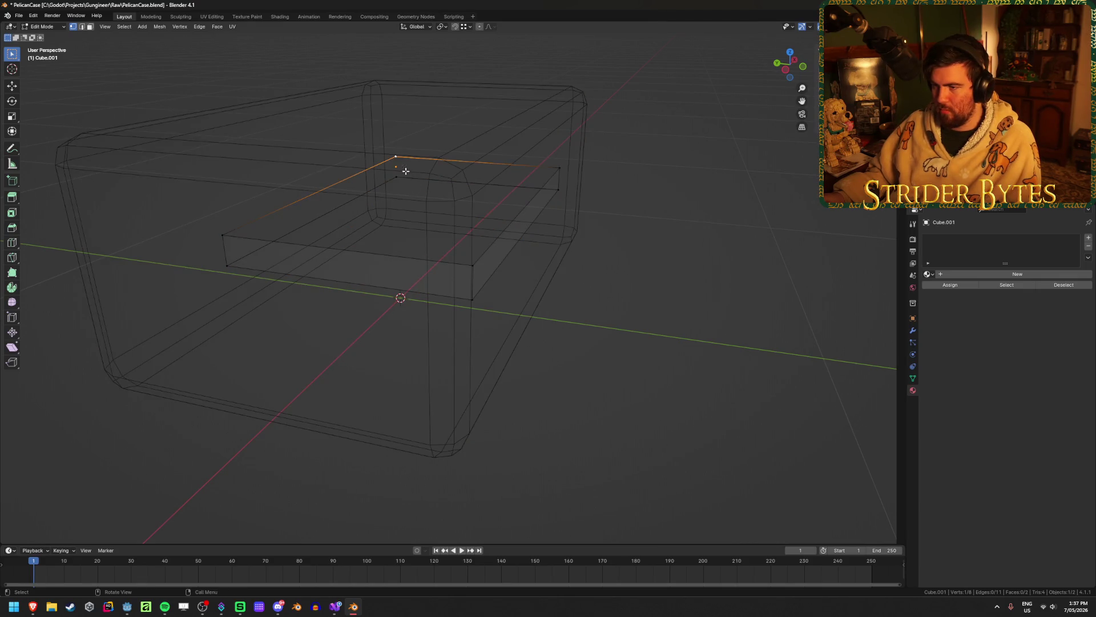
left_click(559, 168, "shift")
left_click(472, 265, "shift")
left_click(222, 235, "shift")
key("f")
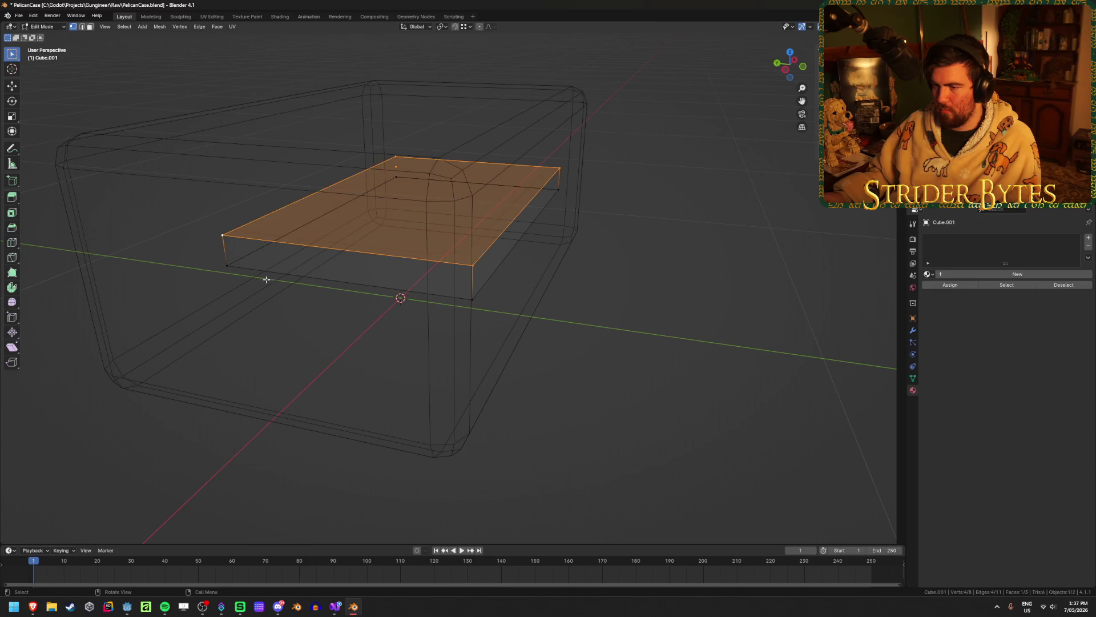
left_click(288, 273, "alt")
key("f")
Return to Object Mode with solid shading and view the band's corner from the top
key("Tab")
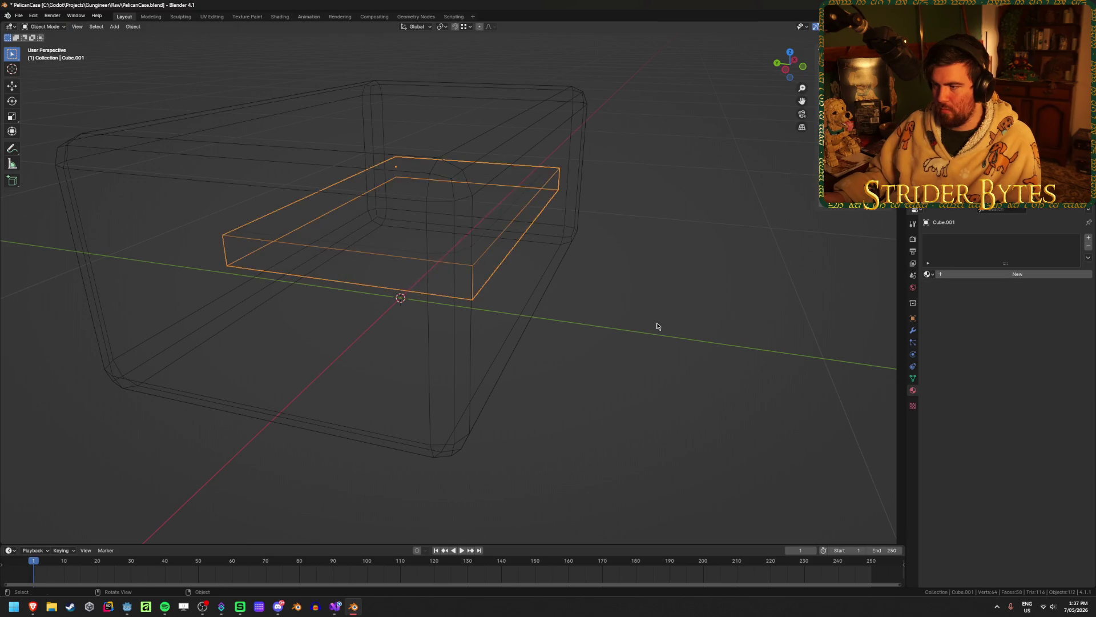
key("shift+z")
mouse_move(656, 325)
middle_mouse_down()
mouse_move(590, 378)
mouse_move(434, 367)
middle_mouse_up()
key("KP_7")
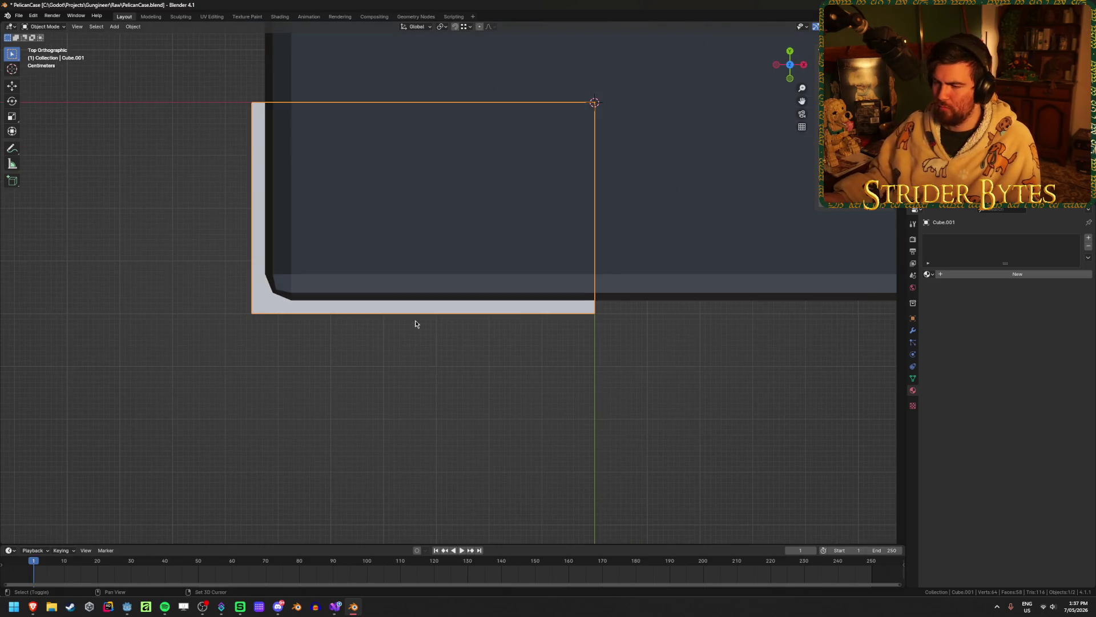
middle_click_drag(416, 321, 520, 314, "shift")
Switch to Brave's Pelican 1600 watertight case reference photo
mouse_move(33, 606)
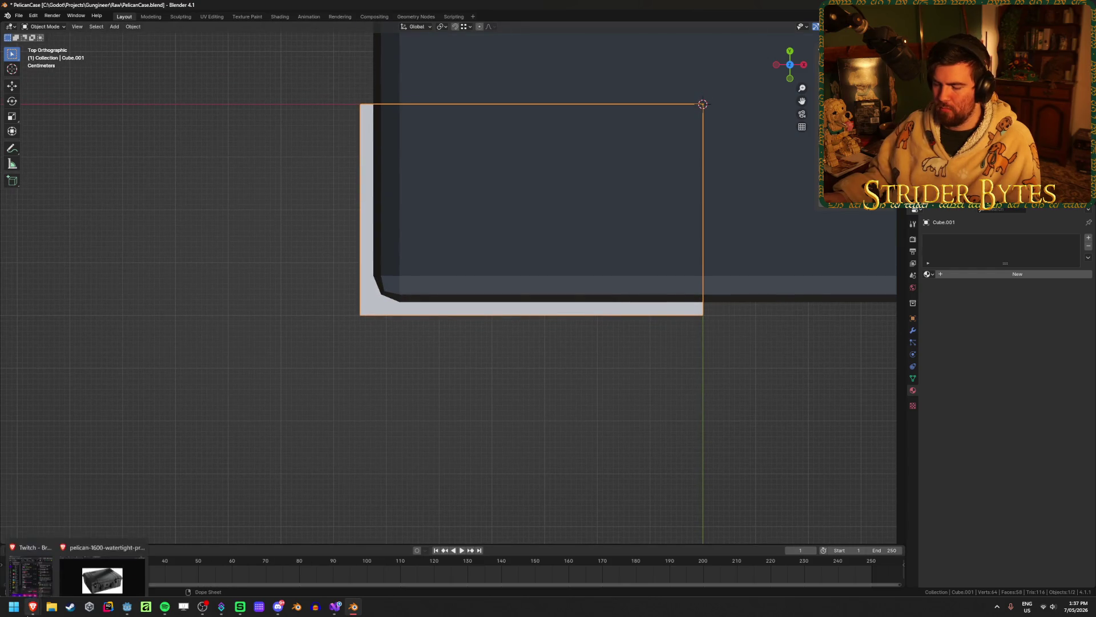
left_click(108, 564)
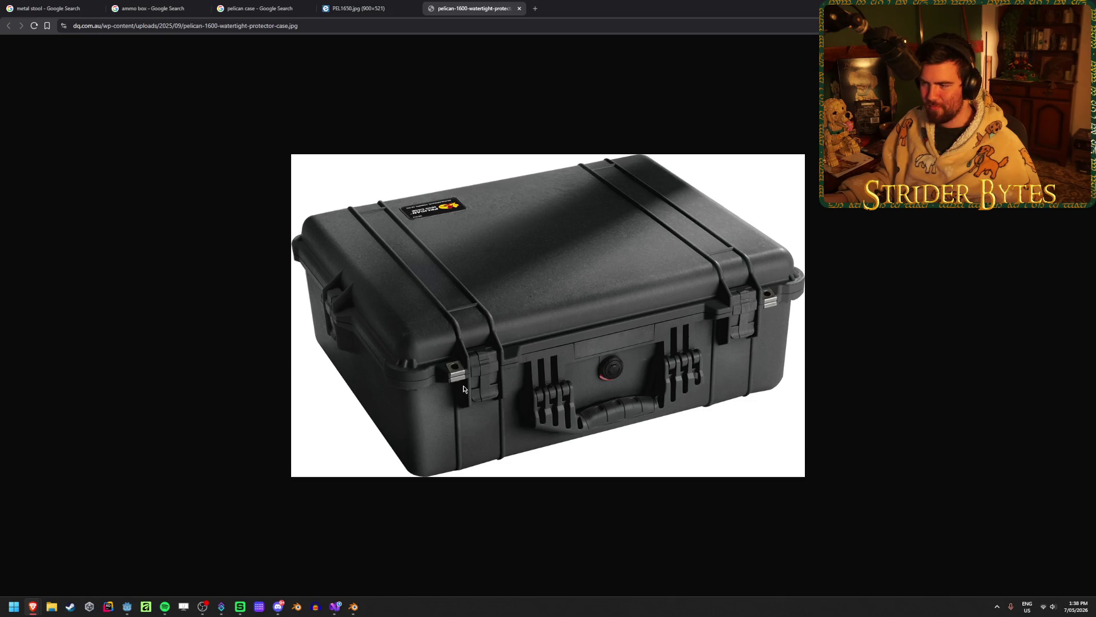
Compare the case's top-down view in Blender against the Pelican reference photo
left_click(353, 606)
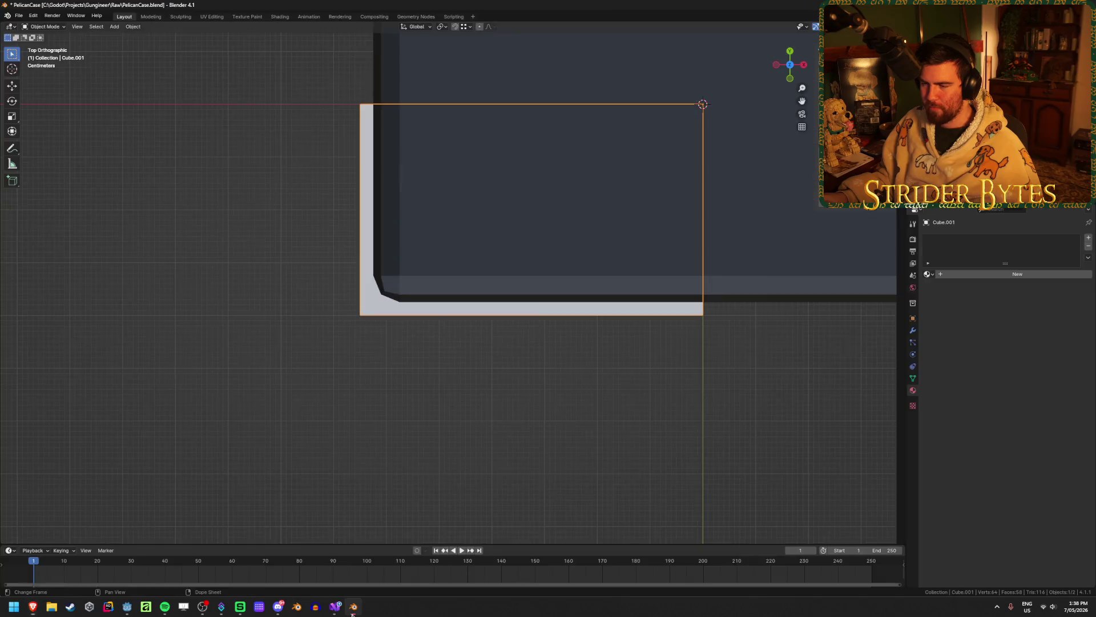
mouse_move(409, 382)
middle_mouse_down()
mouse_move(428, 296)
mouse_move(443, 306)
mouse_move(423, 319)
mouse_move(416, 367)
middle_mouse_up()
key("KP_7")
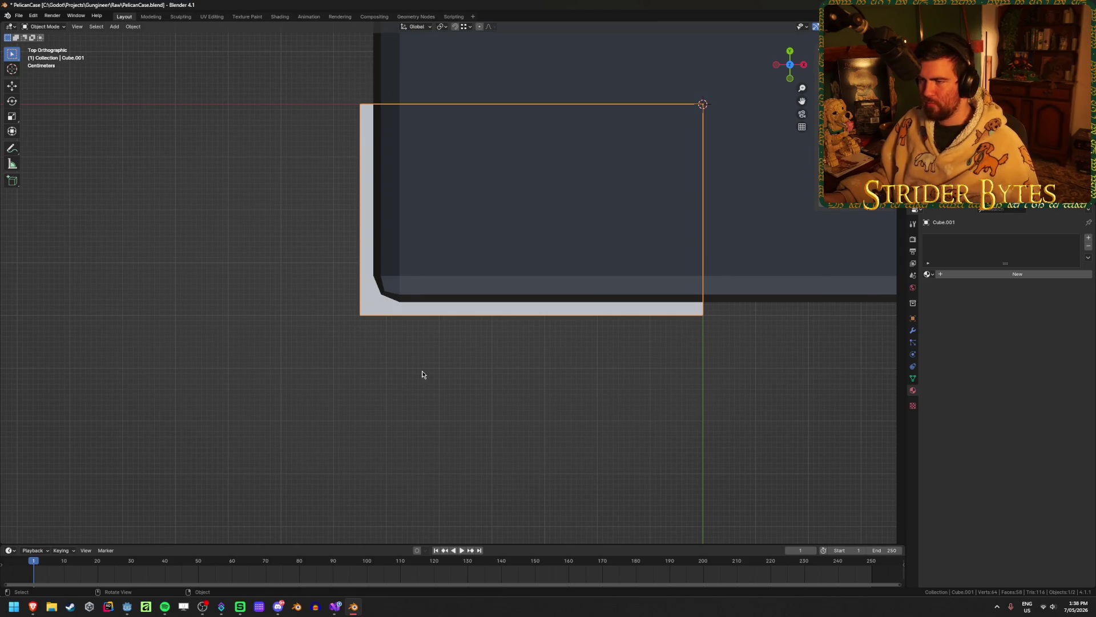
mouse_move(33, 606)
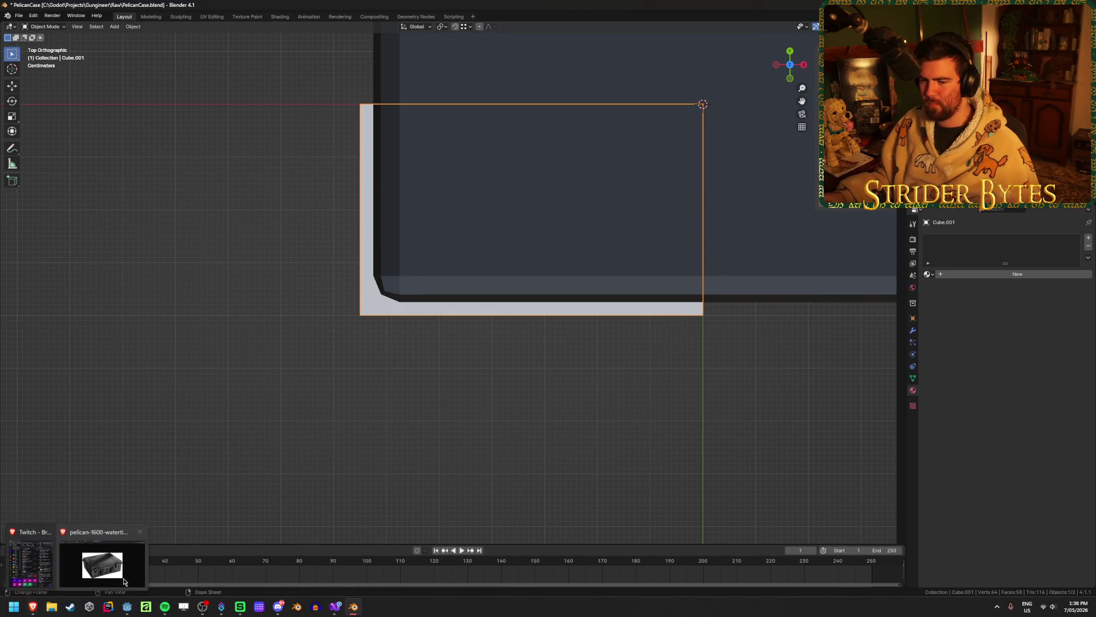
mouse_move(127, 581)
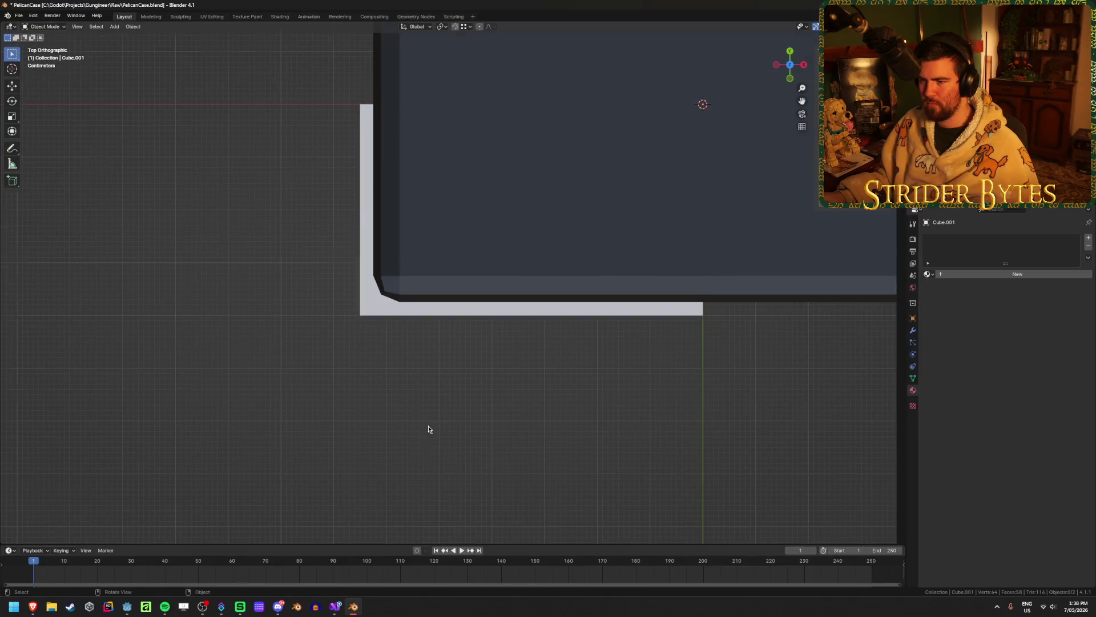
mouse_move(428, 426)
middle_mouse_down()
mouse_move(448, 347)
mouse_move(476, 331)
mouse_move(435, 411)
middle_mouse_up()
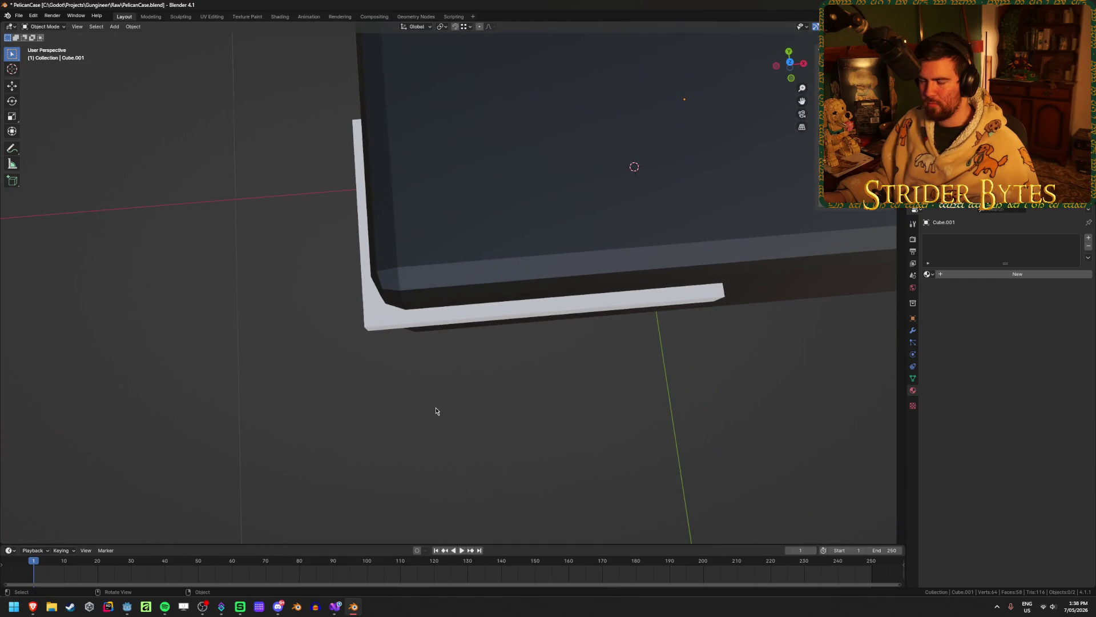
key("KP_7")
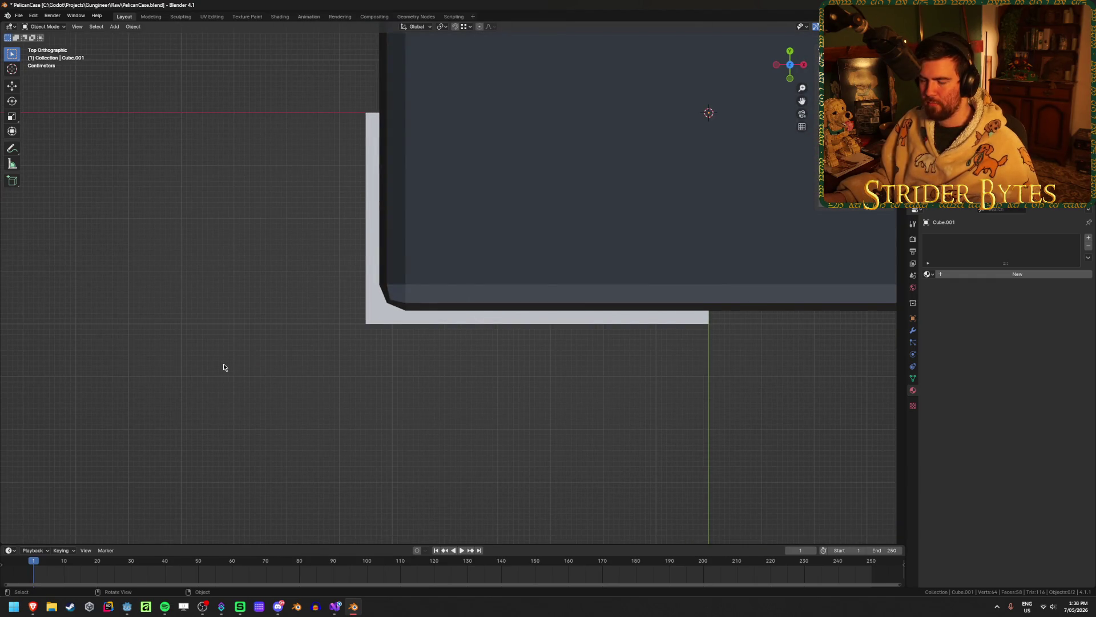
mouse_move(32, 607)
left_click(97, 566)
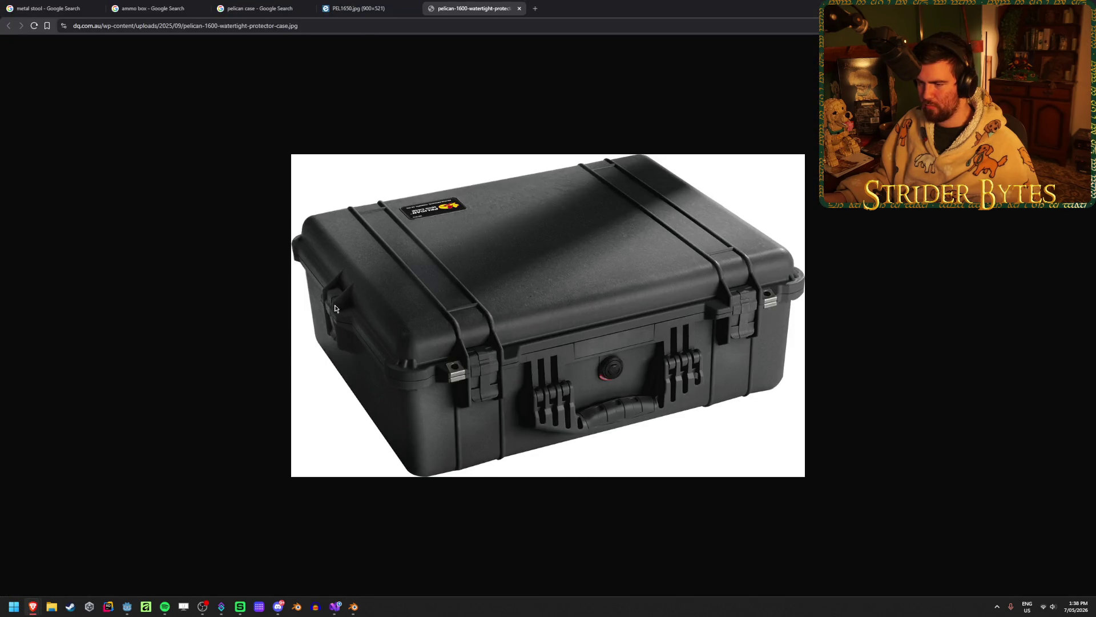
Start a loop cut across the end of the white rim band in Edit Mode
key("alt+Tab")
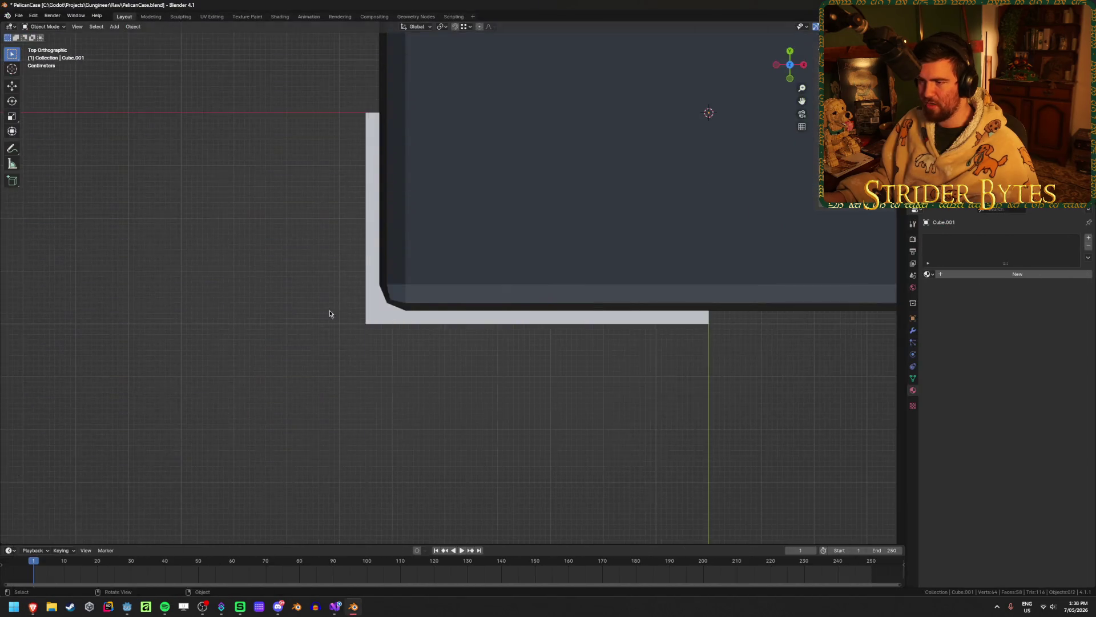
middle_click_drag(330, 313, 419, 267)
key("Tab")
key("ctrl+r")
Settle the new edge loop near the band's end, then save PelicanCase.blend
left_click(448, 355)
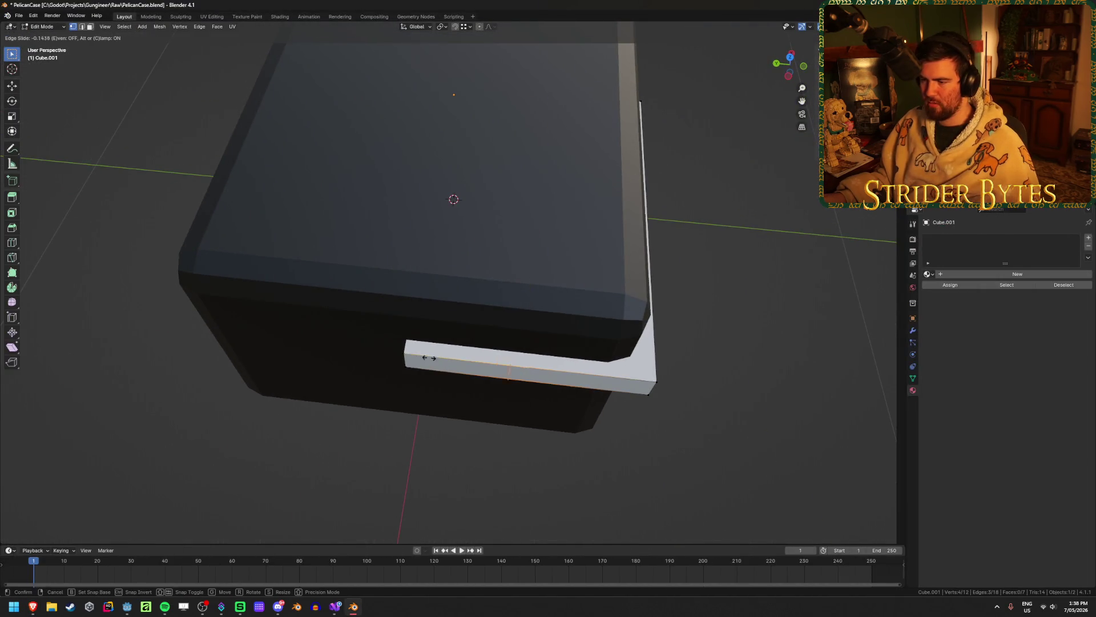
left_click(355, 355)
middle_click_drag(356, 354, 382, 372)
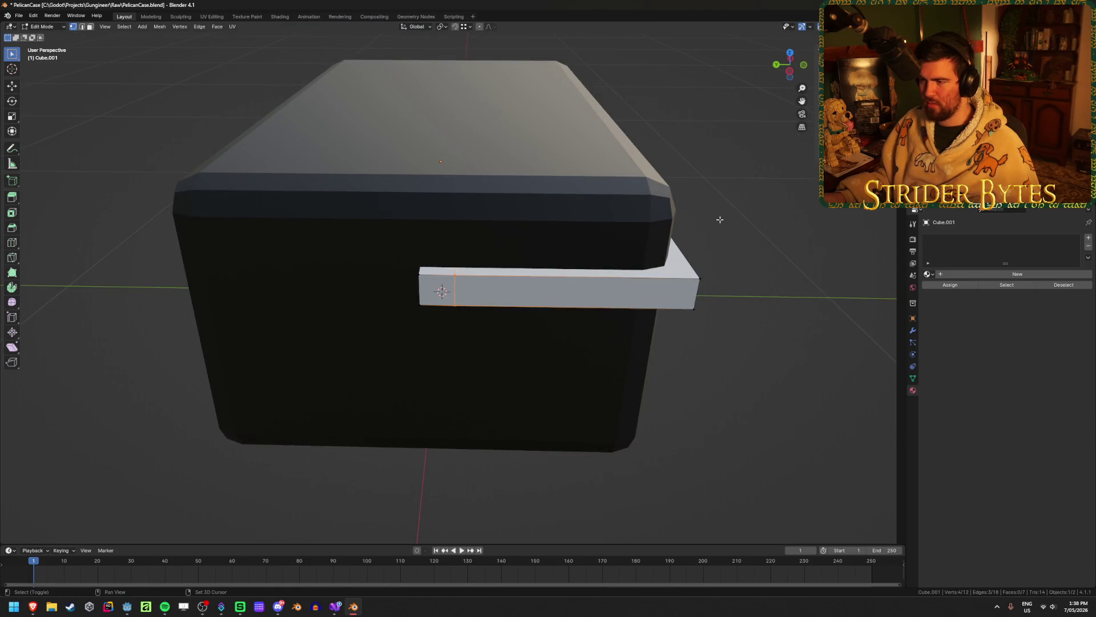
key("shift+z")
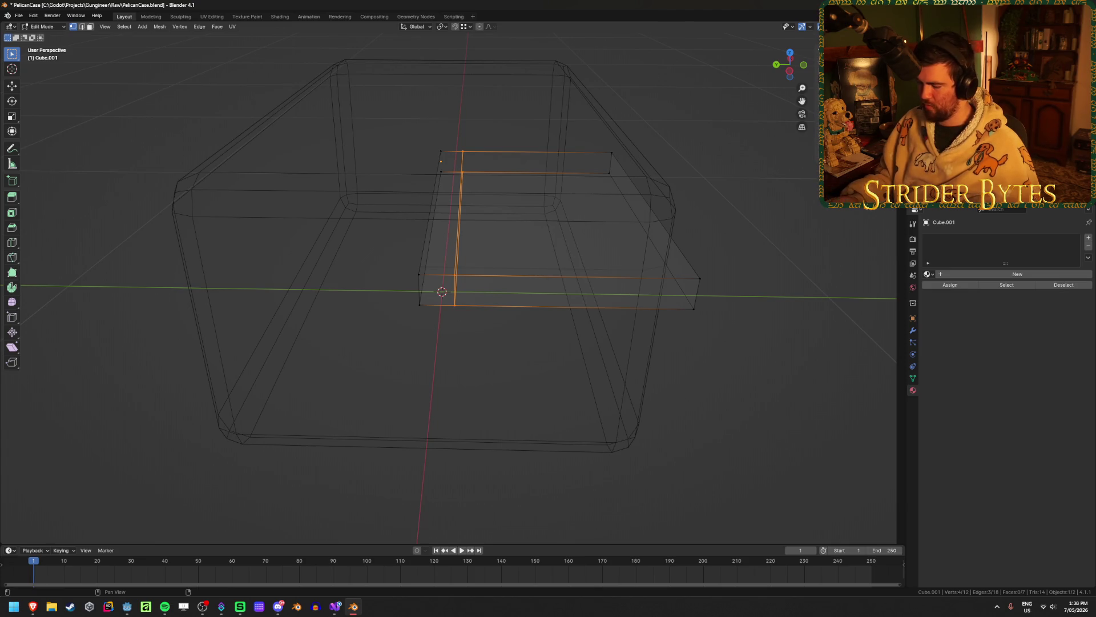
key("ctrl+z")
key("shift+z")
mouse_move(457, 342)
middle_mouse_down()
mouse_move(443, 331)
mouse_move(181, 435)
mouse_move(216, 382)
mouse_move(262, 374)
middle_mouse_up()
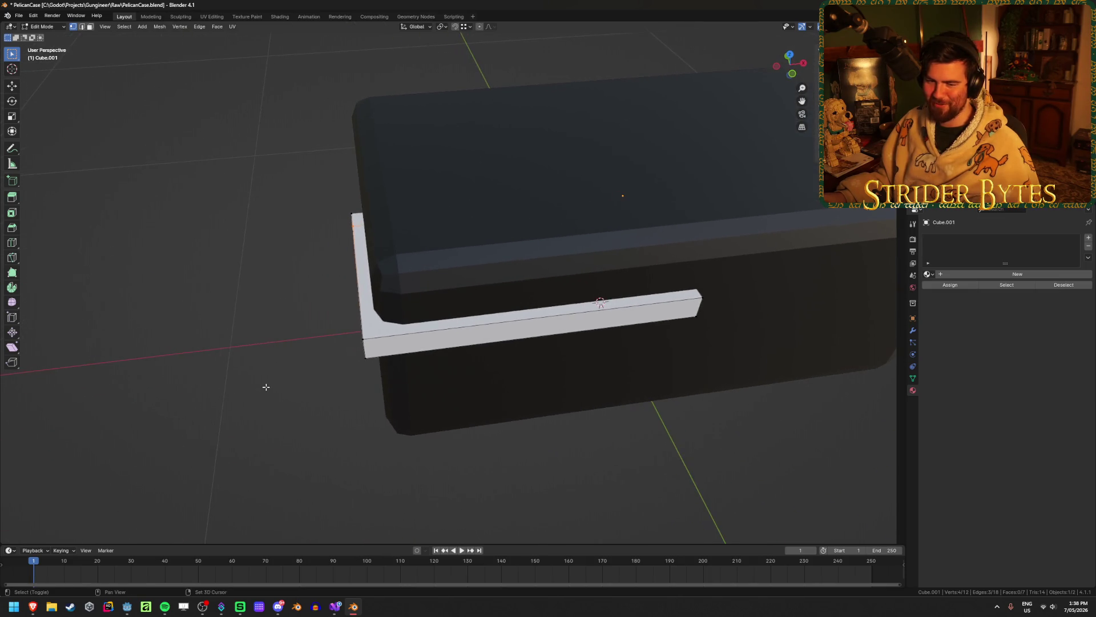
key("ctrl+s")
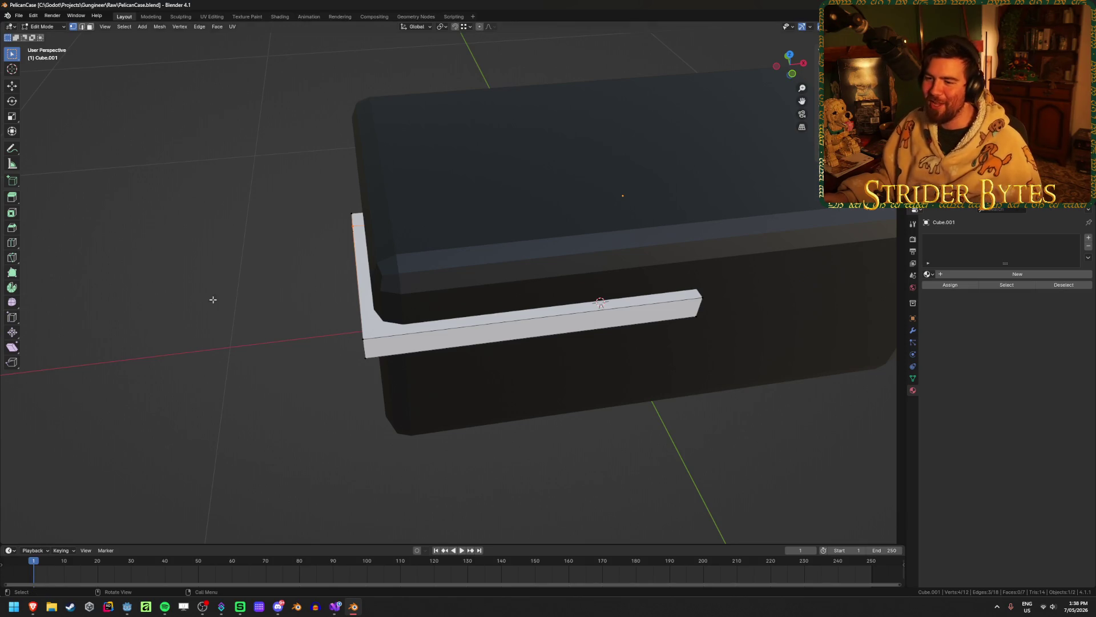
Begin a 4-segment bevel on the rim strip's corner edge in edge select mode
mouse_move(296, 257)
middle_mouse_down()
mouse_move(320, 242)
mouse_move(391, 244)
mouse_move(450, 266)
mouse_move(465, 303)
middle_mouse_up()
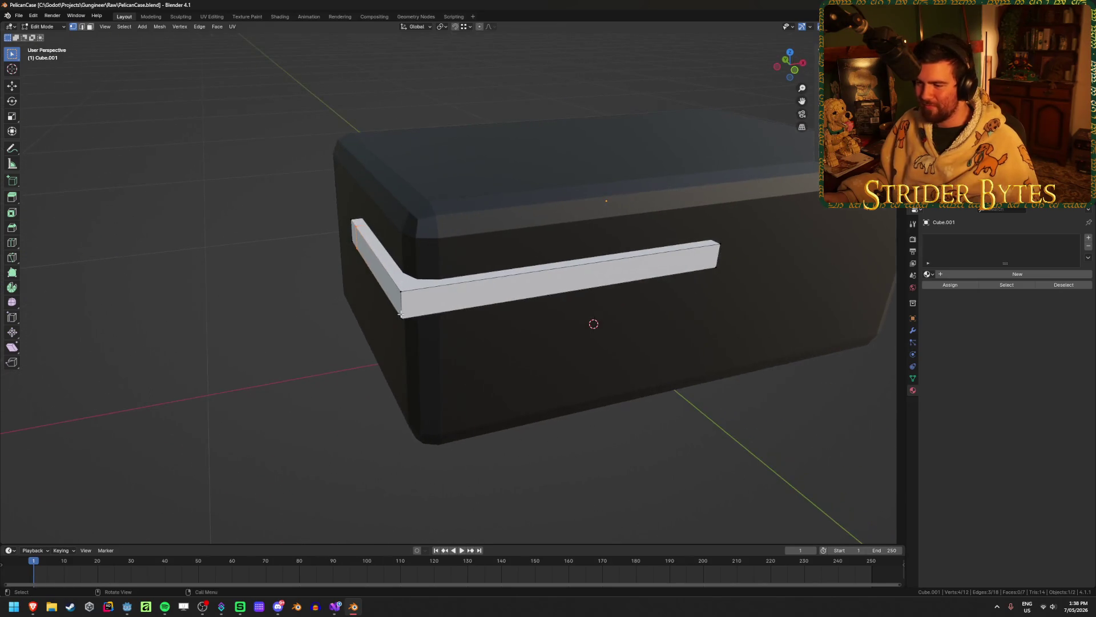
key("2")
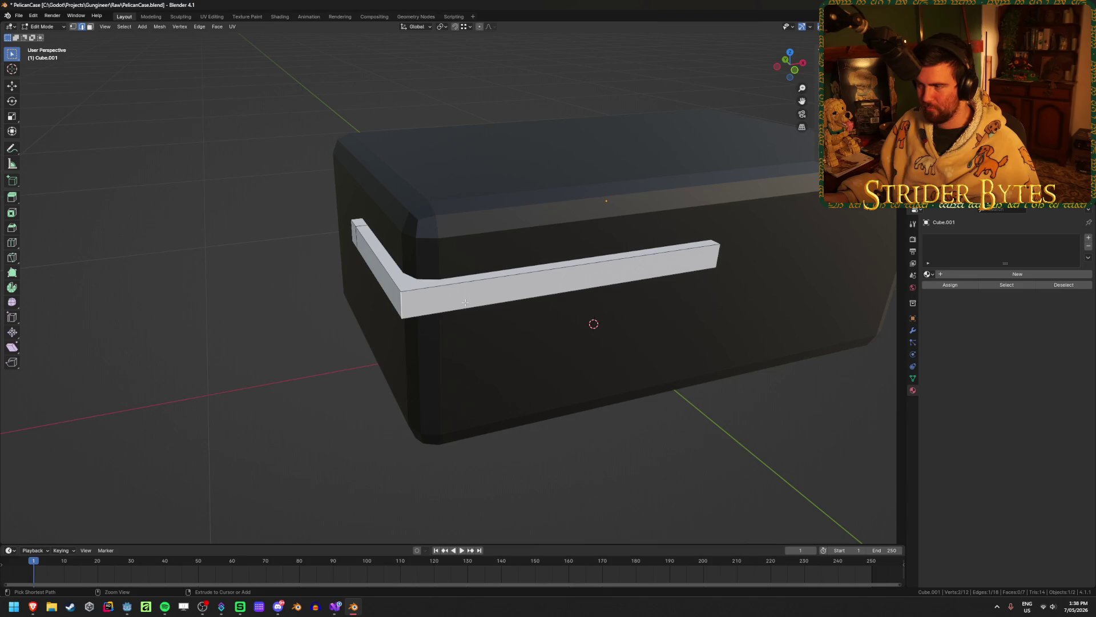
key("ctrl+b")
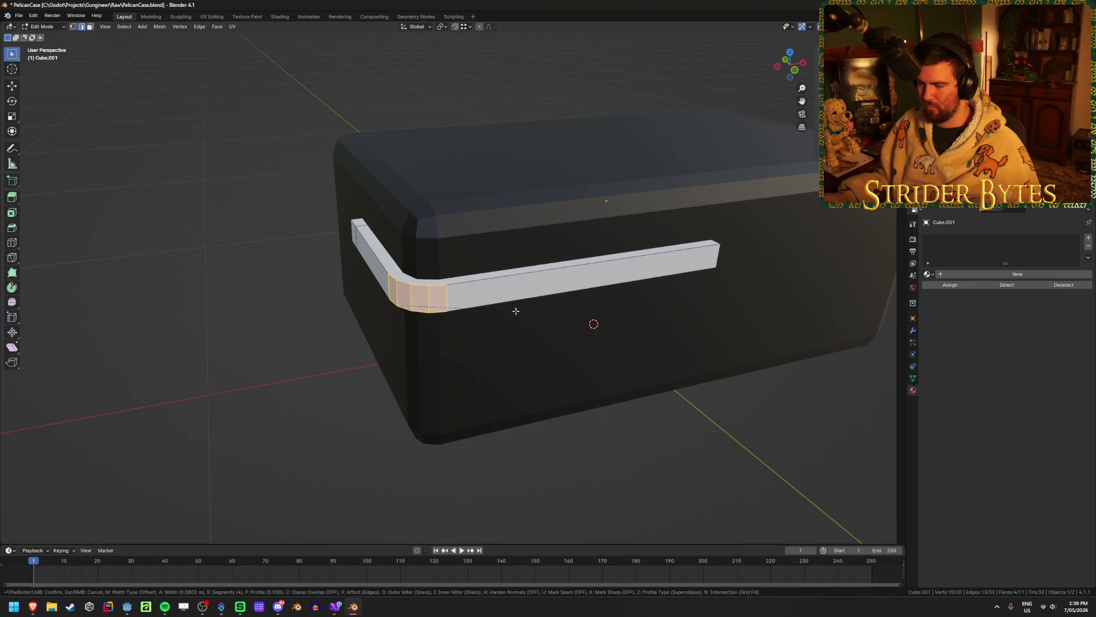
Redo the bevel on the band's outer corner from top view and extrude the faces outward
right_click(519, 310)
key("KP_7")
scroll(515, 310, "up", 3)
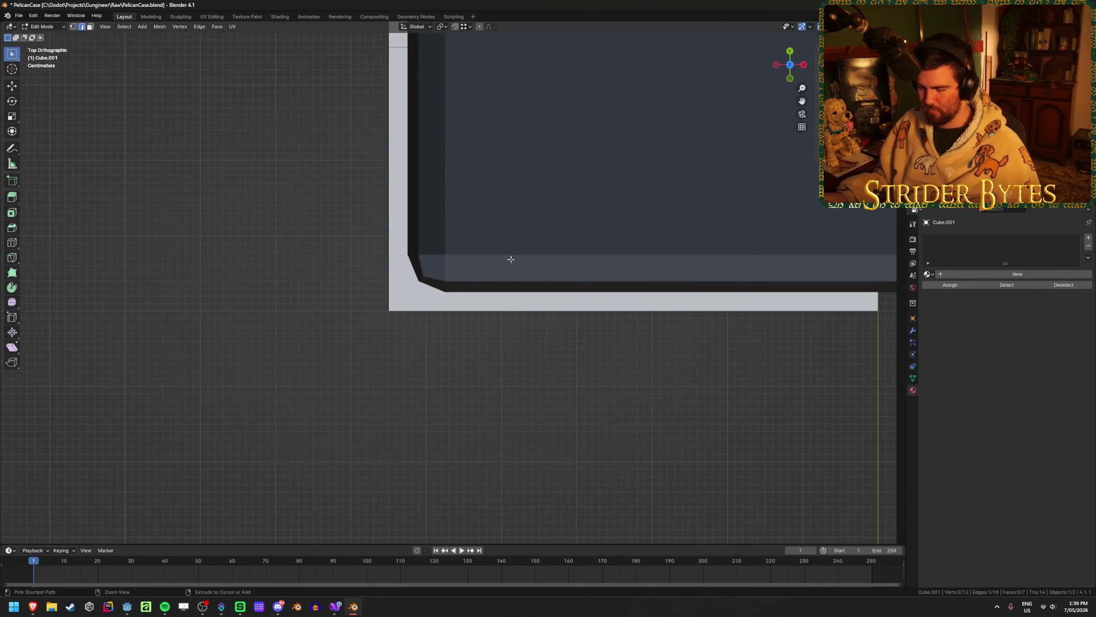
key("ctrl+b")
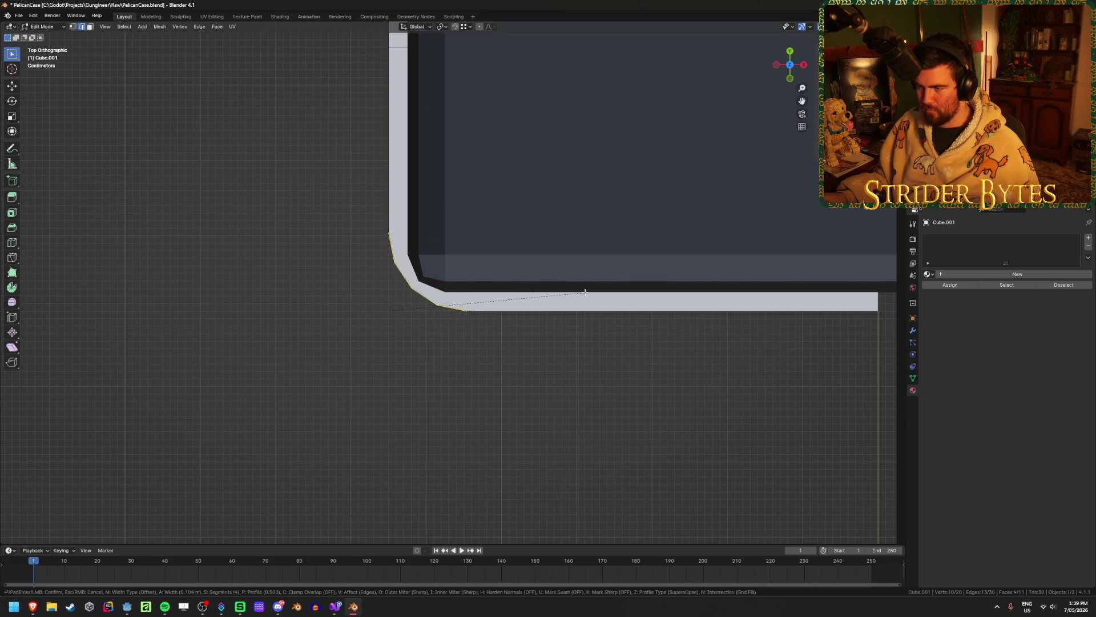
left_click(577, 291)
key("e")
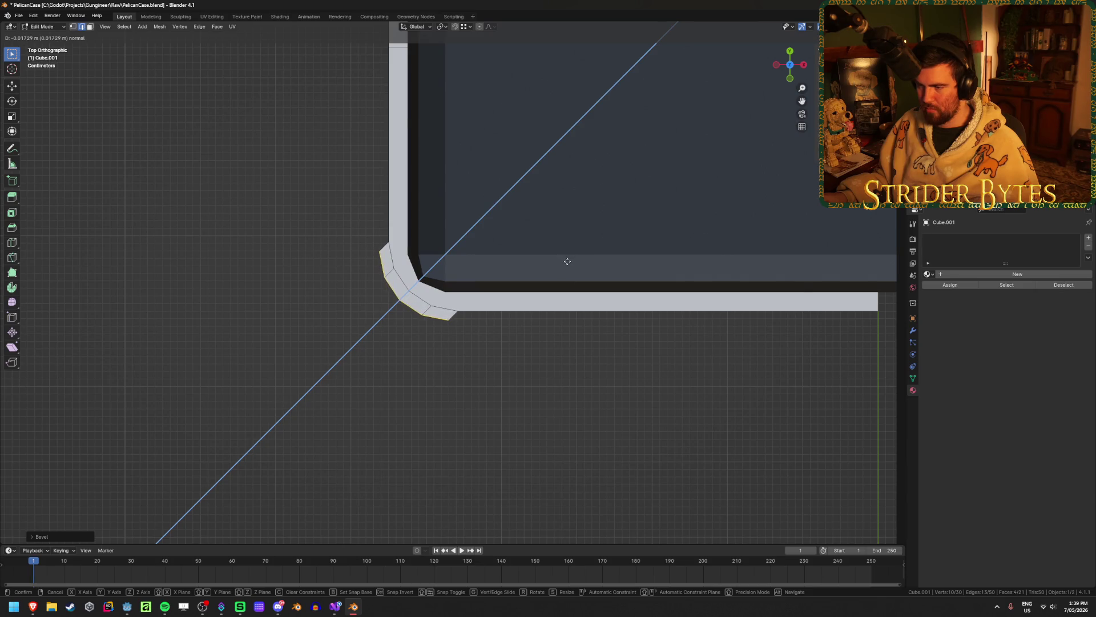
left_click(568, 261)
In X-ray vertex mode, move the outer and lower curve vertices into line
mouse_move(568, 261)
middle_mouse_down()
mouse_move(483, 257)
mouse_move(527, 245)
mouse_move(457, 290)
middle_mouse_up()
key("KP_7")
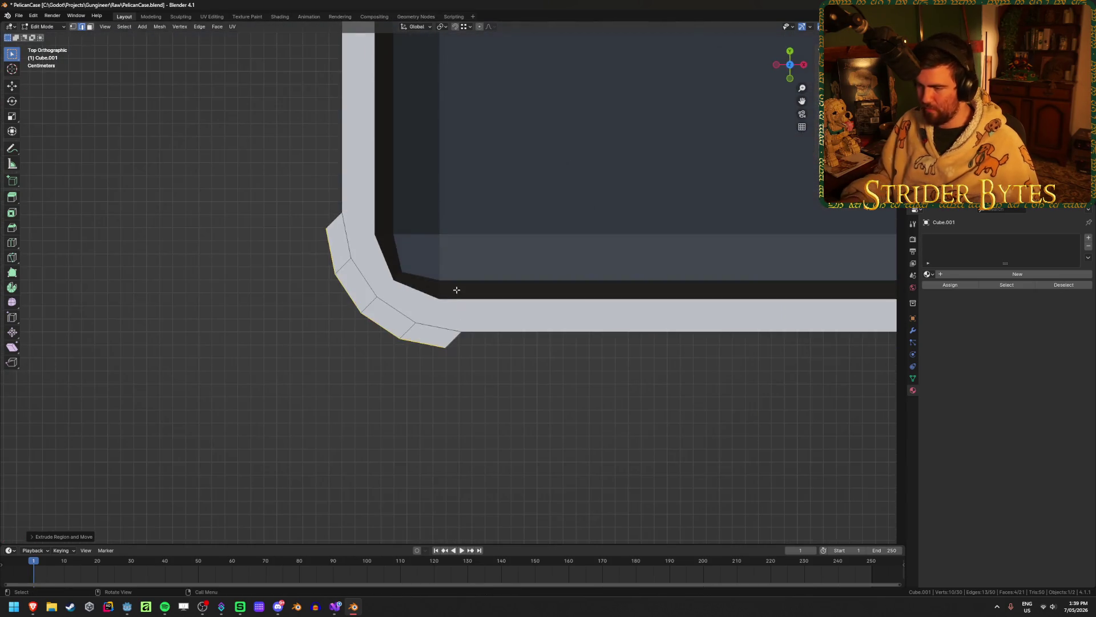
key("1")
key("alt+z")
left_click(329, 235)
key("g")
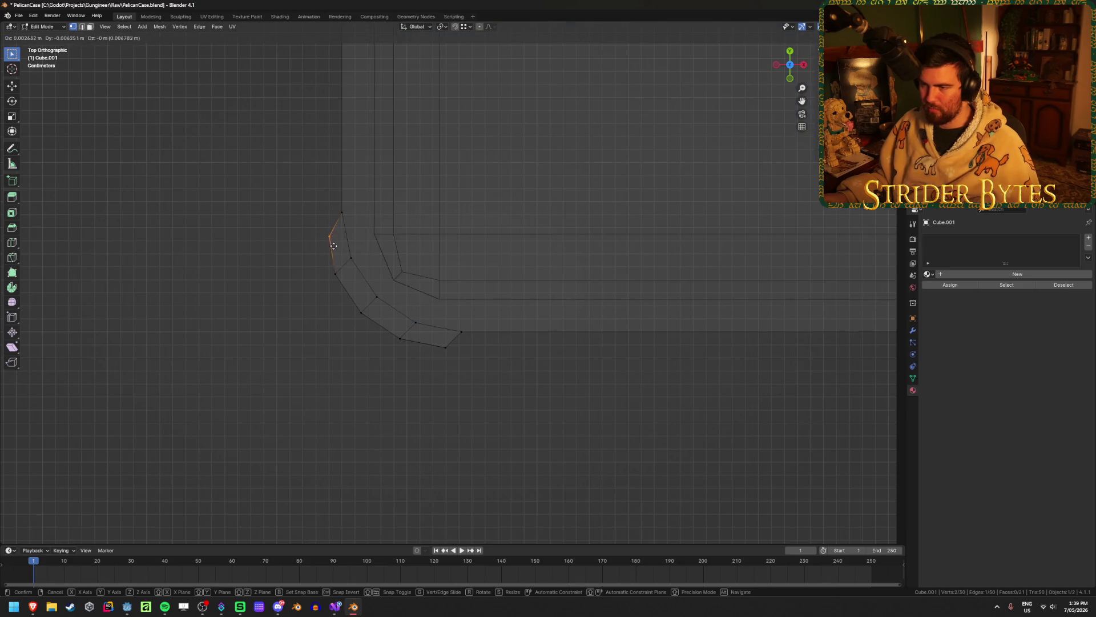
left_click(334, 248)
mouse_move(471, 372)
left_mouse_down()
mouse_move(411, 358)
mouse_move(418, 342)
left_mouse_up()
key("g")
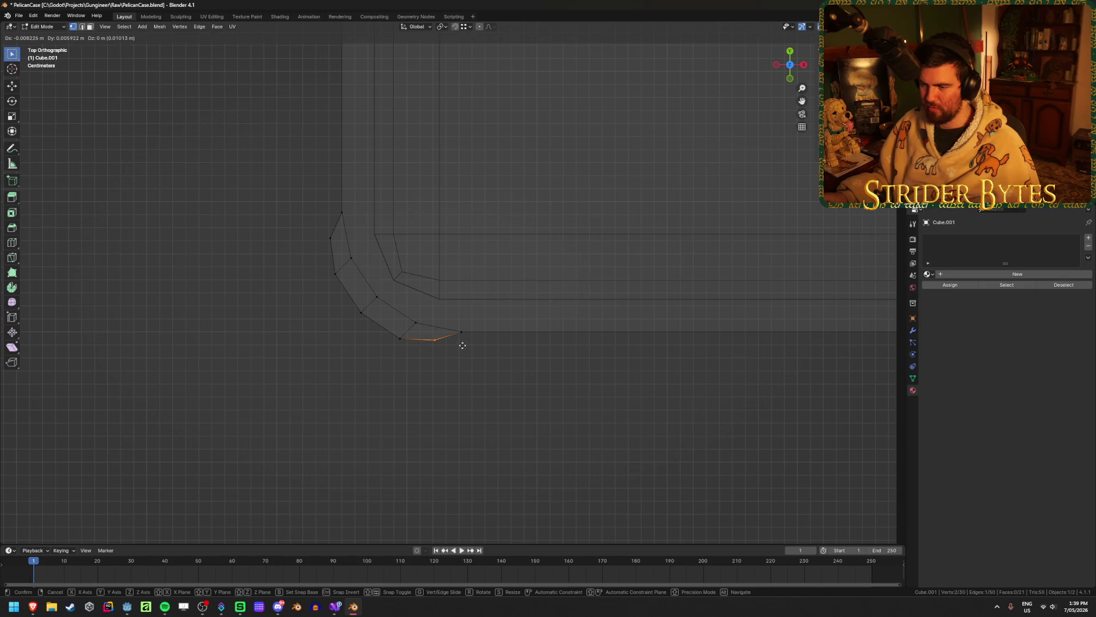
left_click(462, 345)
Return to Object Mode with solid shading and inspect the rounded rim corner
scroll(460, 343, "down", 3)
middle_click_drag(345, 342, 351, 292)
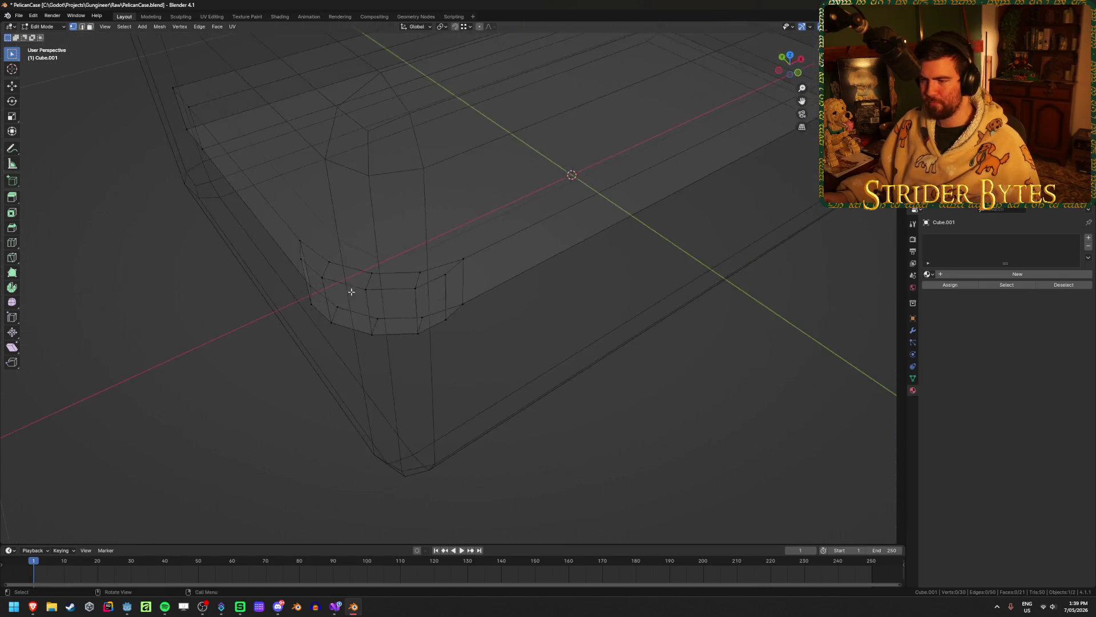
key("Tab")
key("shift+z")
mouse_move(230, 386)
middle_mouse_down()
mouse_move(276, 342)
mouse_move(309, 364)
mouse_move(221, 395)
mouse_move(120, 403)
middle_mouse_up()
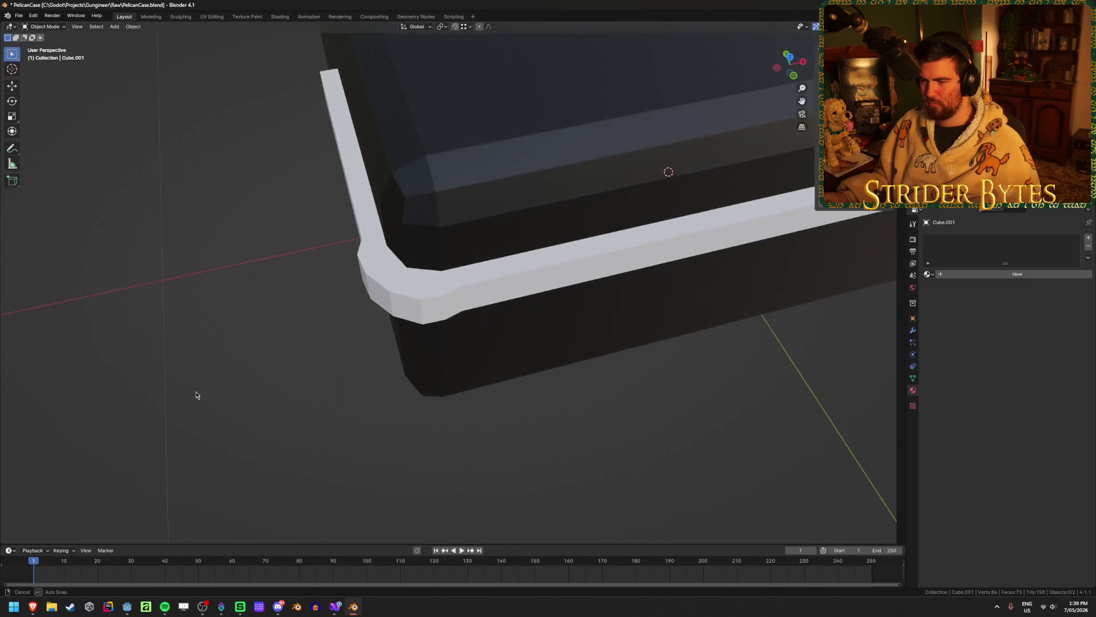
scroll(213, 345, "down", 5)
scroll(188, 384, "up", 5)
mouse_move(188, 384)
middle_mouse_down()
mouse_move(178, 408)
mouse_move(371, 301)
middle_mouse_up()
Add a Mirror modifier to the rim band, mirroring it across the Y axis too
left_click(403, 306)
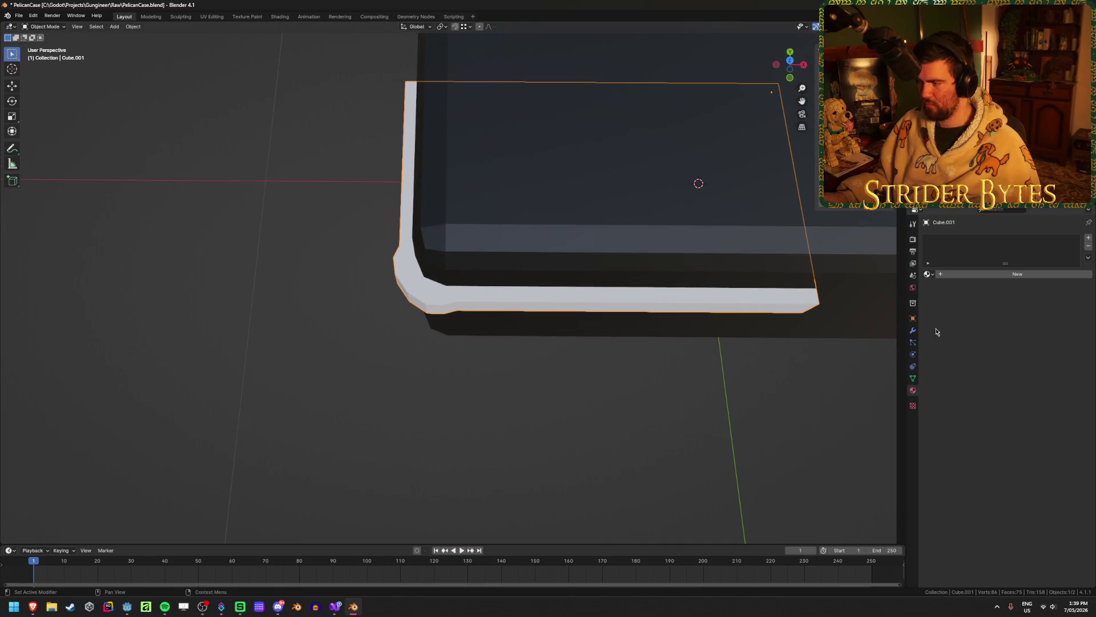
left_click(912, 330)
left_click(1011, 238)
mouse_move(978, 253)
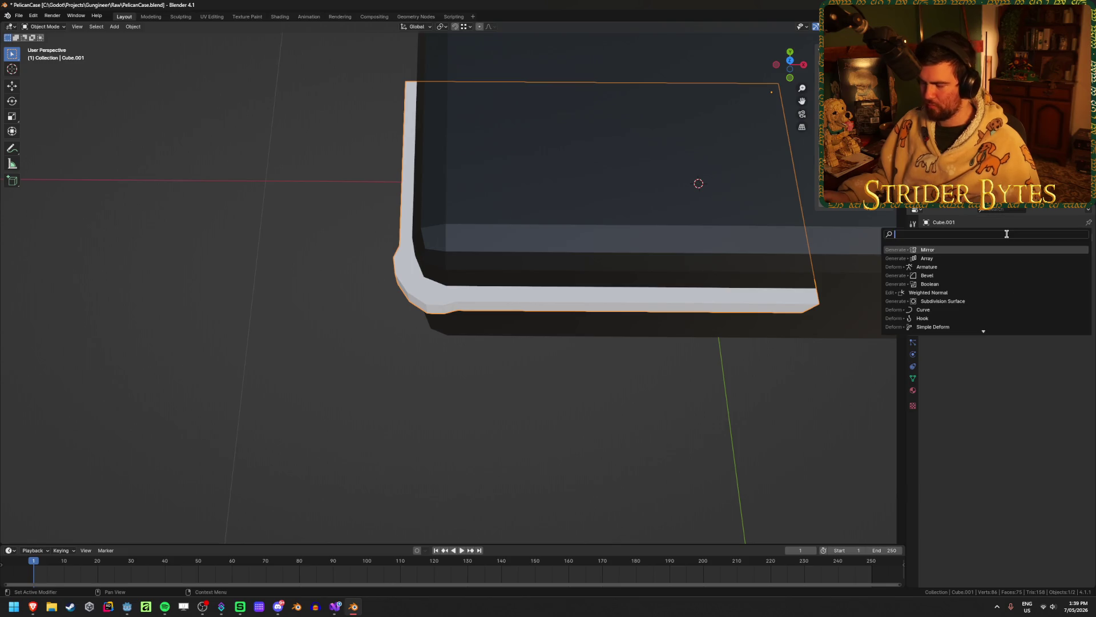
left_click(913, 320)
left_click(1035, 265)
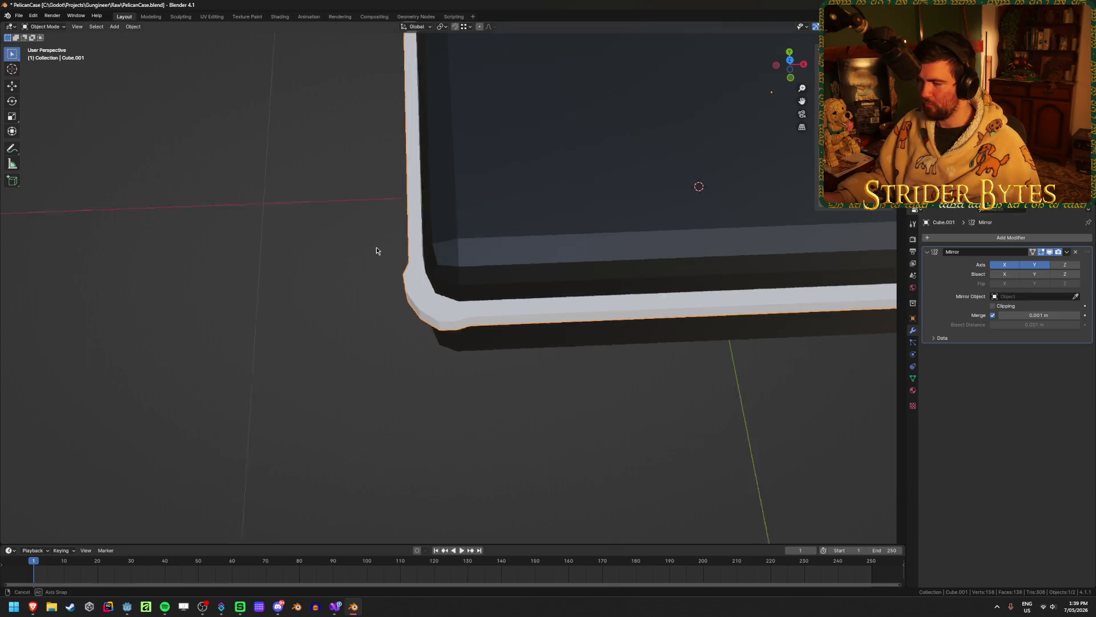
mouse_move(375, 246)
middle_mouse_down()
mouse_move(431, 207)
mouse_move(400, 260)
middle_mouse_up()
left_click(400, 260)
Extrude a rim band face outward on Cube.001 to form the latch block
key("Tab")
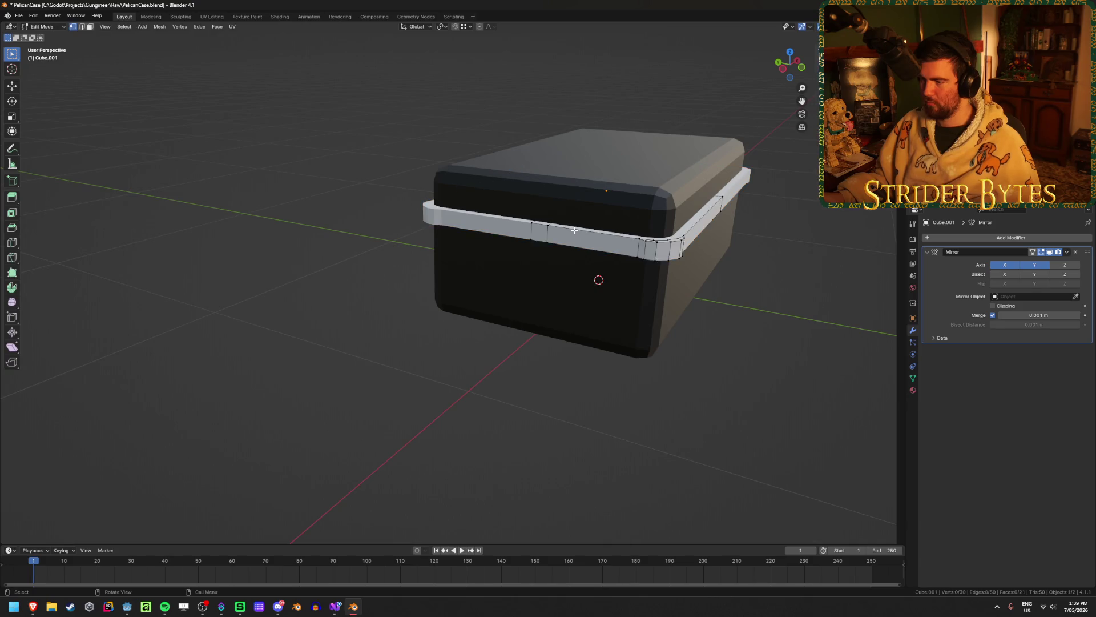
scroll(575, 233, "up", 3)
left_click(598, 200)
key("3")
left_click(597, 199)
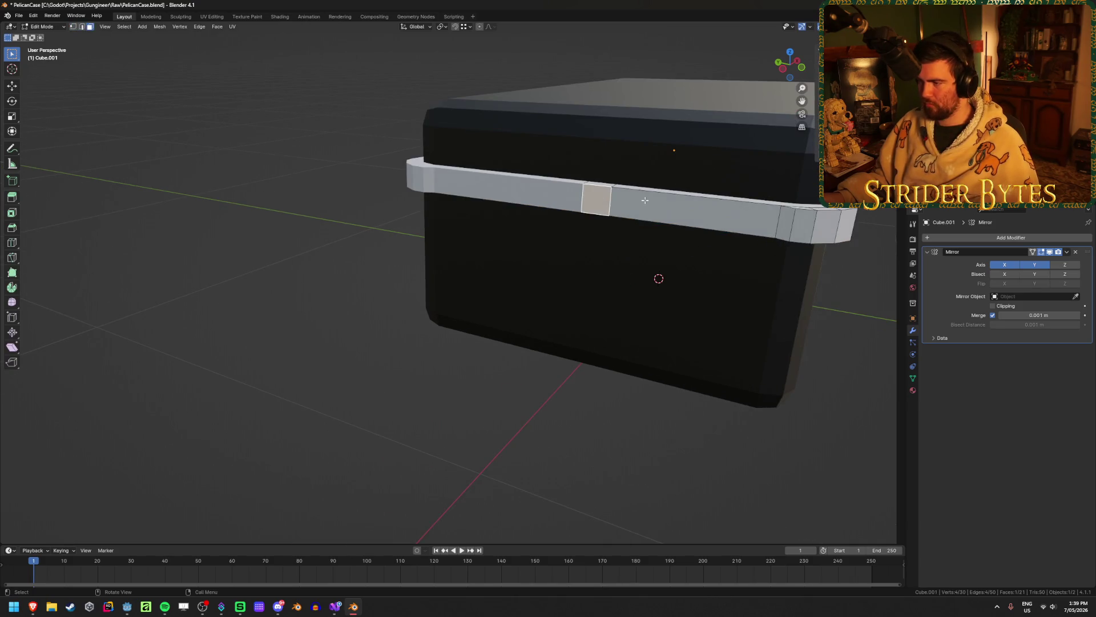
middle_click_drag(597, 200, 660, 179)
key("e")
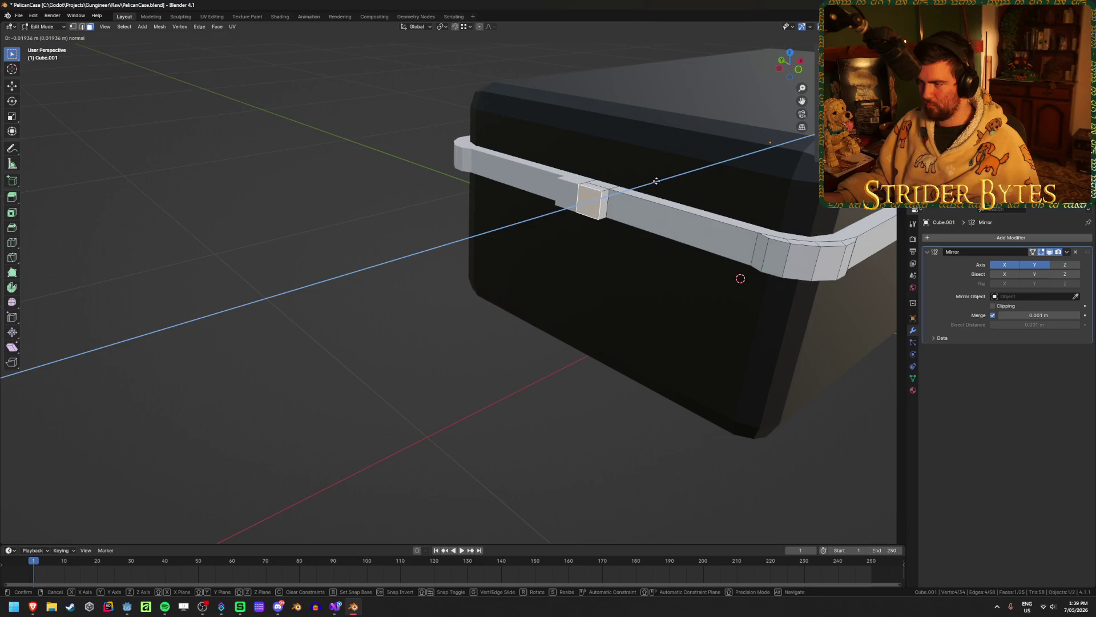
left_click(656, 181)
Look over the whole case and glance at the Brave reference preview
scroll(432, 249, "down", 3)
middle_click_drag(432, 248, 337, 286)
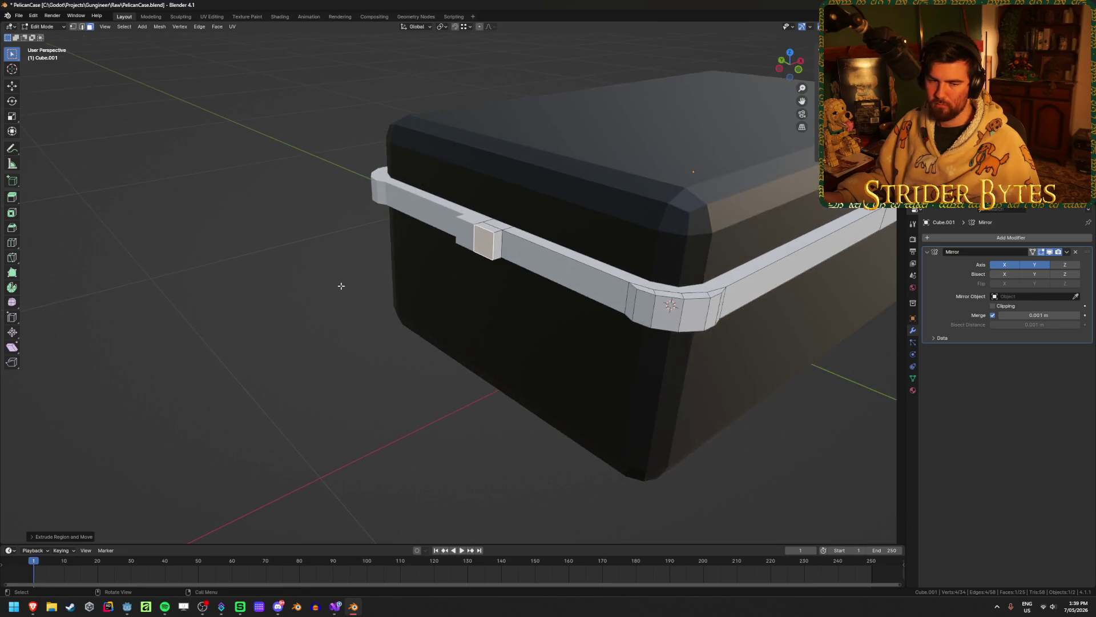
scroll(340, 285, "up", 5)
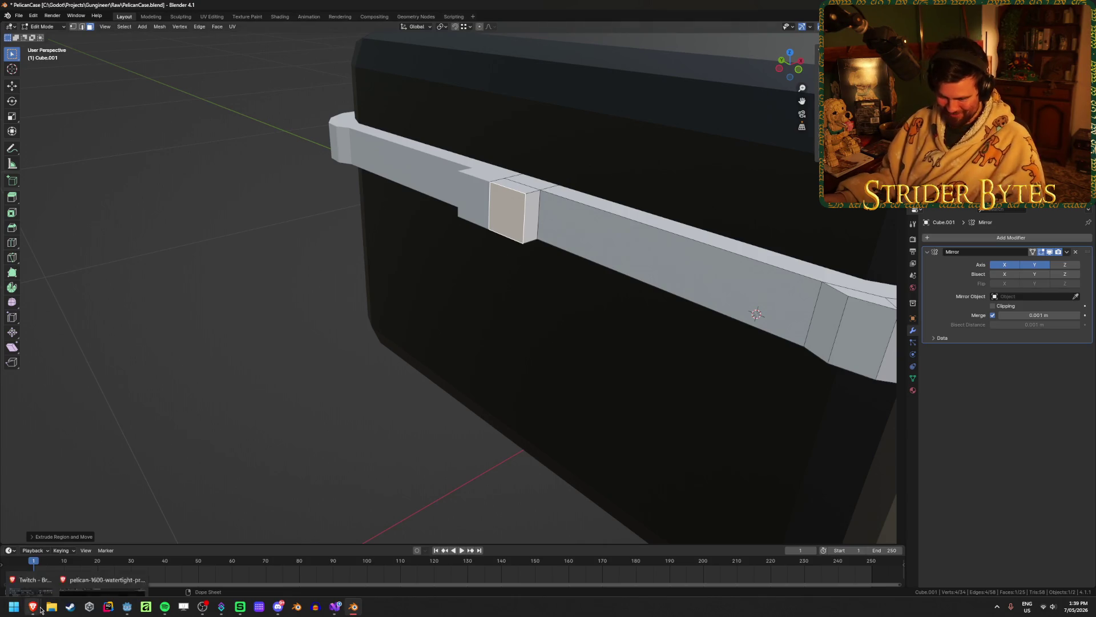
mouse_move(33, 606)
mouse_move(85, 575)
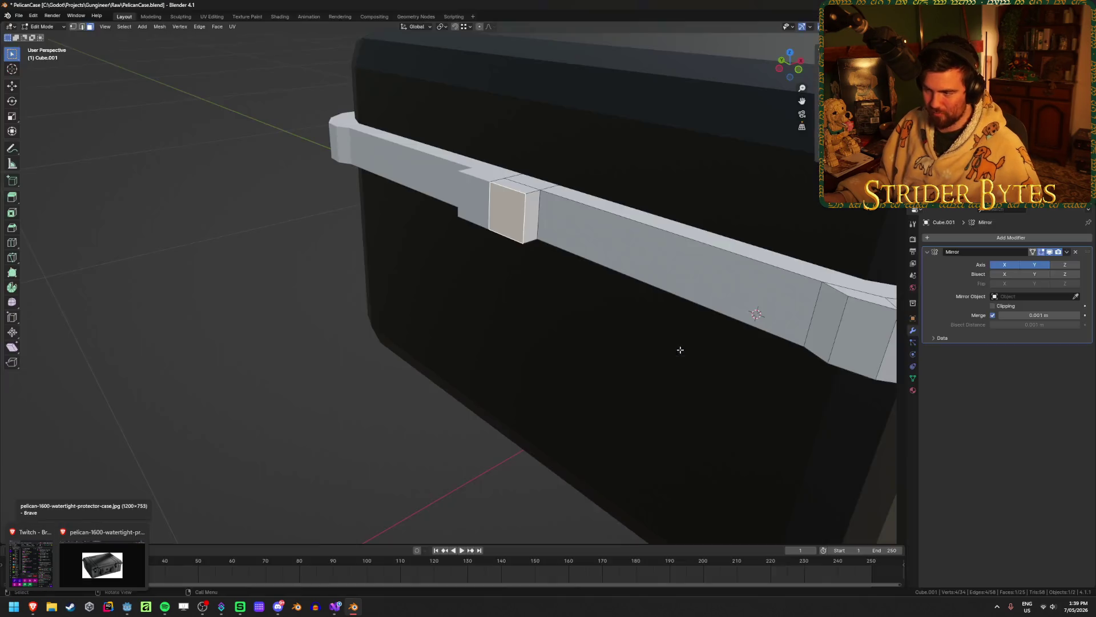
mouse_move(678, 348)
middle_mouse_down()
mouse_move(495, 306)
mouse_move(644, 242)
middle_mouse_up()
Scale the extruded latch block along Z into a thin strip
key("s")
key("z")
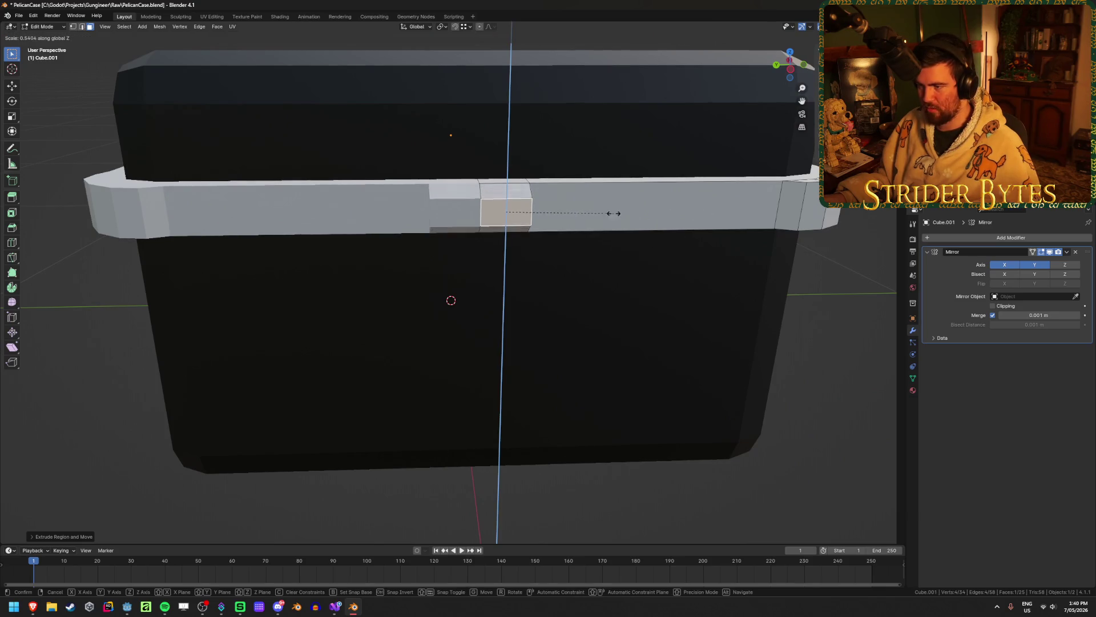
left_click(582, 213)
scroll(615, 213, "up", 4)
Slide the notch's right-side edge along Y to slant its side
key("2")
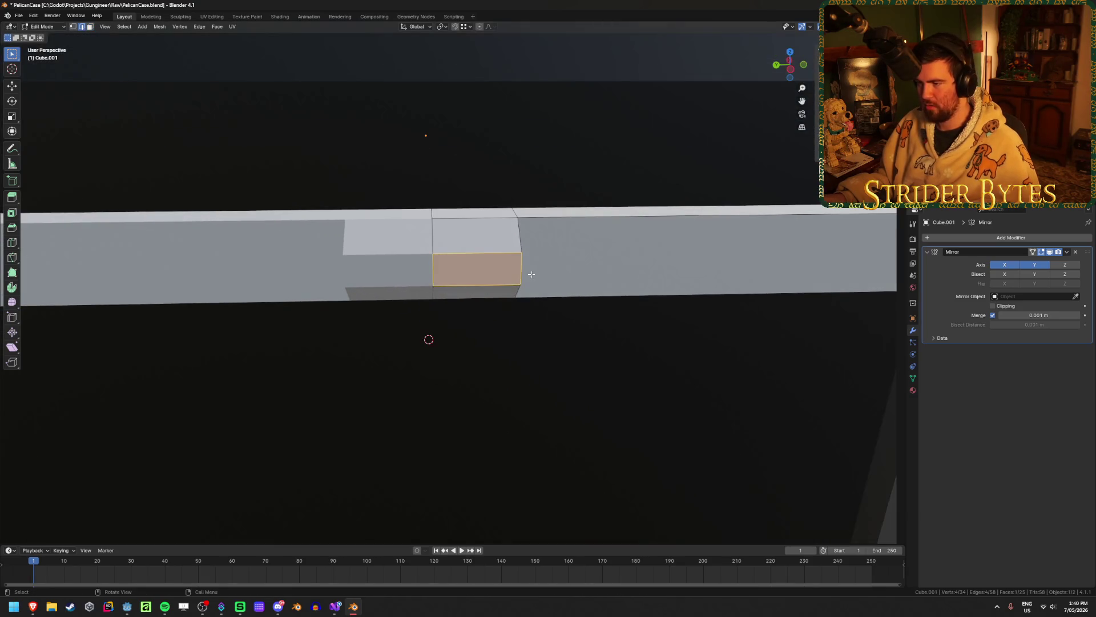
left_click(596, 270)
key("g")
key("y")
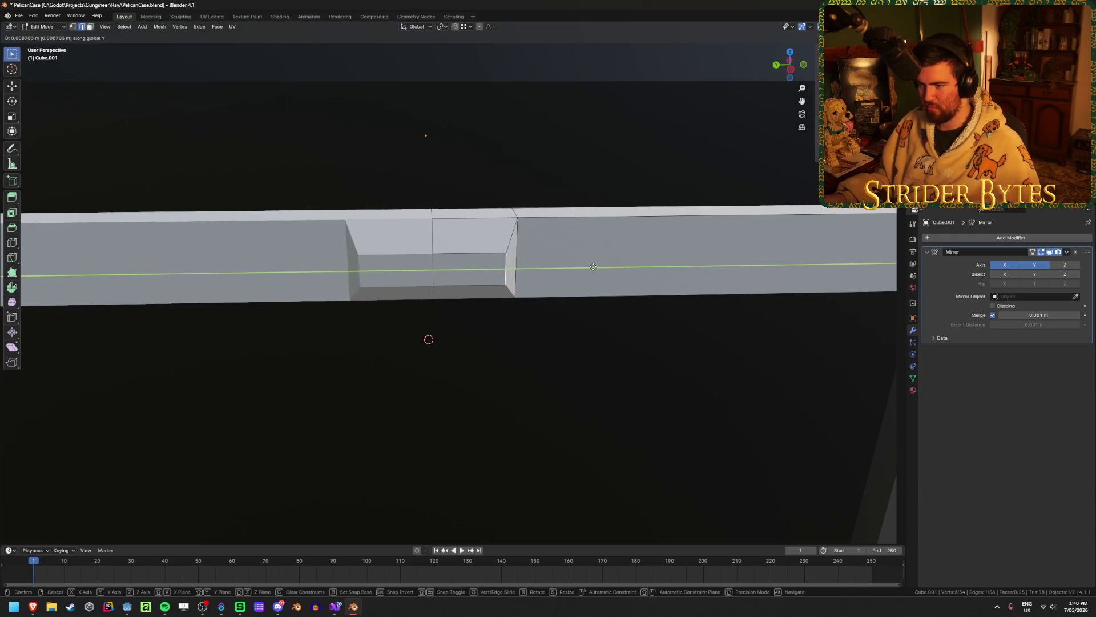
left_click(625, 273)
middle_click_drag(625, 272, 497, 256)
Move the notch's inner face along the X axis
key("3")
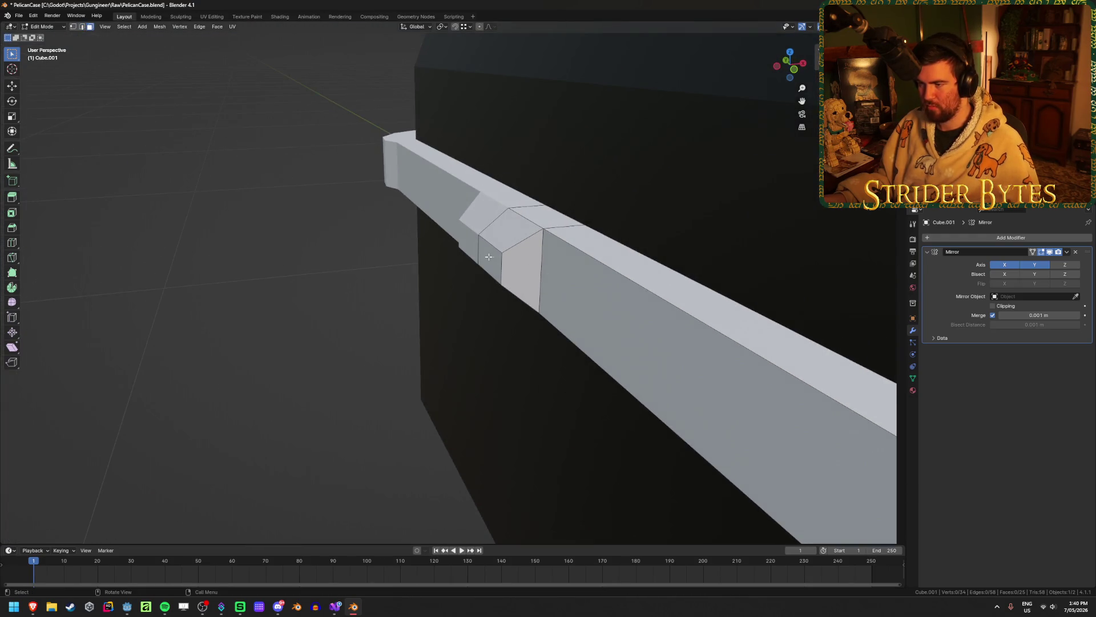
left_click(488, 256)
key("g")
key("x")
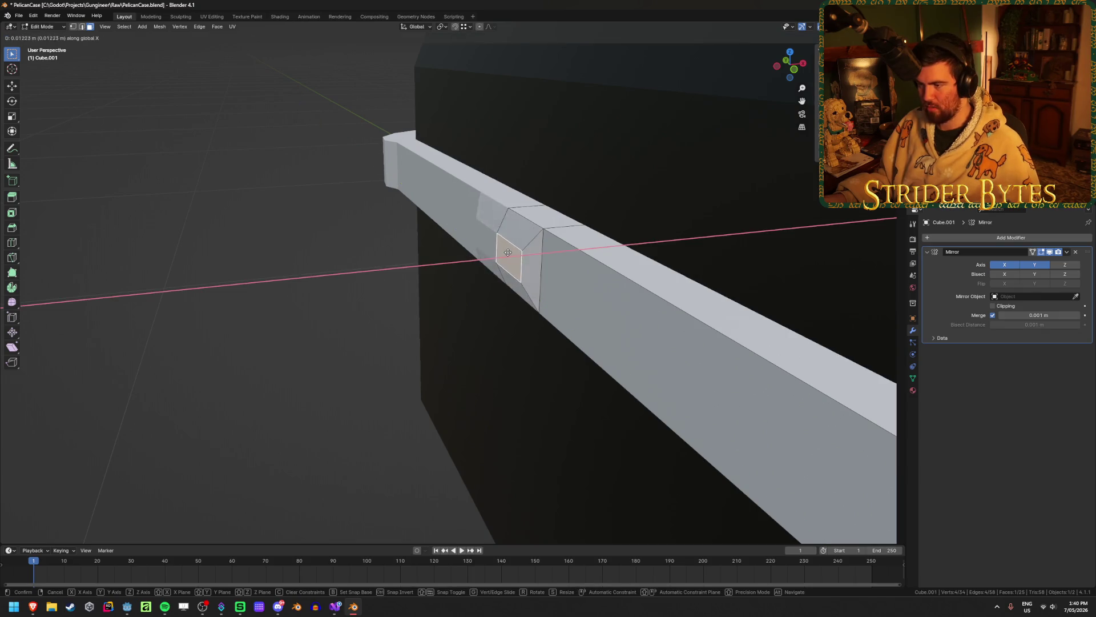
left_click(500, 254)
Return to Object Mode and view the whole case
middle_click_drag(367, 310, 374, 306)
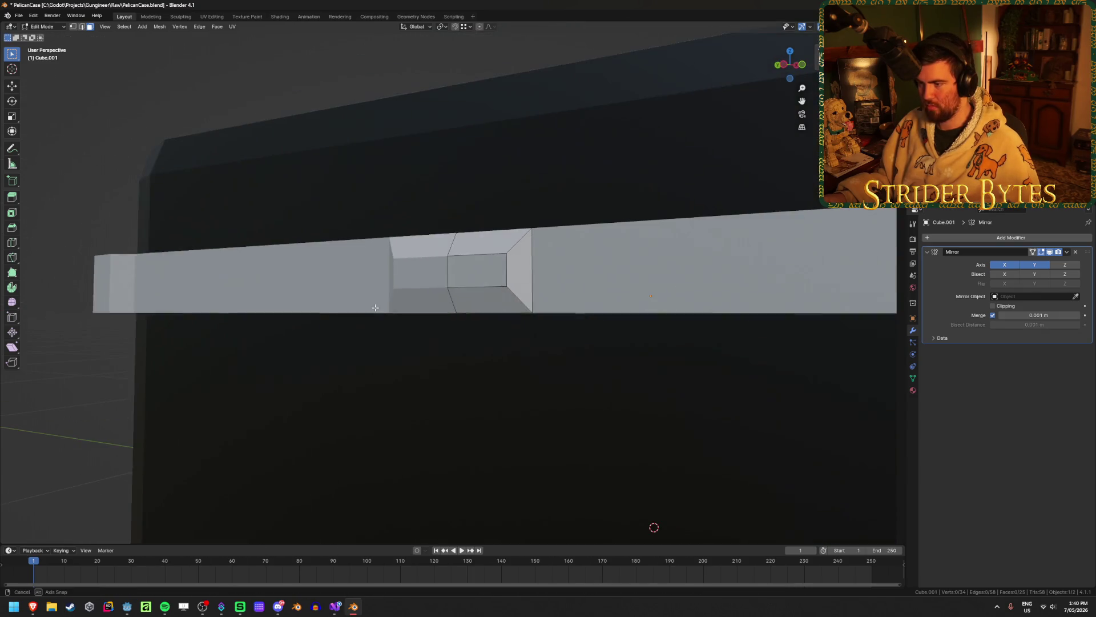
key("Tab")
scroll(477, 424, "down", 5)
middle_click_drag(478, 424, 590, 377)
scroll(590, 377, "down", 2)
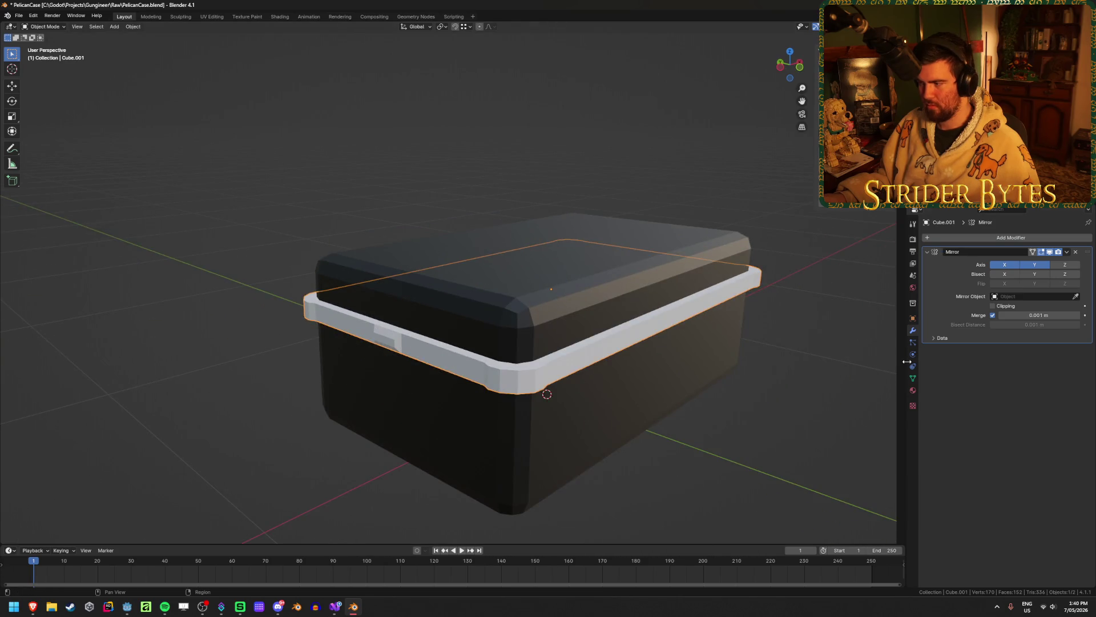
Save PelicanCase.blend and check the case from the straight front view
left_click(912, 390)
left_click(687, 411)
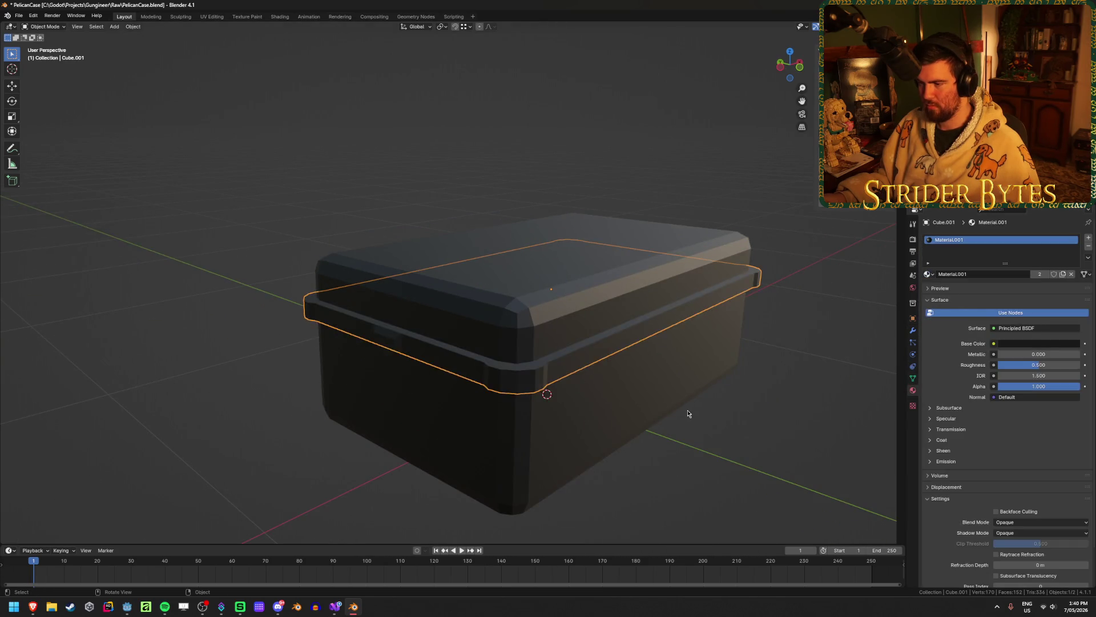
left_click(791, 428)
mouse_move(783, 428)
middle_mouse_down()
mouse_move(773, 440)
mouse_move(787, 389)
mouse_move(765, 420)
mouse_move(772, 445)
mouse_move(675, 417)
mouse_move(661, 392)
mouse_move(737, 394)
mouse_move(607, 420)
mouse_move(678, 420)
mouse_move(548, 418)
middle_mouse_up()
key("ctrl+s")
key("KP_1")
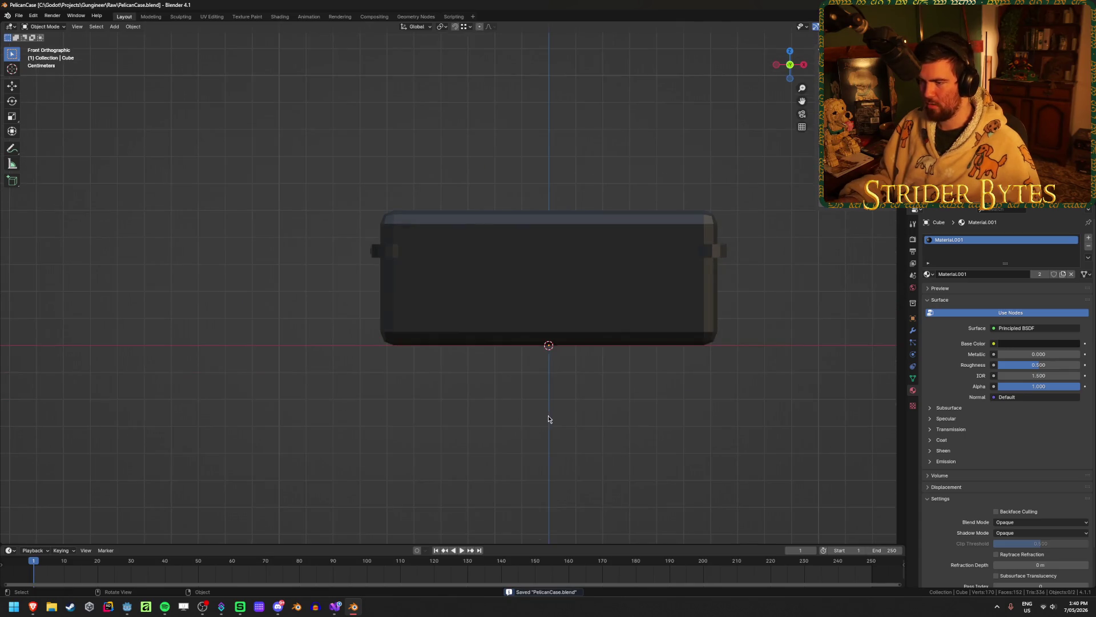
mouse_move(502, 347)
middle_mouse_down()
mouse_move(543, 382)
mouse_move(637, 389)
mouse_move(621, 366)
middle_mouse_up()
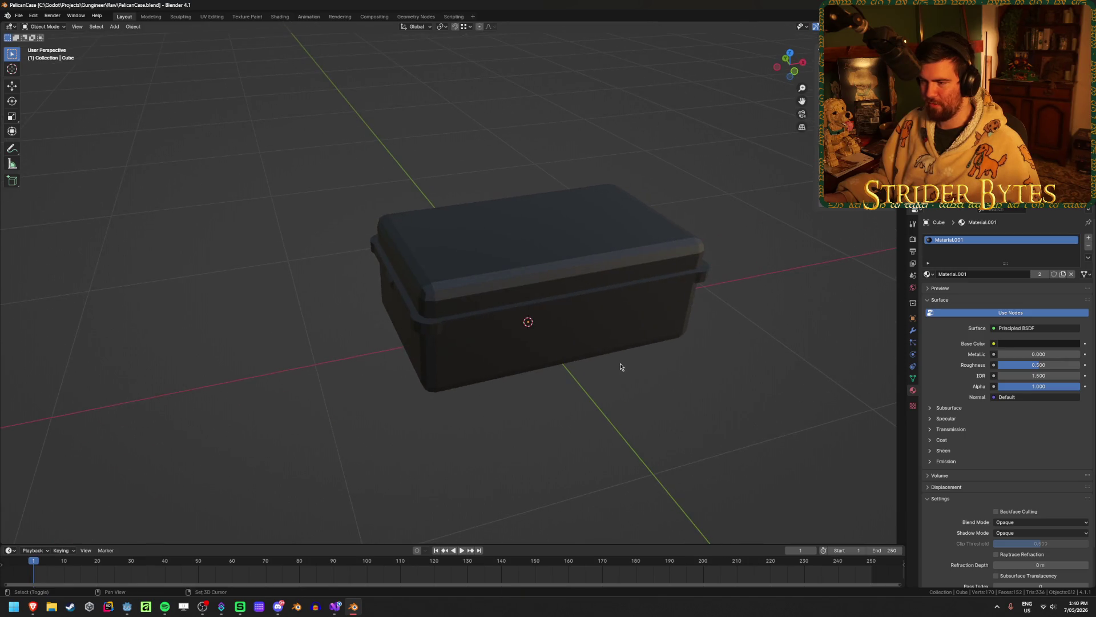
Glance at the Pelican reference photo, then bring up Blender's Add menu with Shift+A
mouse_move(33, 606)
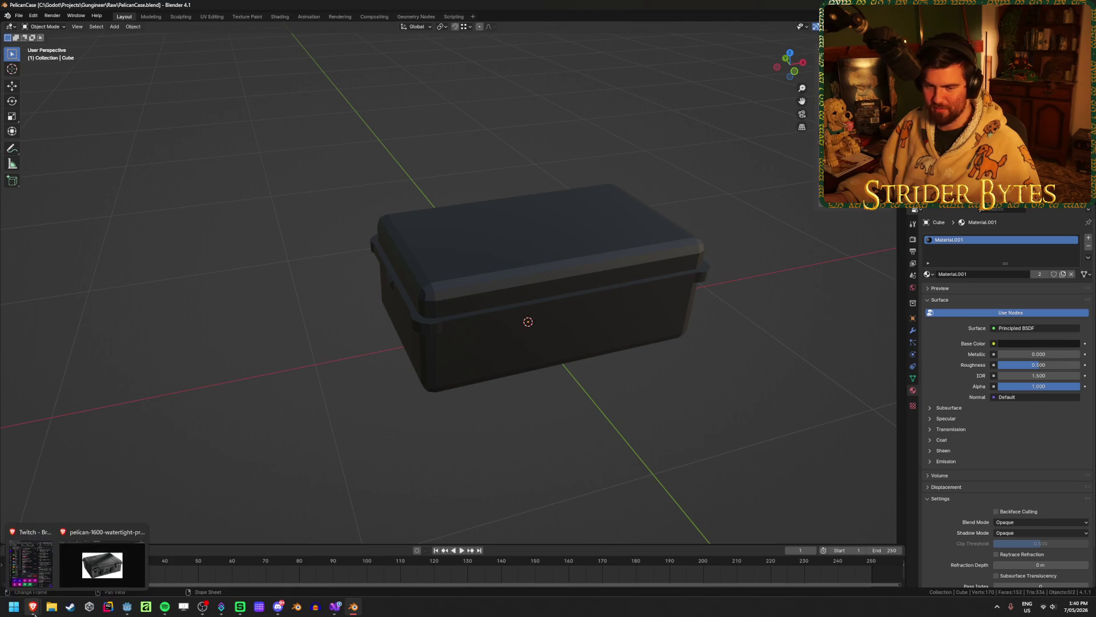
mouse_move(95, 559)
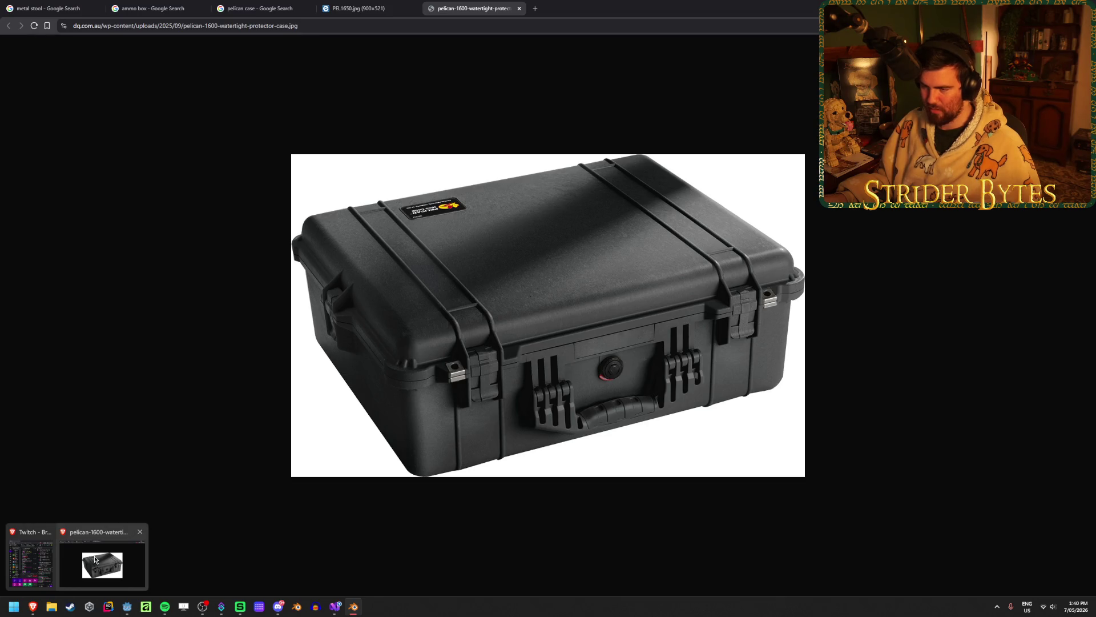
key("shift+a")
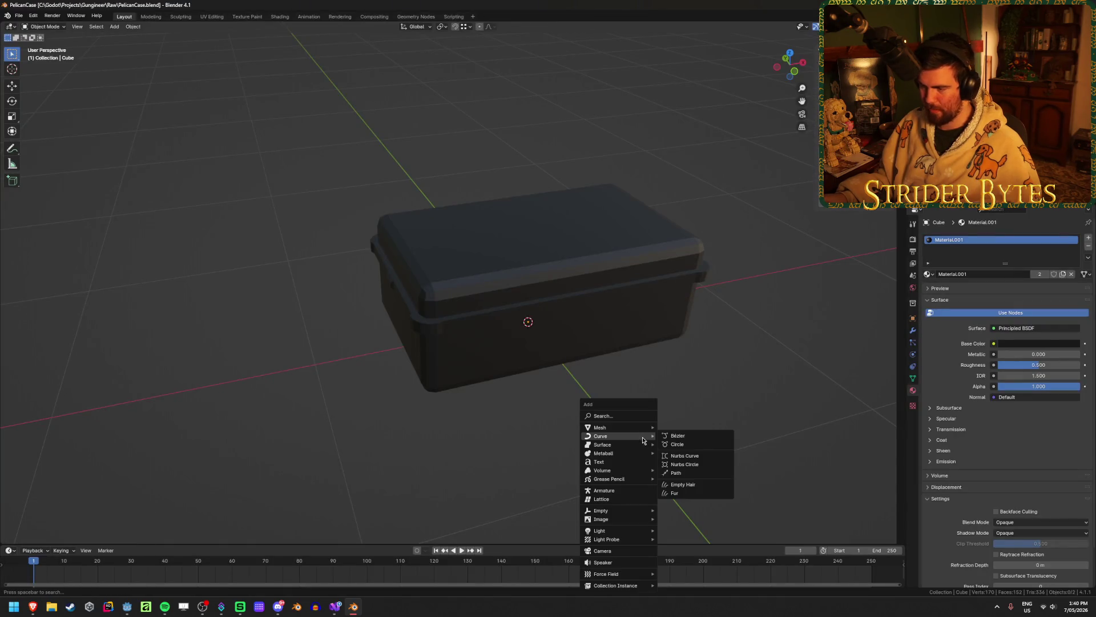
Add a new cube mesh beside the case
mouse_move(630, 434)
left_click(677, 436)
mouse_move(677, 435)
middle_mouse_down()
mouse_move(460, 370)
mouse_move(434, 342)
middle_mouse_up()
scroll(448, 286, "down", 3)
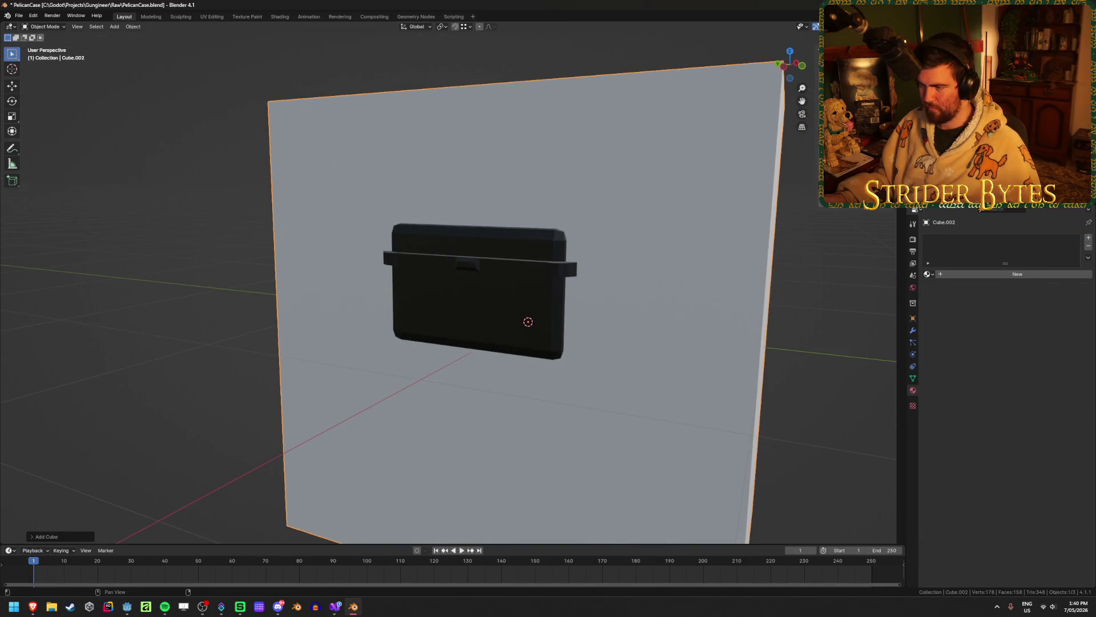
middle_click_drag(448, 286, 657, 268)
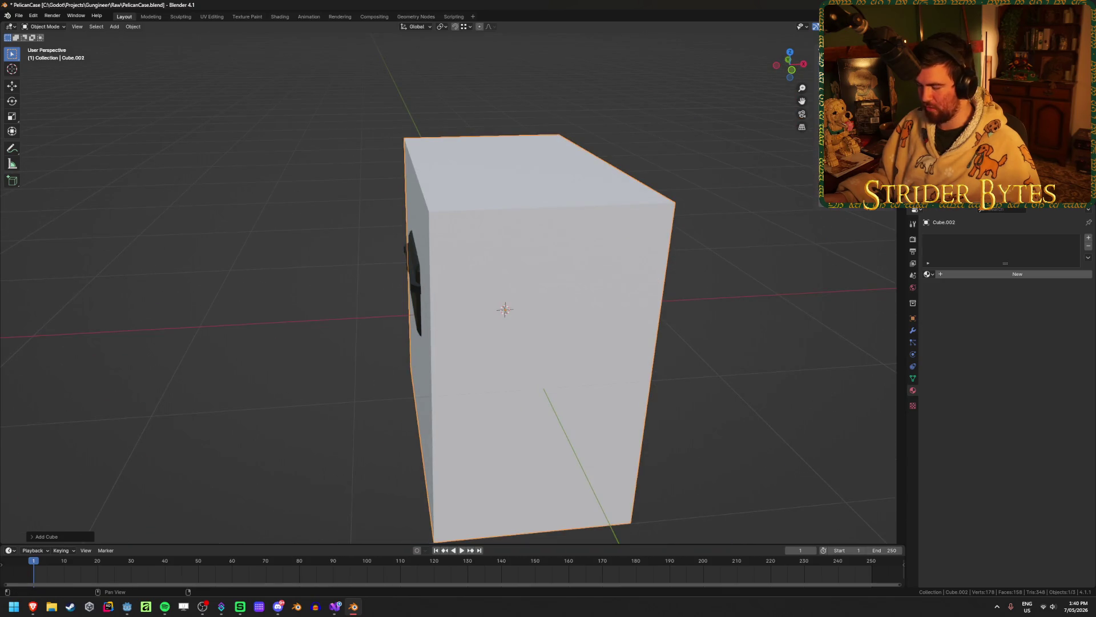
scroll(743, 211, "down", 5)
scroll(742, 212, "up", 3)
mouse_move(720, 217)
middle_mouse_down()
mouse_move(745, 209)
mouse_move(661, 227)
mouse_move(491, 234)
mouse_move(502, 232)
middle_mouse_up()
Rotate the plate around Z and tilt it around X so it stands upright
key("r")
key("z")
key("Return")
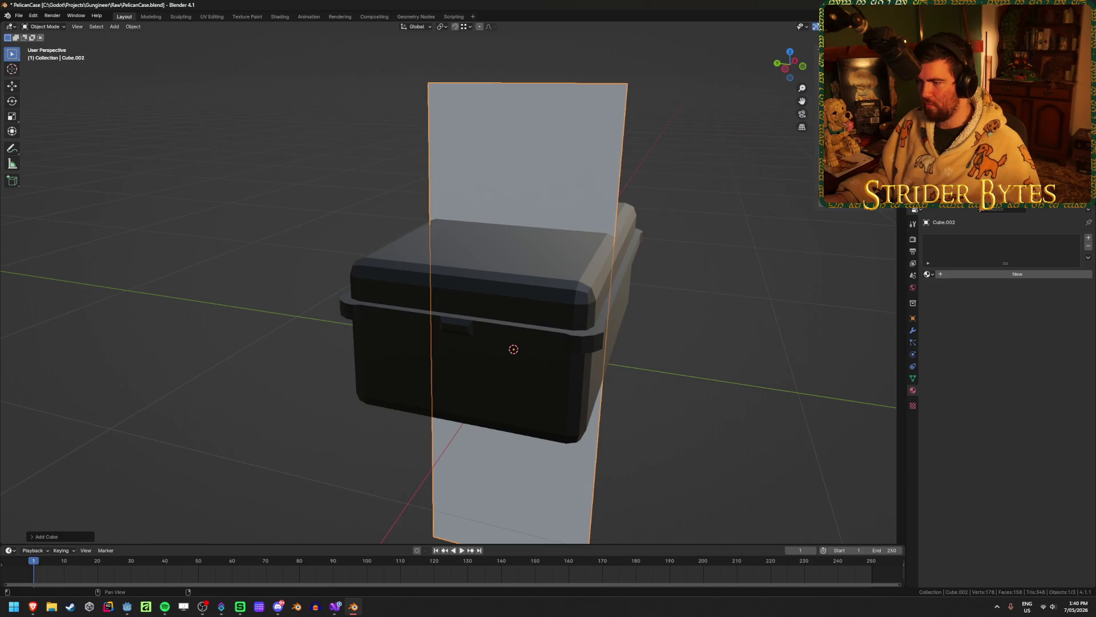
key("ctrl+z")
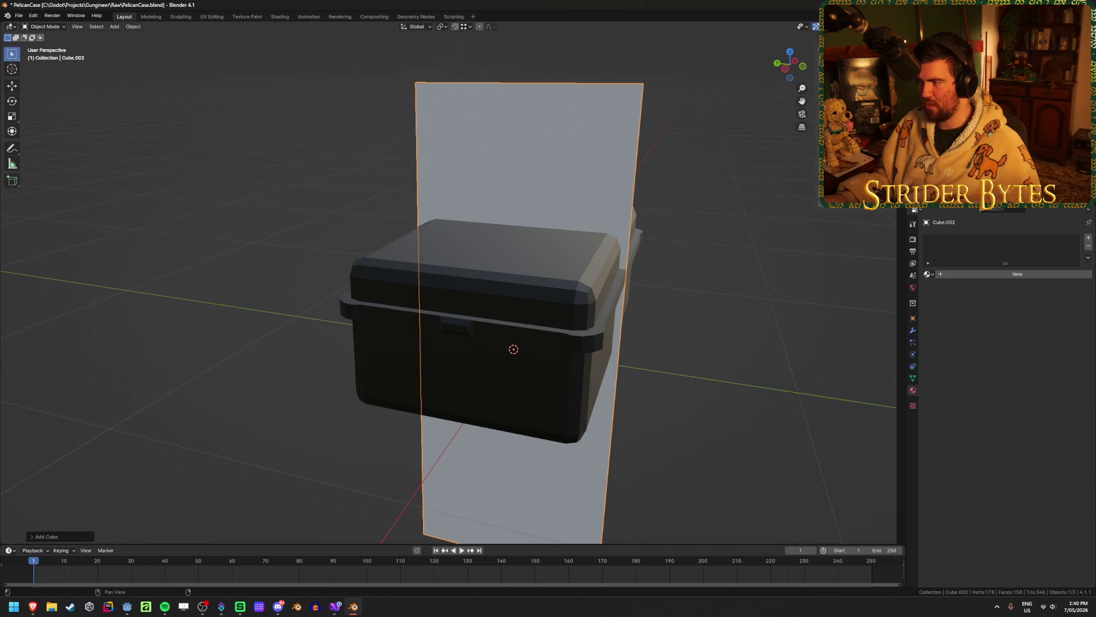
key("r")
key("x")
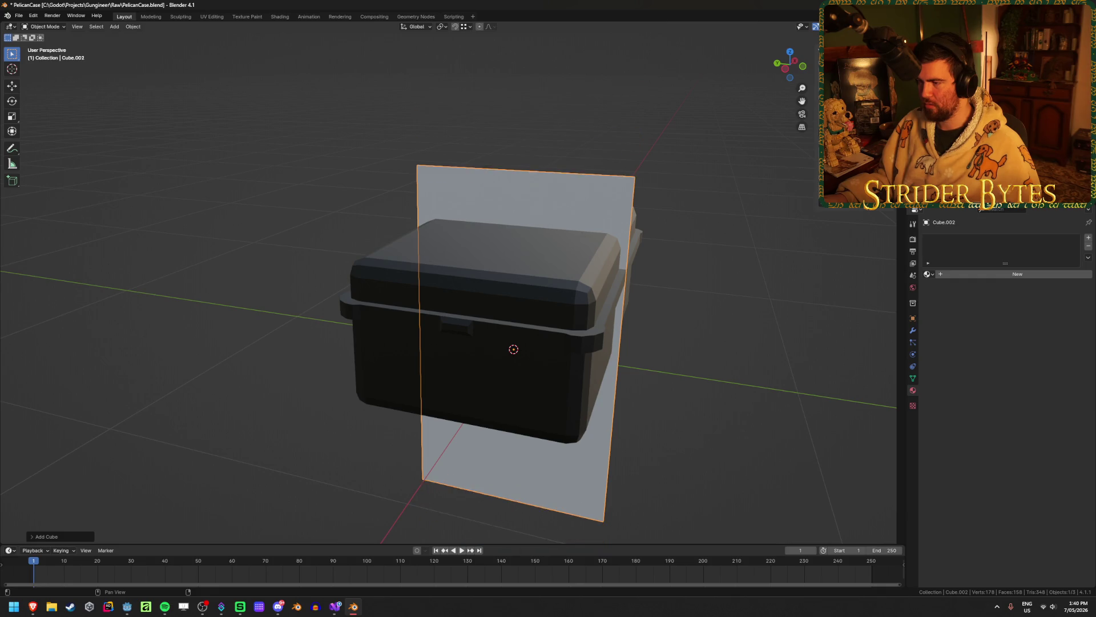
key("Return")
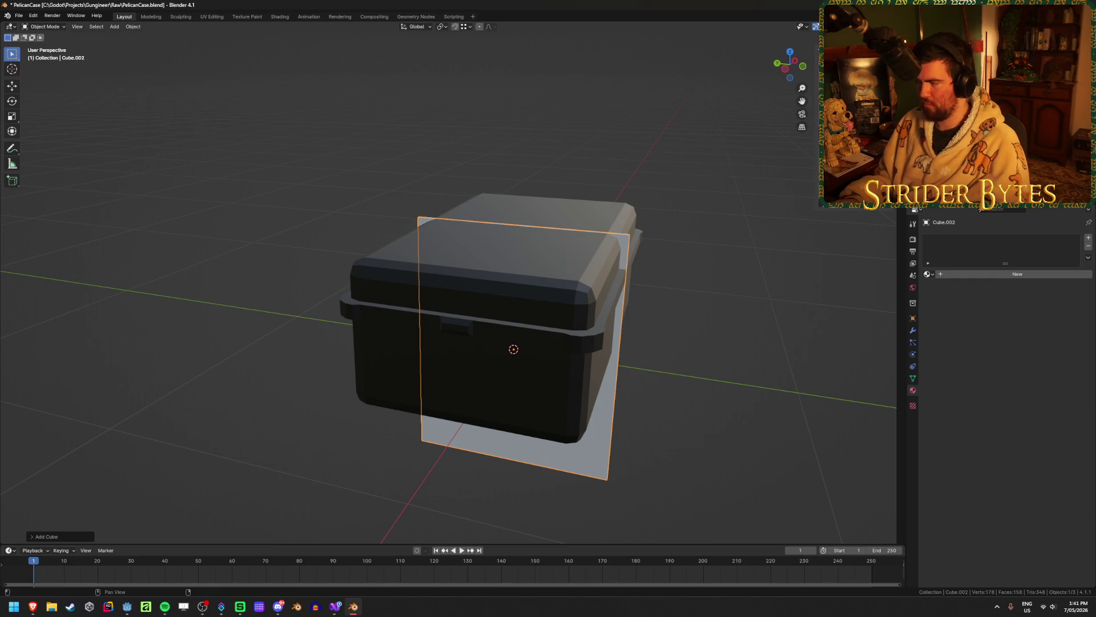
key("ctrl+z")
Reselect the new plate and raise it along Z across the case front
mouse_move(636, 359)
middle_mouse_down()
mouse_move(580, 338)
mouse_move(664, 307)
middle_mouse_up()
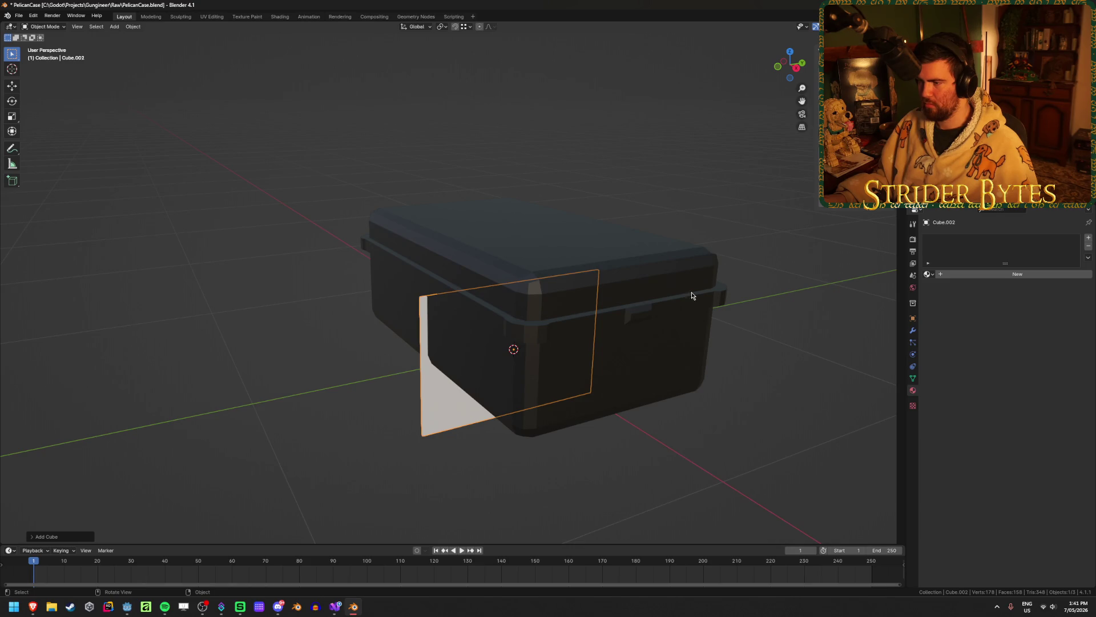
left_click(688, 294)
left_click(545, 379)
mouse_move(545, 379)
middle_mouse_down()
mouse_move(605, 357)
mouse_move(566, 369)
middle_mouse_up()
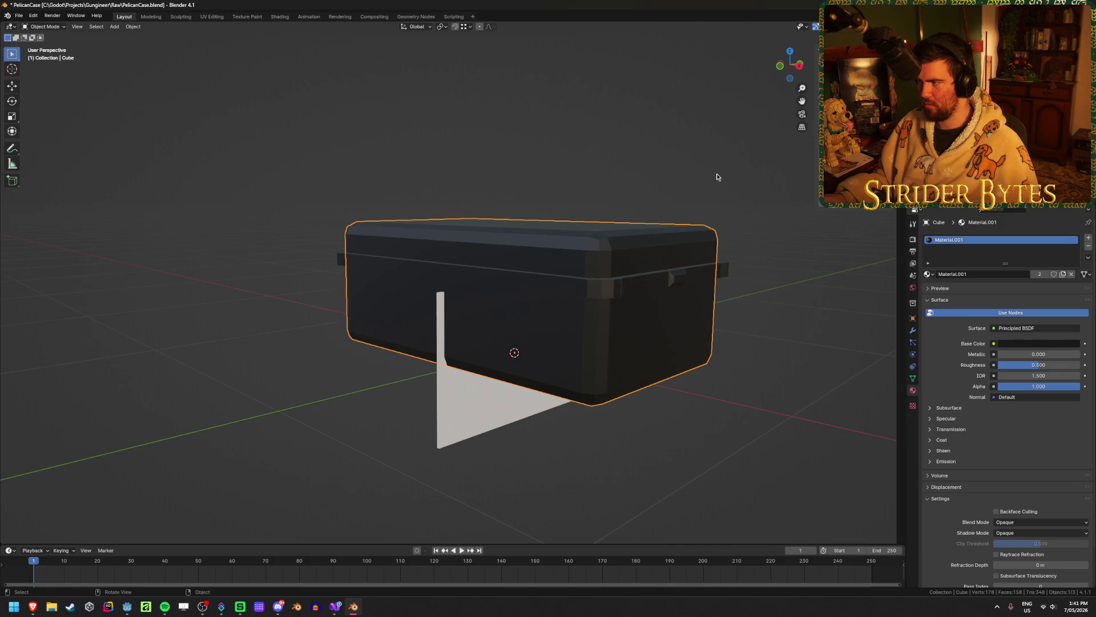
left_click(486, 384)
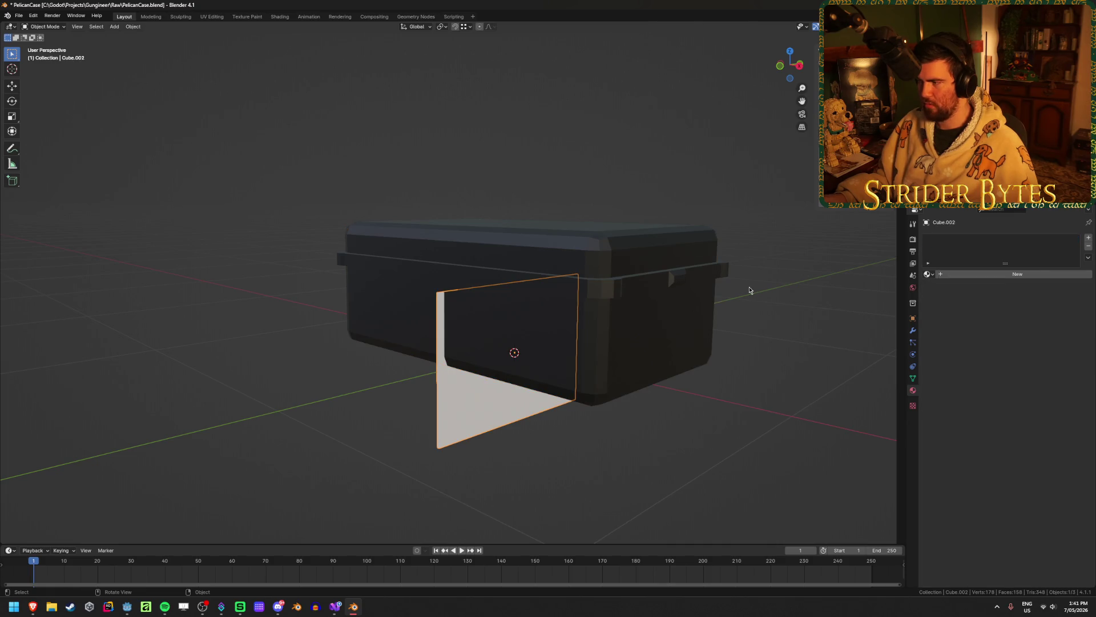
key("Tab")
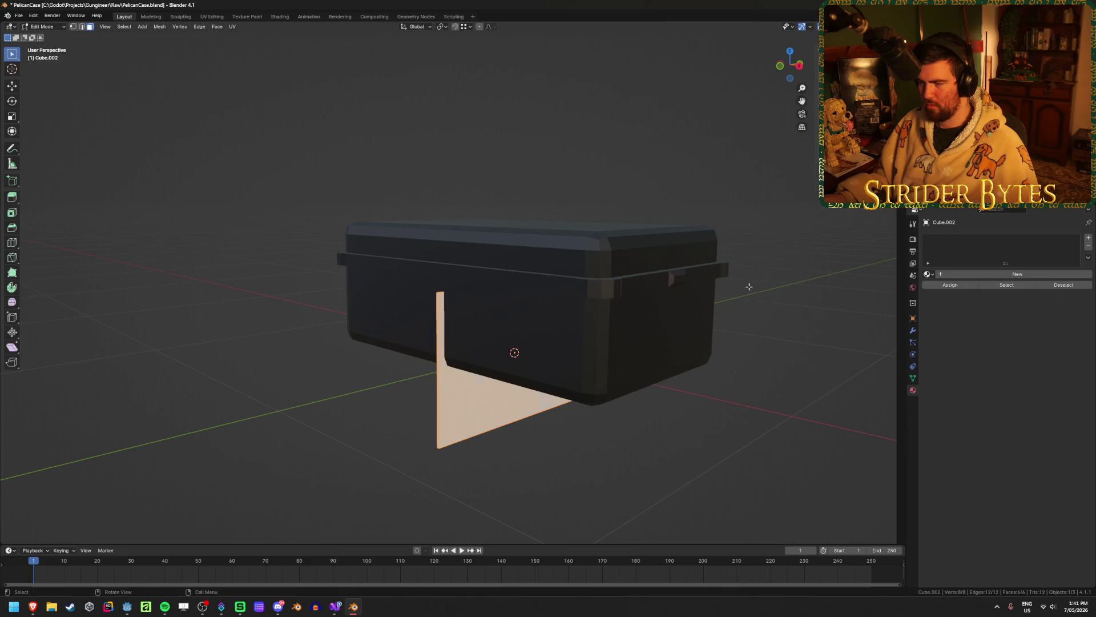
key("Tab")
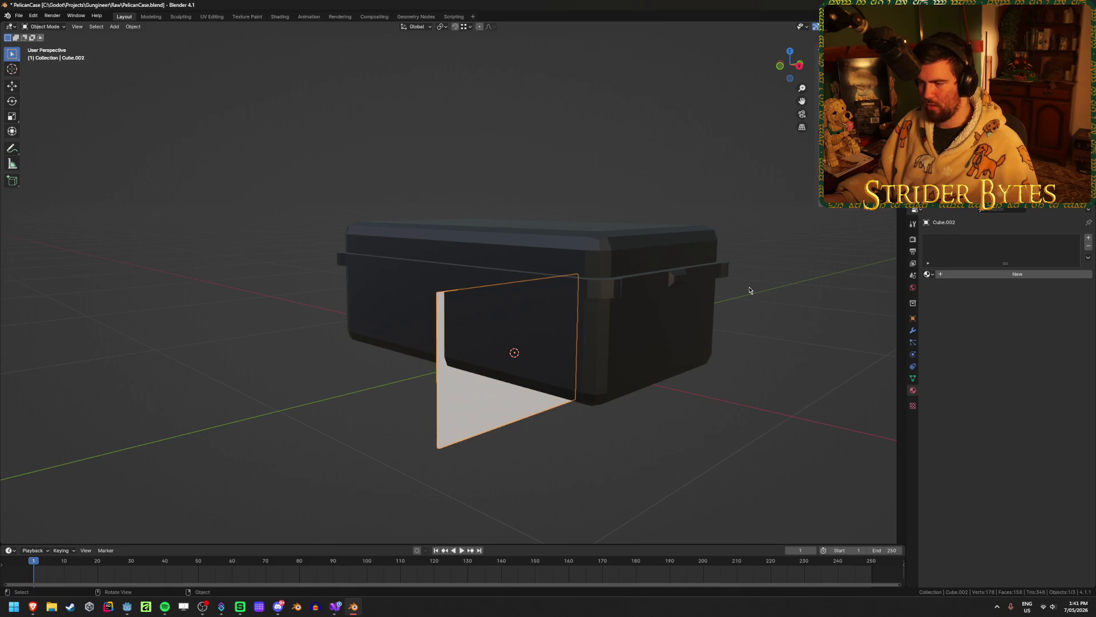
key("g")
key("z")
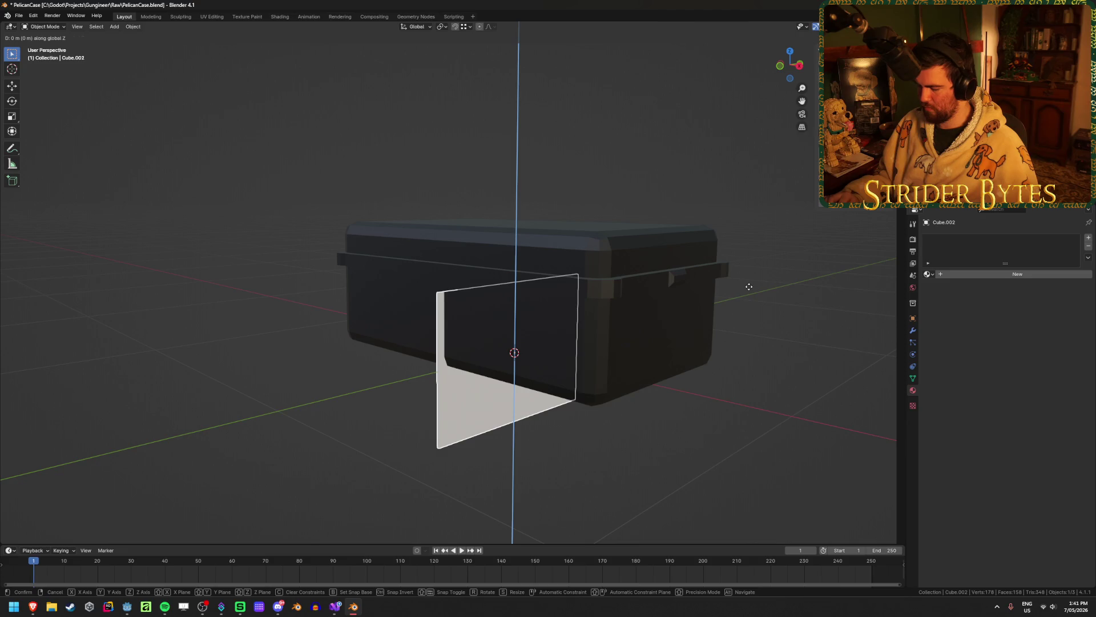
left_click(751, 289)
mouse_move(751, 290)
middle_mouse_down()
mouse_move(644, 265)
mouse_move(603, 282)
mouse_move(682, 304)
mouse_move(394, 349)
middle_mouse_up()
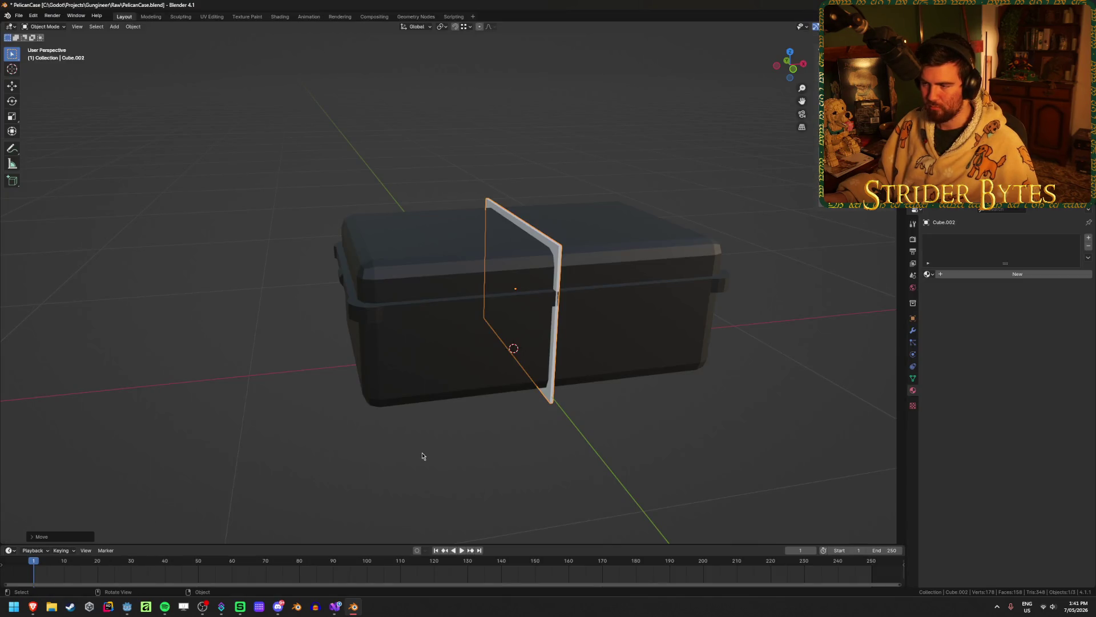
Orbit to a top-down view of the case with its new strap plate
mouse_move(421, 455)
middle_mouse_down()
mouse_move(367, 416)
mouse_move(414, 437)
mouse_move(479, 421)
middle_mouse_up()
In Edit Mode on the strap plate, start a one-segment bevel on its bend edge over the lid
scroll(479, 423, "up", 3)
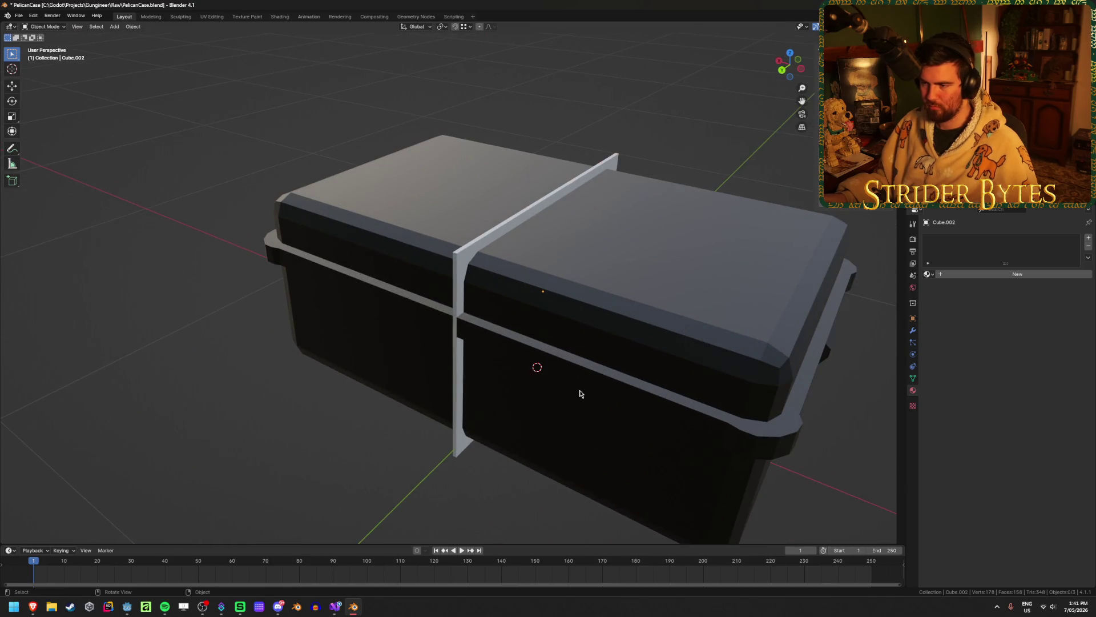
key("Tab")
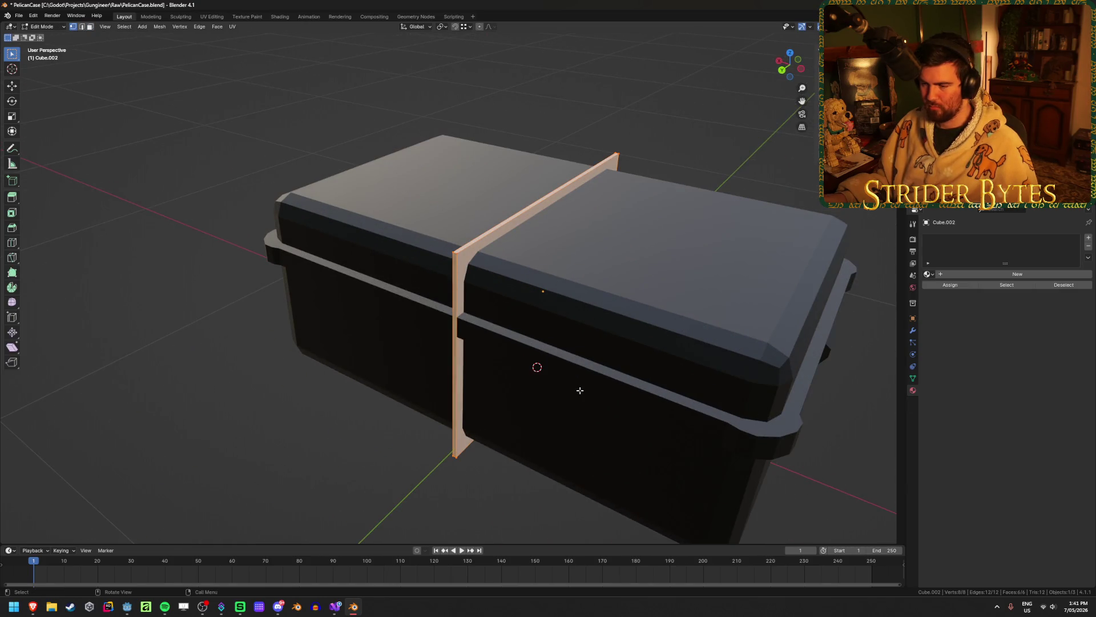
middle_click_drag(579, 390, 599, 384)
scroll(613, 331, "up", 2)
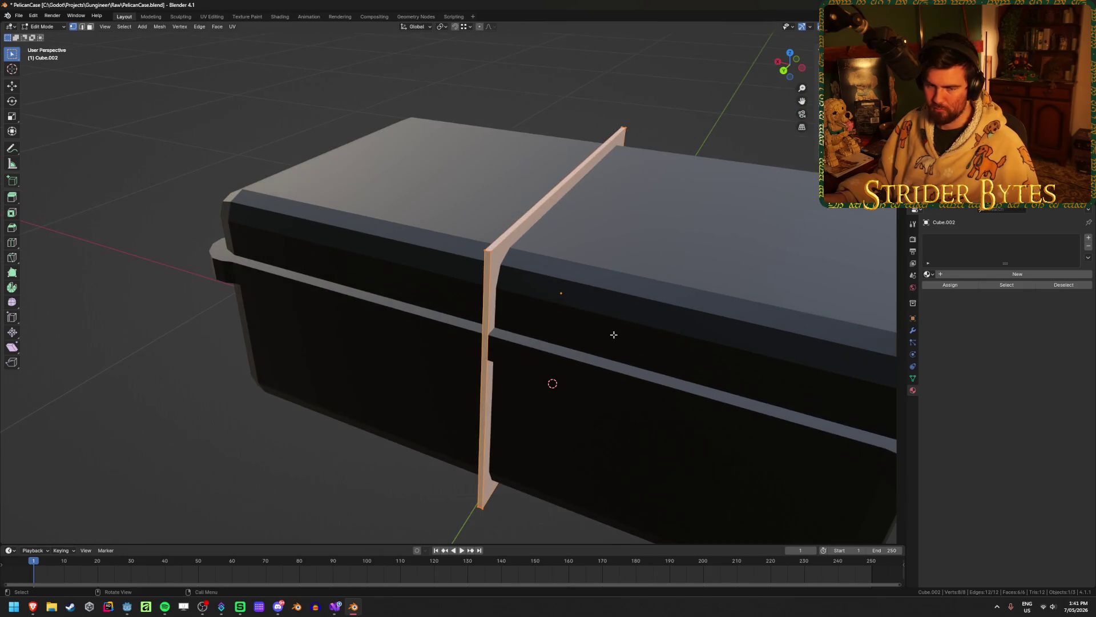
scroll(614, 335, "down", 2)
scroll(614, 335, "up", 1)
scroll(614, 334, "down", 1)
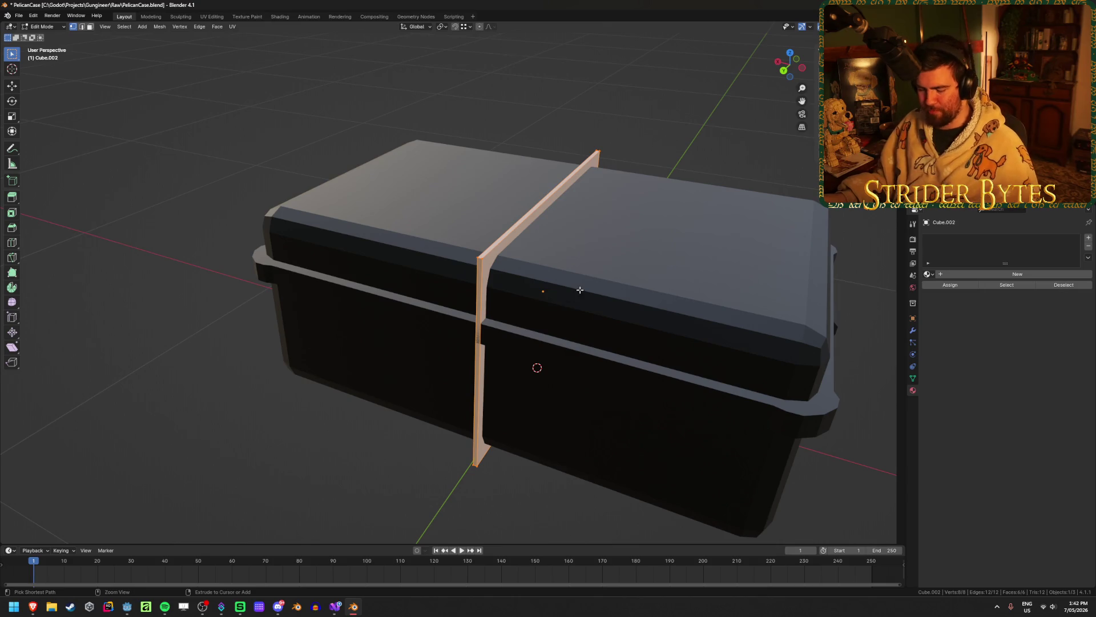
key("ctrl+b")
scroll(596, 290, "down", 3)
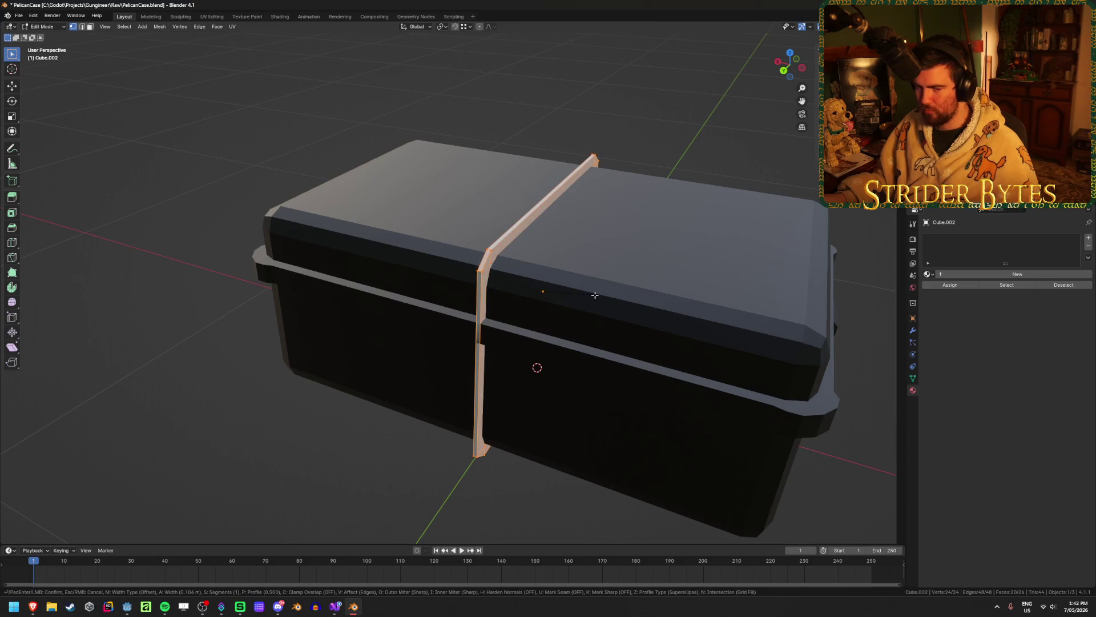
Confirm the chamfer at the strap's bend, about 0.113 m wide
left_click(595, 295)
mouse_move(595, 295)
middle_mouse_down()
mouse_move(558, 326)
mouse_move(575, 323)
middle_mouse_up()
scroll(575, 322, "up", 2)
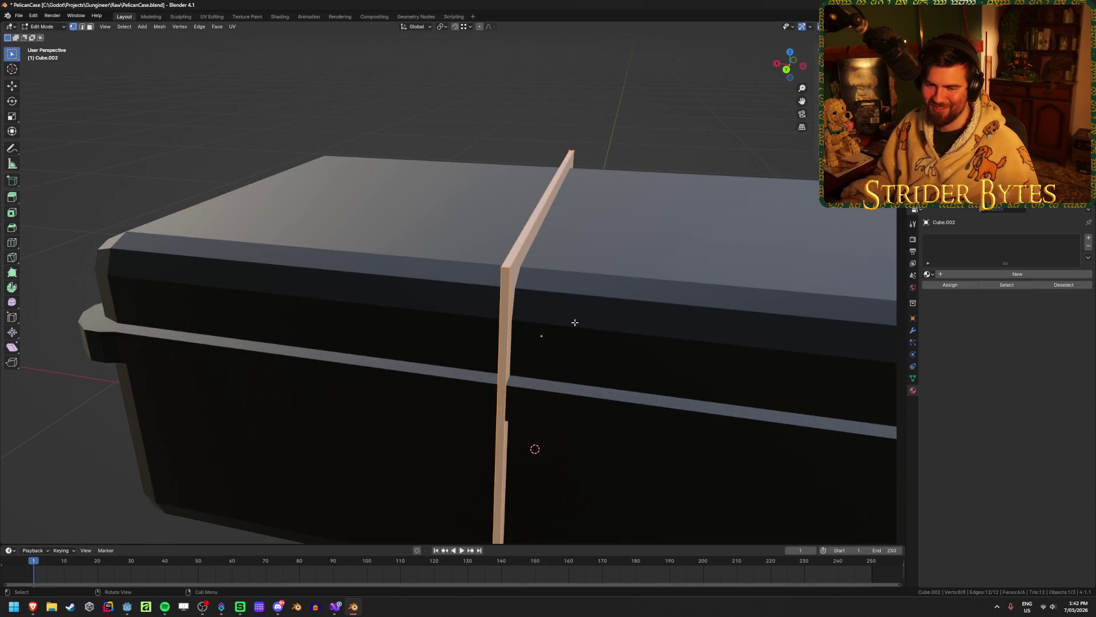
scroll(574, 322, "down", 3)
Select both long edges of the strip in front wireframe view and bevel them
key("KP_1")
key("shift+z")
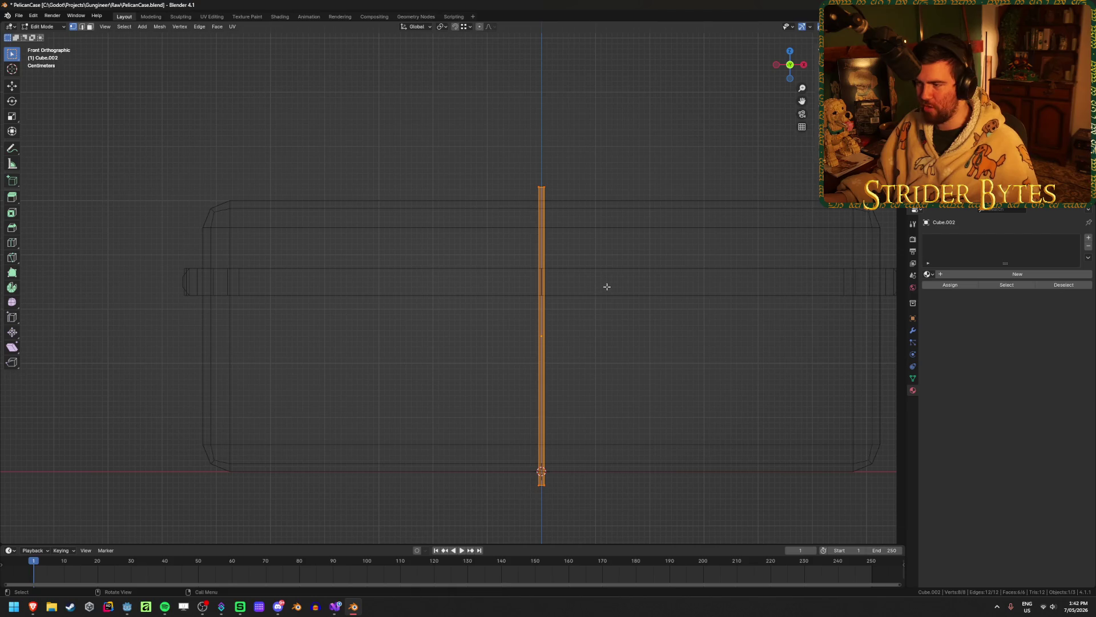
key("2")
left_click_drag(594, 175, 540, 509)
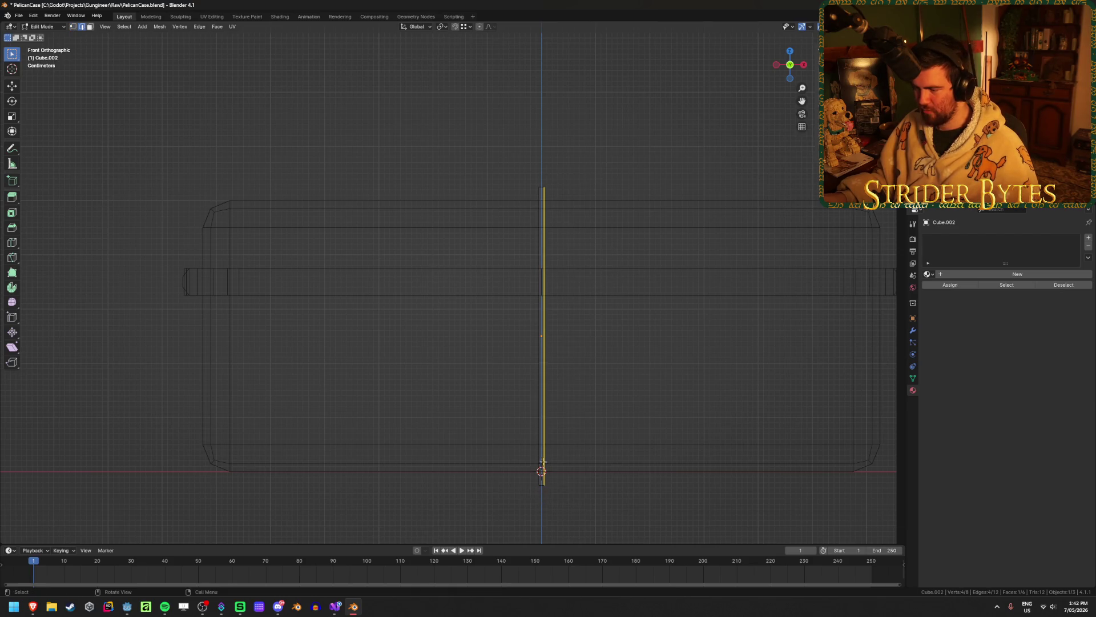
left_click_drag(509, 144, 543, 523, "shift")
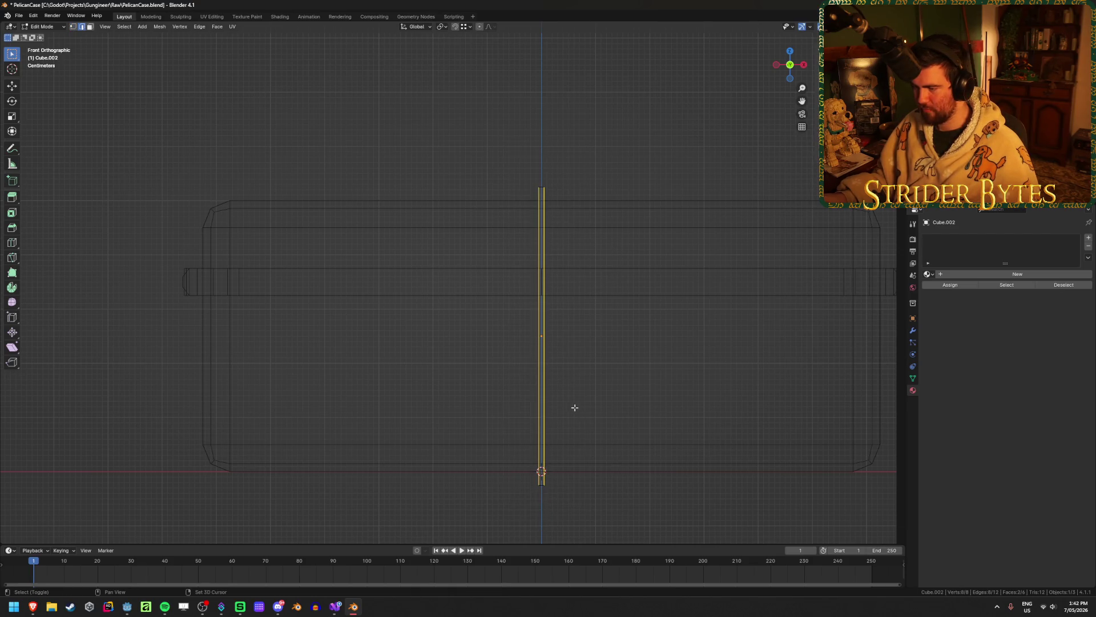
key("shift+z")
middle_click_drag(574, 407, 543, 353)
key("ctrl+b")
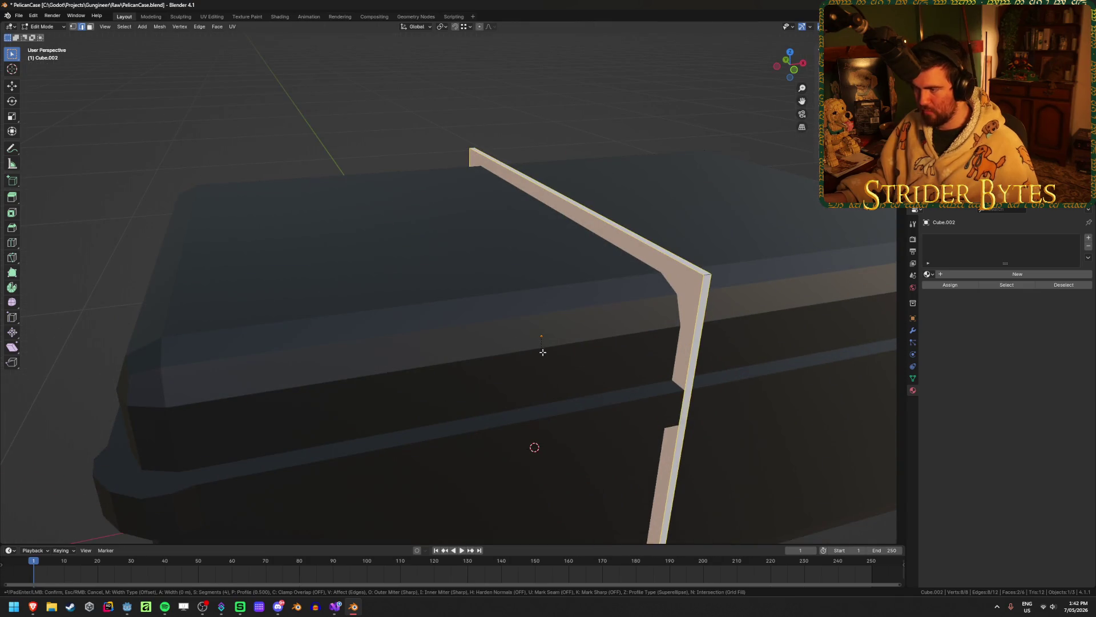
left_click(654, 396)
Cancel a repeat long-edge bevel, return to Object Mode and select the strap strip
key("Tab")
right_click(585, 372)
key("Escape")
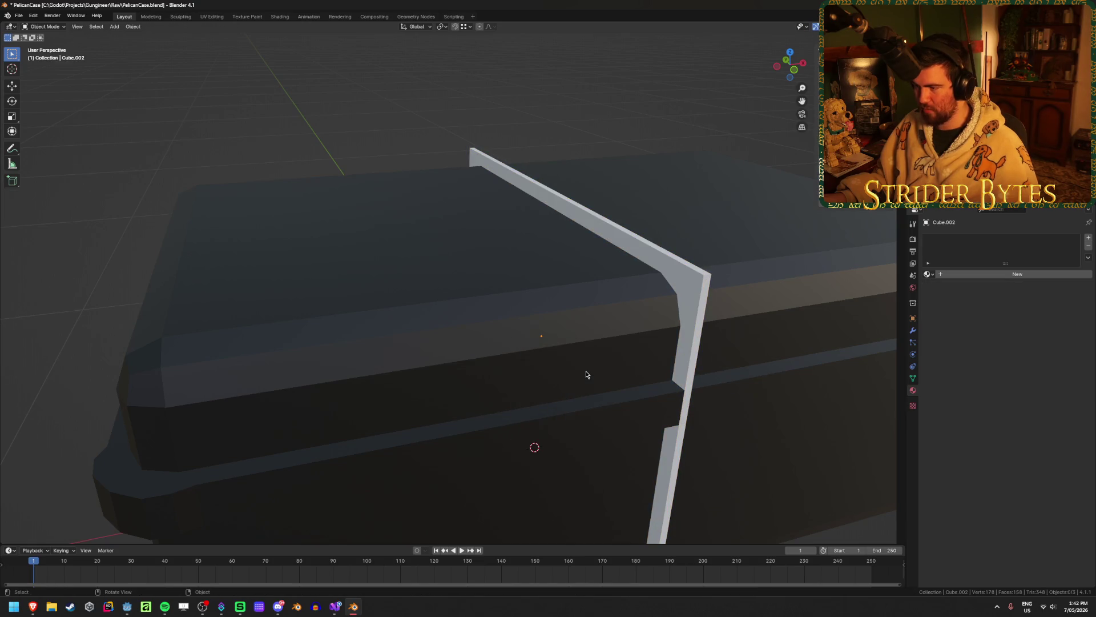
key("Tab")
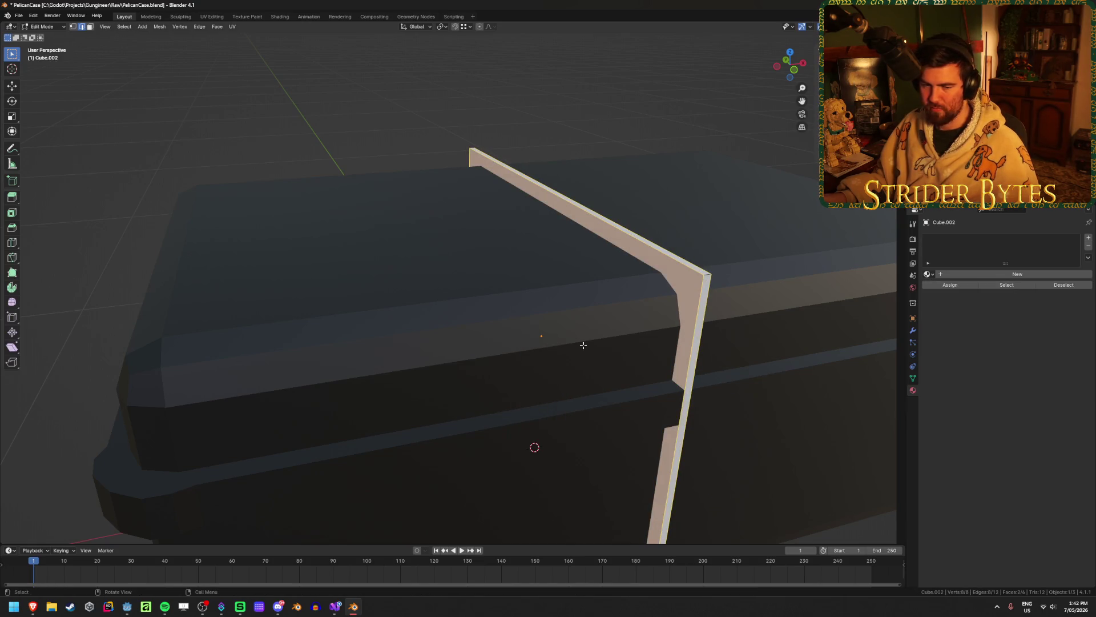
scroll(582, 345, "down", 1)
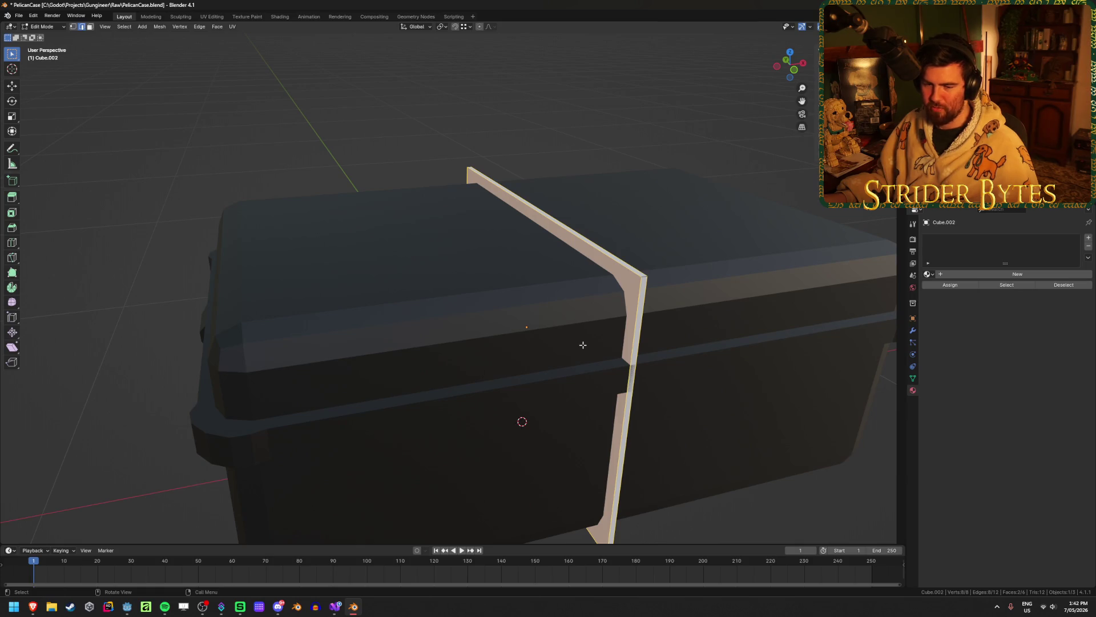
key("ctrl+b")
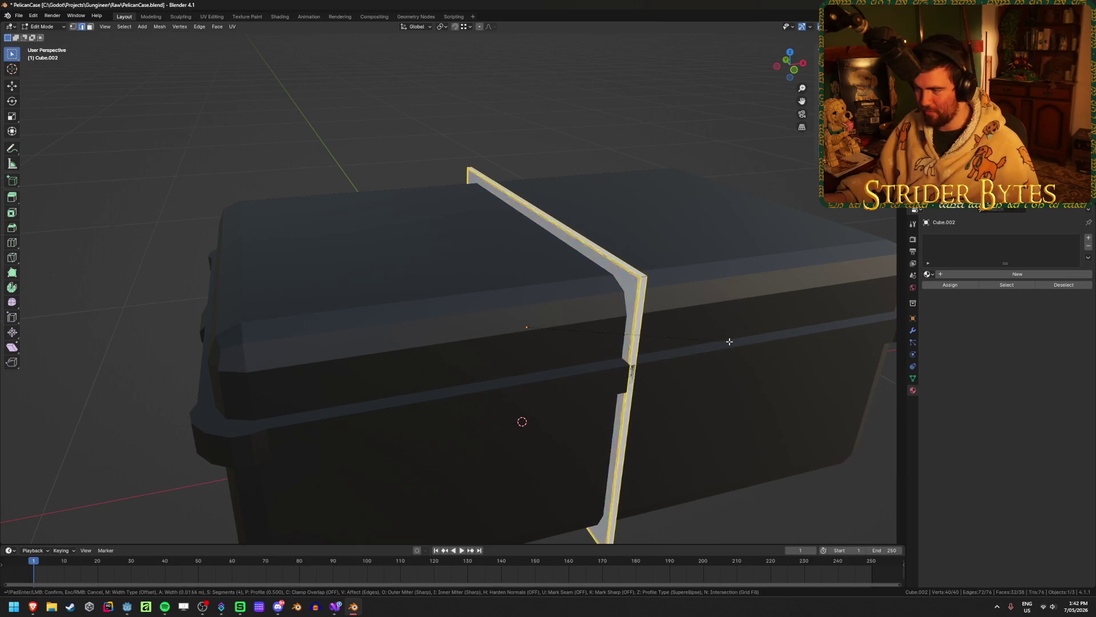
key("Escape")
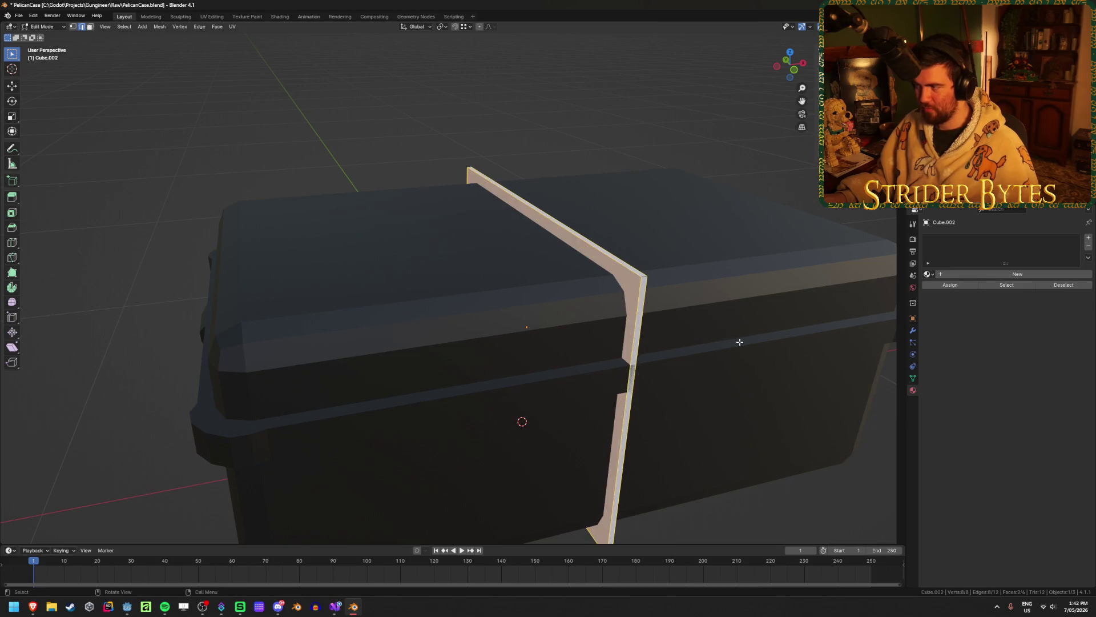
key("Tab")
right_click(740, 341)
key("Escape")
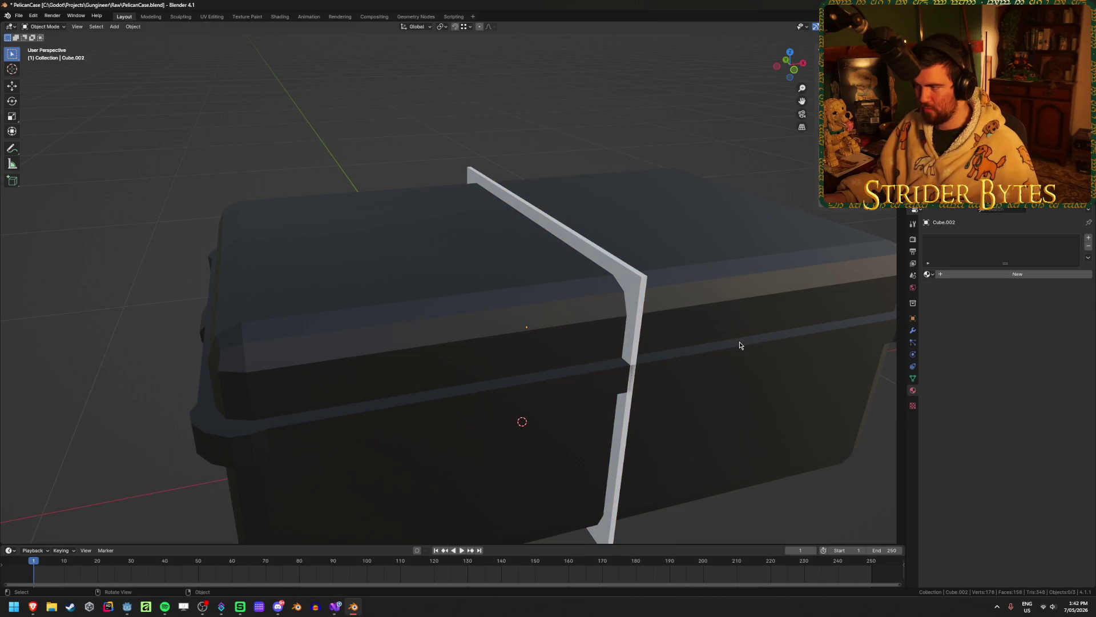
left_click(641, 300)
Apply the strap's scale, then try and cancel two bevels on its long edges
right_click(640, 299)
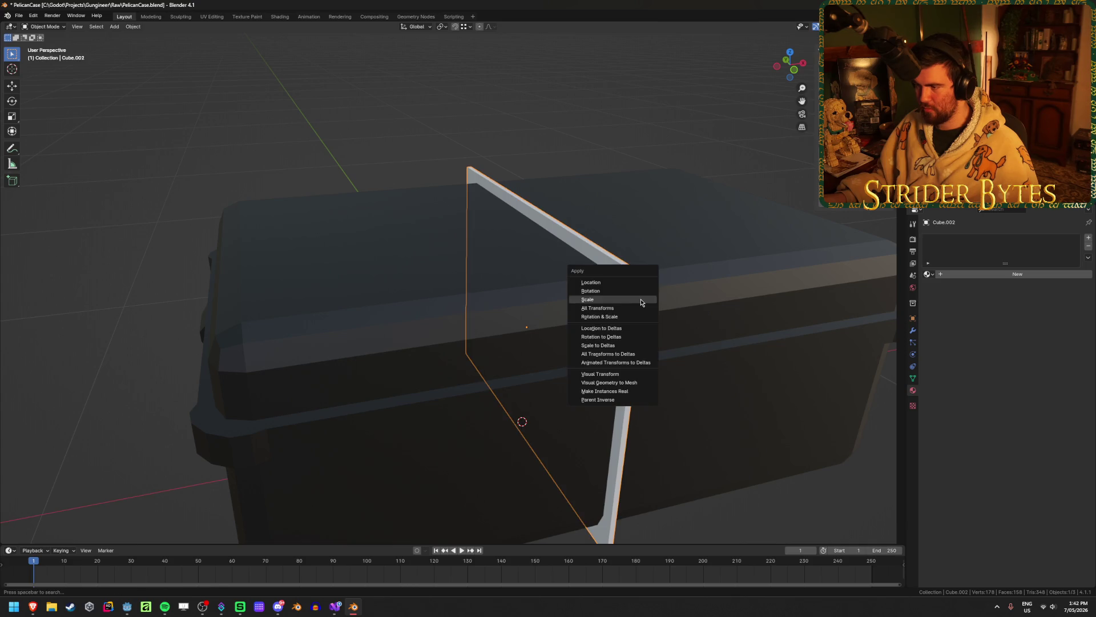
key("Escape")
key("Tab")
key("ctrl+b")
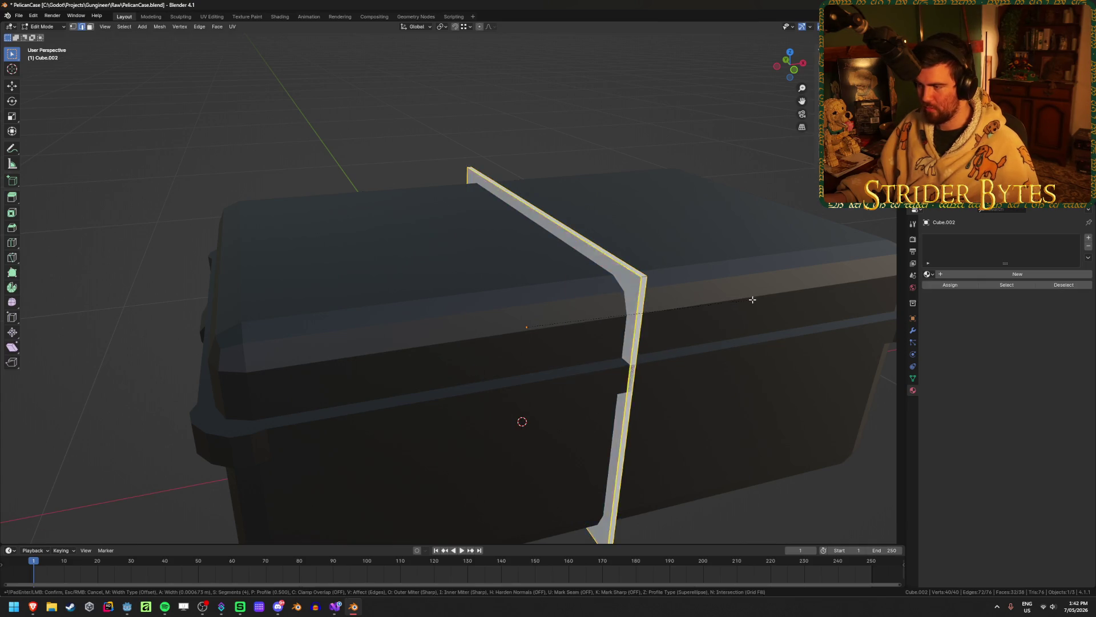
scroll(755, 299, "down", 4)
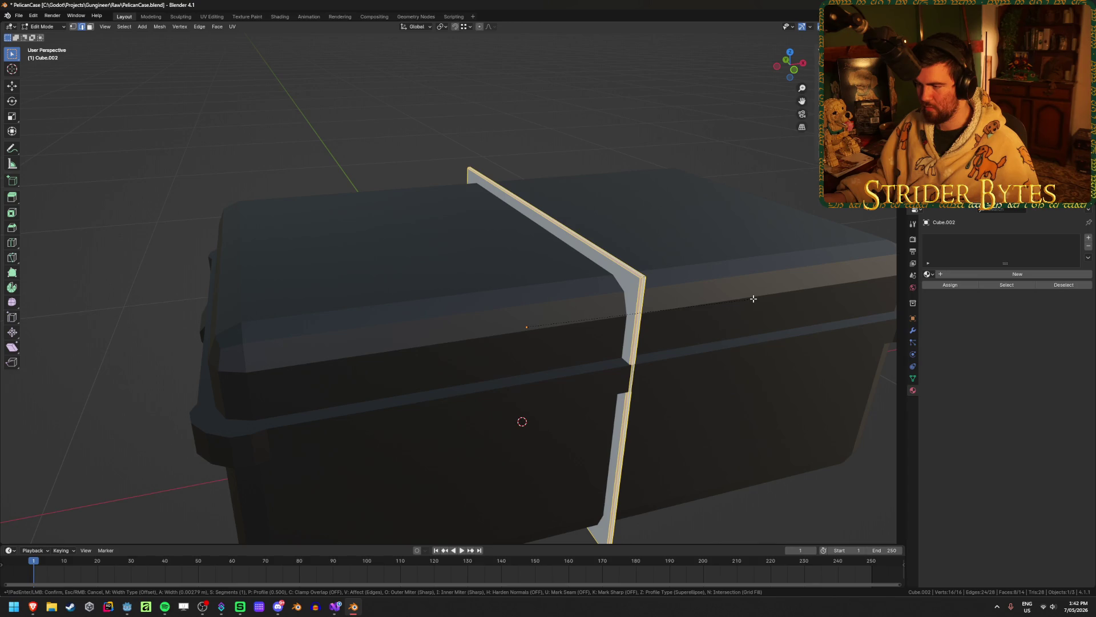
key("Escape")
mouse_move(609, 313)
middle_mouse_down()
mouse_move(506, 313)
mouse_move(565, 315)
mouse_move(559, 306)
middle_mouse_up()
scroll(564, 315, "up", 2)
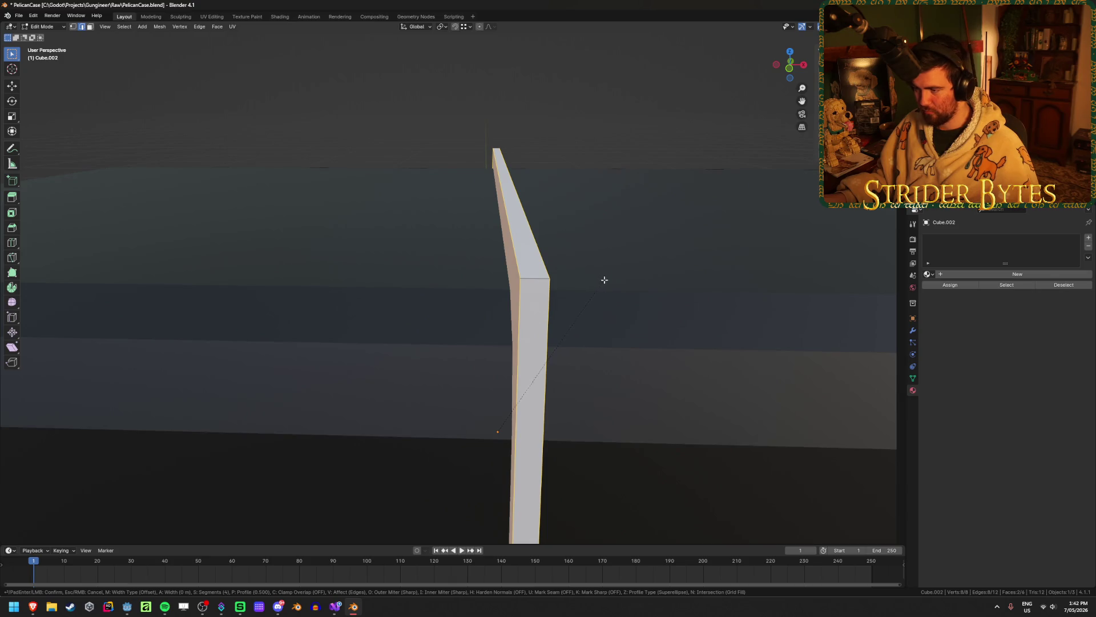
key("ctrl+b")
scroll(612, 281, "down", 3)
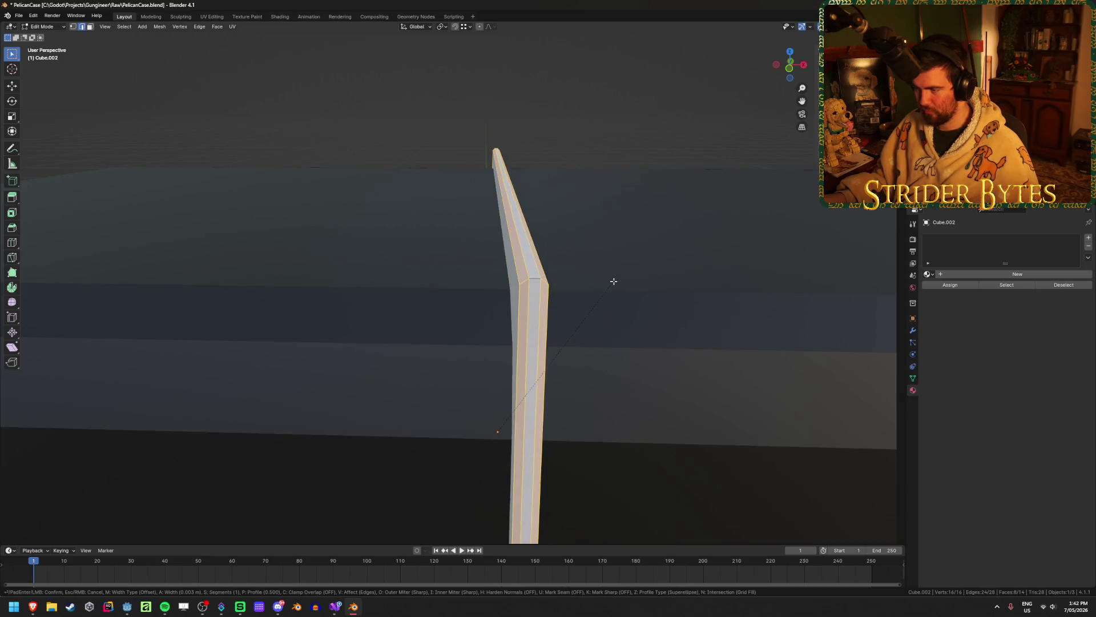
key("Escape")
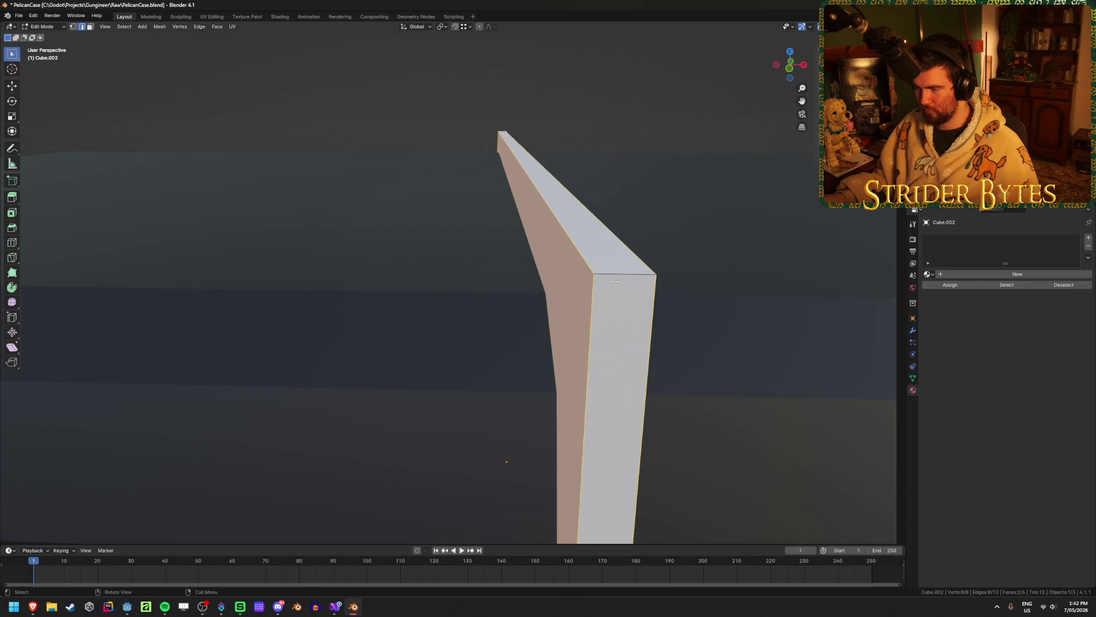
Bevel the strap's long edges with 2 segments and a tiny typed width
middle_click_drag(593, 313, 614, 289)
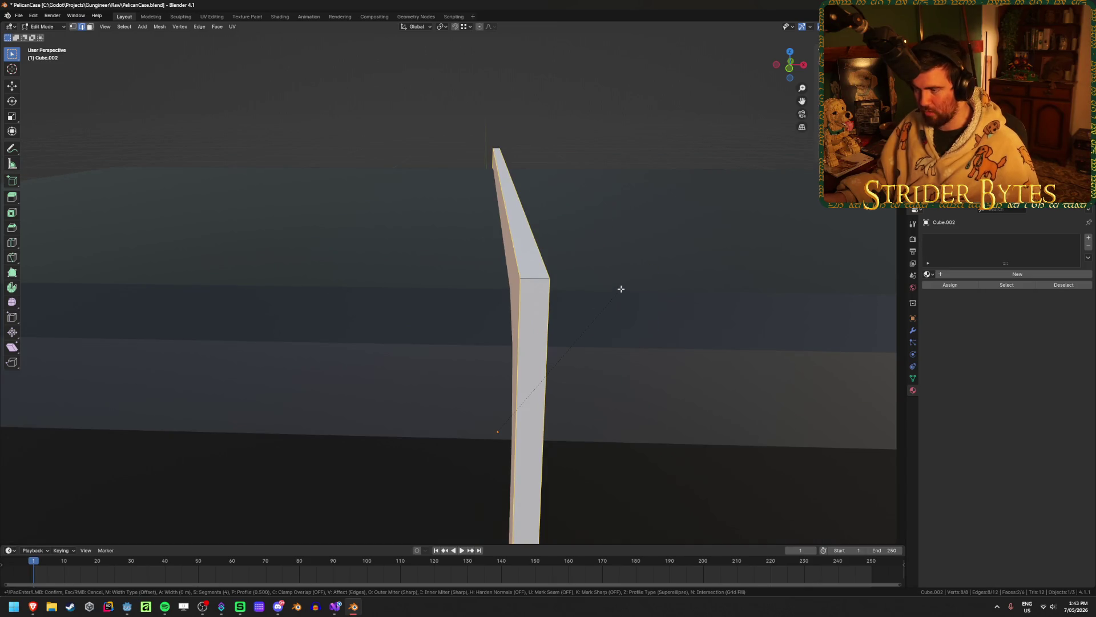
key("ctrl+b")
scroll(633, 289, "down", 3)
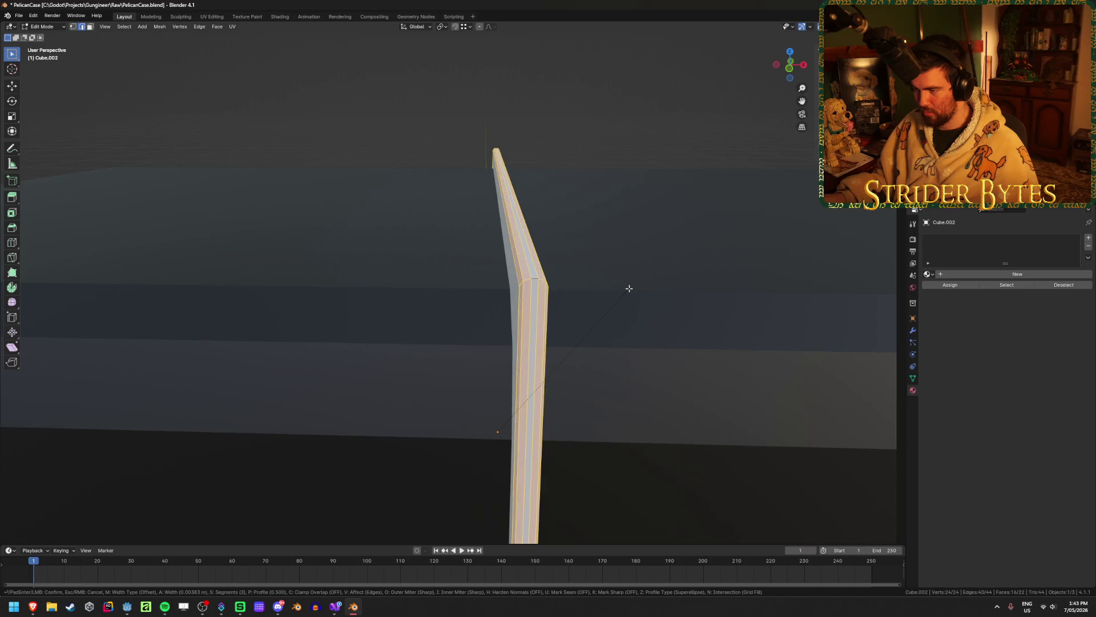
scroll(629, 288, "up", 1)
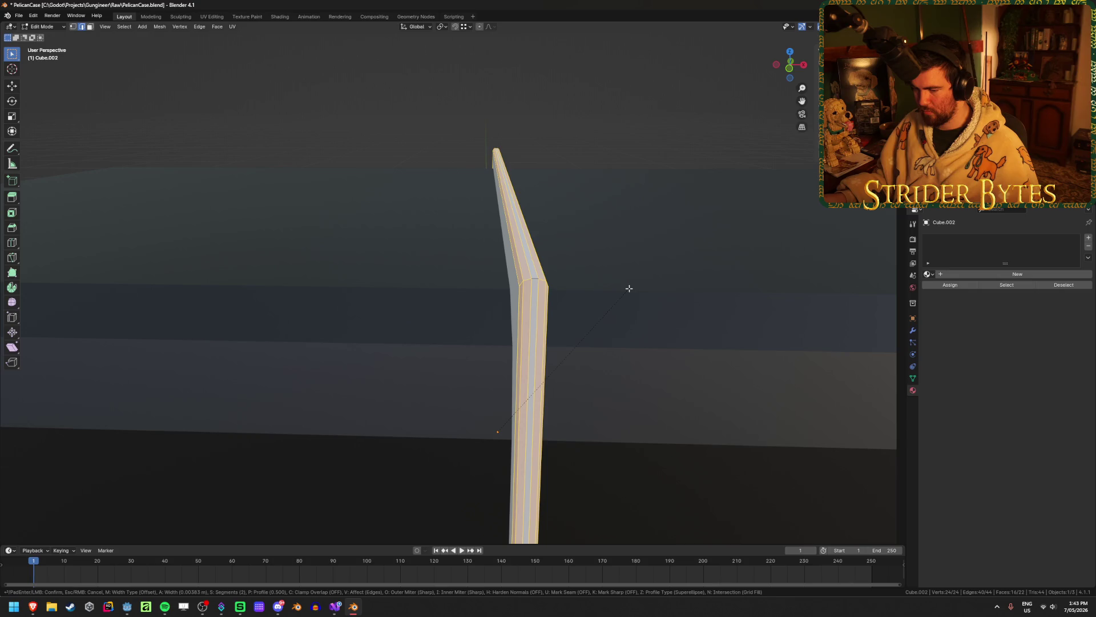
type(".0025")
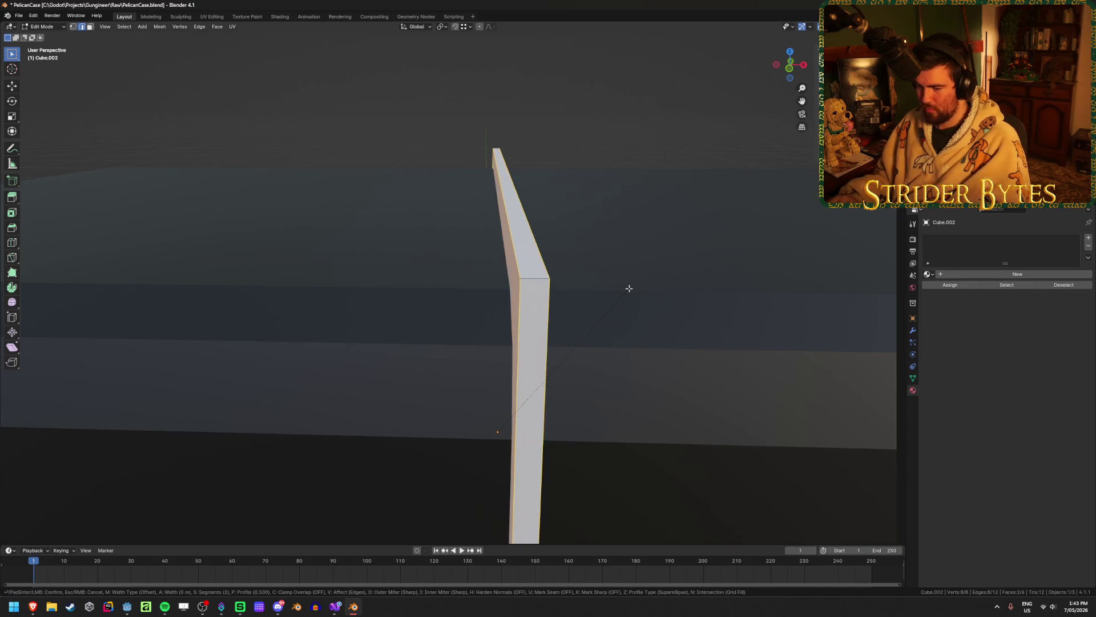
type(".0033")
left_click(628, 288)
Select the edge loop at the strap's bend and start beveling it
key("alt+a")
mouse_move(628, 289)
middle_mouse_down()
mouse_move(224, 275)
mouse_move(571, 251)
mouse_move(608, 268)
middle_mouse_up()
left_click(533, 233, "alt")
key("ctrl+b")
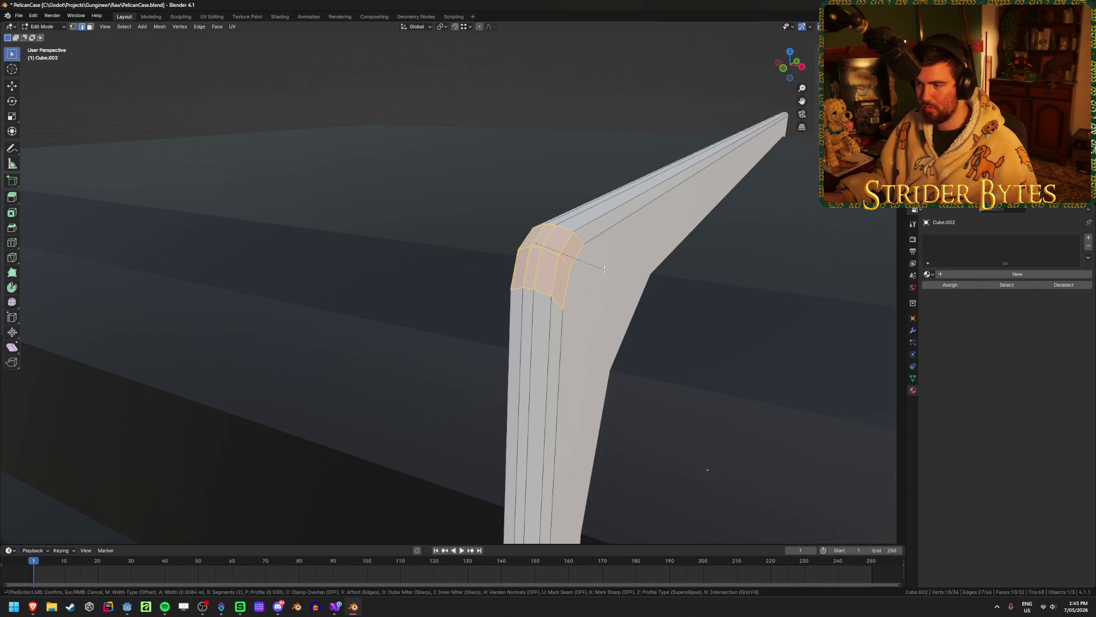
Confirm a trial rounding of the strap's bend, then undo it
left_click(604, 269)
mouse_move(604, 269)
middle_mouse_down()
mouse_move(636, 311)
mouse_move(562, 298)
middle_mouse_up()
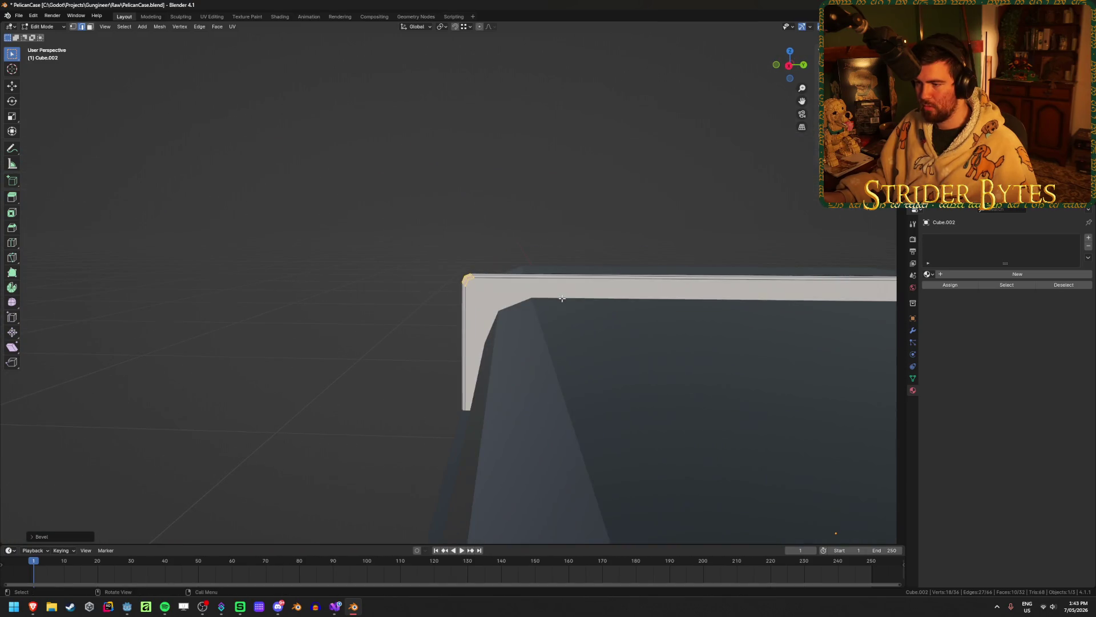
key("ctrl+z")
Box-select the strap's corner vertices in right-side X-ray view and try a bevel, then cancel
mouse_move(648, 294)
middle_mouse_down()
mouse_move(663, 318)
mouse_move(642, 299)
mouse_move(453, 360)
middle_mouse_up()
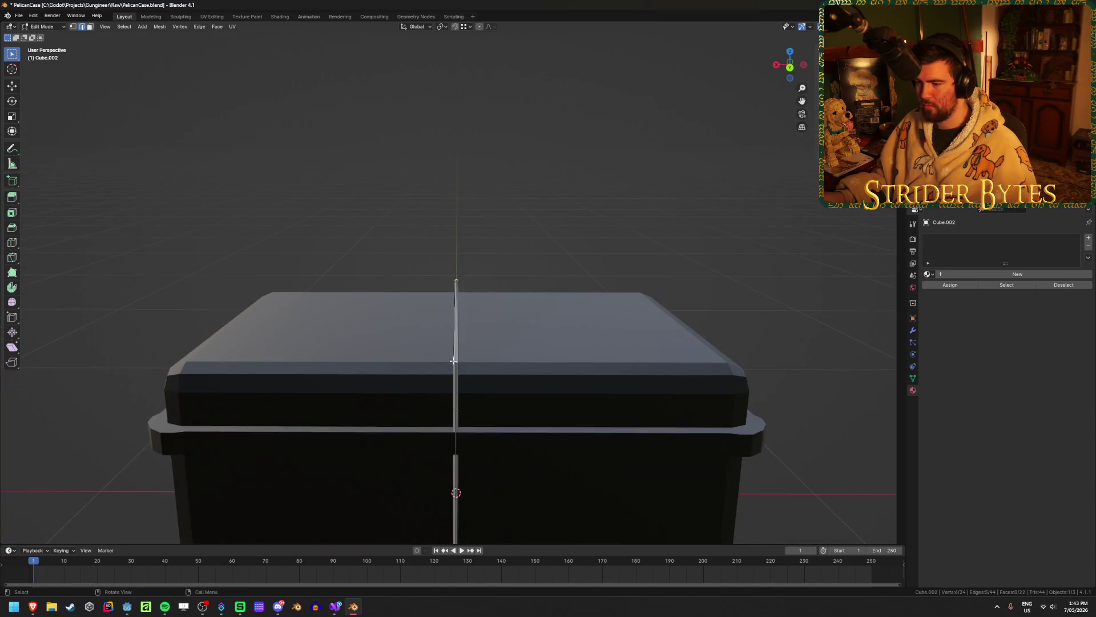
key("KP_3")
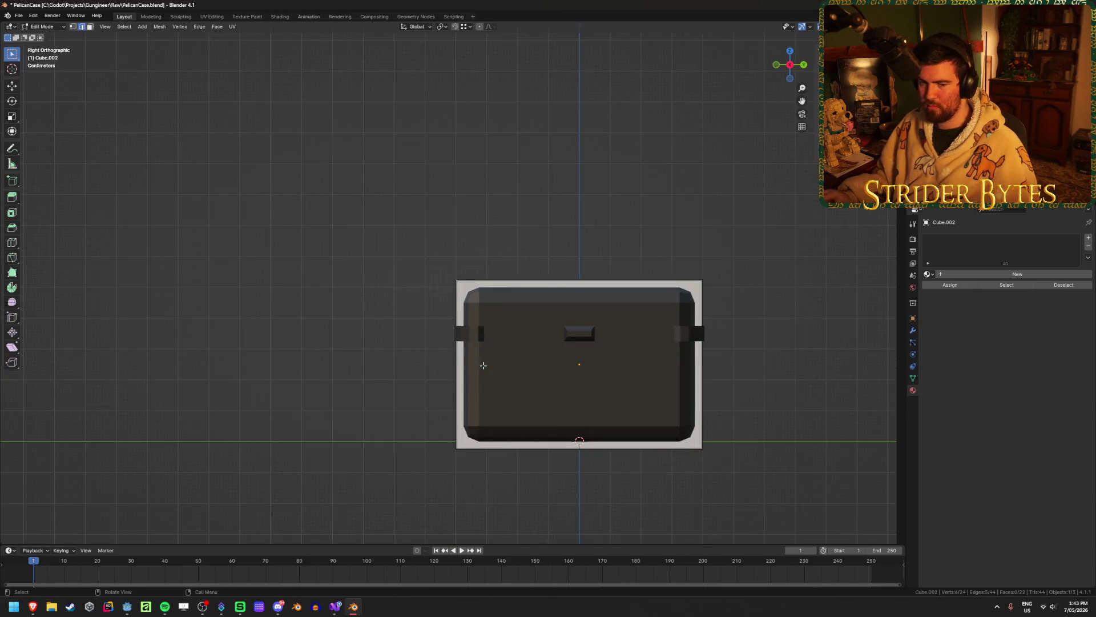
key("alt+z")
scroll(525, 347, "up", 2)
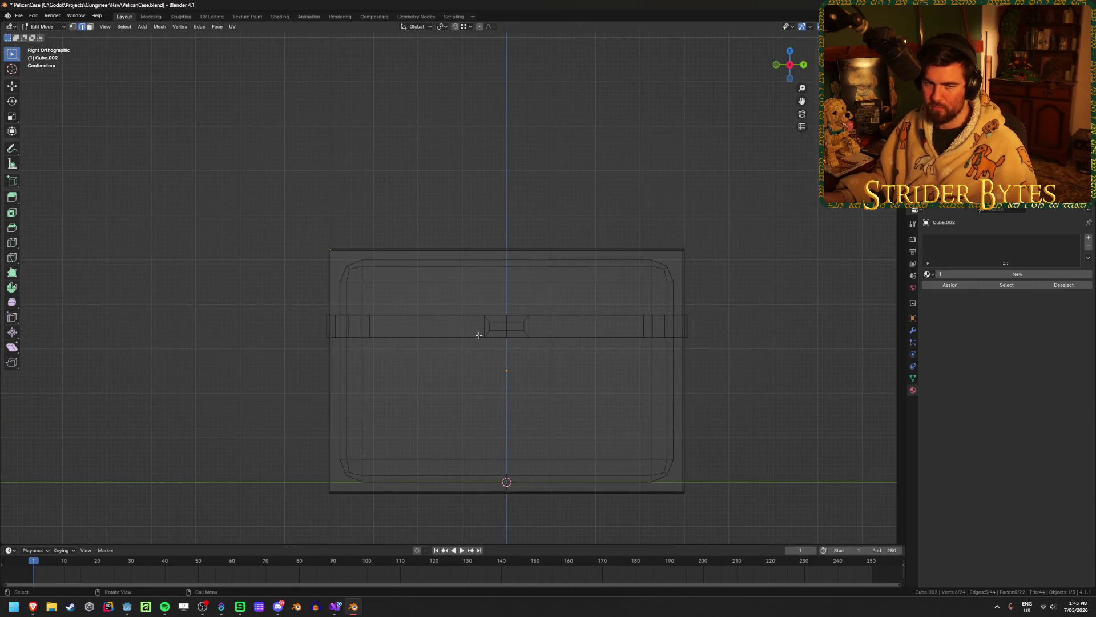
scroll(479, 335, "up", 1)
key("1")
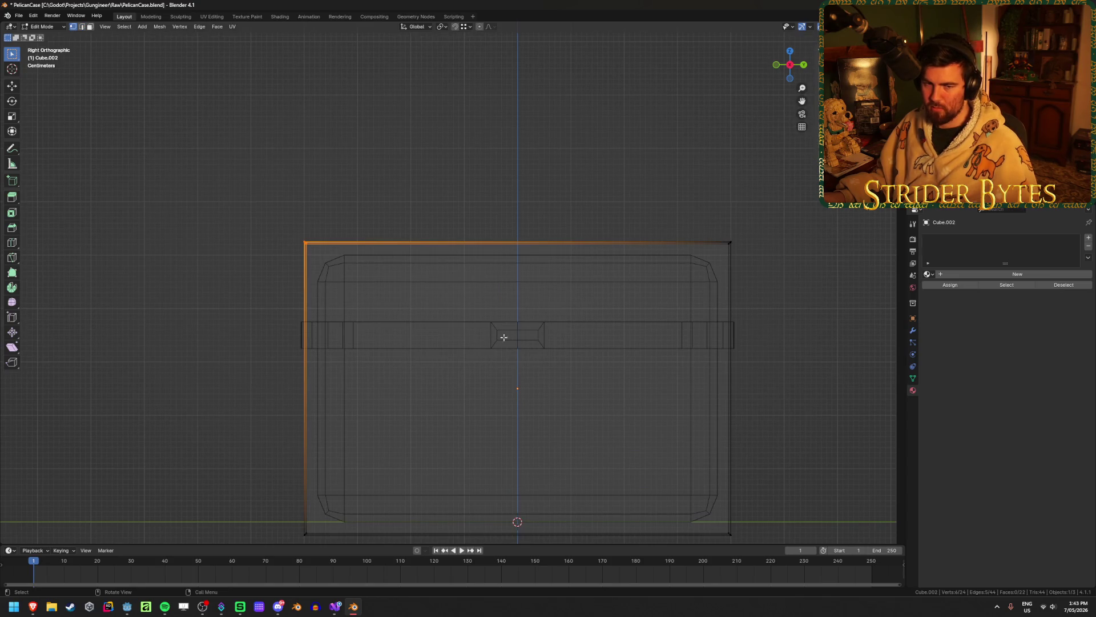
middle_click_drag(503, 337, 453, 305, "shift")
left_click_drag(611, 160, 737, 259, "shift")
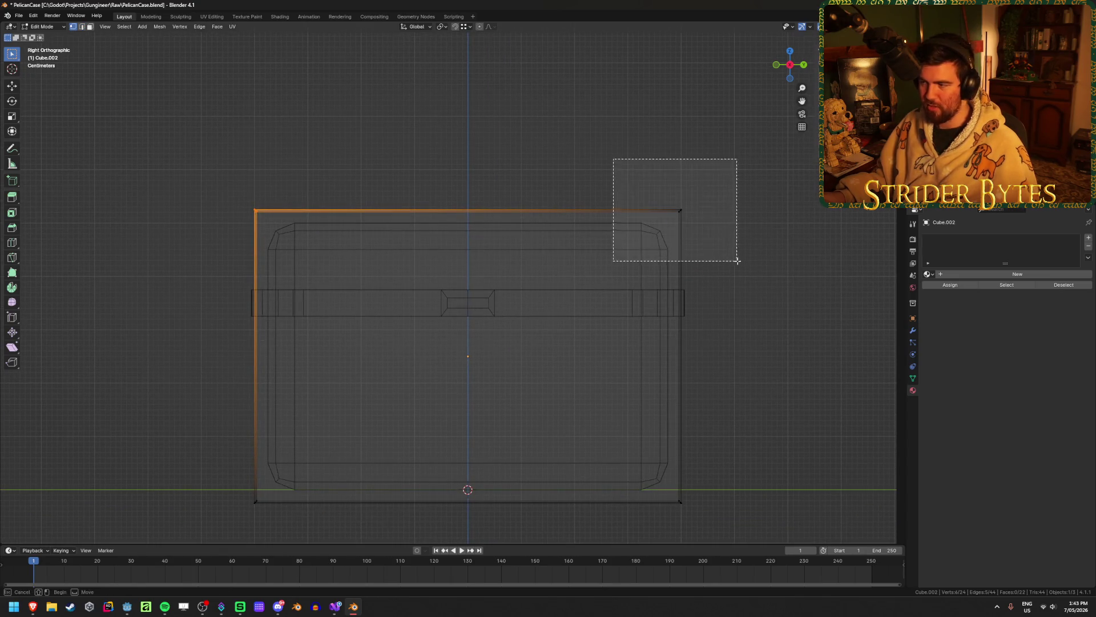
left_click_drag(620, 454, 712, 533, "shift")
left_click_drag(199, 450, 359, 600, "shift")
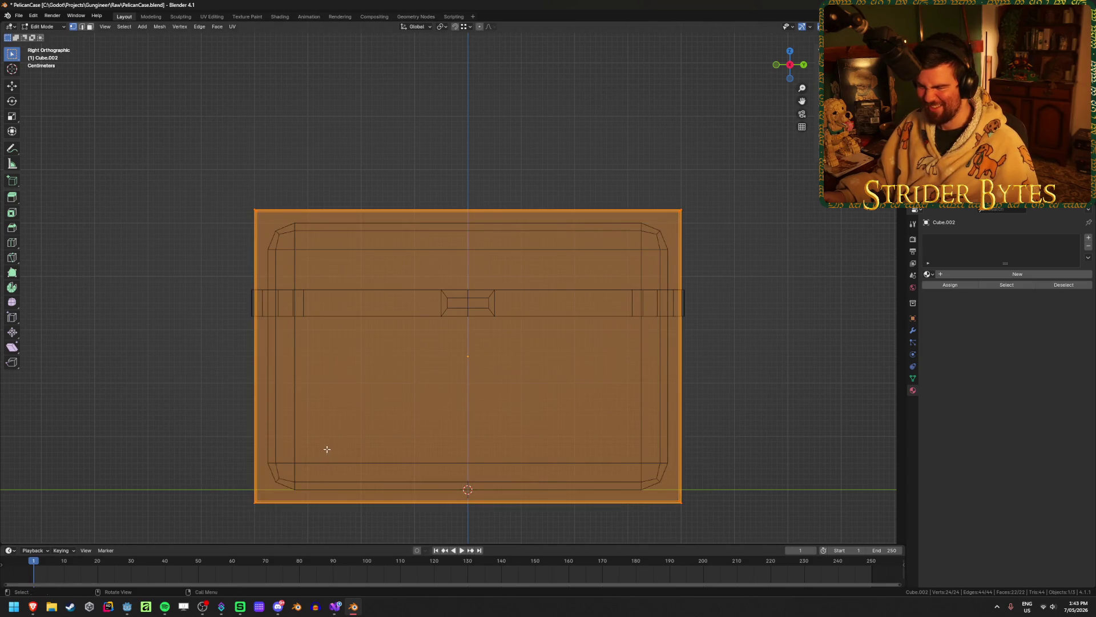
mouse_move(326, 447)
middle_mouse_down()
mouse_move(335, 436)
mouse_move(543, 431)
middle_mouse_up()
key("alt+z")
key("ctrl+b")
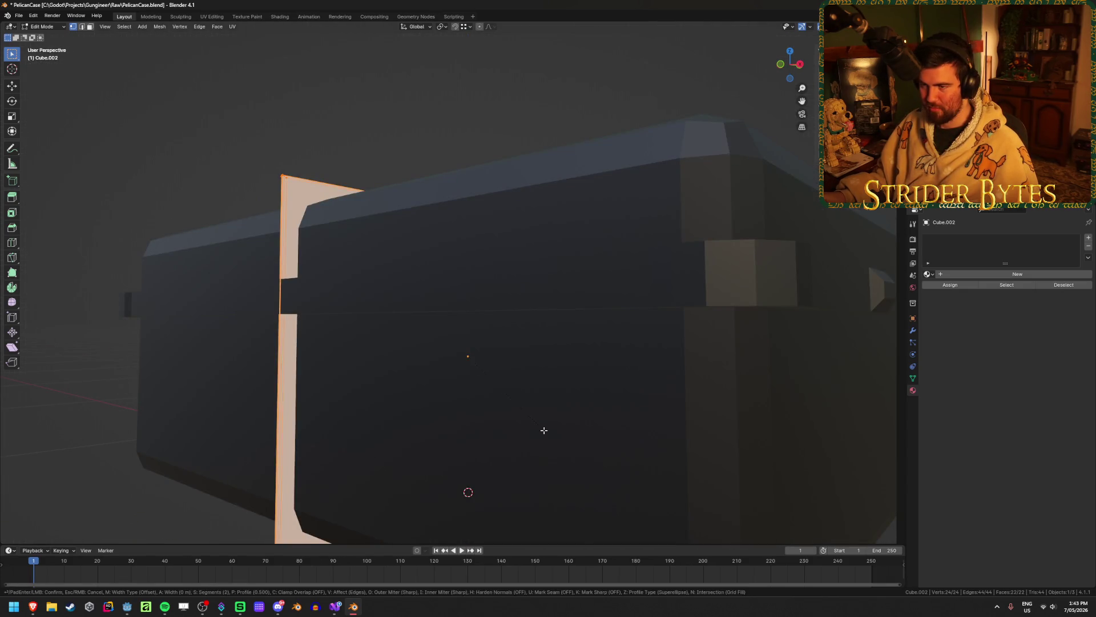
key("Escape")
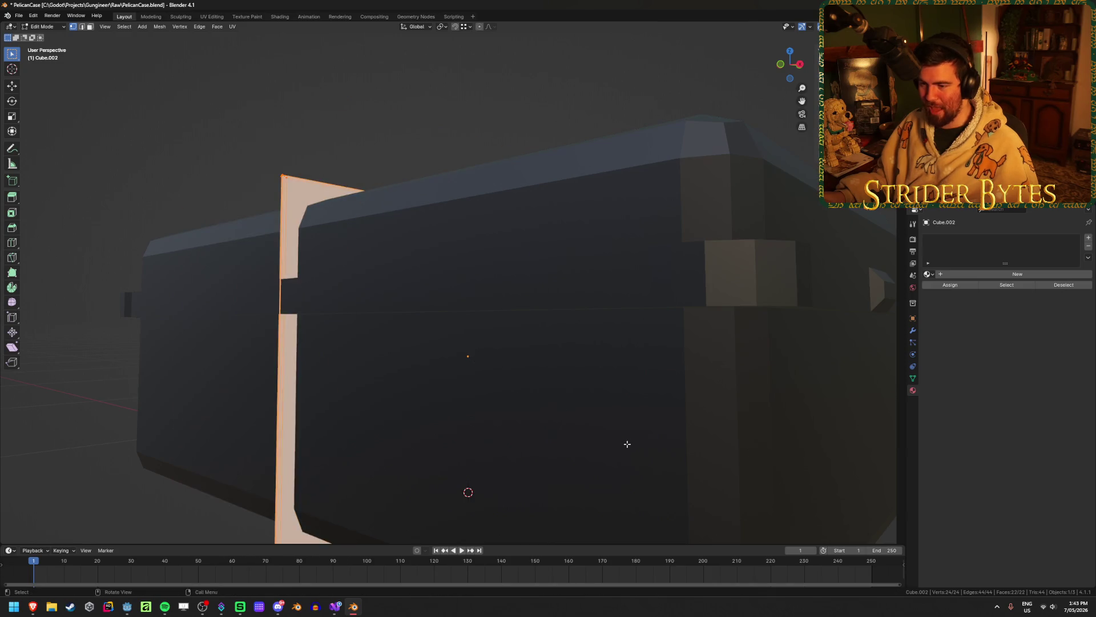
Select all four corner vertex groups of the strap band in right-side X-ray view
key("2")
key("KP_3")
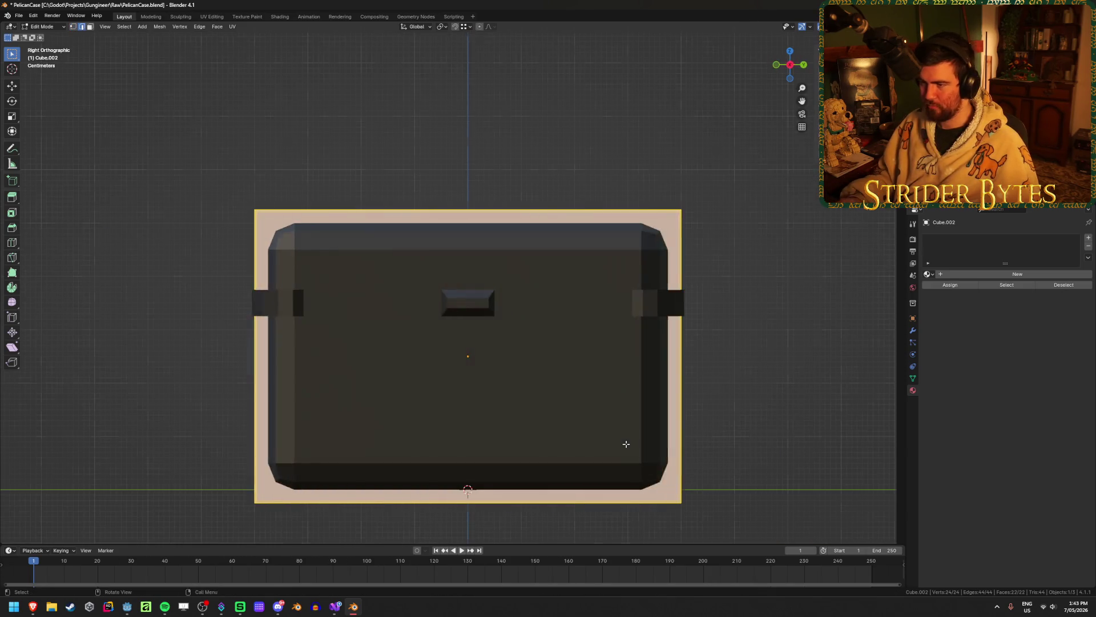
key("alt+z")
left_click_drag(211, 160, 292, 233)
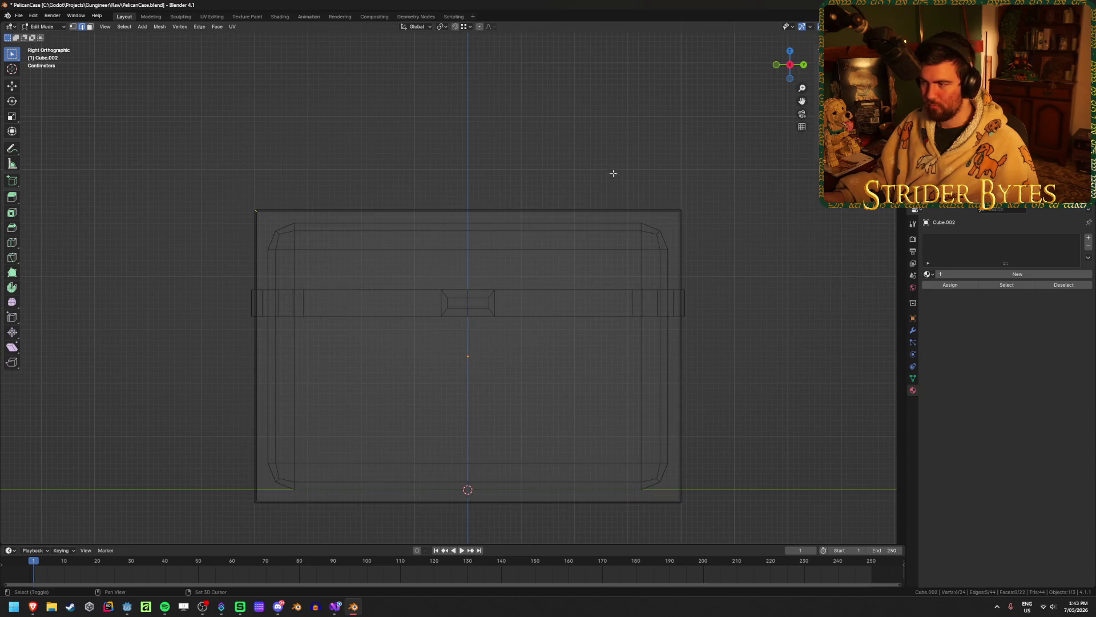
left_click_drag(613, 173, 702, 231, "shift")
left_click_drag(641, 452, 721, 519, "shift")
left_click_drag(208, 438, 322, 533, "shift")
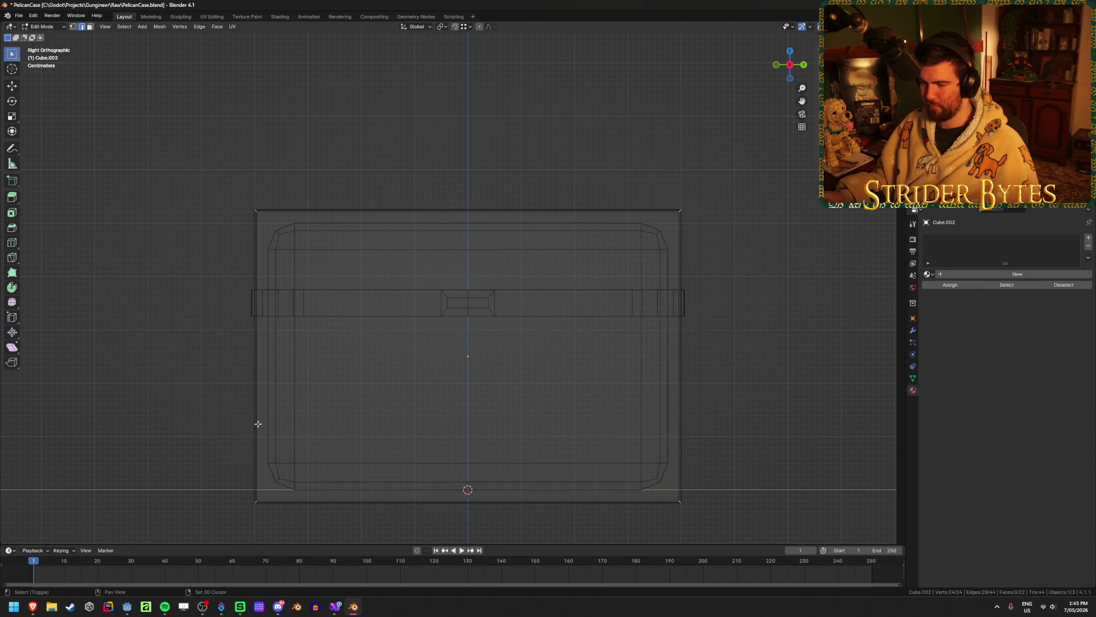
key("alt+z")
middle_click_drag(184, 394, 242, 403)
Bevel the four selected strap corners to round them and return to Object Mode
key("ctrl+b")
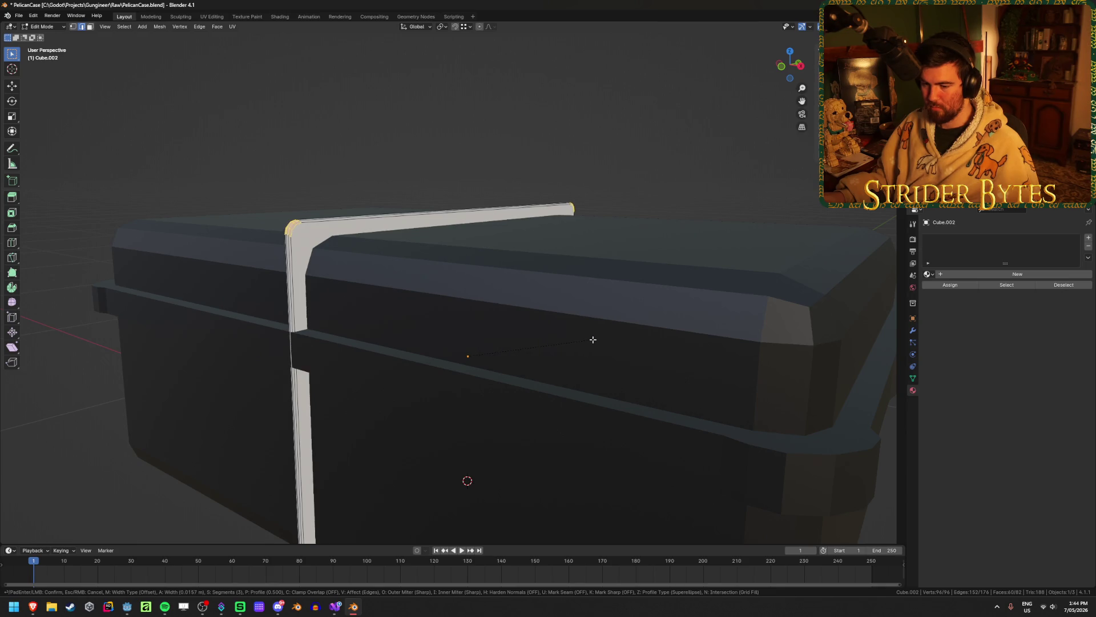
key("0")
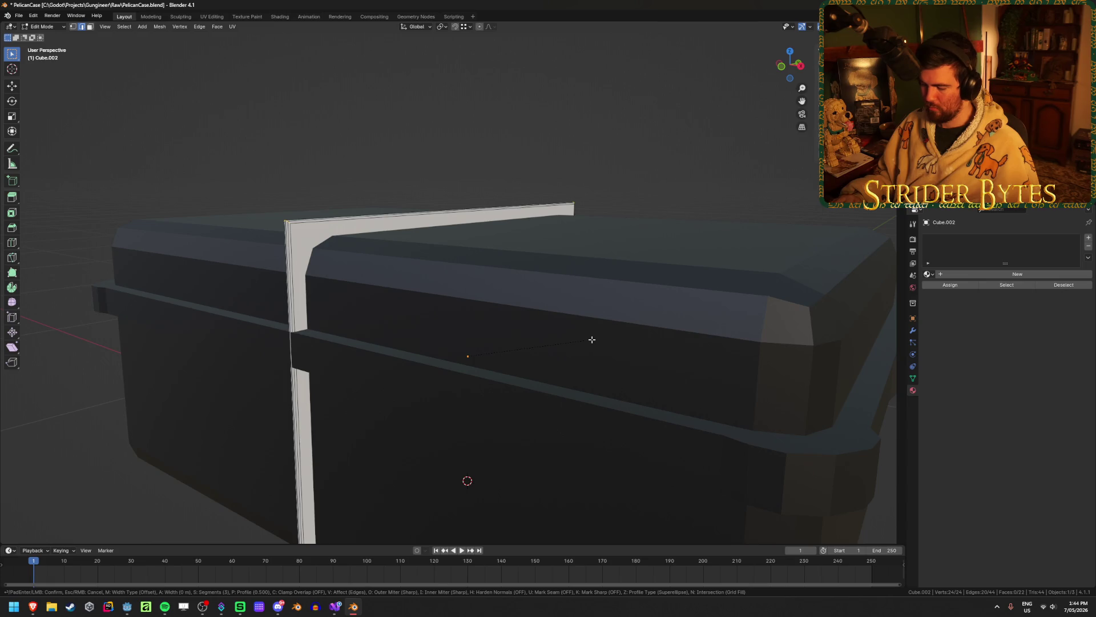
key("Return")
key("Tab")
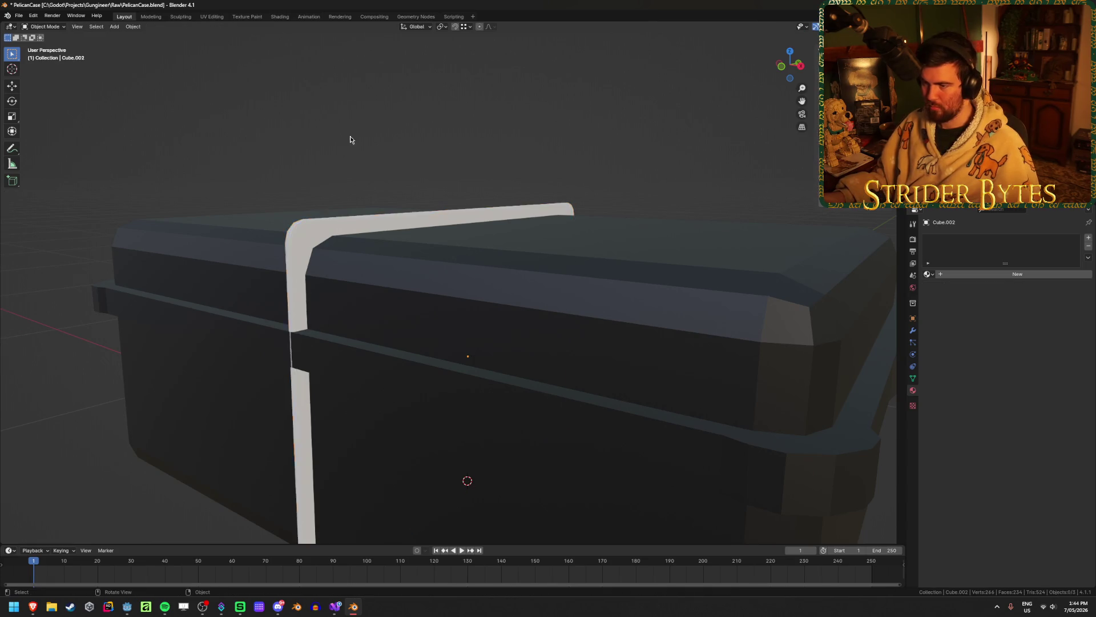
Save the file as PelicanCase.blend
scroll(350, 139, "down", 6)
mouse_move(227, 318)
middle_mouse_down()
mouse_move(354, 324)
mouse_move(502, 362)
middle_mouse_up()
scroll(501, 362, "up", 3)
scroll(502, 361, "up", 3)
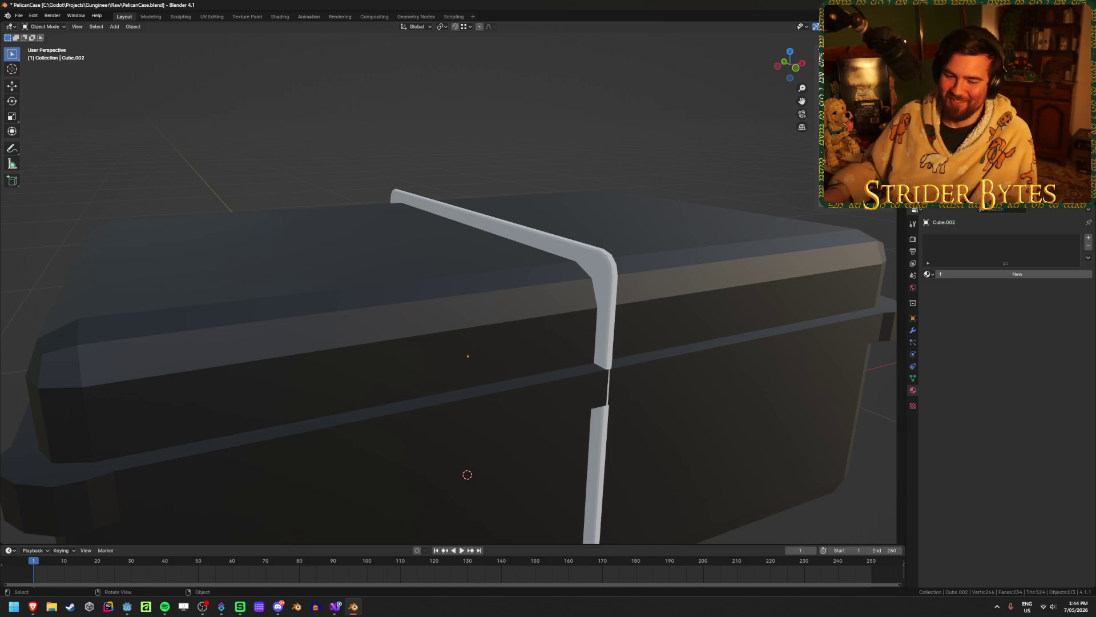
key("ctrl+s")
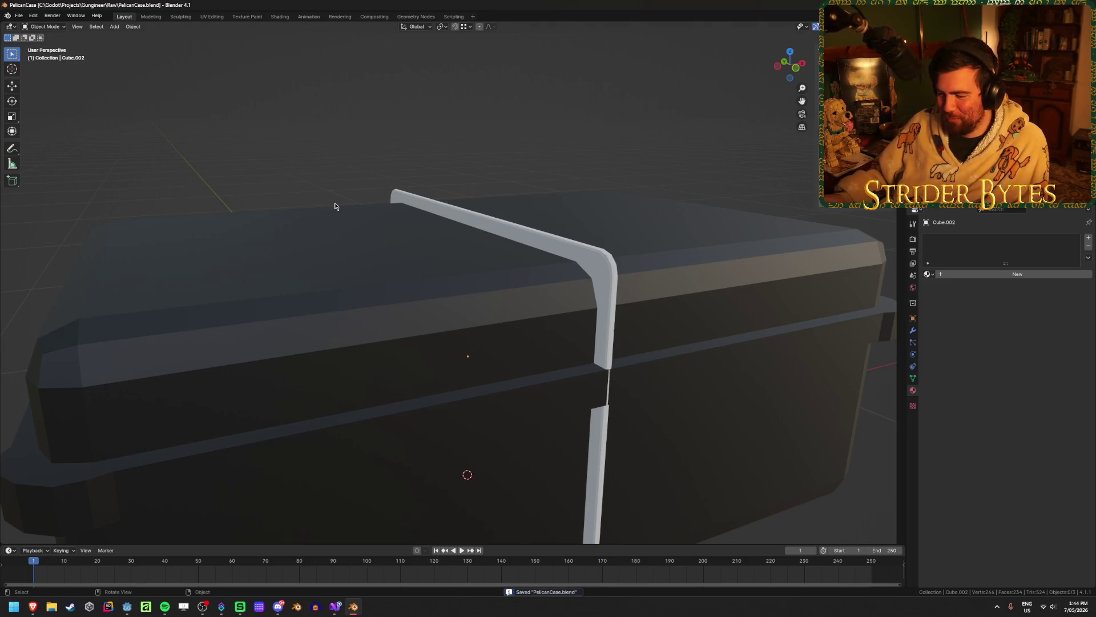
mouse_move(32, 607)
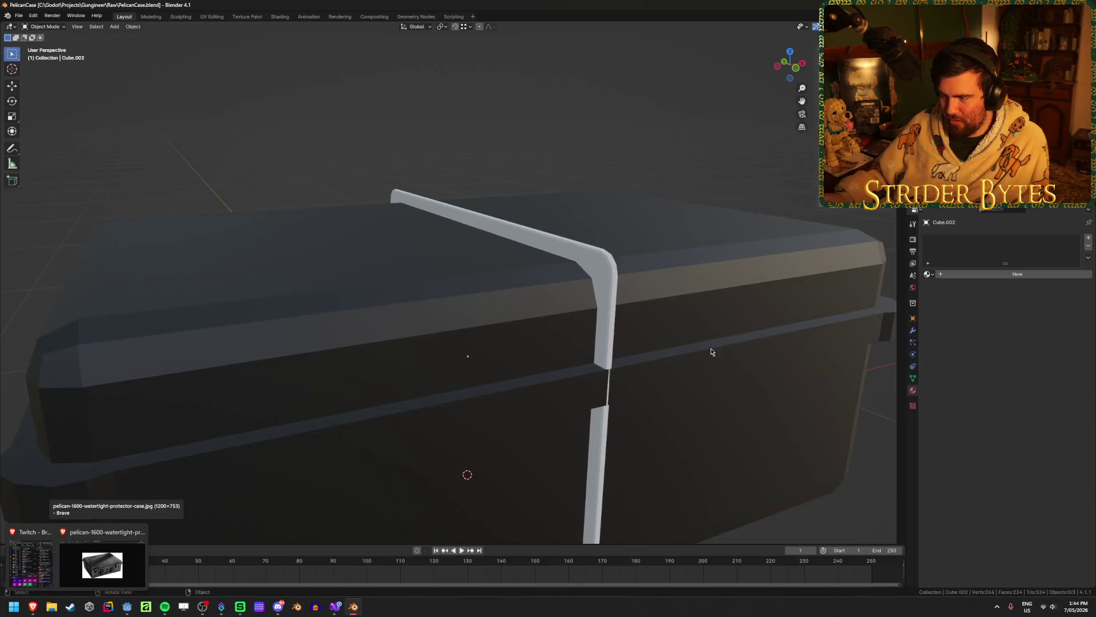
mouse_move(709, 349)
middle_mouse_down()
mouse_move(497, 250)
mouse_move(514, 243)
middle_mouse_up()
Select the strap band and raise its top vertices along Z in right-side X-ray view
left_click(554, 216)
key("KP_1")
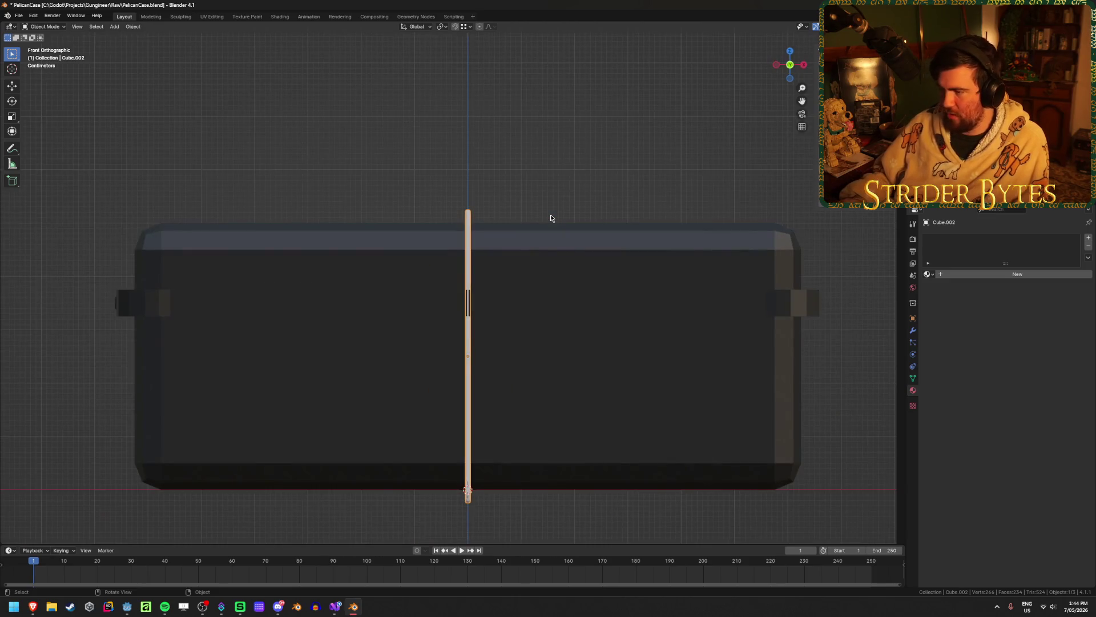
key("KP_3")
key("Tab")
scroll(367, 183, "up", 1)
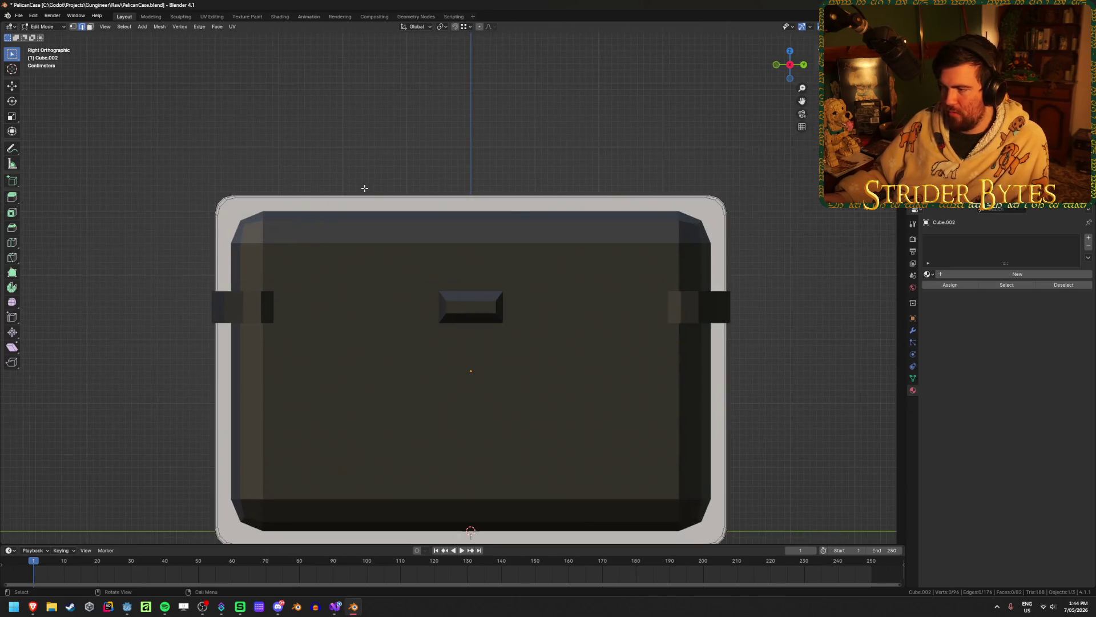
key("alt+z")
left_click_drag(169, 160, 679, 195)
key("g")
key("z")
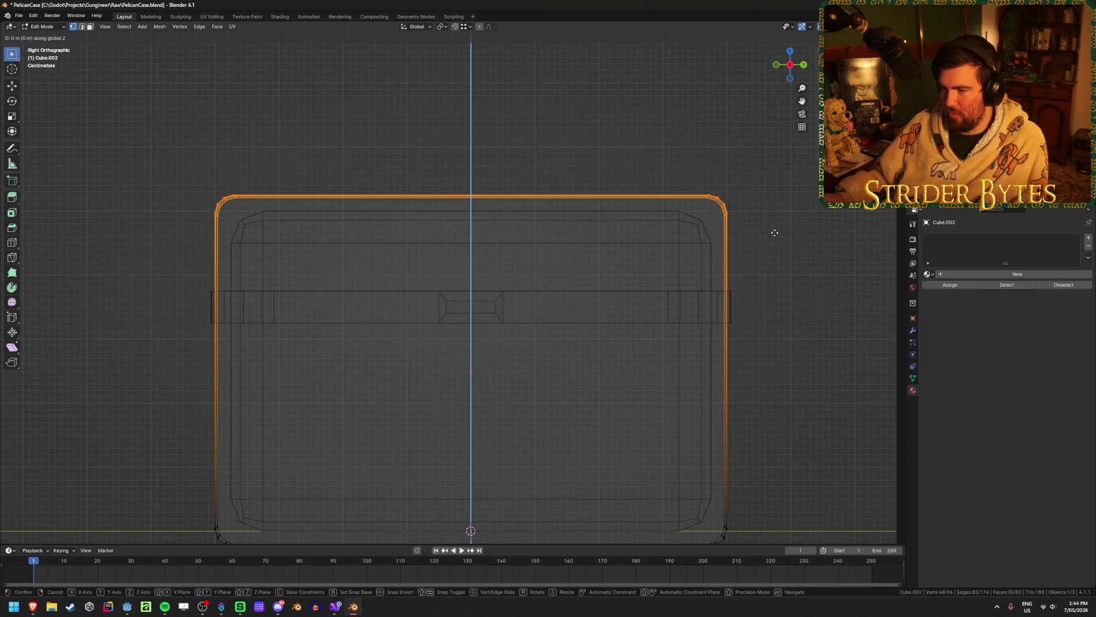
left_click(772, 241)
key("alt+z")
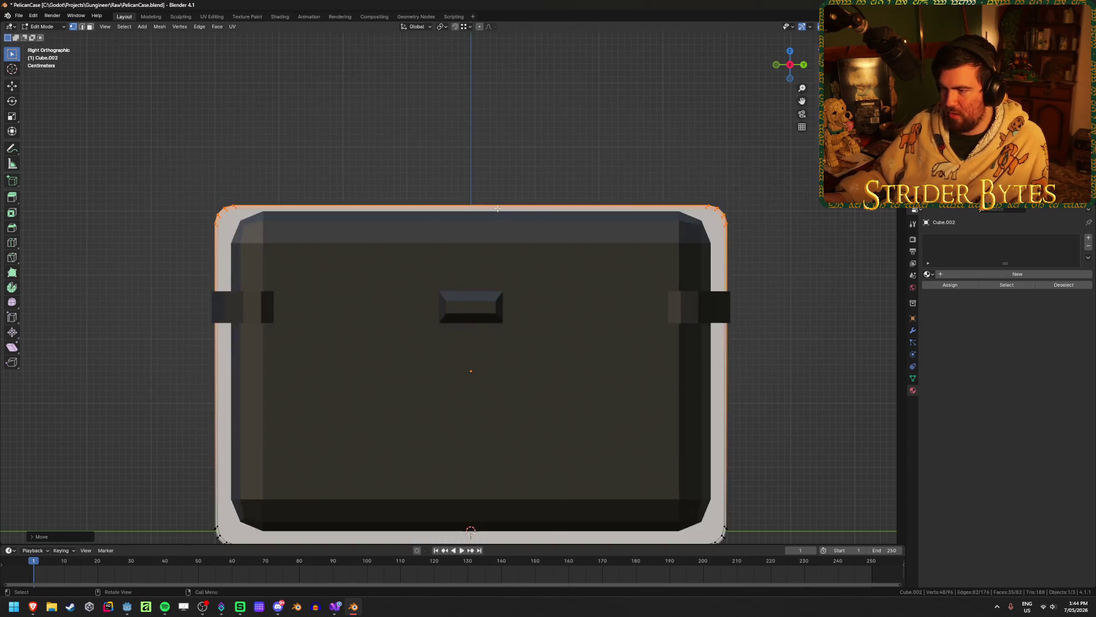
Pull the strap's right-side edges inward along the Y axis
middle_click_drag(474, 228, 452, 227)
scroll(701, 218, "down", 5)
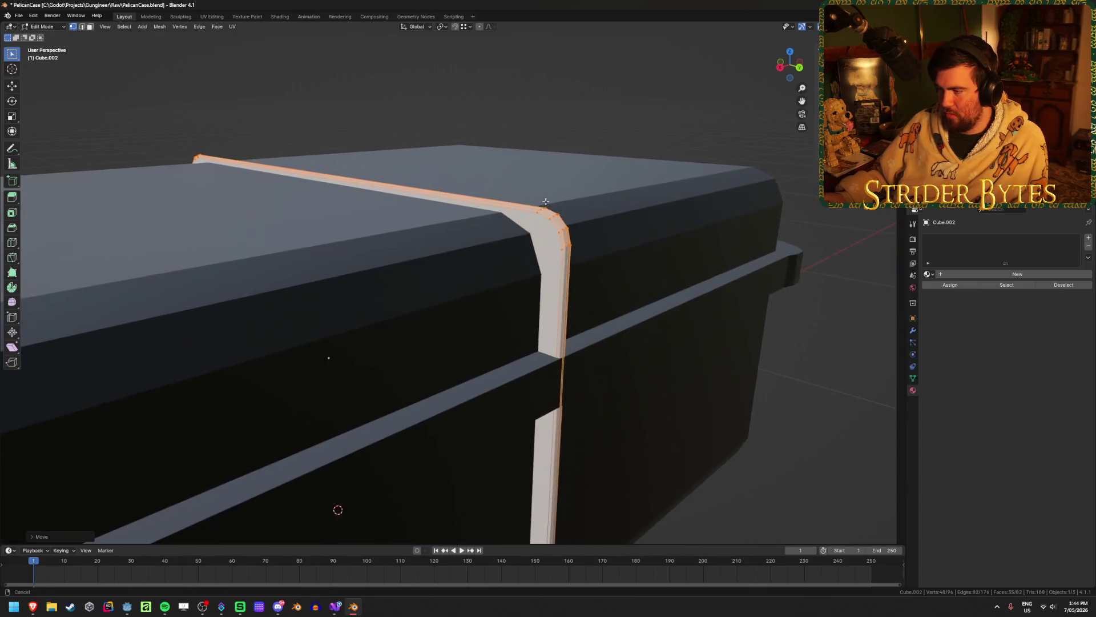
mouse_move(657, 211)
middle_mouse_down()
mouse_move(573, 200)
mouse_move(630, 231)
middle_mouse_up()
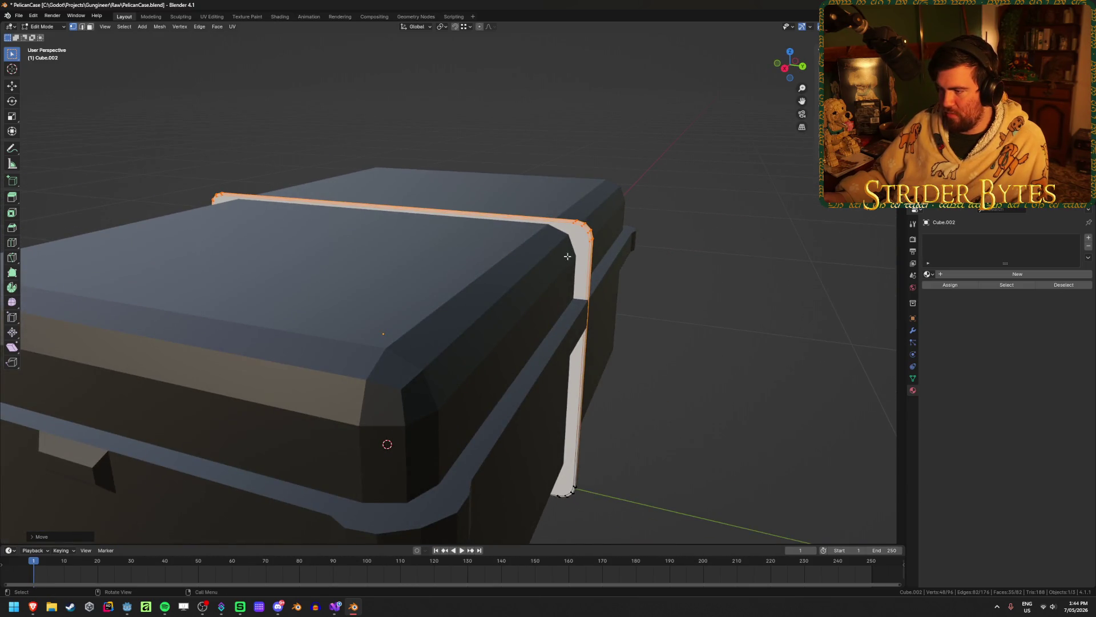
middle_click_drag(567, 256, 572, 244)
key("KP_1")
key("KP_3")
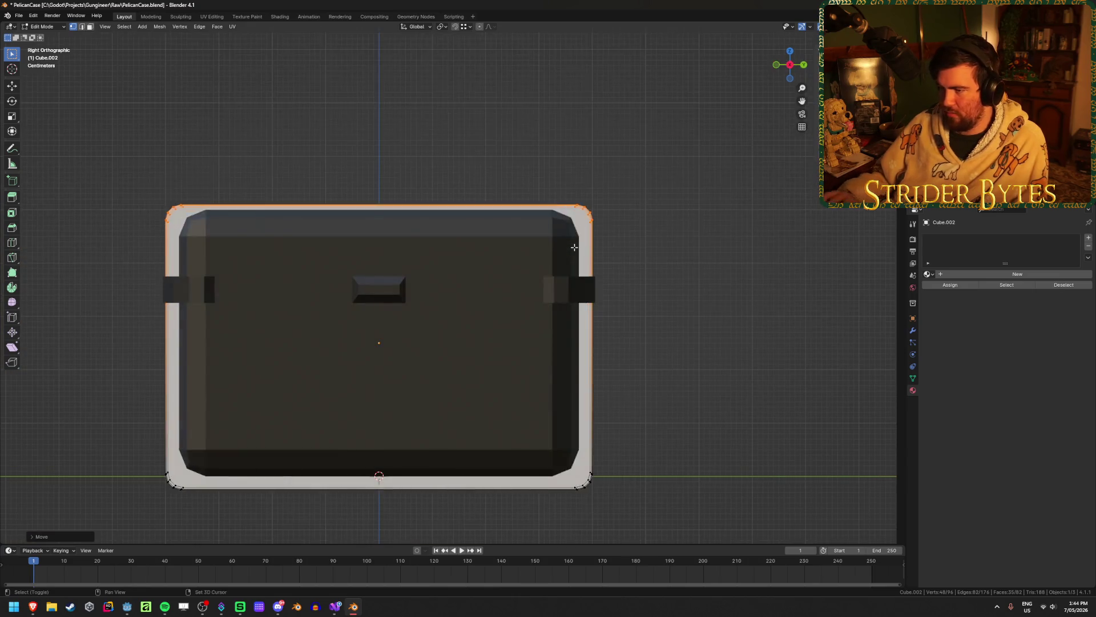
key("alt+z")
mouse_move(531, 148)
left_mouse_down()
mouse_move(628, 244)
mouse_move(662, 498)
left_mouse_up()
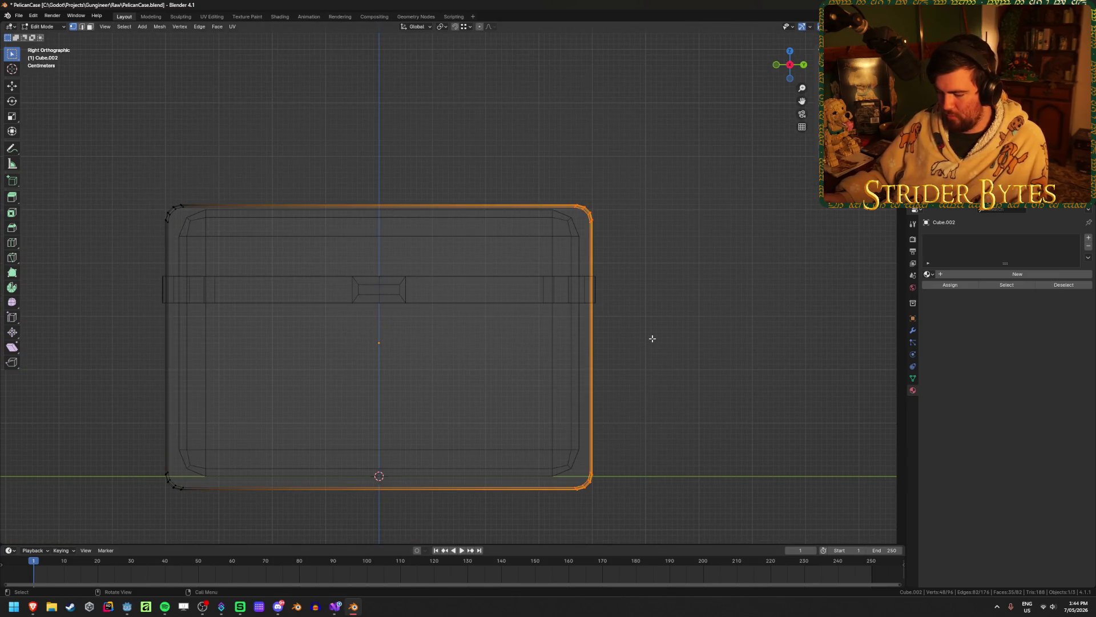
key("g")
key("y")
left_click(641, 340)
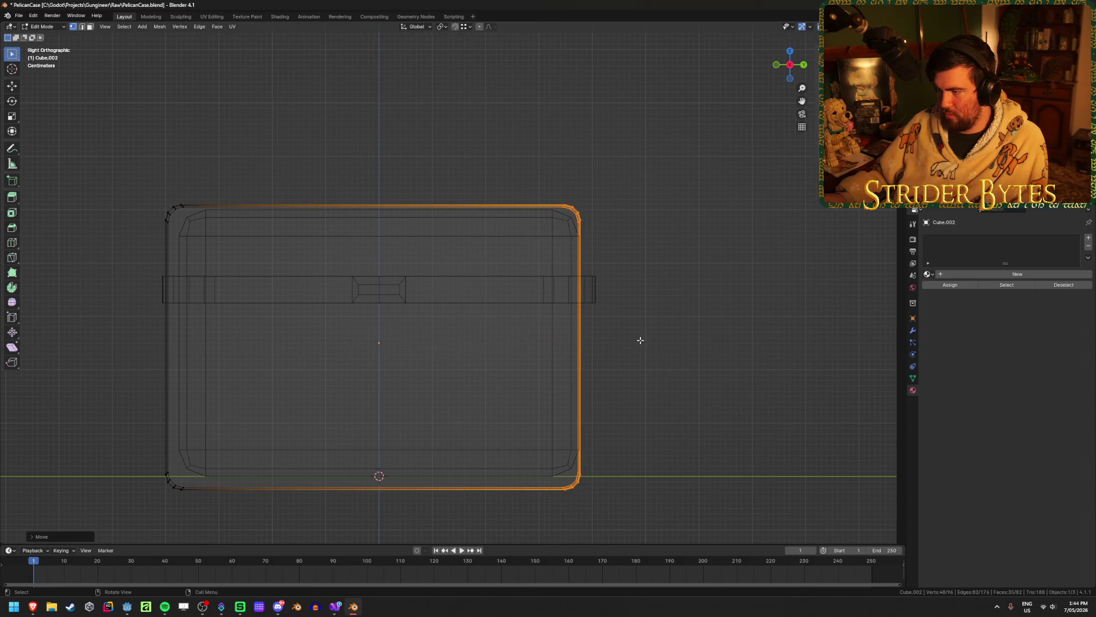
mouse_move(641, 341)
middle_mouse_down()
mouse_move(617, 345)
mouse_move(666, 350)
mouse_move(644, 342)
middle_mouse_up()
key("alt+z")
Undo the strap edits back to a flat plate and open the F3 command search in Object Mode
scroll(644, 341, "up", 4)
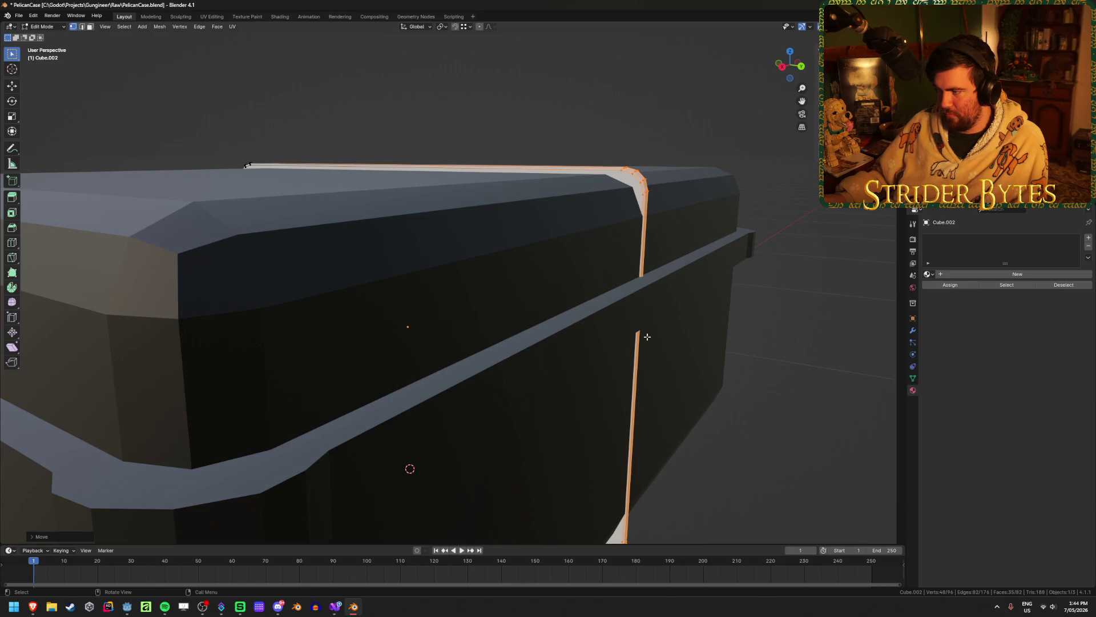
scroll(647, 337, "down", 5)
key("ctrl+z")
key("ctrl+z")
key("ctrl+z")
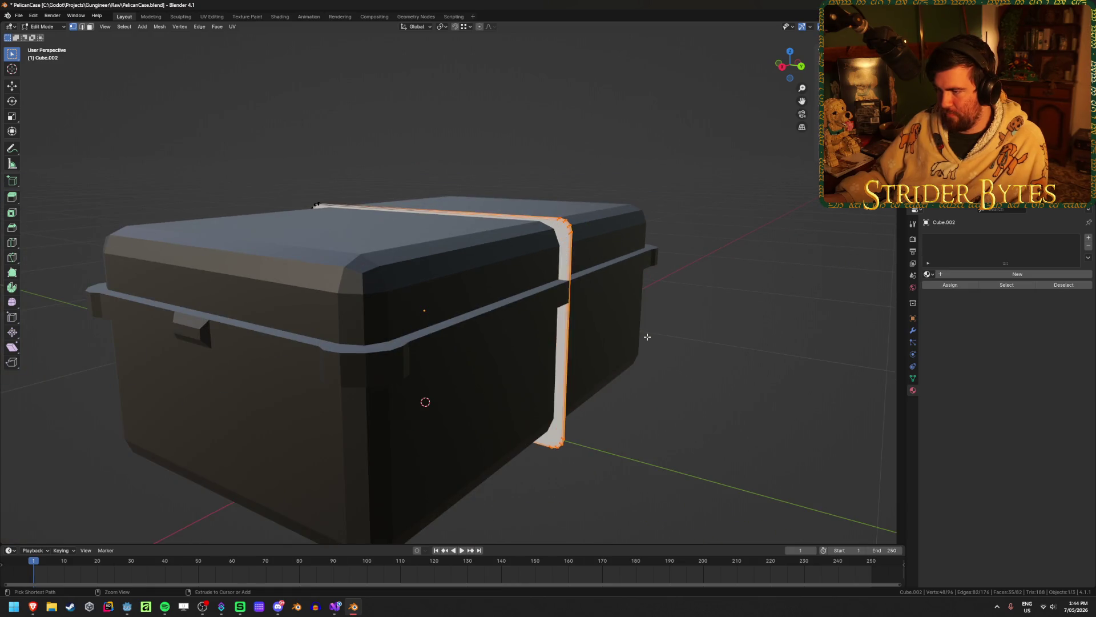
key("Tab")
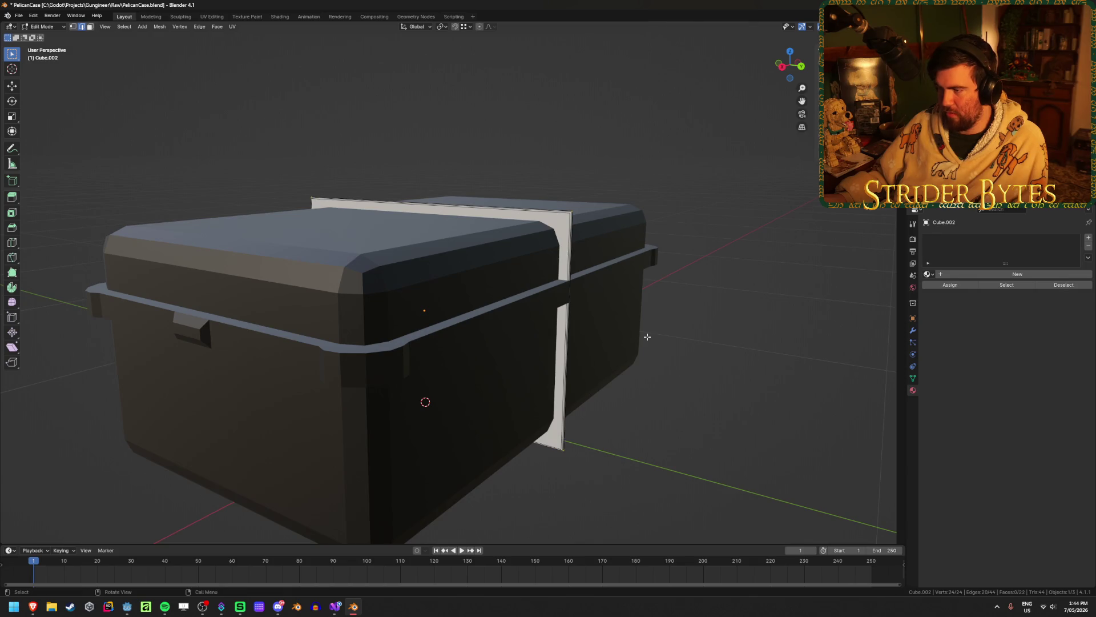
middle_click_drag(573, 321, 512, 350, "shift")
scroll(511, 350, "up", 2)
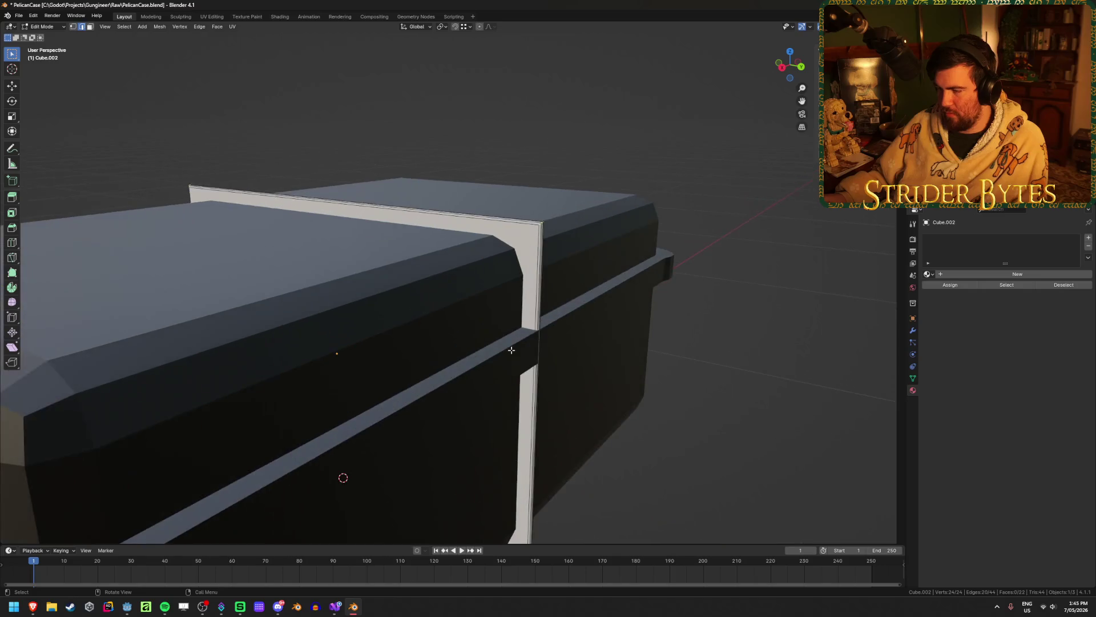
scroll(512, 350, "down", 3)
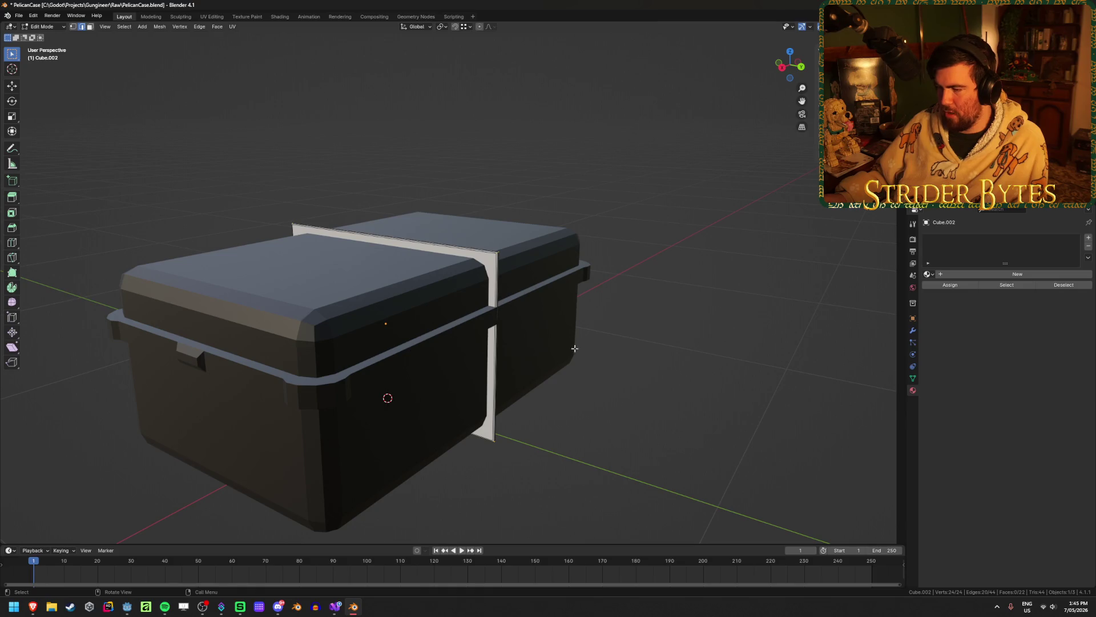
key("Tab")
key("F3")
type("delete")
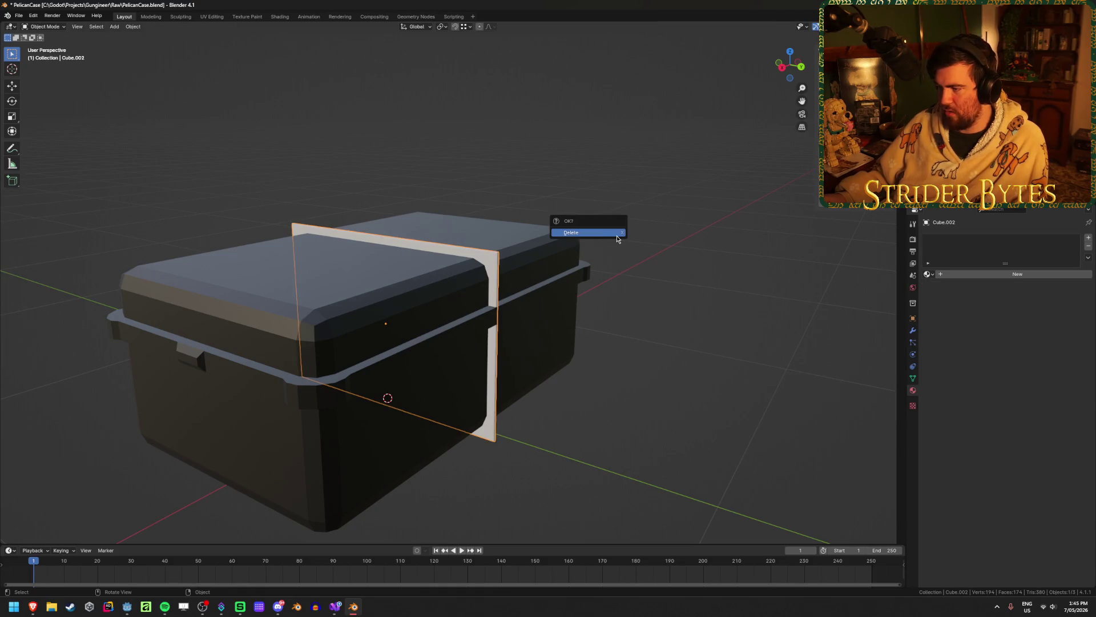
key("Return")
left_click(440, 386)
mouse_move(440, 386)
middle_mouse_down()
mouse_move(444, 264)
mouse_move(423, 254)
mouse_move(514, 277)
mouse_move(500, 315)
middle_mouse_up()
key("Tab")
key("1")
left_click(405, 250, "alt")
key("shift+d")
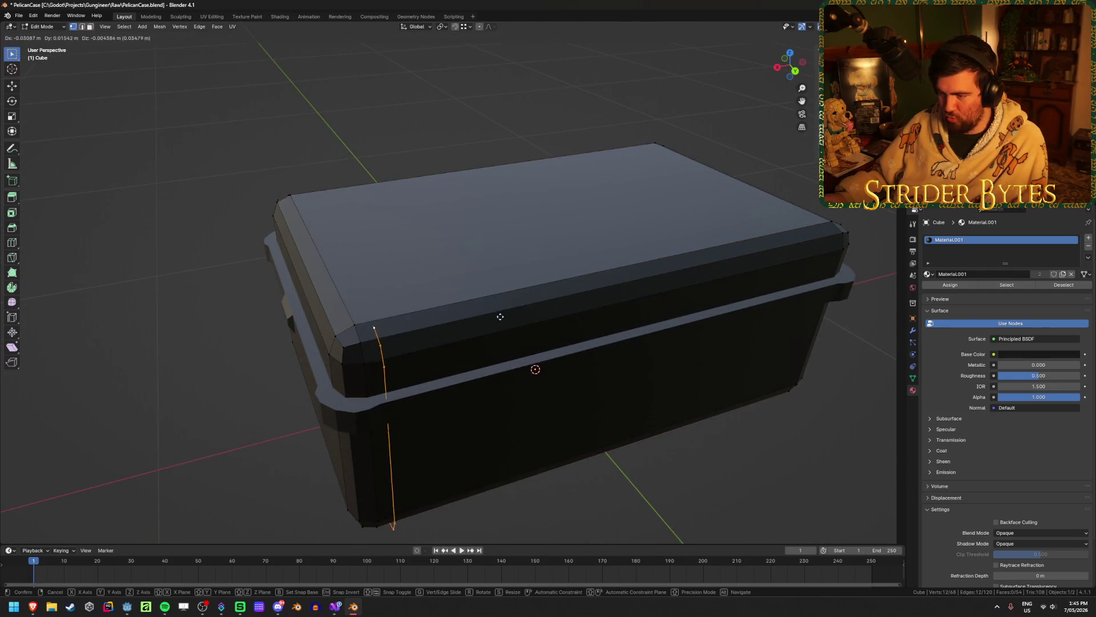
right_click(500, 316)
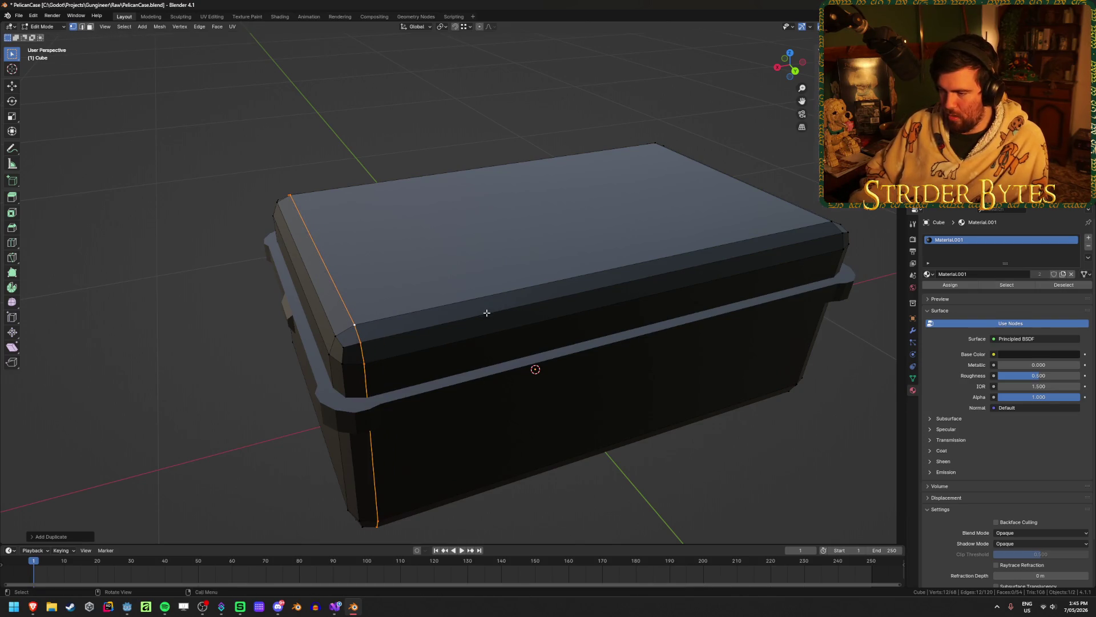
key("Tab")
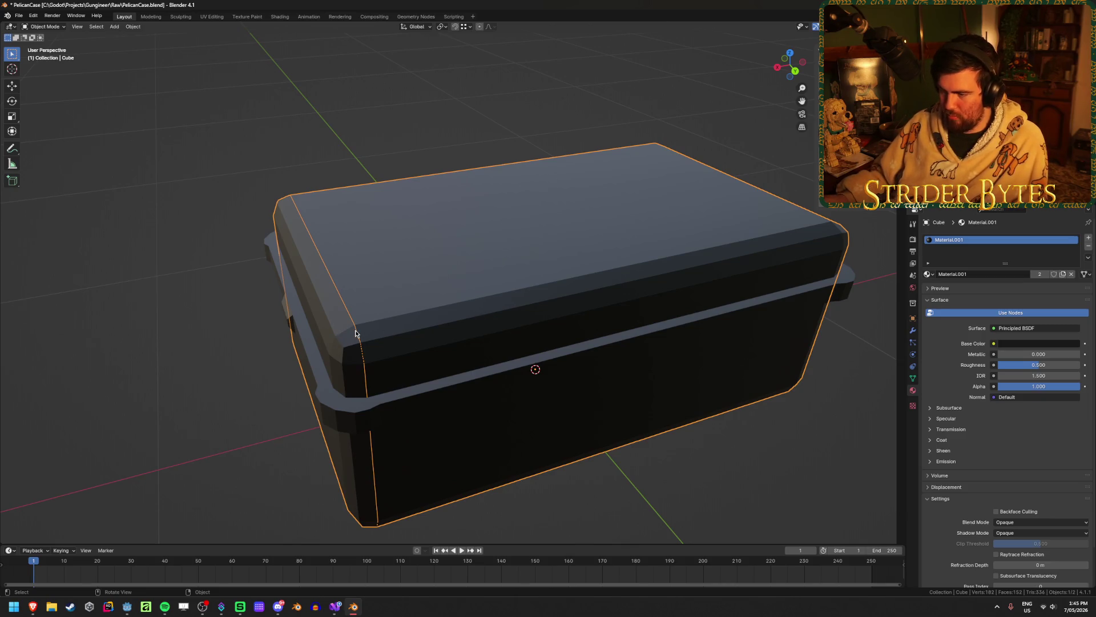
left_click(355, 333)
left_click(357, 334)
left_click(357, 334)
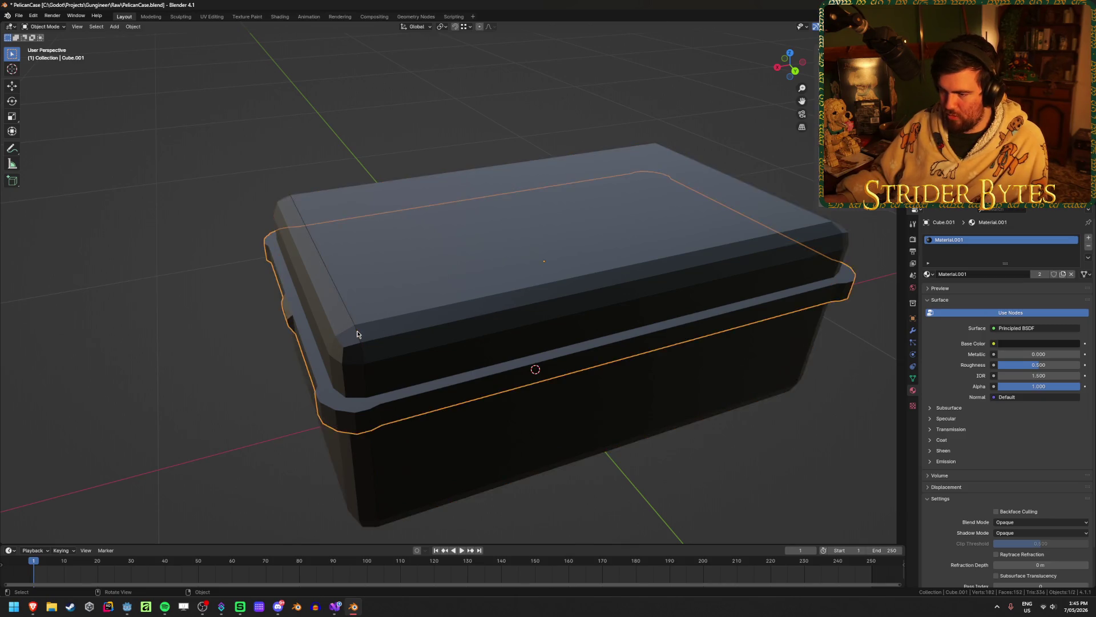
left_click(357, 334)
left_click(356, 334)
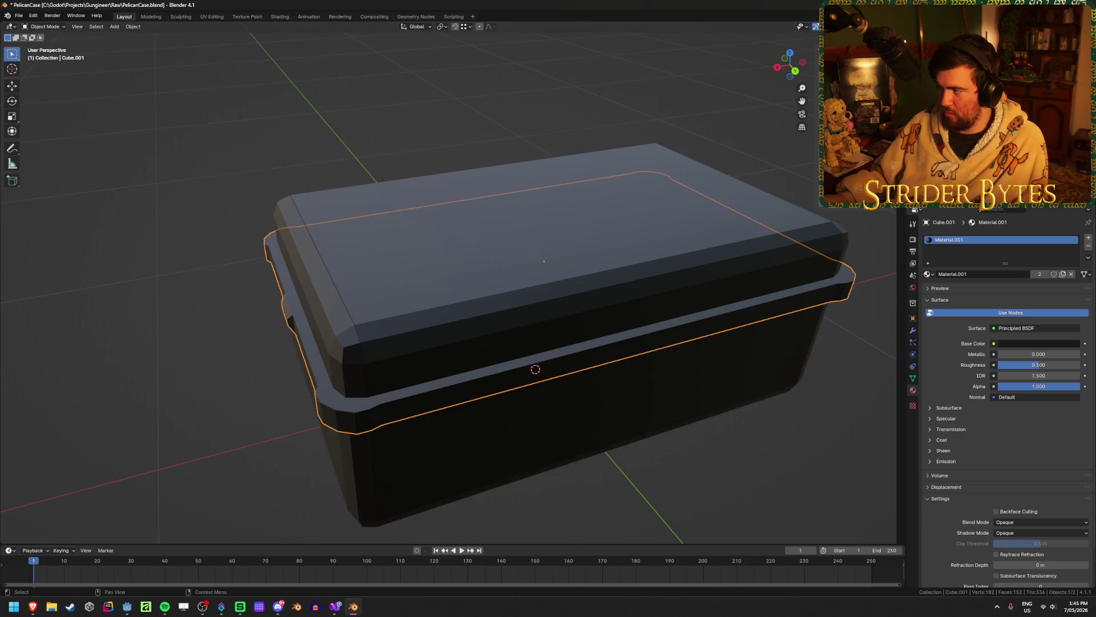
left_click(379, 295)
left_click(379, 295)
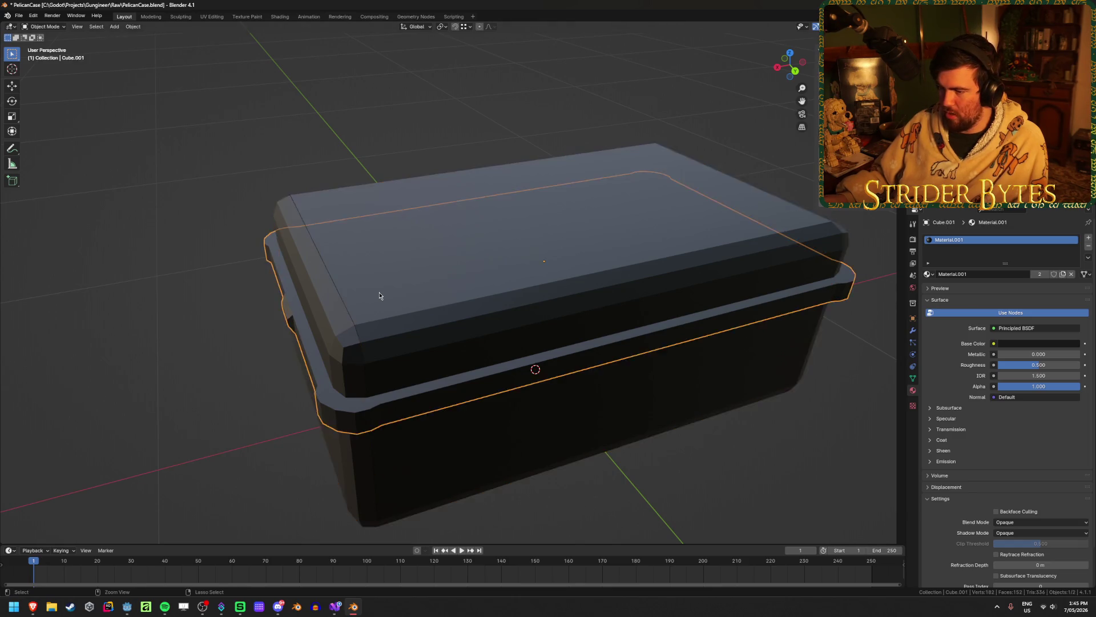
left_click(380, 295)
left_click(380, 295)
left_click(380, 296)
key("Tab")
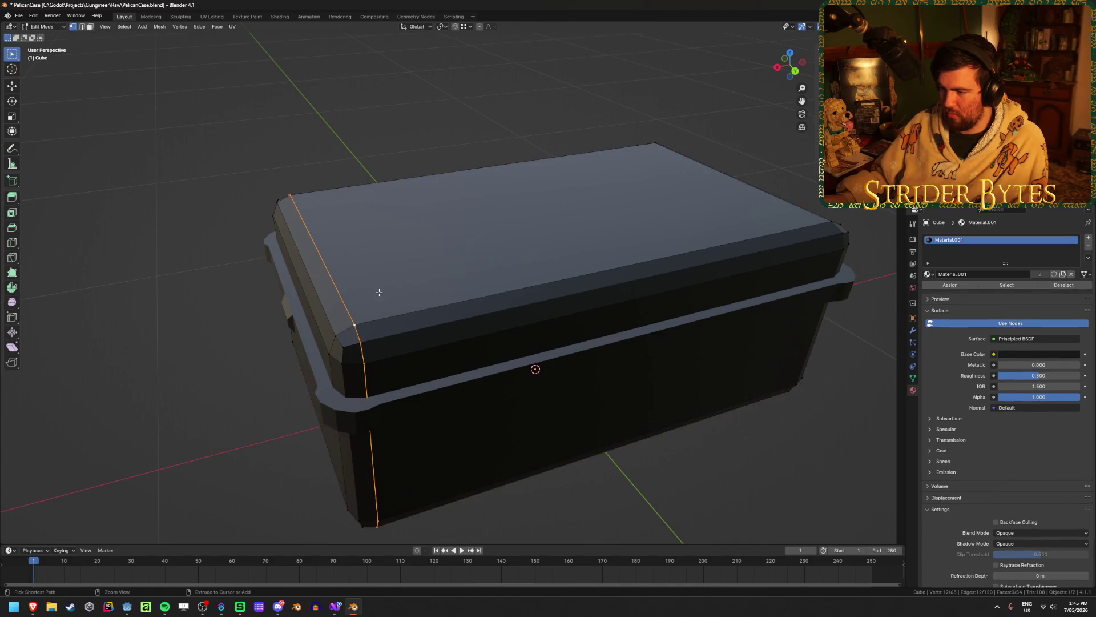
key("g")
right_click(306, 286)
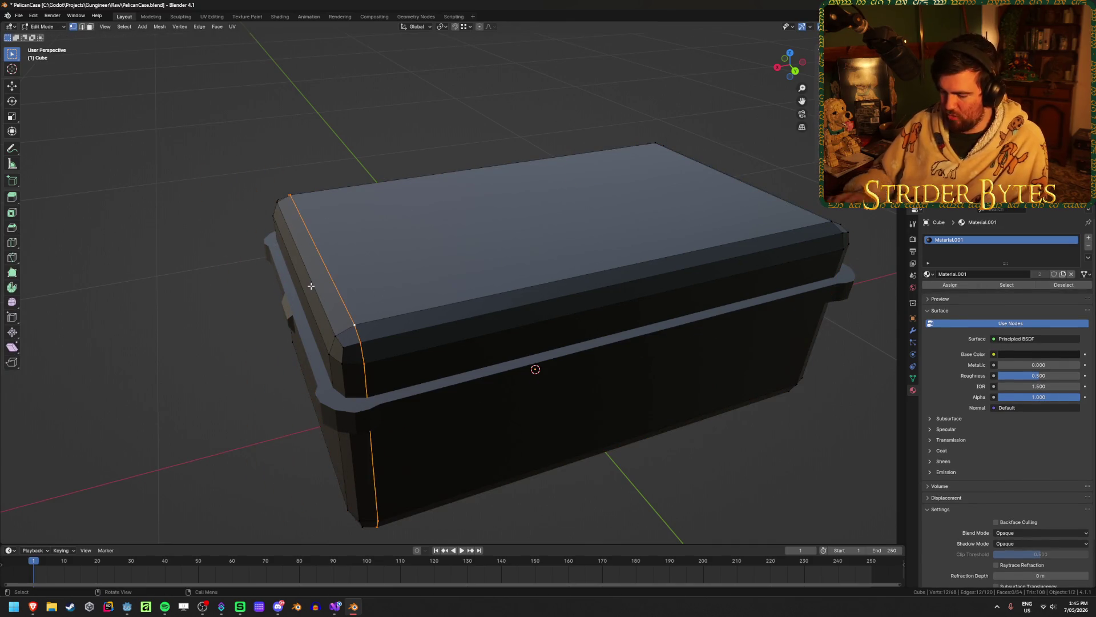
right_click(306, 286)
key("Escape")
key("Tab")
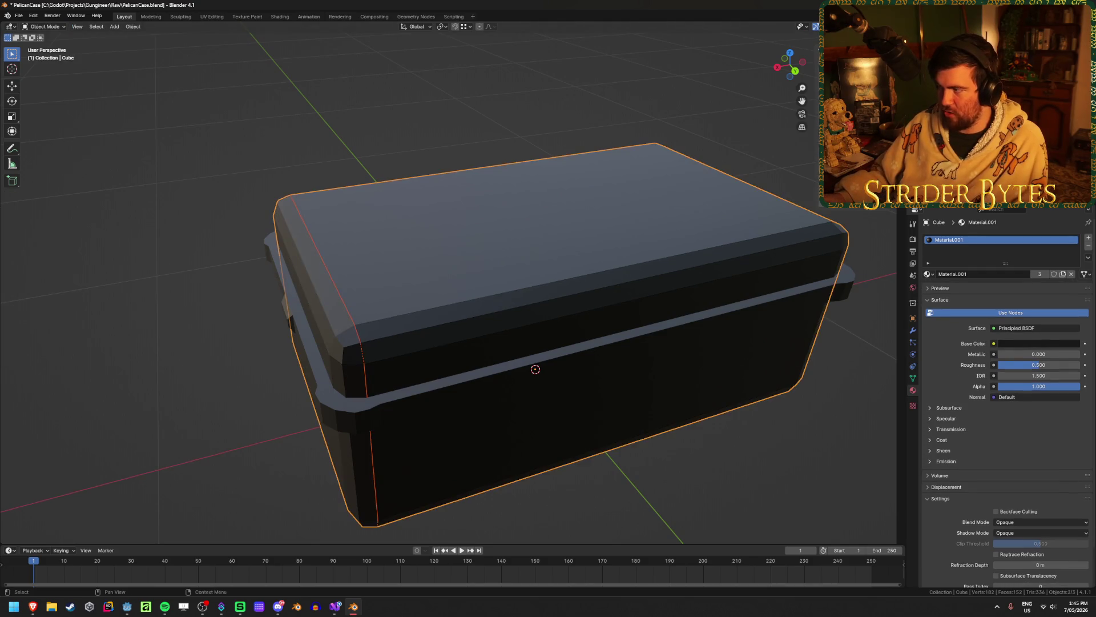
Select the strap band Cube.002 and select all its vertices in Edit Mode
left_click(525, 198)
scroll(564, 237, "up", 5)
middle_click_drag(564, 237, 544, 228)
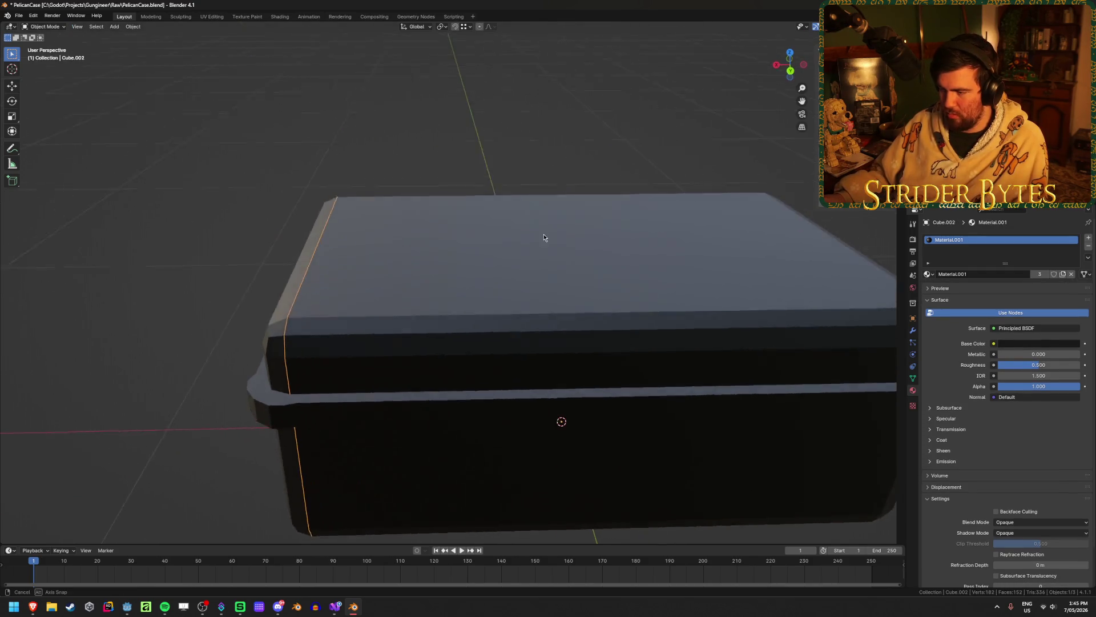
key("Tab")
key("a")
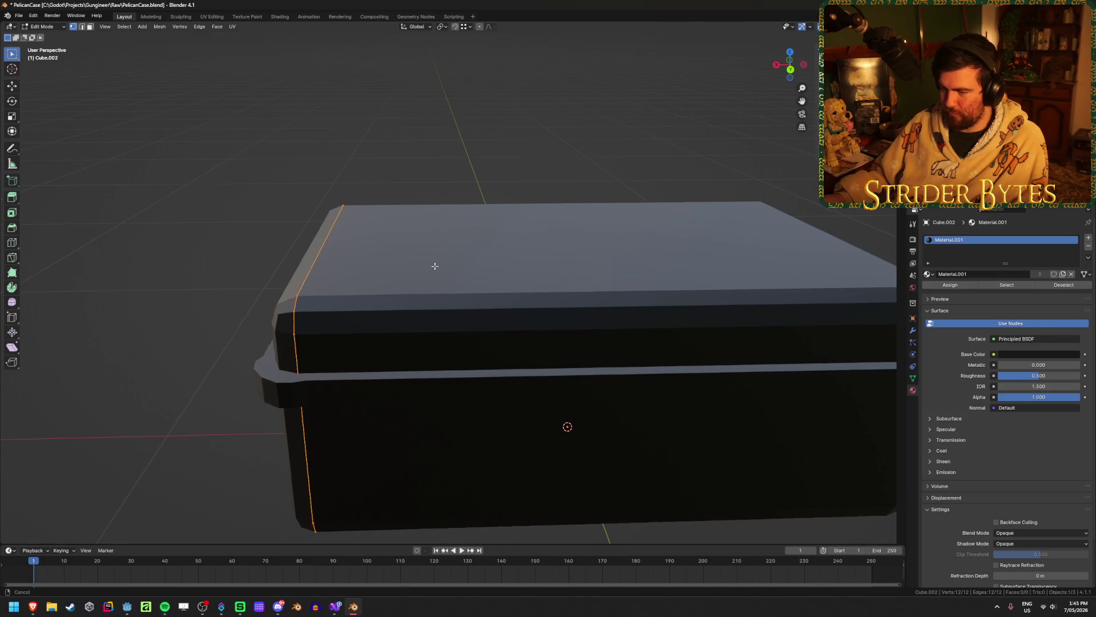
scroll(436, 264, "down", 4)
mouse_move(435, 264)
middle_mouse_down()
mouse_move(494, 247)
mouse_move(534, 274)
middle_mouse_up()
scroll(599, 372, "up", 4)
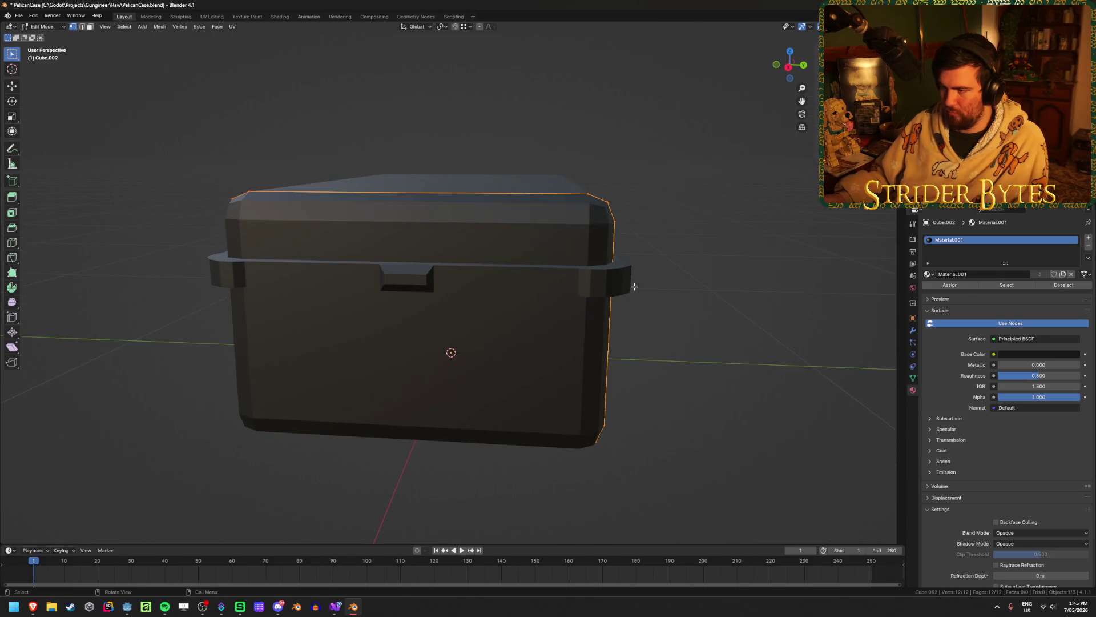
middle_click_drag(599, 372, 550, 384)
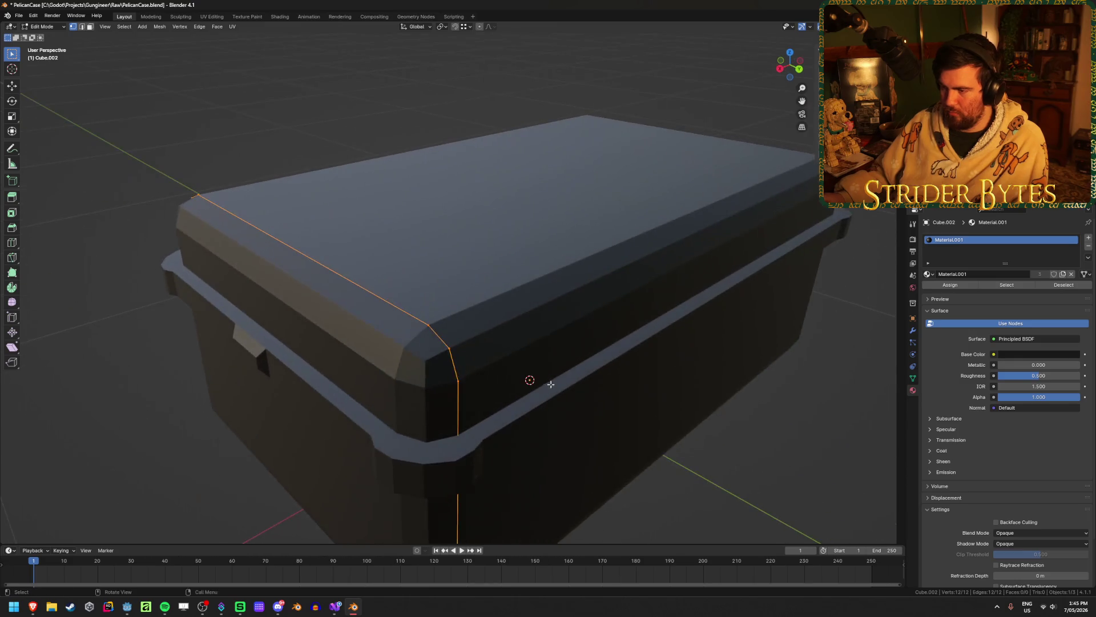
scroll(543, 321, "up", 3)
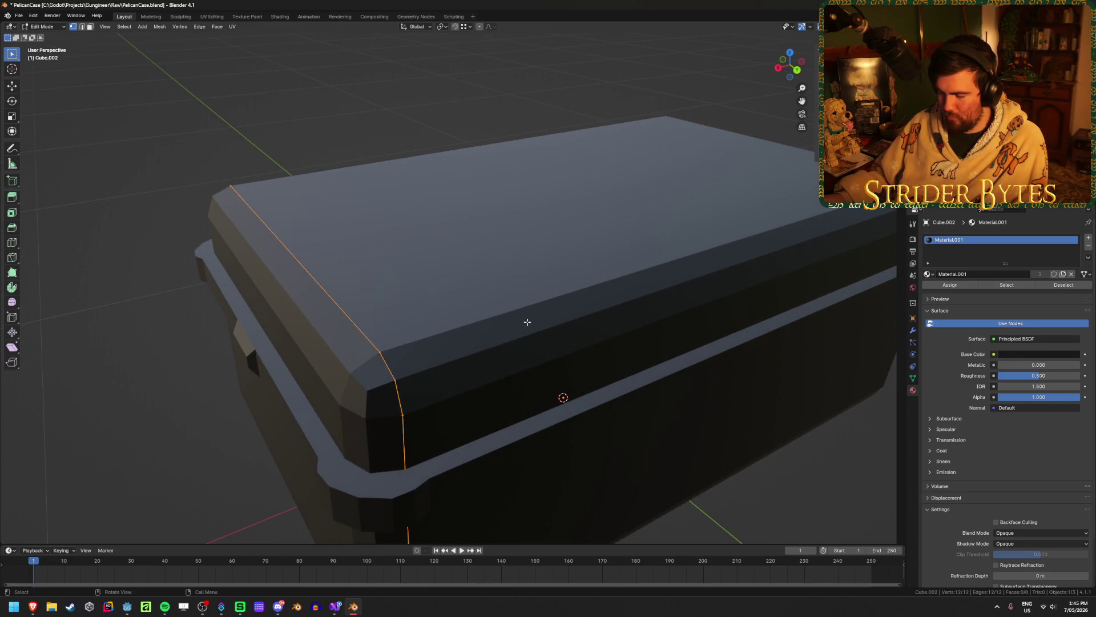
Extrude the band's edge loop 5 mm (0.005) along the X axis
key("e")
key("x")
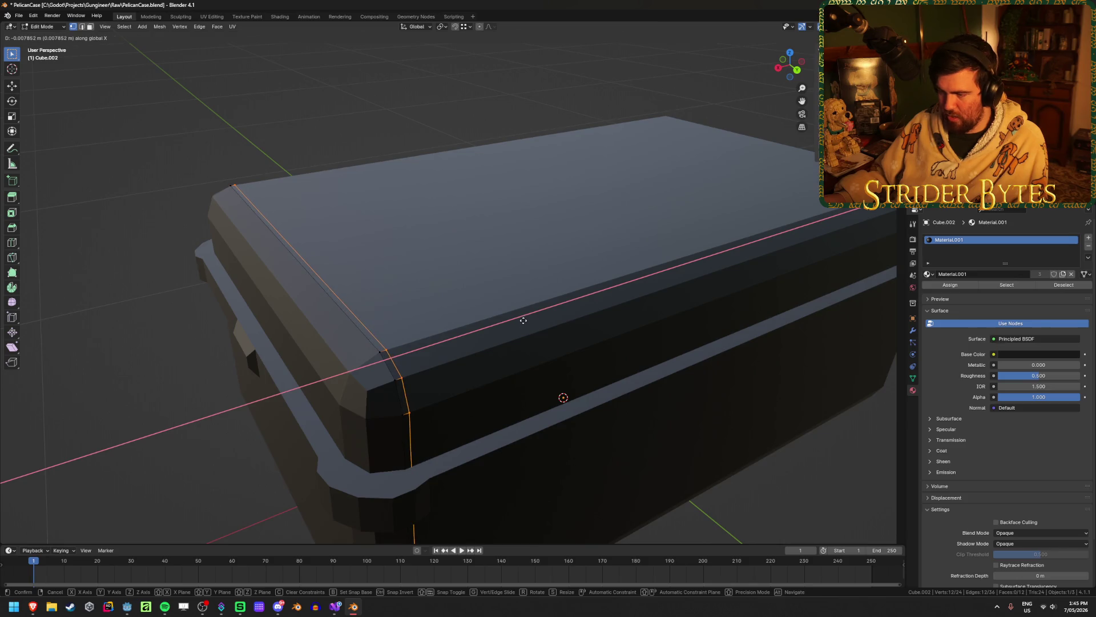
type(".01")
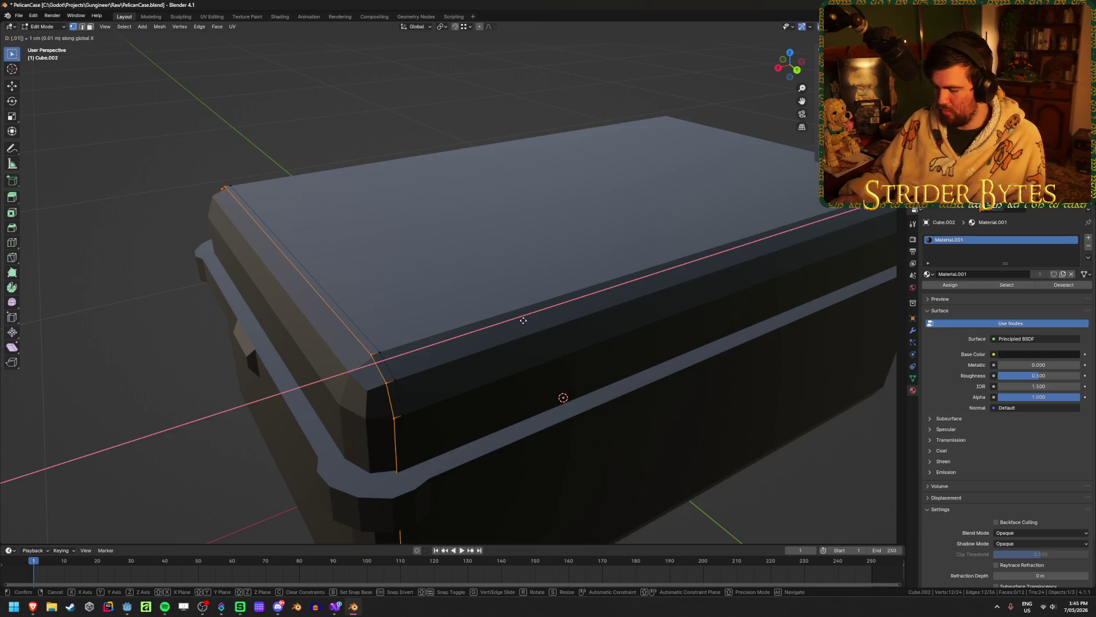
key("BackSpace")
type("01")
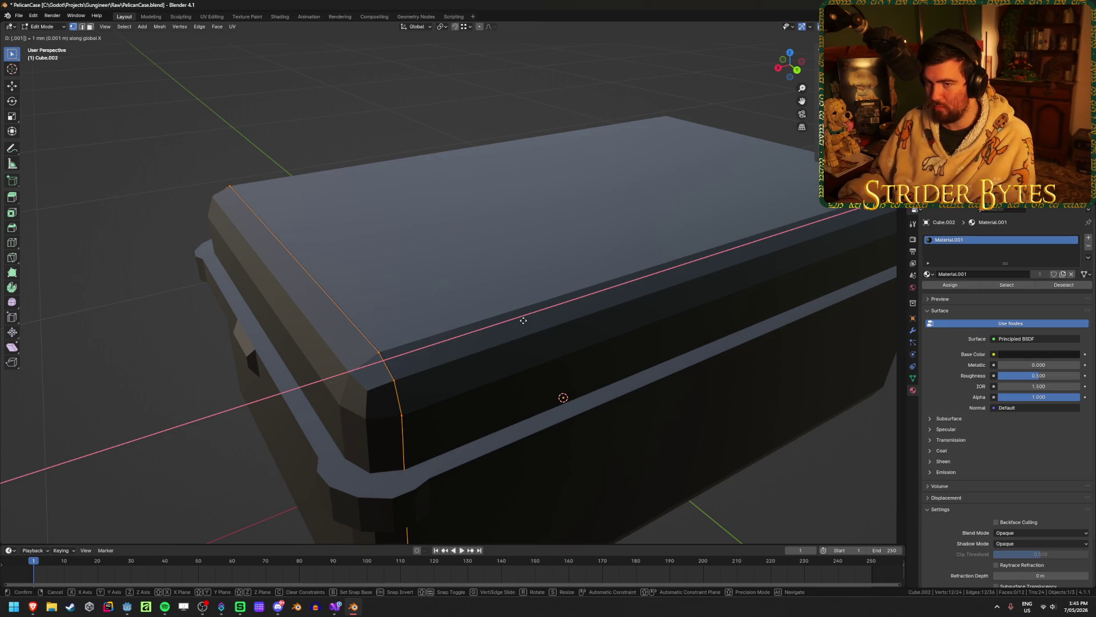
key("BackSpace")
type("5")
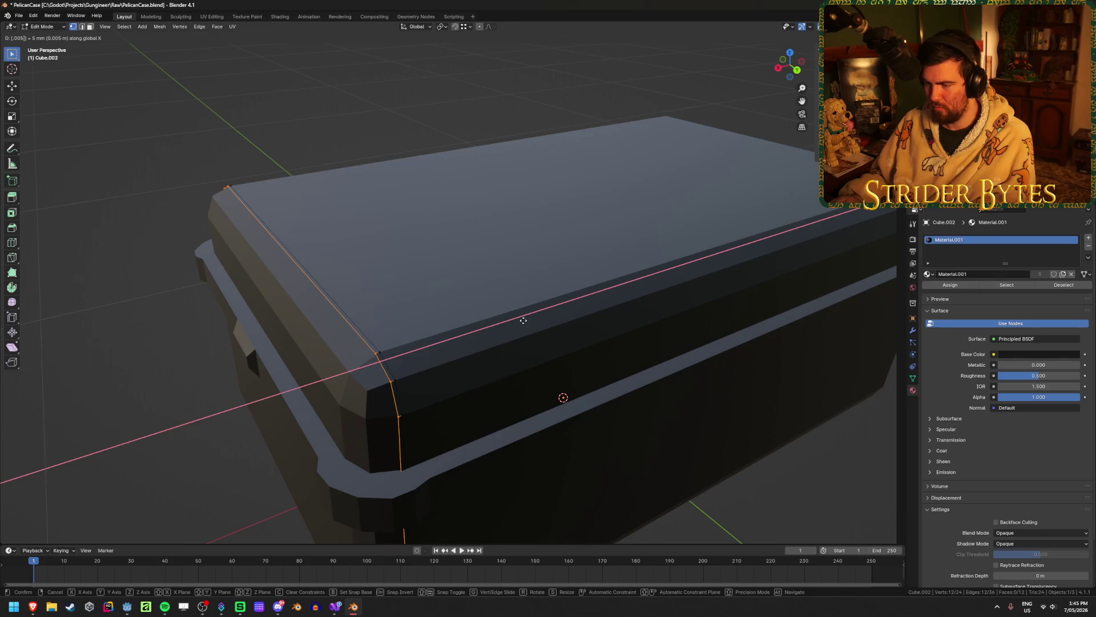
key("Return")
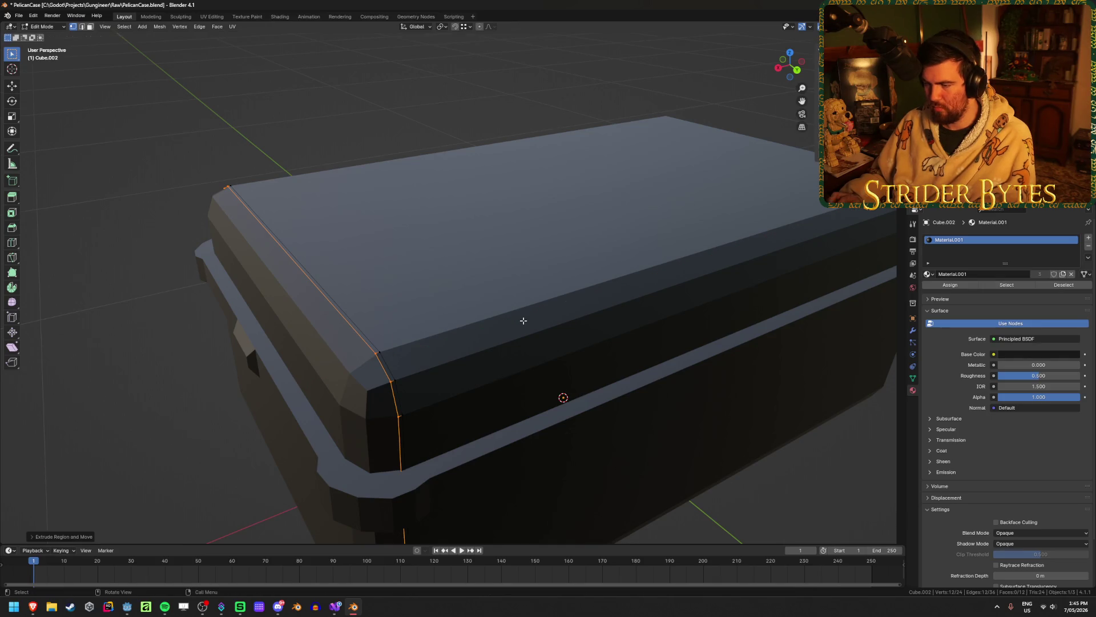
Switch to the Right Orthographic view of the case
middle_click_drag(521, 318, 531, 297)
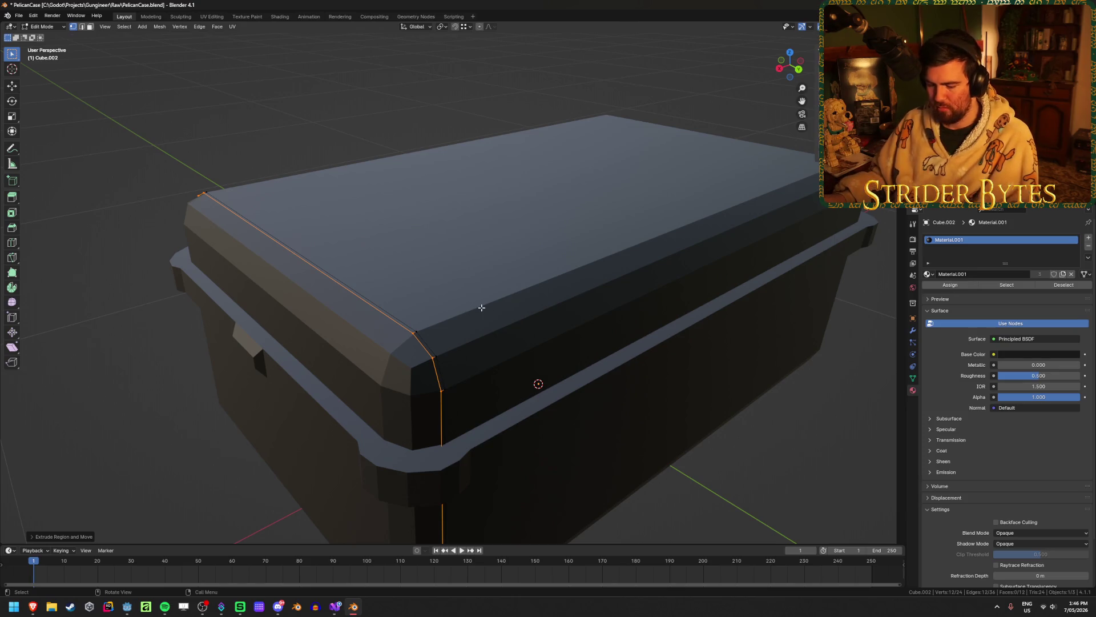
key("3")
key("KP_3")
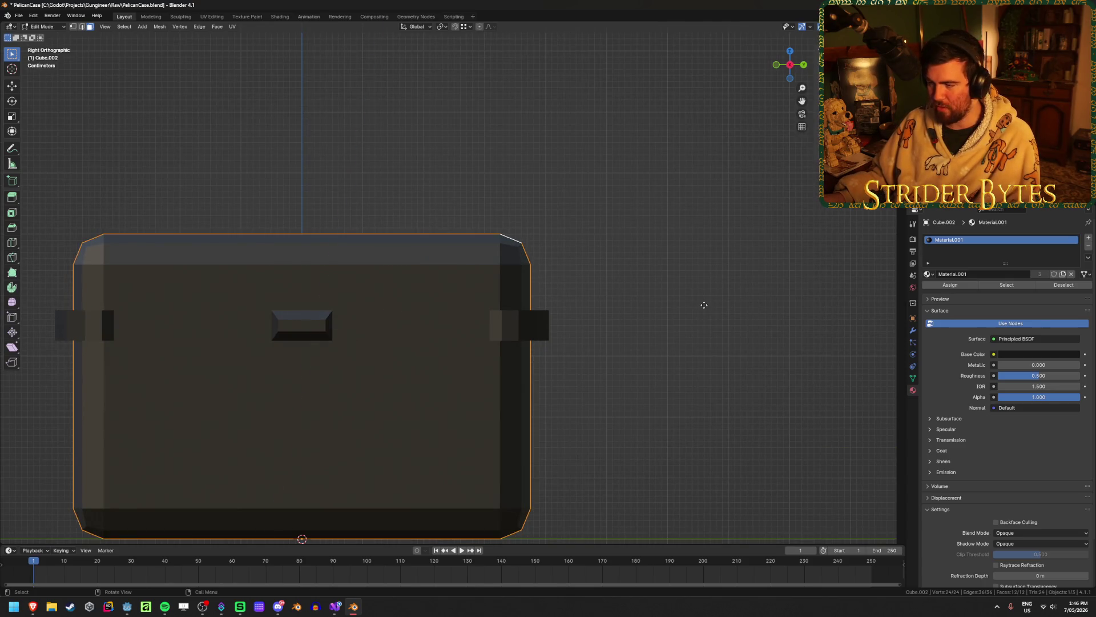
key("e")
right_click(704, 305)
key("s")
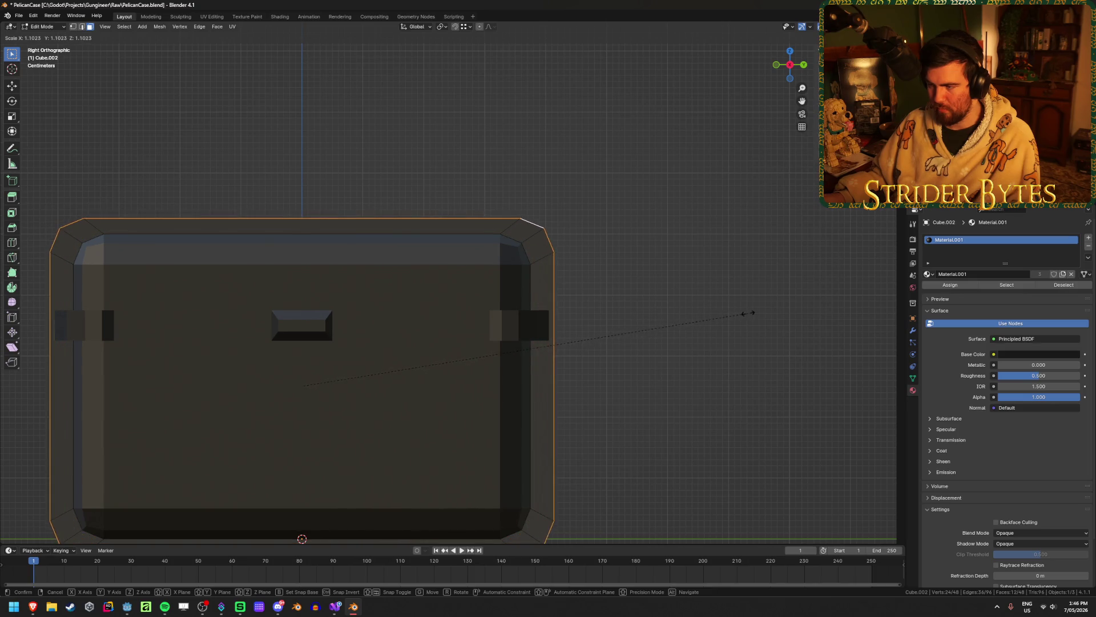
right_click(715, 324)
mouse_move(715, 325)
middle_mouse_down()
mouse_move(637, 390)
mouse_move(674, 365)
mouse_move(739, 276)
mouse_move(758, 314)
mouse_move(663, 335)
middle_mouse_up()
mouse_move(555, 350)
middle_mouse_down()
mouse_move(641, 326)
mouse_move(626, 370)
mouse_move(634, 361)
middle_mouse_up()
key("Tab")
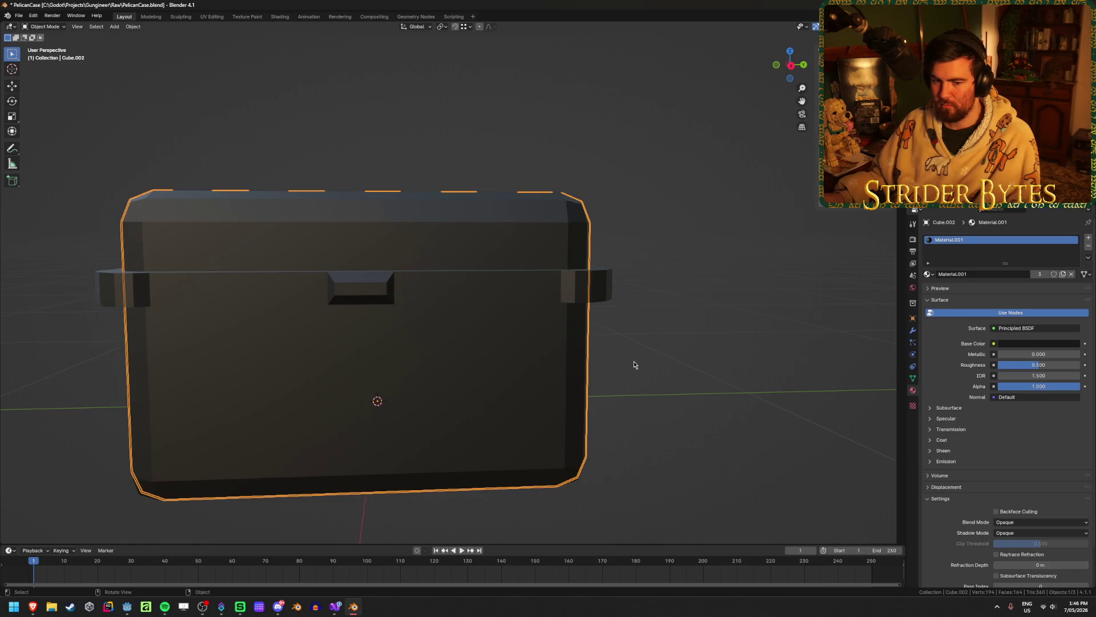
key("Tab")
mouse_move(634, 361)
middle_mouse_down()
mouse_move(634, 316)
mouse_move(576, 405)
mouse_move(553, 404)
mouse_move(631, 367)
middle_mouse_up()
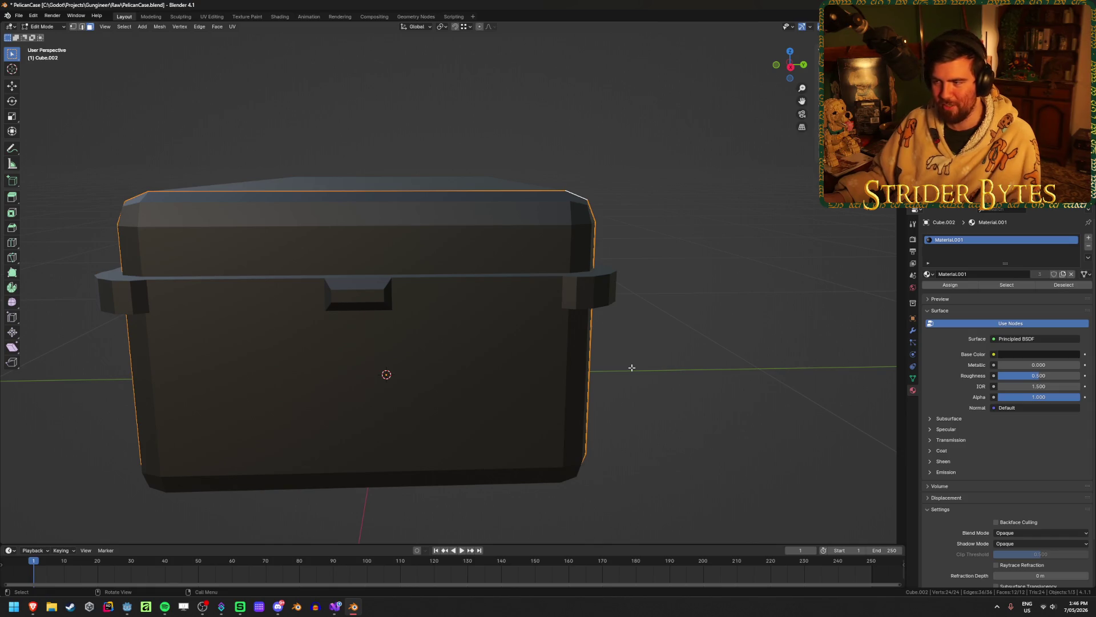
key("KP_3")
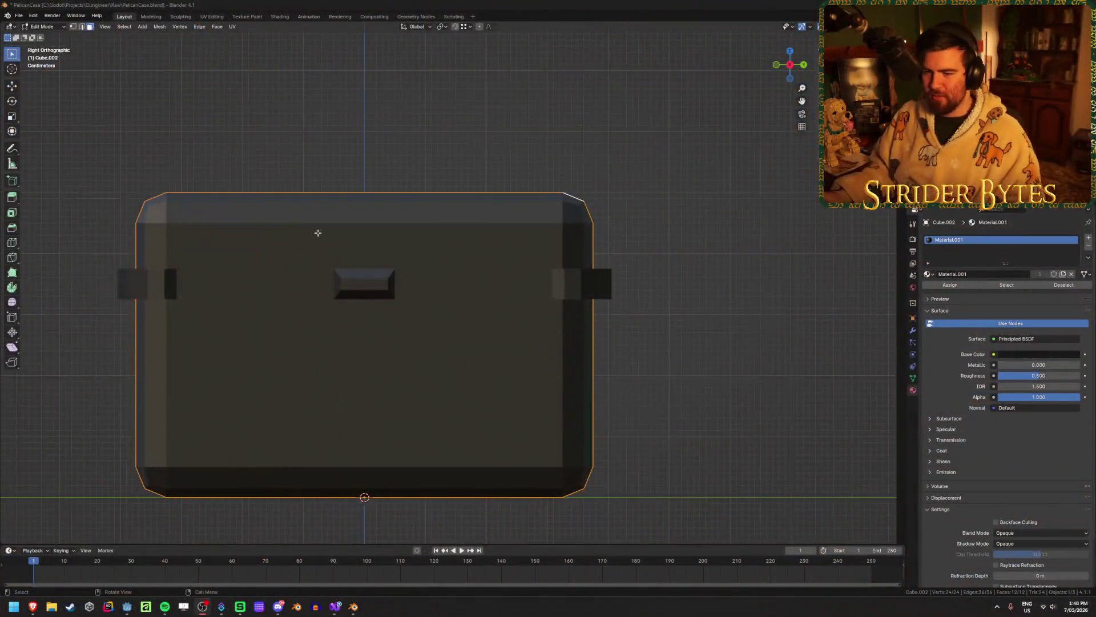
middle_click_drag(318, 232, 321, 253)
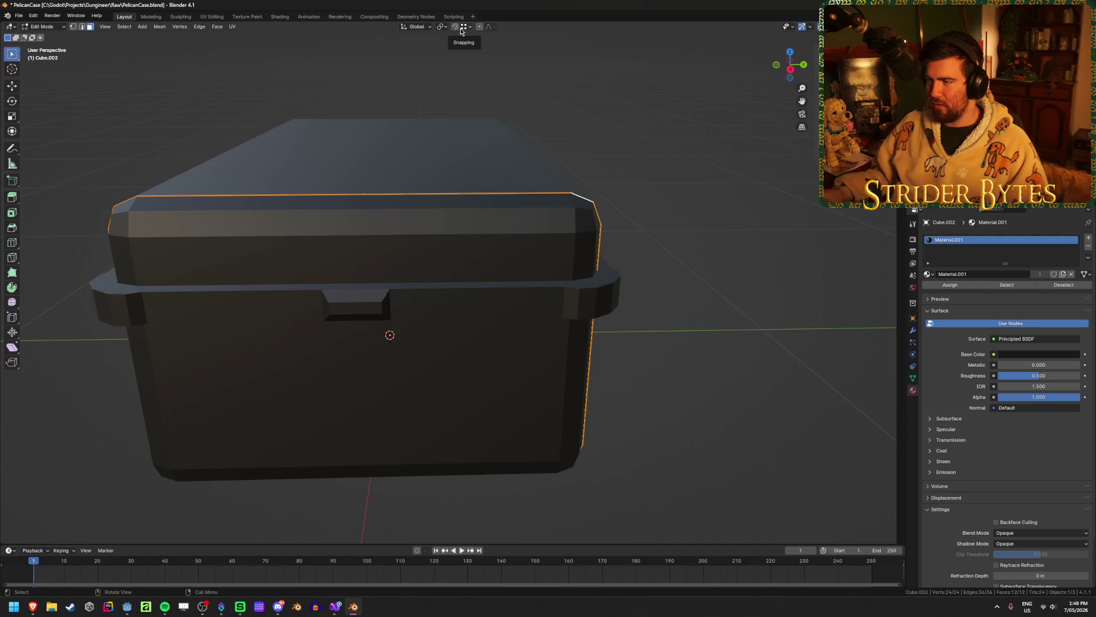
Set the pivot to Individual Origins, then extrude the band's faces in place and scale them outward
left_click(465, 27)
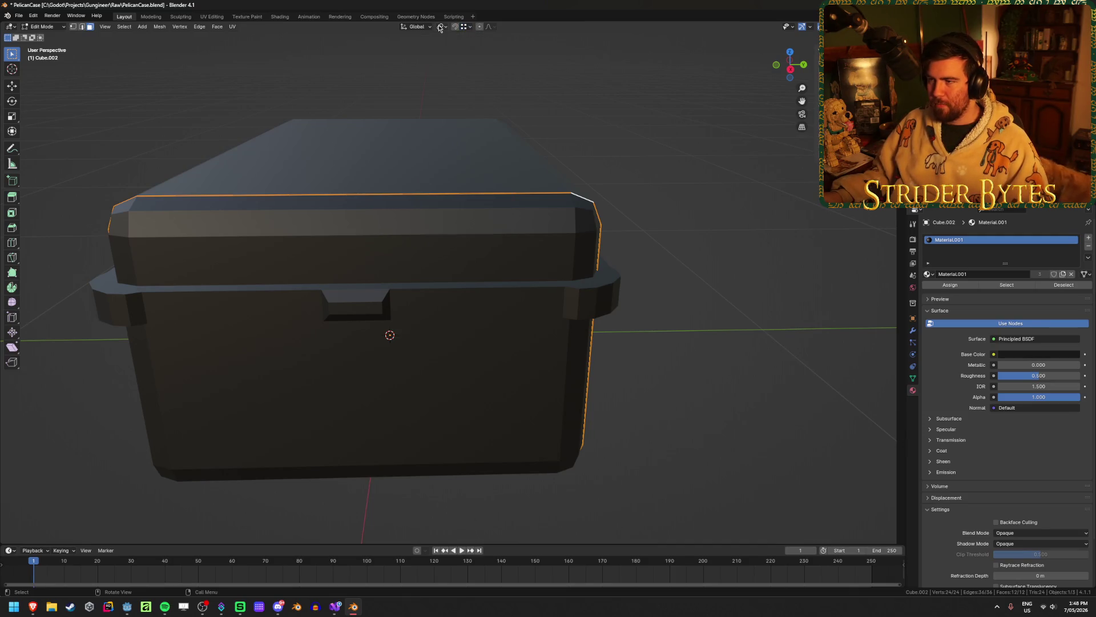
left_click(442, 27)
left_click(468, 66)
key("e")
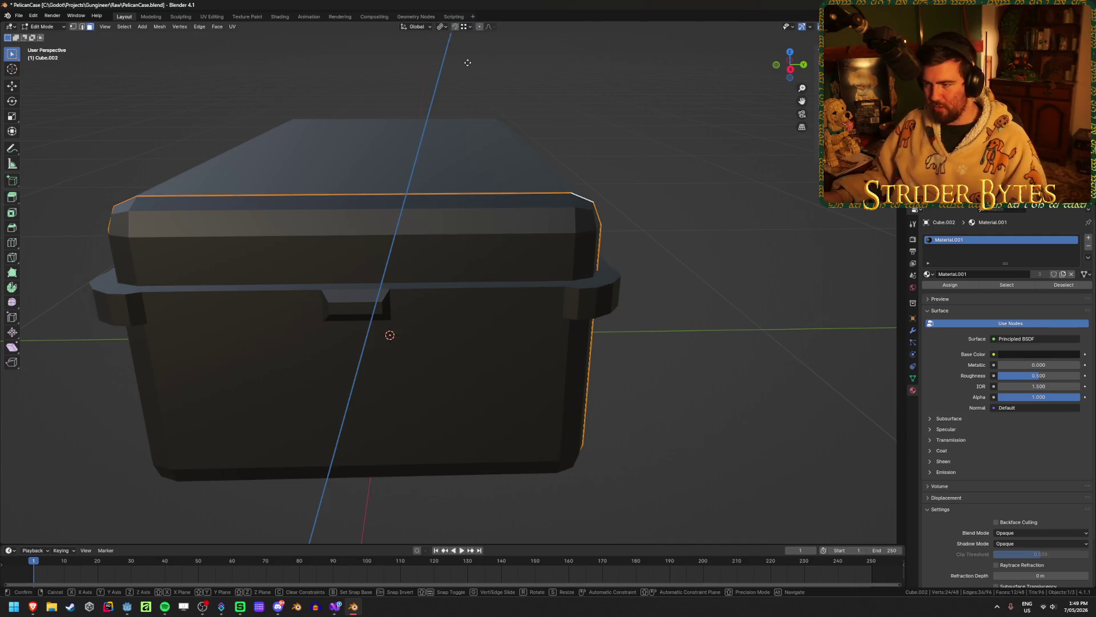
right_click(618, 176)
key("s")
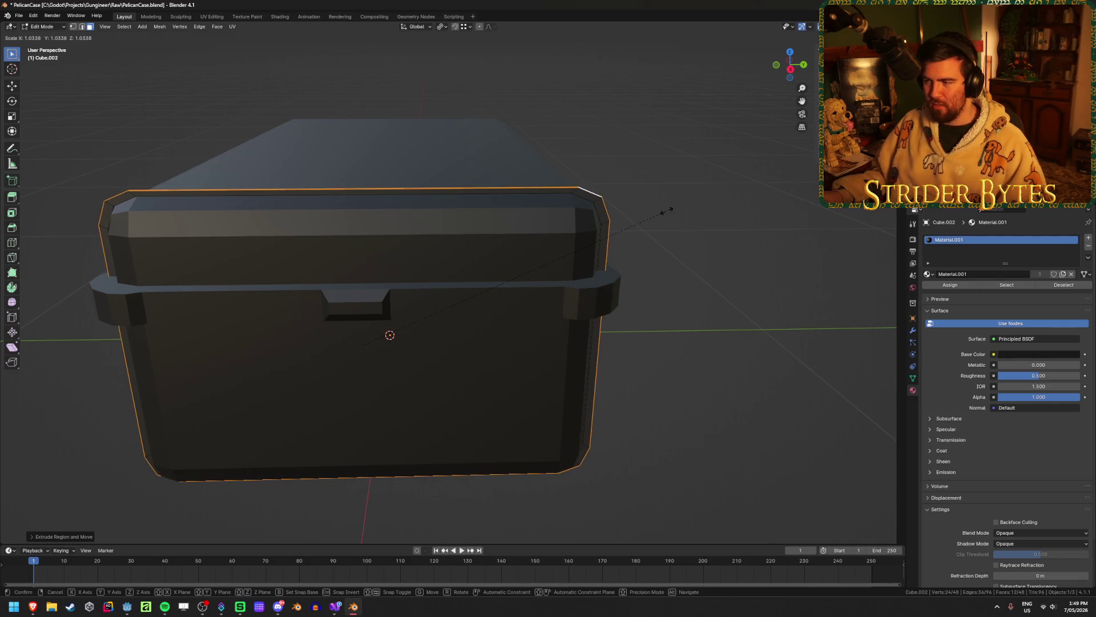
left_click(666, 210)
Scale the band faces by 1.025 along Y
middle_click_drag(693, 296, 541, 312)
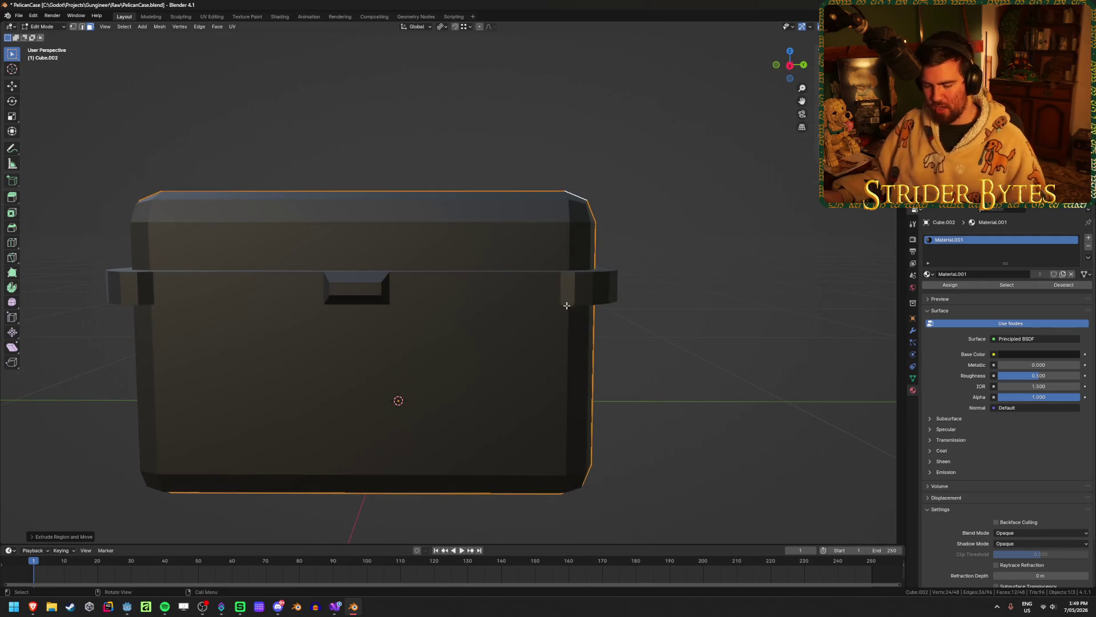
key("s")
key("x")
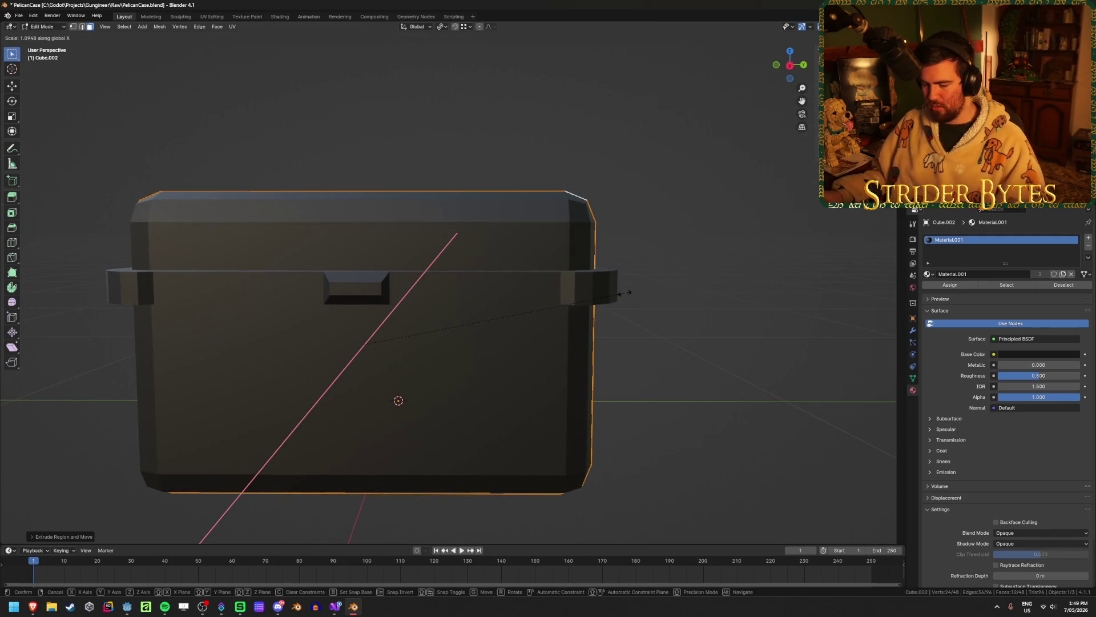
key("y")
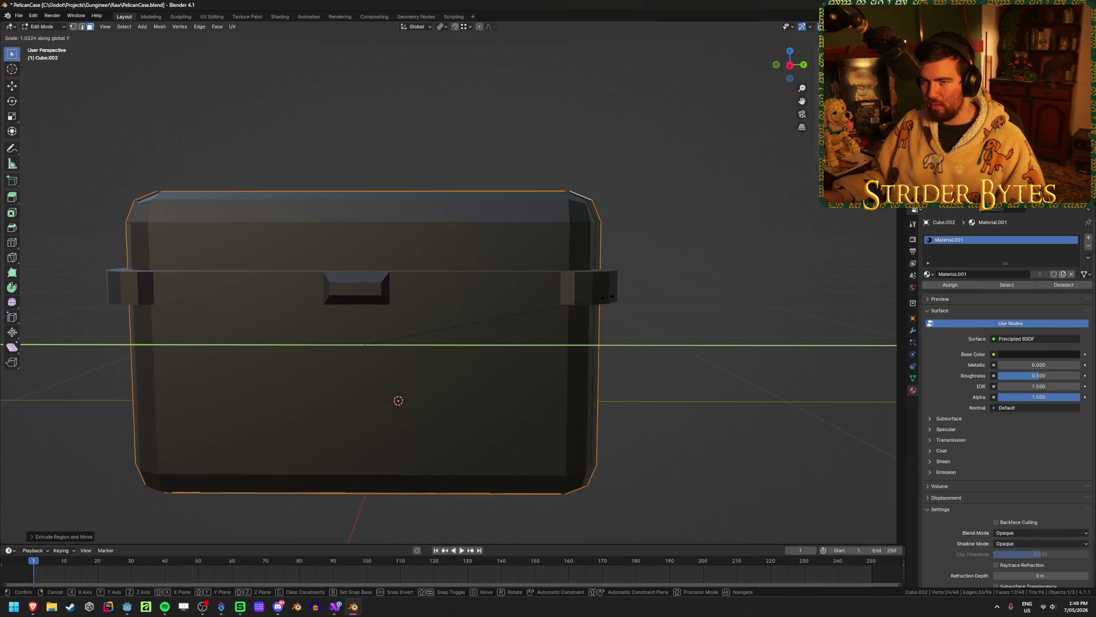
key("1")
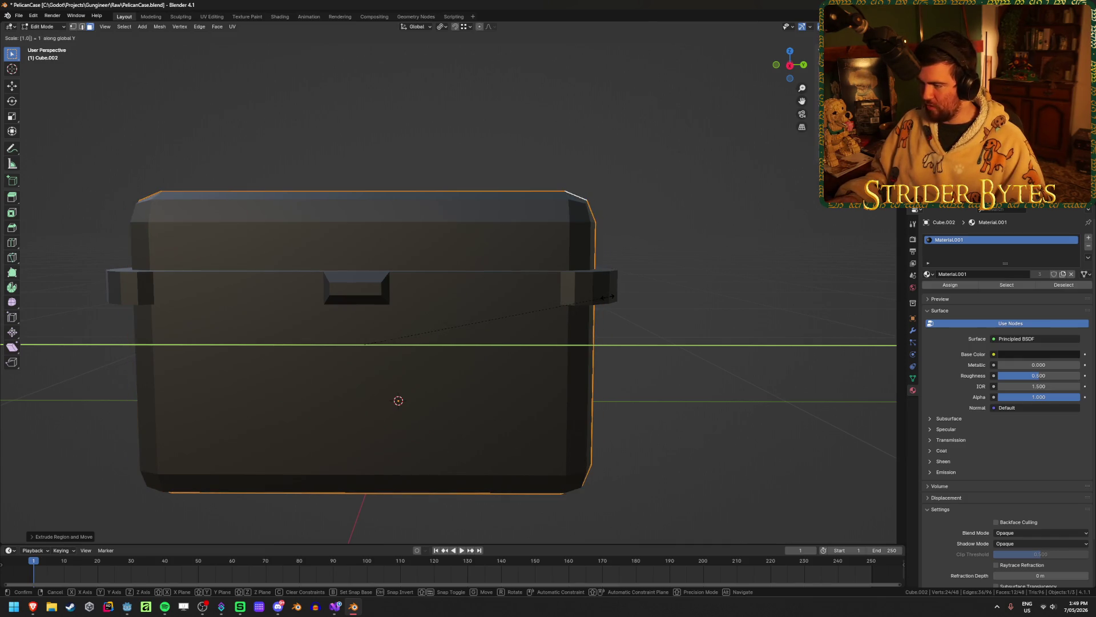
key("Return")
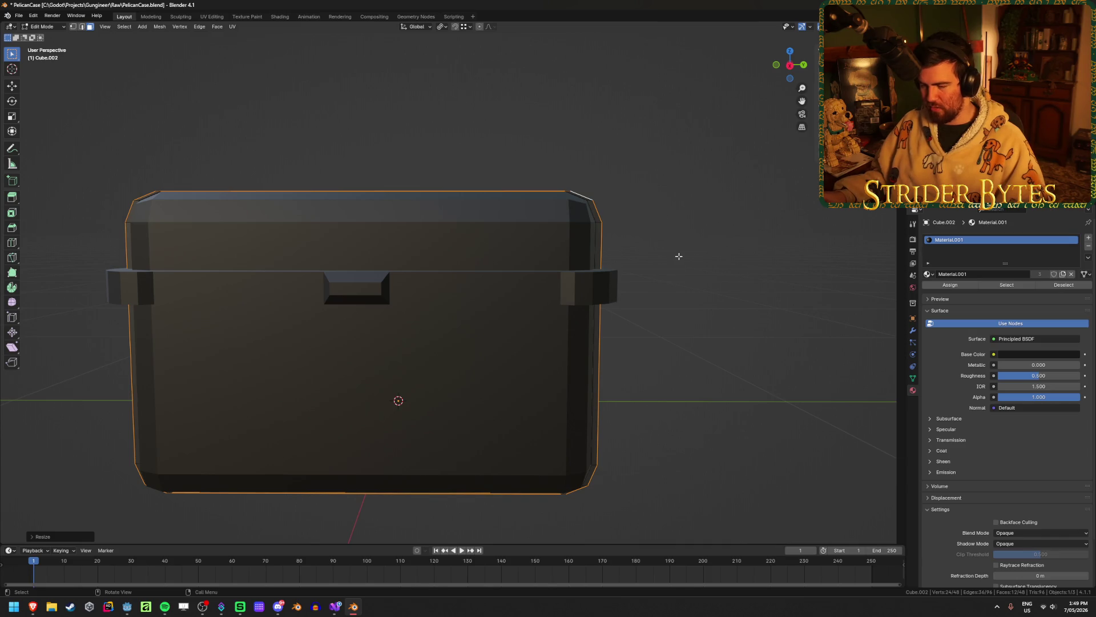
Cancel the Z-axis scale of the band and return to Object Mode
key("s")
key("z")
key("0")
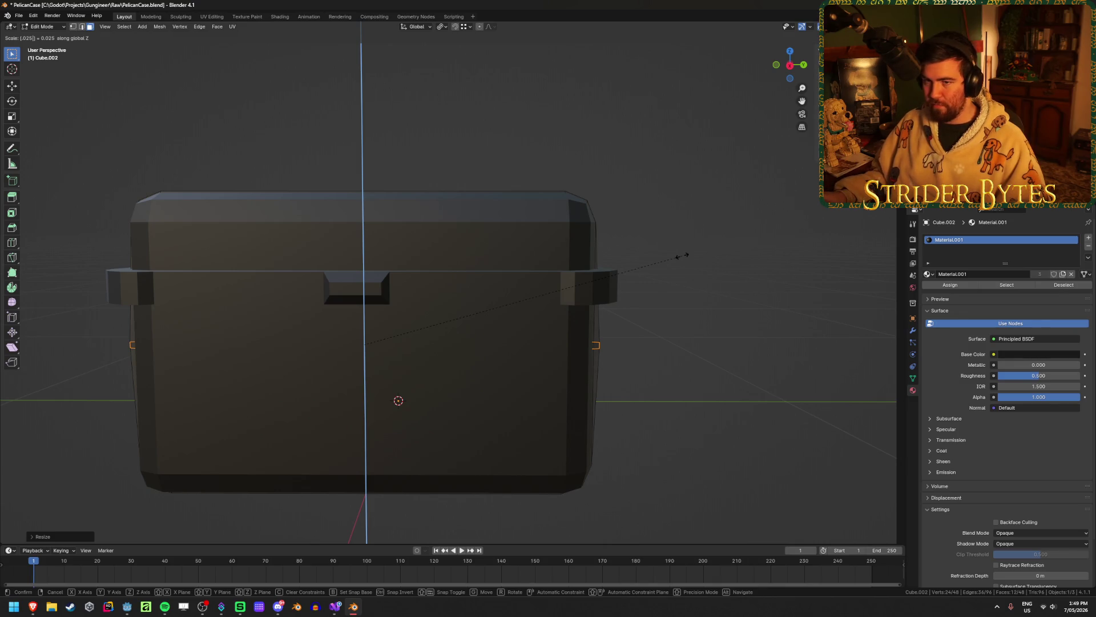
key("BackSpace")
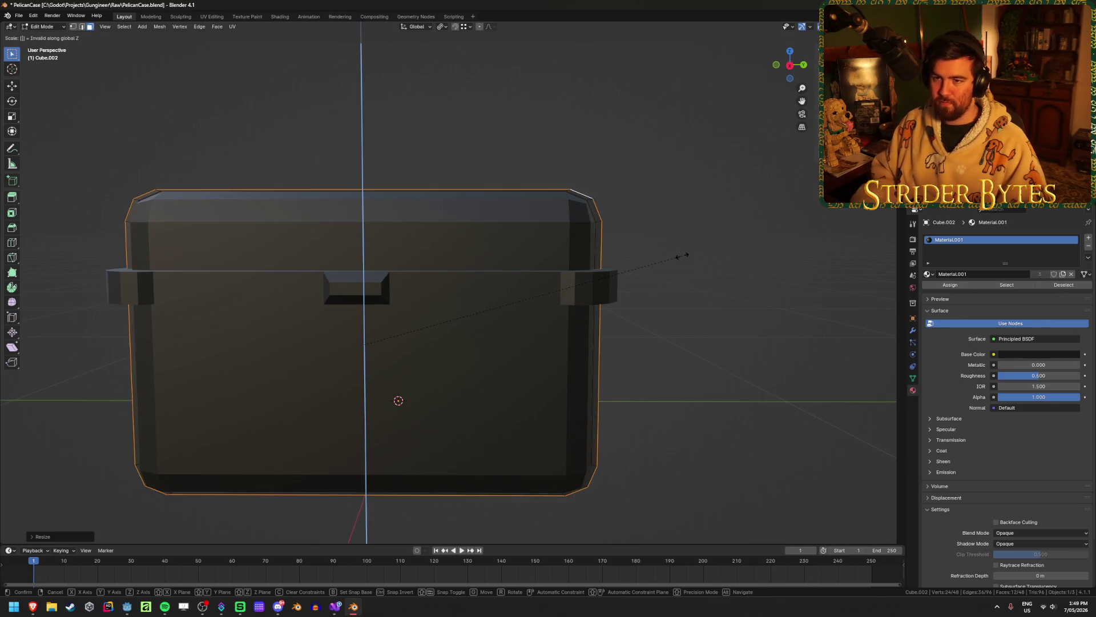
type("1.025")
key("Escape")
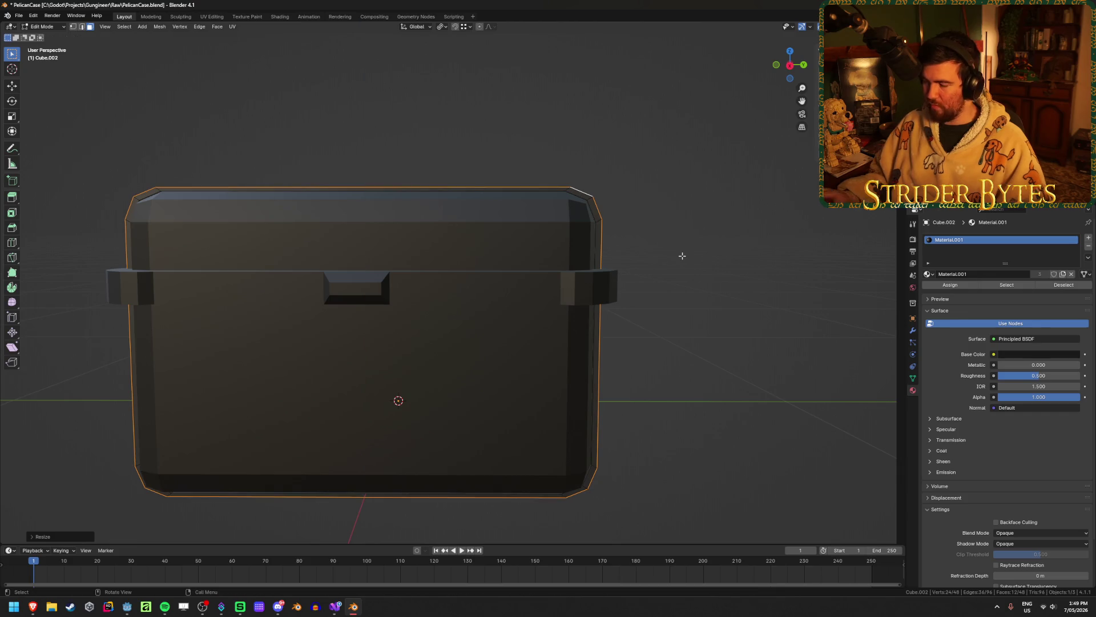
mouse_move(680, 255)
middle_mouse_down()
mouse_move(540, 220)
mouse_move(503, 238)
middle_mouse_up()
key("Tab")
Orbit and zoom around the case to inspect the strap band at the lid corner
scroll(362, 269, "up", 3)
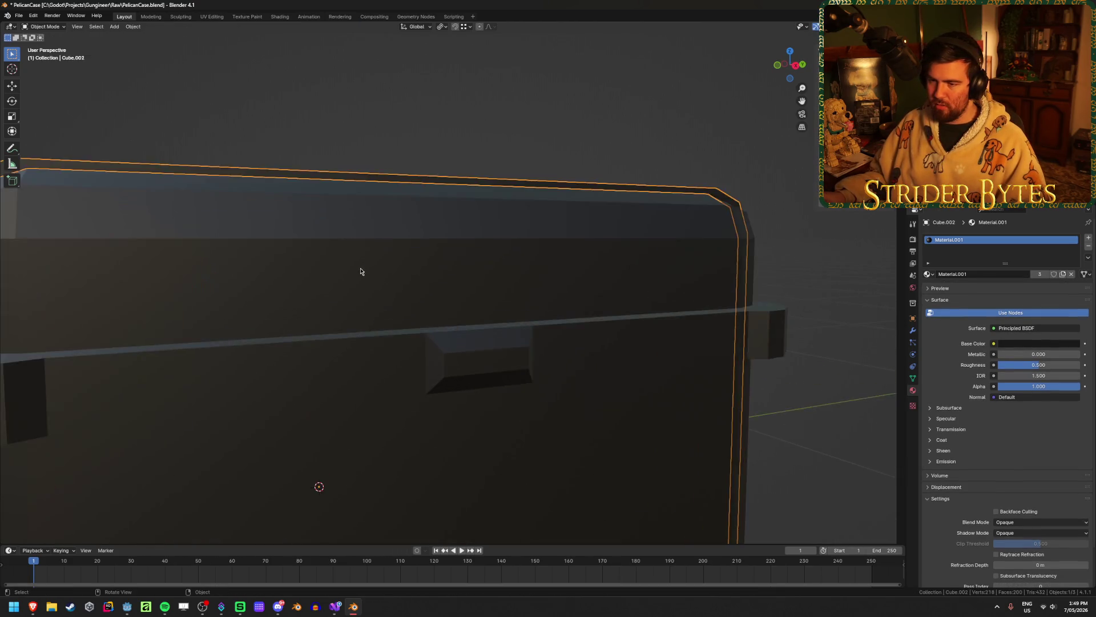
mouse_move(362, 269)
middle_mouse_down()
mouse_move(325, 286)
mouse_move(676, 320)
mouse_move(414, 312)
mouse_move(624, 317)
middle_mouse_up()
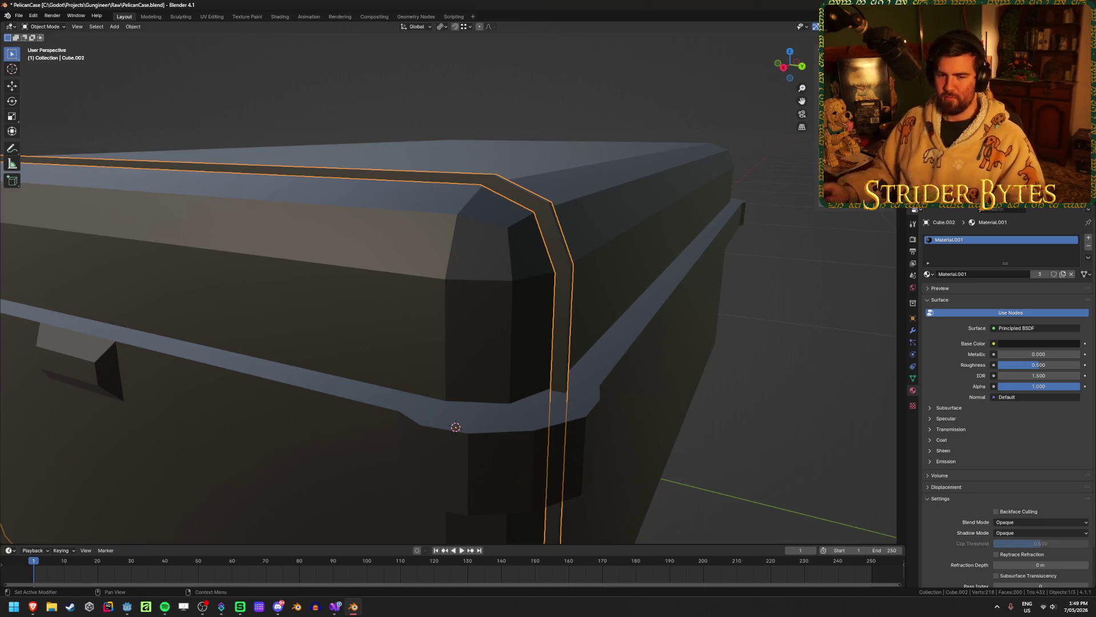
scroll(631, 169, "down", 5)
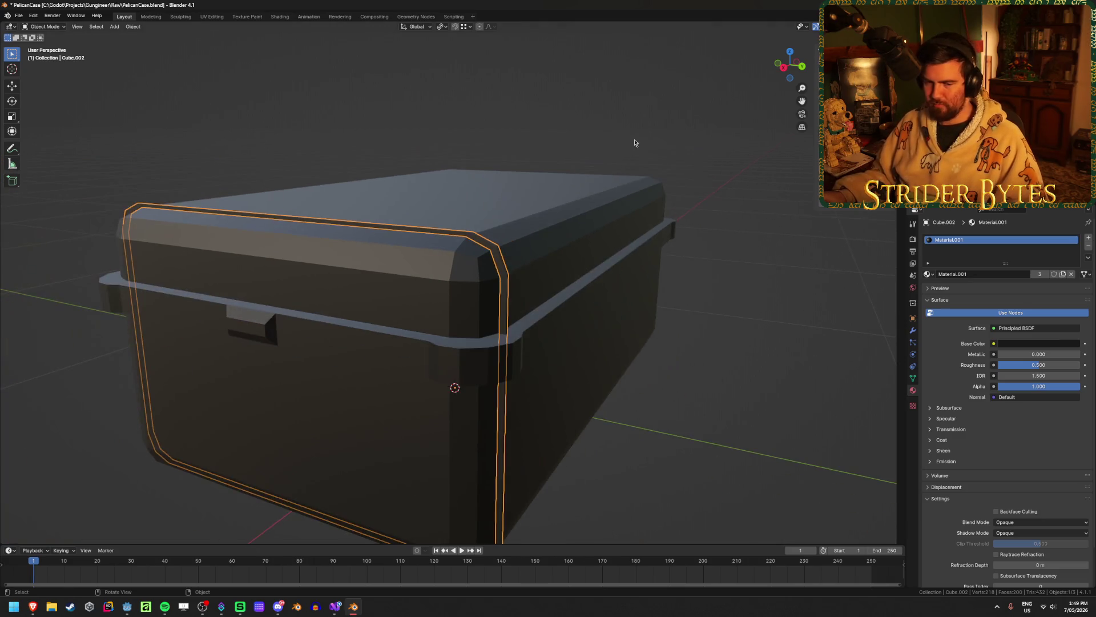
mouse_move(636, 142)
middle_mouse_down()
mouse_move(600, 162)
mouse_move(575, 156)
middle_mouse_up()
scroll(574, 156, "up", 5)
scroll(574, 157, "down", 4)
Slide the band's edge loop along X, then undo the move
key("Tab")
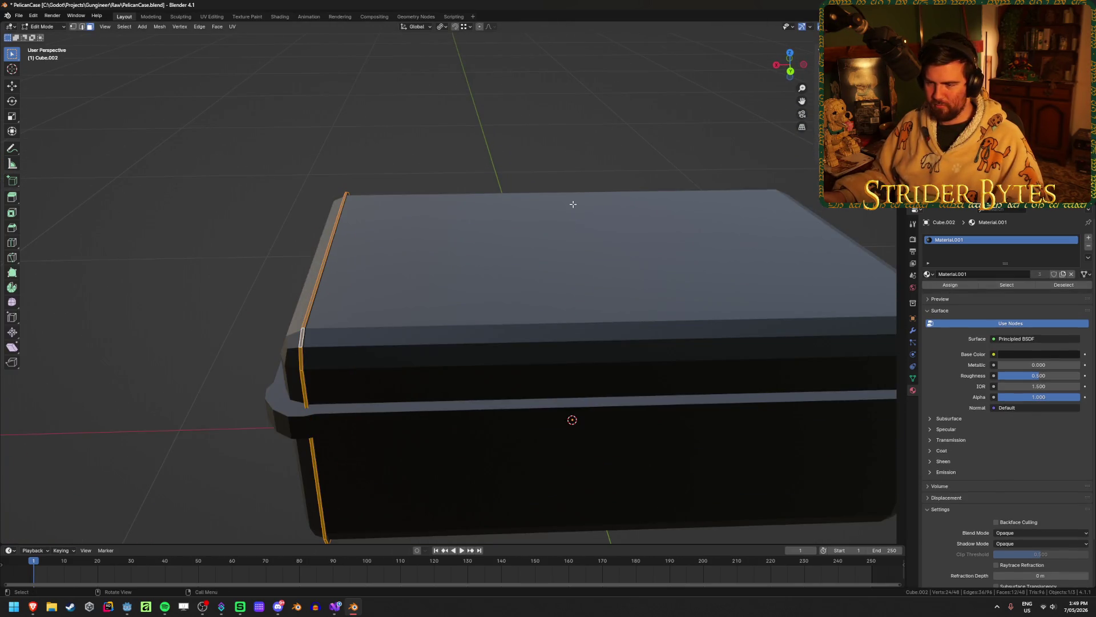
key("g")
key("x")
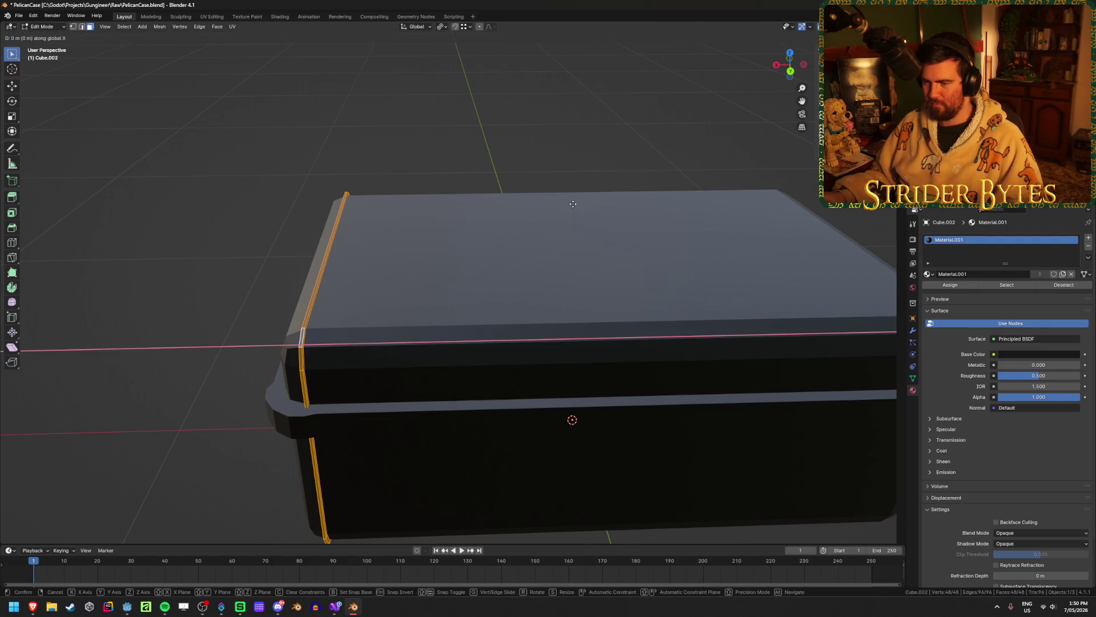
left_click(698, 164)
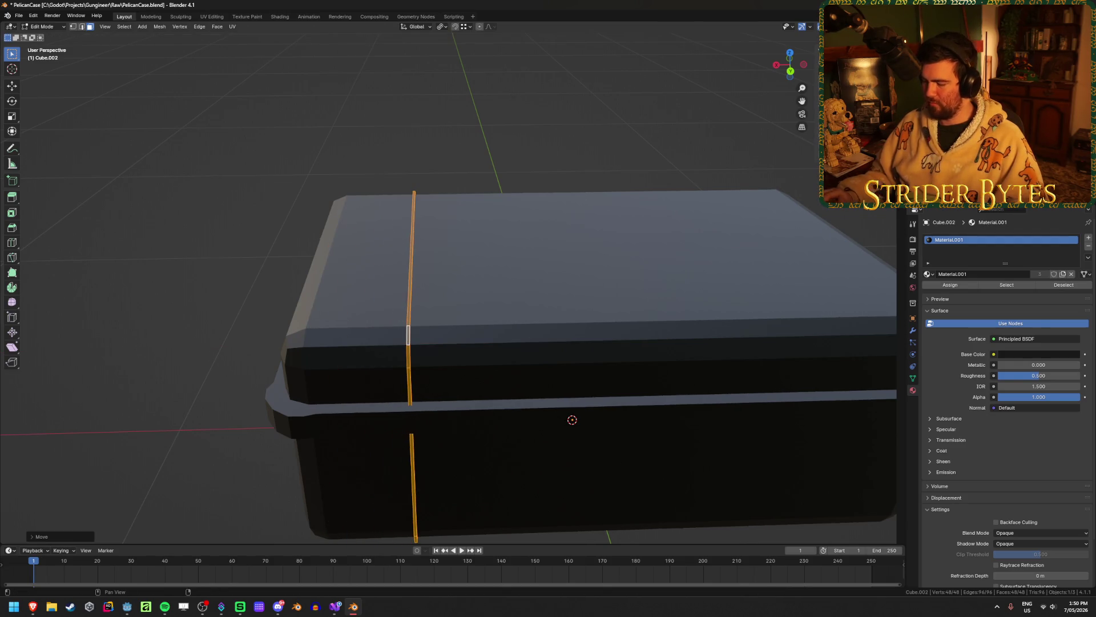
key("ctrl+z")
mouse_move(563, 215)
middle_mouse_down()
mouse_move(575, 191)
mouse_move(619, 191)
mouse_move(635, 221)
mouse_move(570, 223)
middle_mouse_up()
Reselect the thin strap band object and reopen its mesh for editing
key("Tab")
left_click(567, 287)
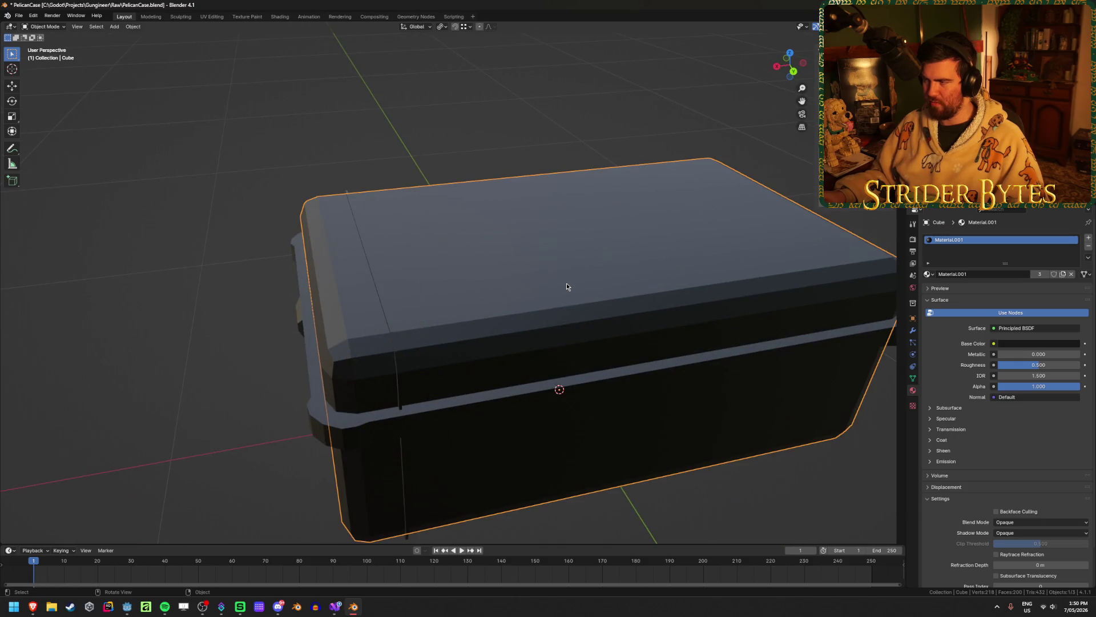
mouse_move(358, 270)
middle_mouse_down()
mouse_move(399, 240)
mouse_move(342, 274)
mouse_move(377, 257)
mouse_move(357, 270)
middle_mouse_up()
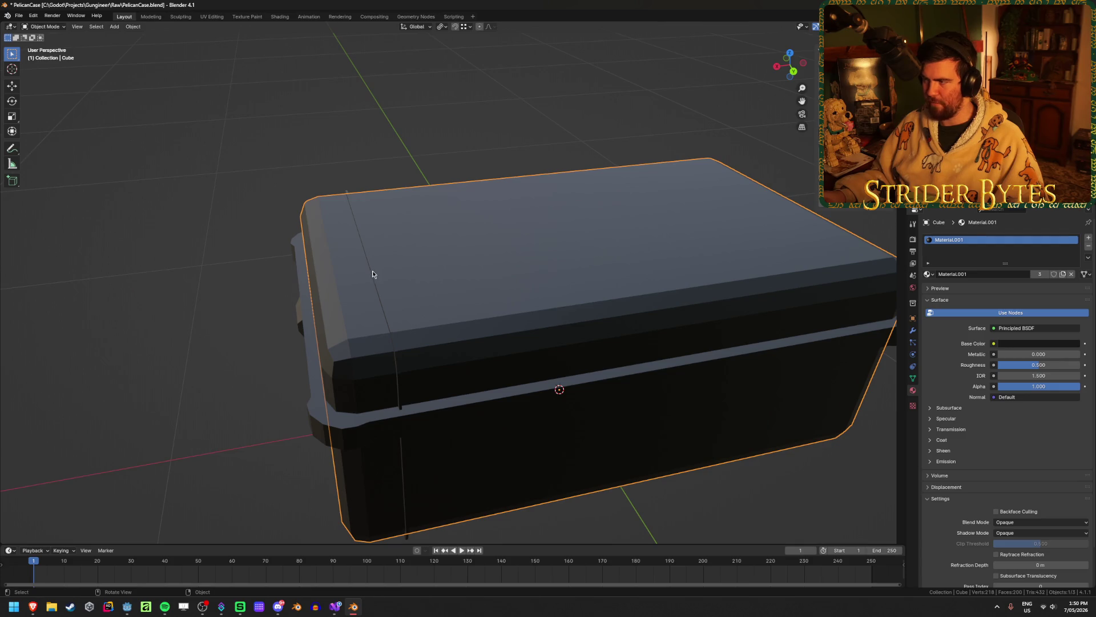
left_click(372, 274)
key("Tab")
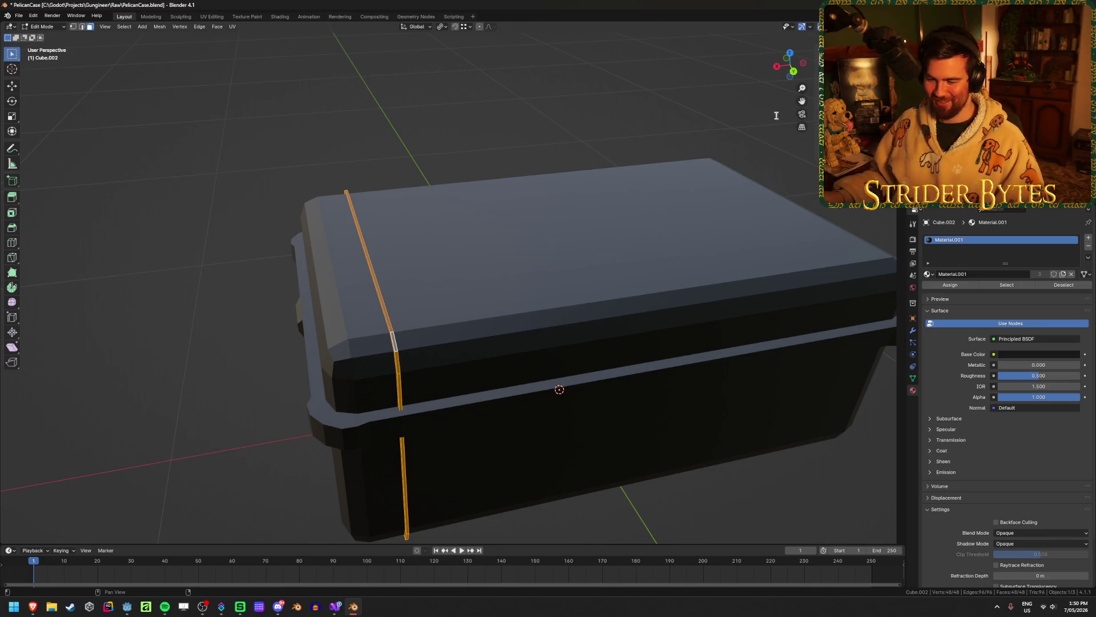
Check the Pelican case reference photo in Brave, then return to Blender
mouse_move(27, 607)
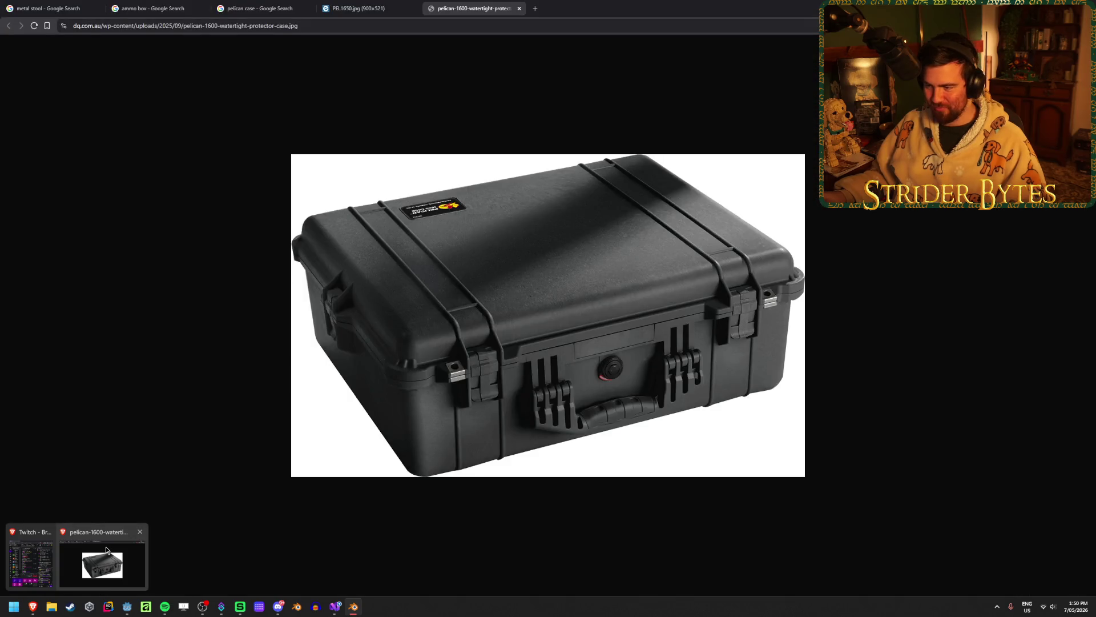
left_click(105, 549)
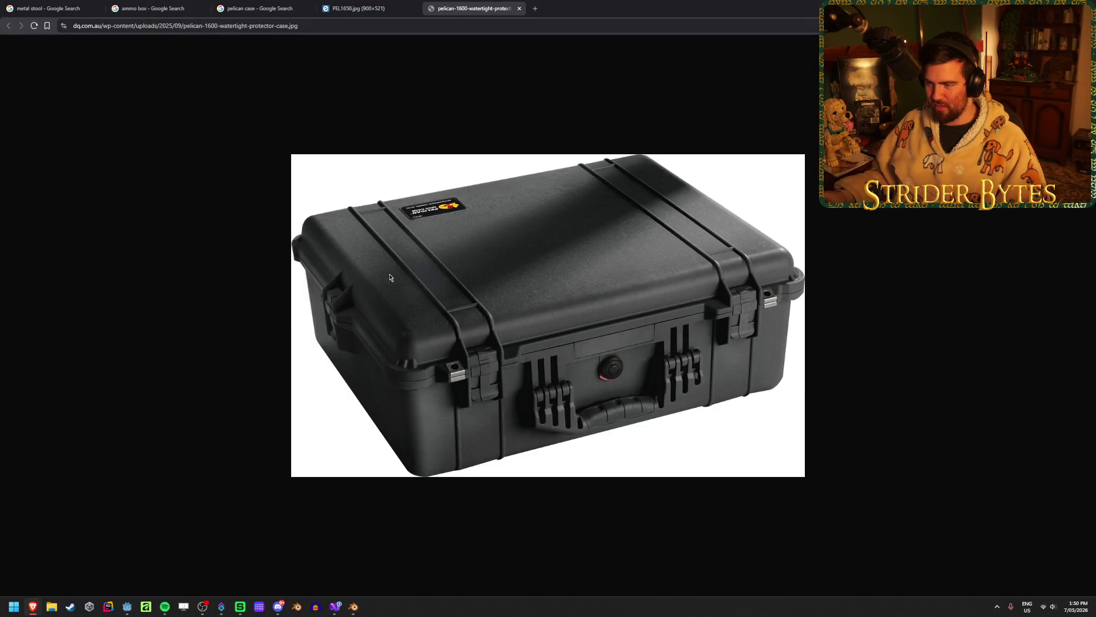
key("alt+Tab")
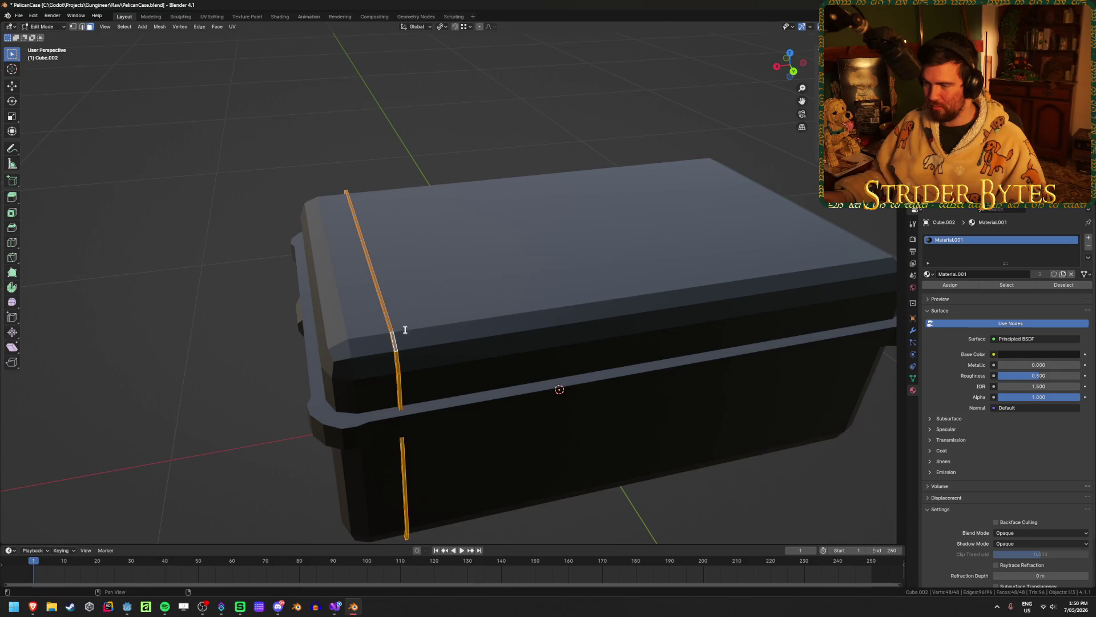
Add an Array modifier to the strap band
mouse_move(631, 181)
middle_mouse_down()
mouse_move(543, 152)
mouse_move(582, 142)
middle_mouse_up()
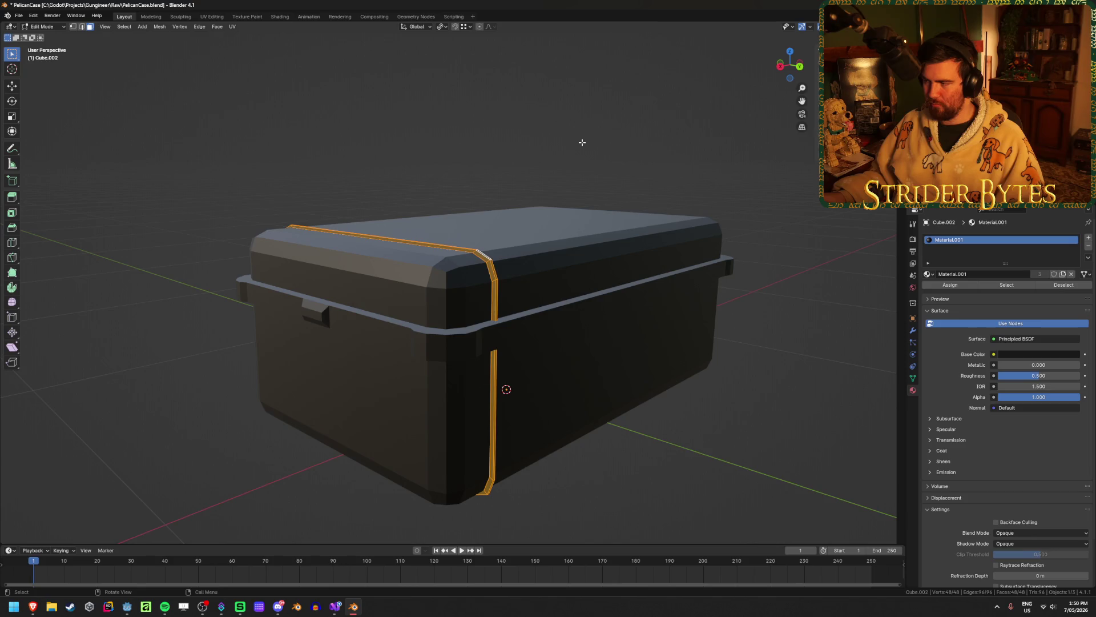
left_click(913, 330)
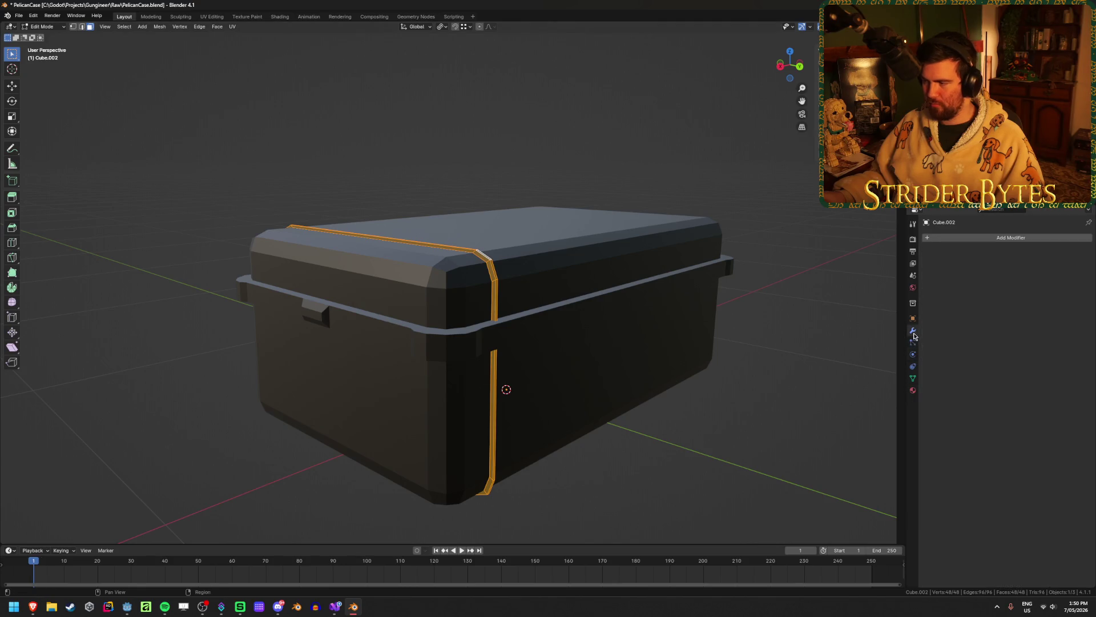
left_click(995, 237)
key("space")
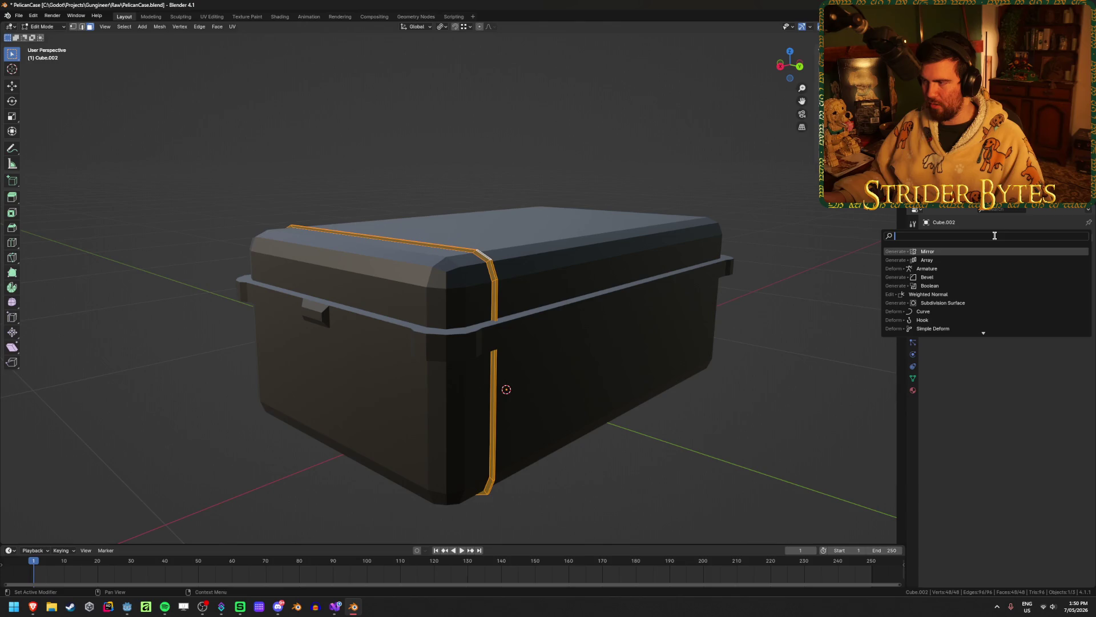
type("array")
key("Return")
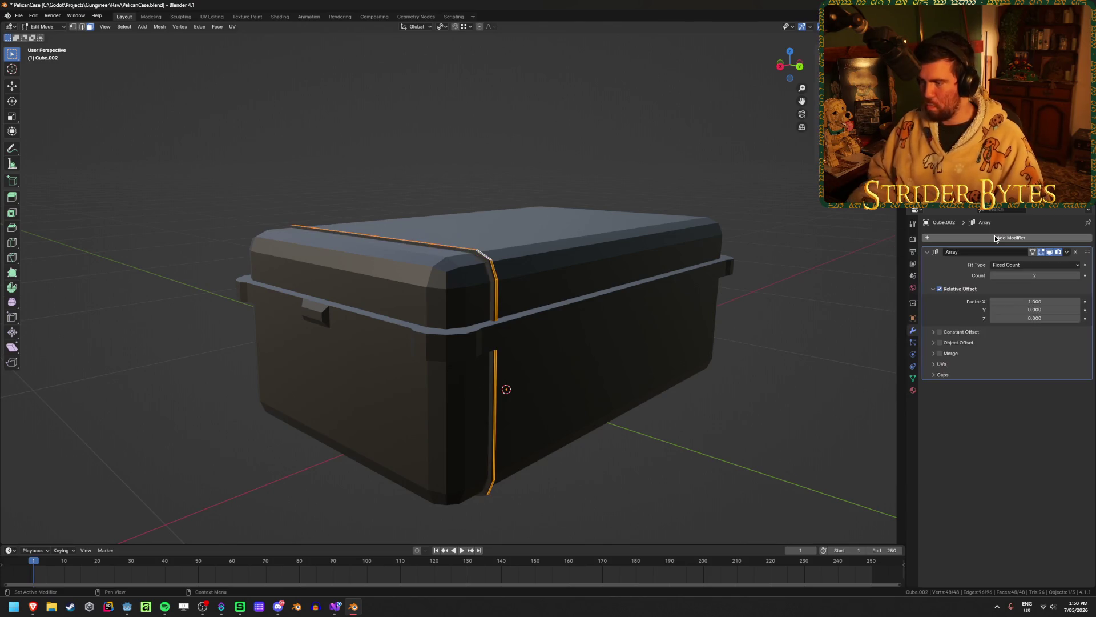
mouse_move(694, 314)
middle_mouse_down()
mouse_move(624, 150)
mouse_move(597, 179)
middle_mouse_up()
scroll(597, 179, "up", 5)
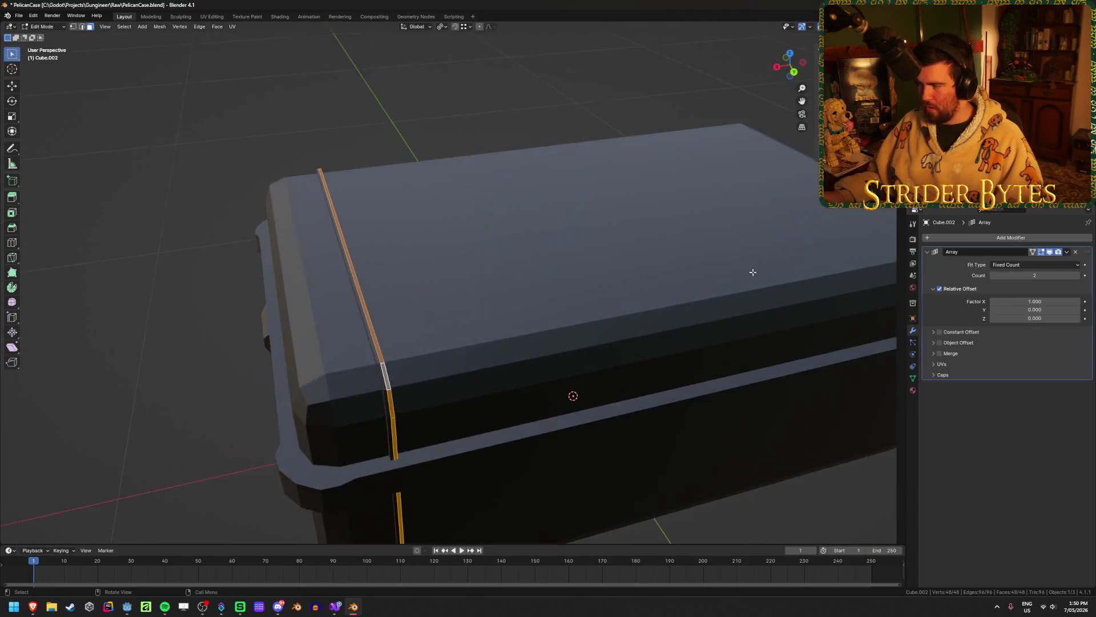
Replace the Array's relative offset with a constant X offset of -0.1 m
left_click(940, 290)
left_click(939, 332)
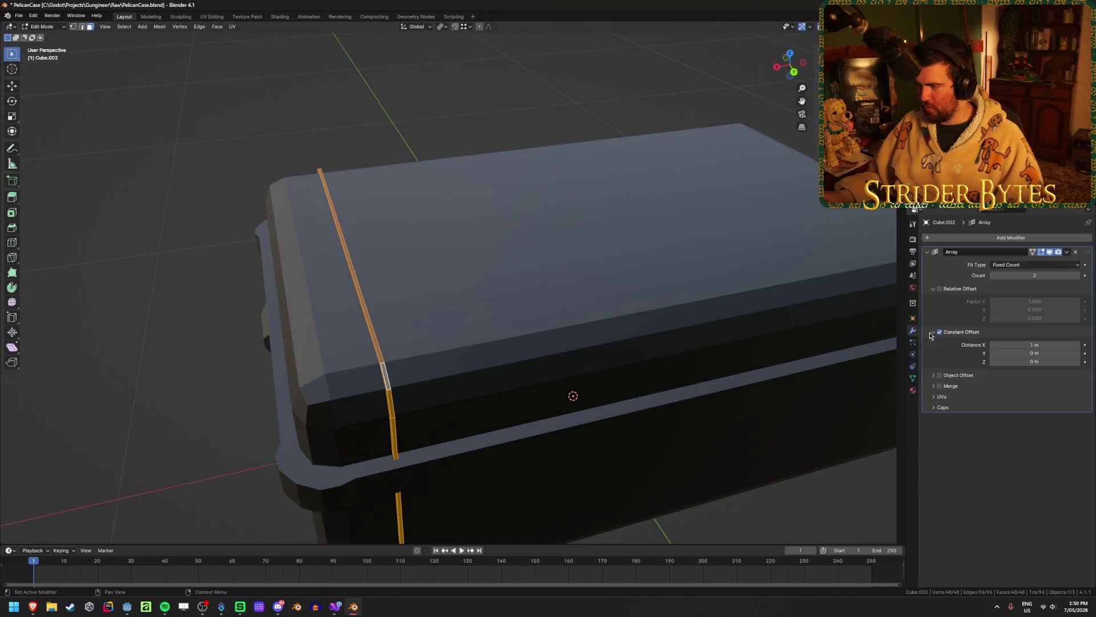
left_click(1034, 344)
type("0.1")
key("Return")
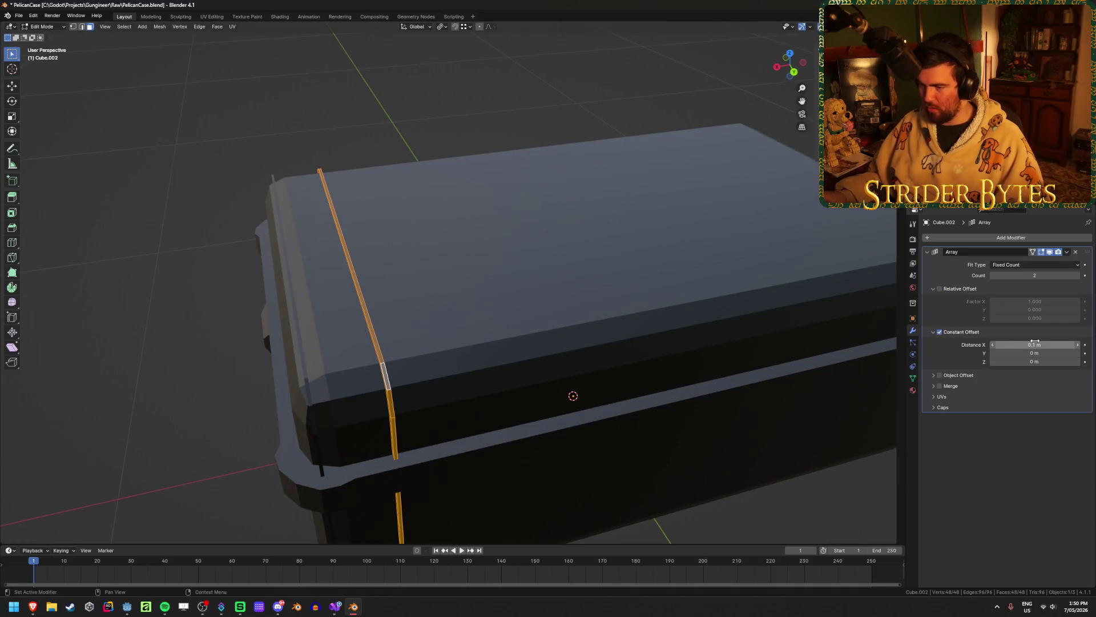
left_click(1034, 343)
type("-0.1")
key("Return")
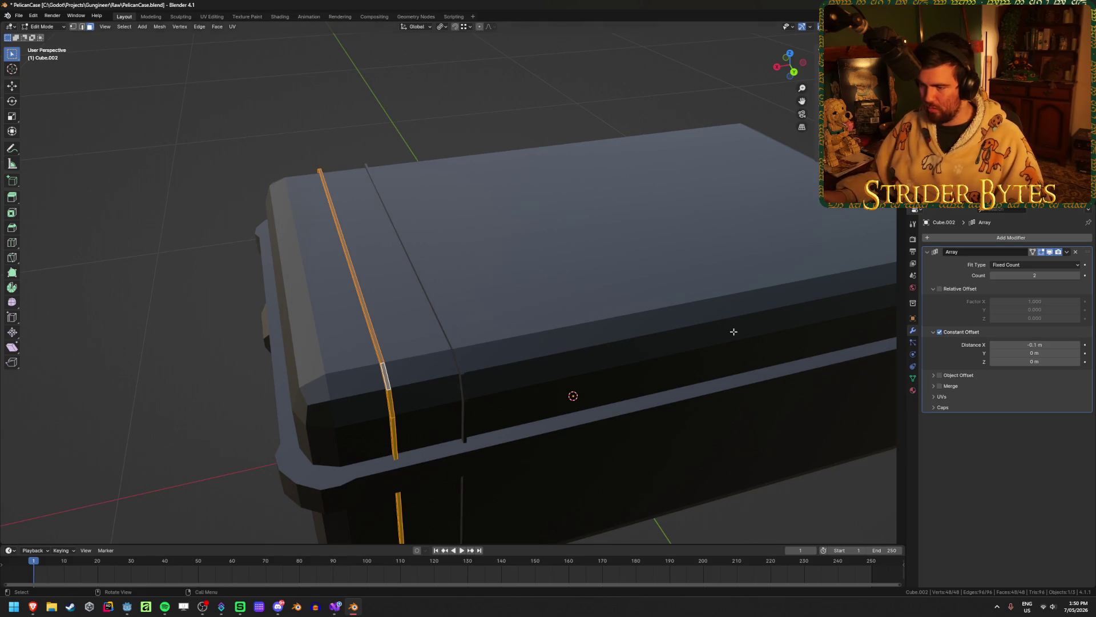
mouse_move(729, 331)
middle_mouse_down()
mouse_move(494, 324)
mouse_move(514, 316)
middle_mouse_up()
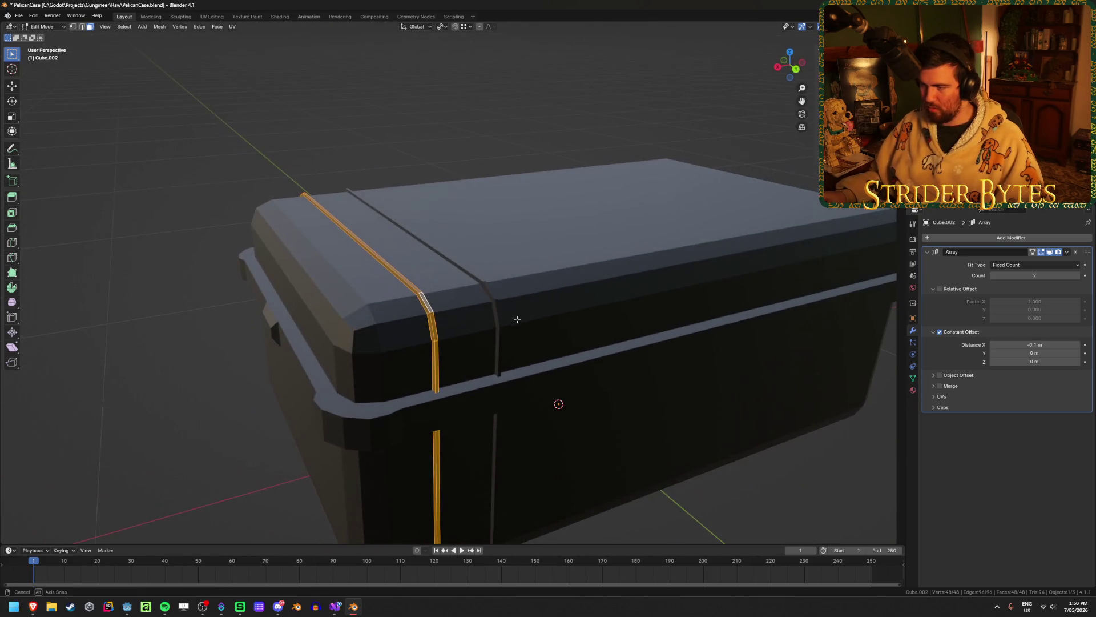
Add a Mirror modifier on X to copy the straps to the opposite end
left_click(931, 256)
left_click(959, 237)
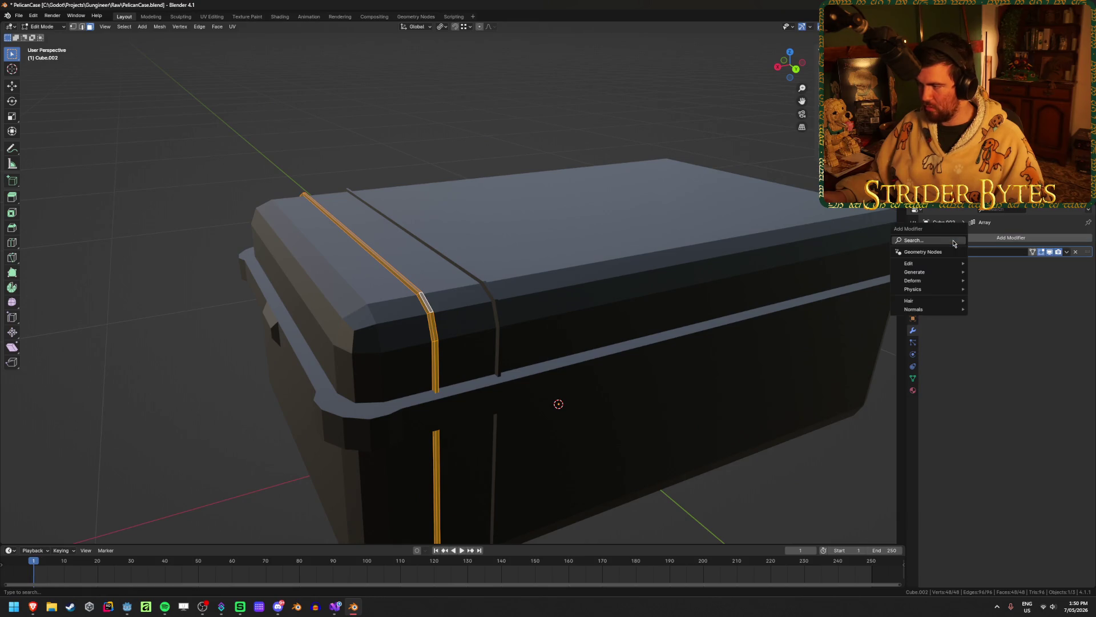
mouse_move(925, 251)
left_click(966, 267)
scroll(389, 380, "down", 5)
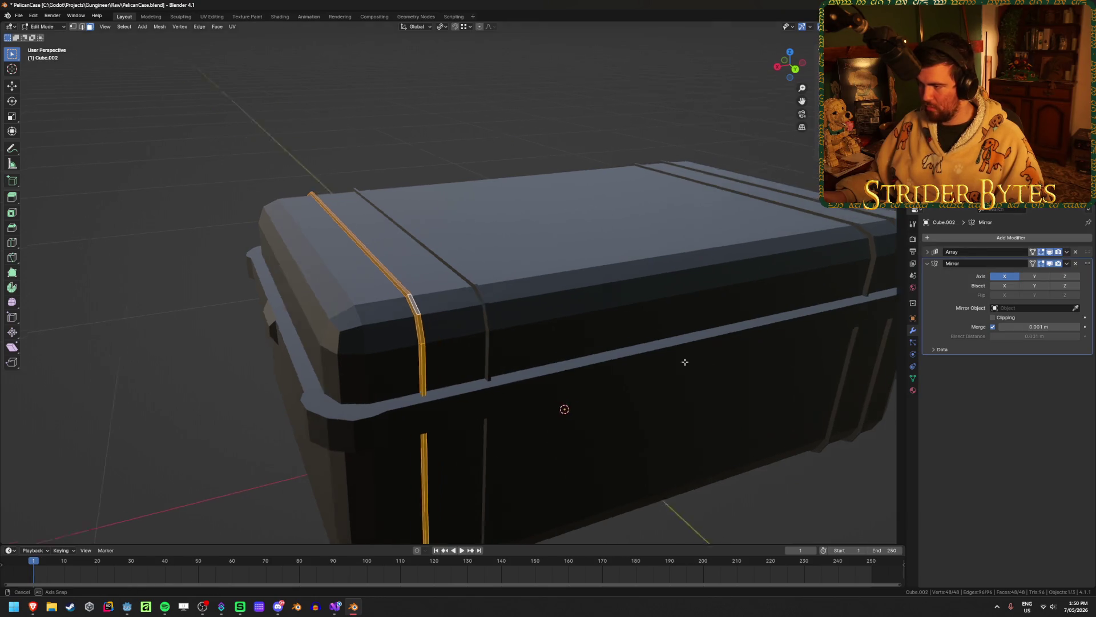
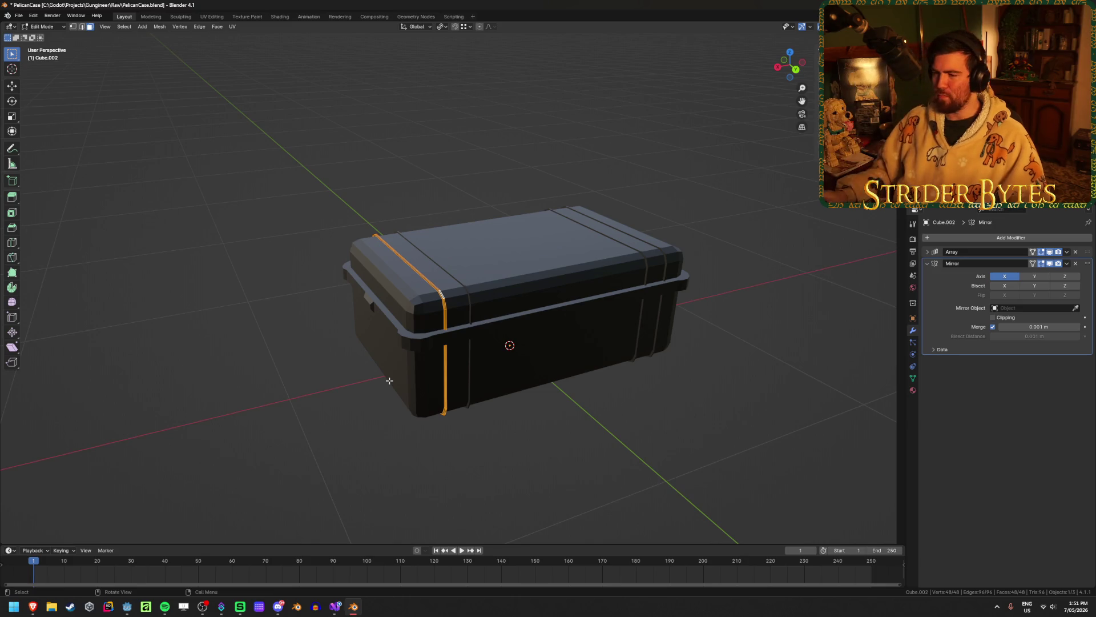
Zoom and orbit to a frontal view of the case, then bring up the Pelican 1600 reference photo in Brave
mouse_move(390, 380)
middle_mouse_down("ctrl")
mouse_move(410, 340)
mouse_move(491, 400)
middle_mouse_up("ctrl")
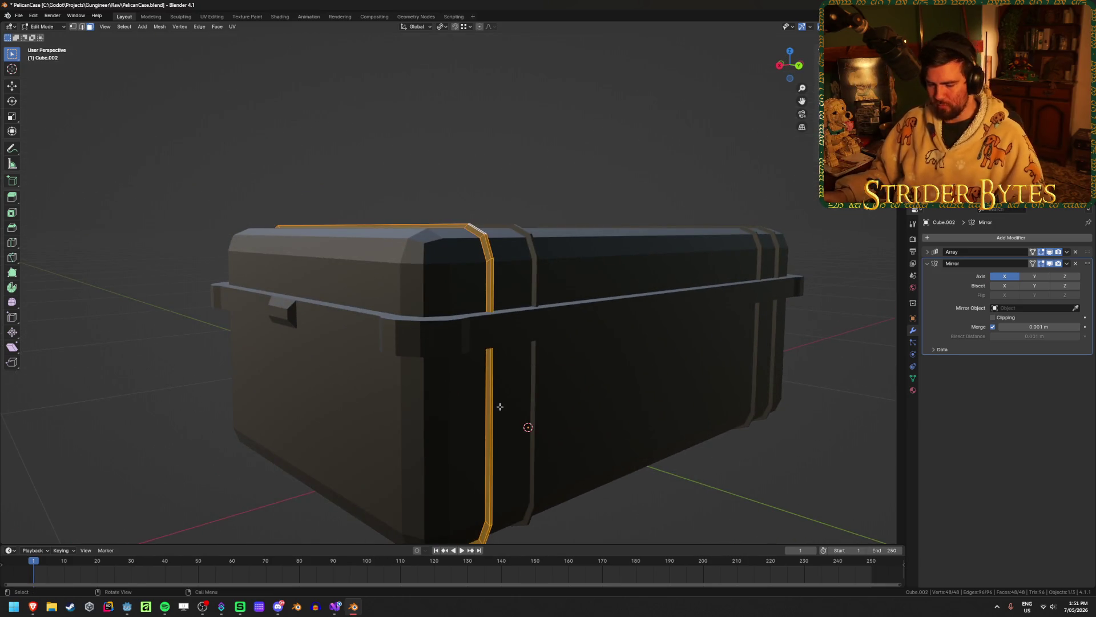
key("ctrl+r")
key("Escape")
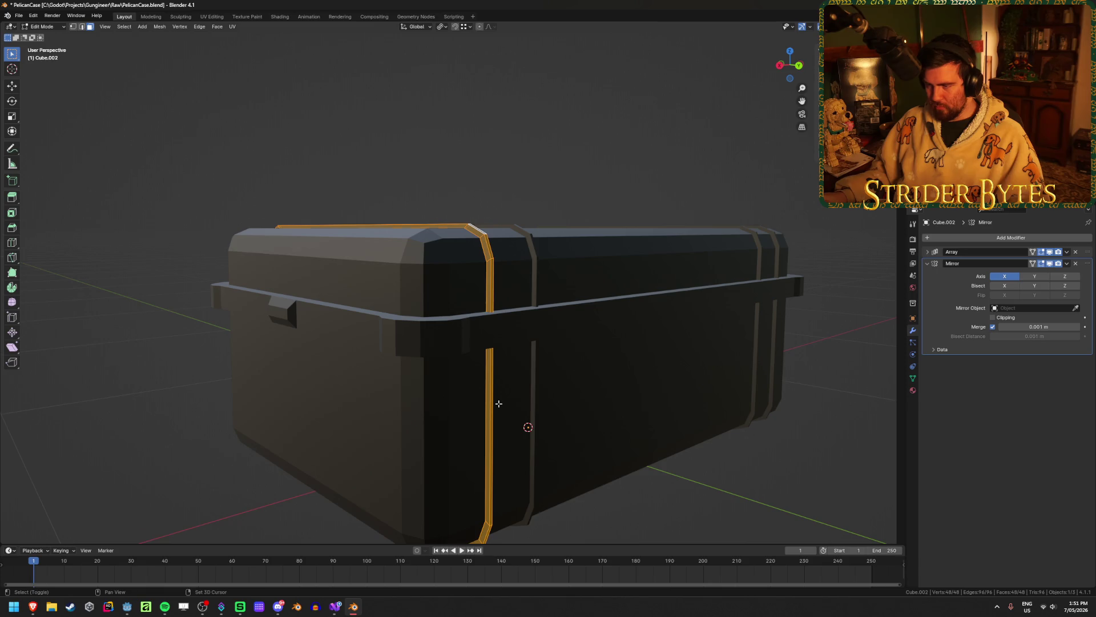
key("shift+z")
key("shift+z")
mouse_move(496, 403)
middle_mouse_down()
mouse_move(518, 403)
mouse_move(514, 384)
mouse_move(568, 386)
mouse_move(542, 393)
middle_mouse_up()
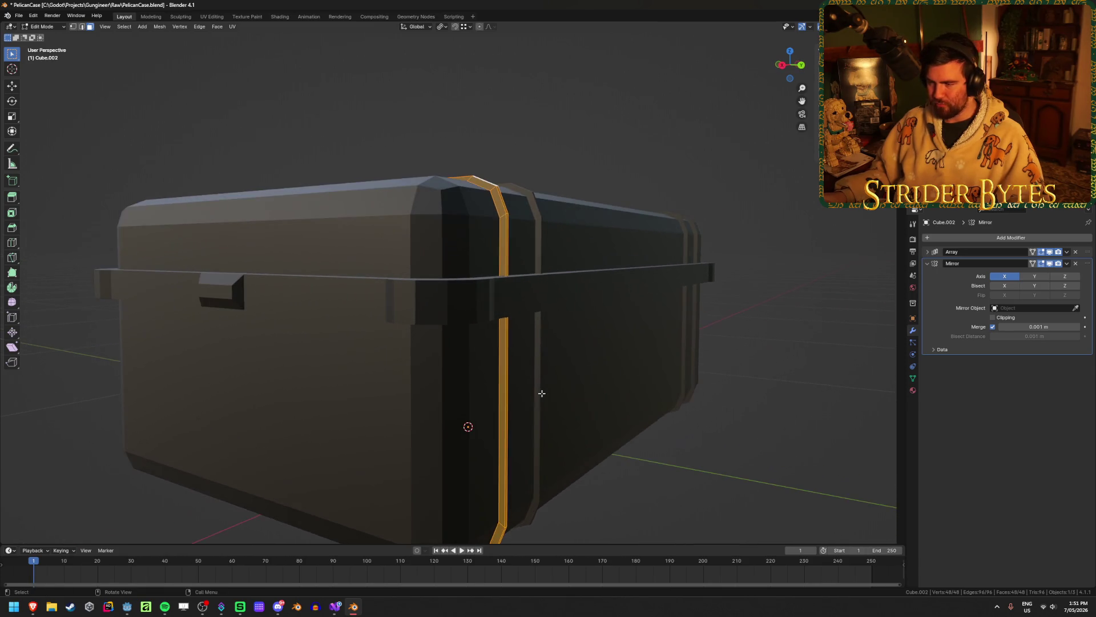
mouse_move(32, 607)
left_click(109, 574)
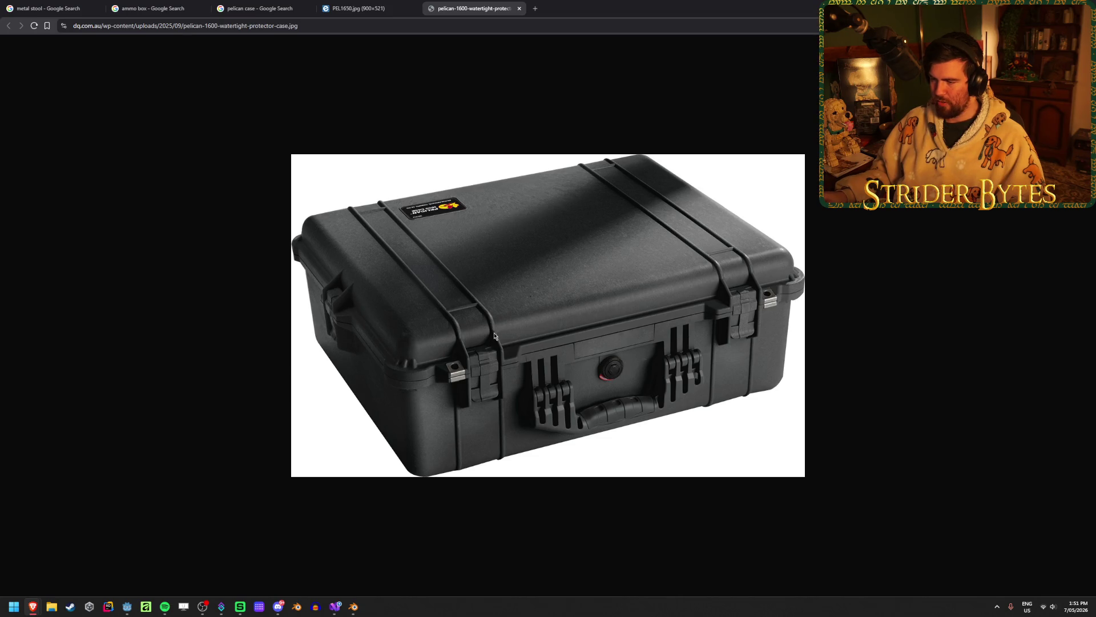
Slide the new edge loop along the strap rib to sit just above the rim strip
key("alt+Tab")
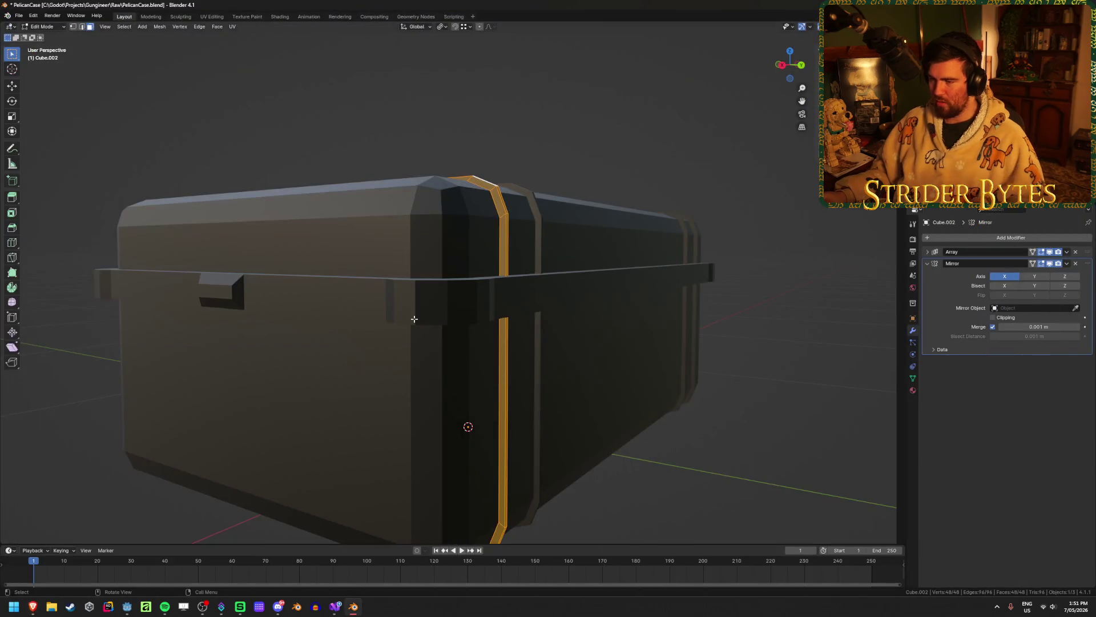
key("g")
key("g")
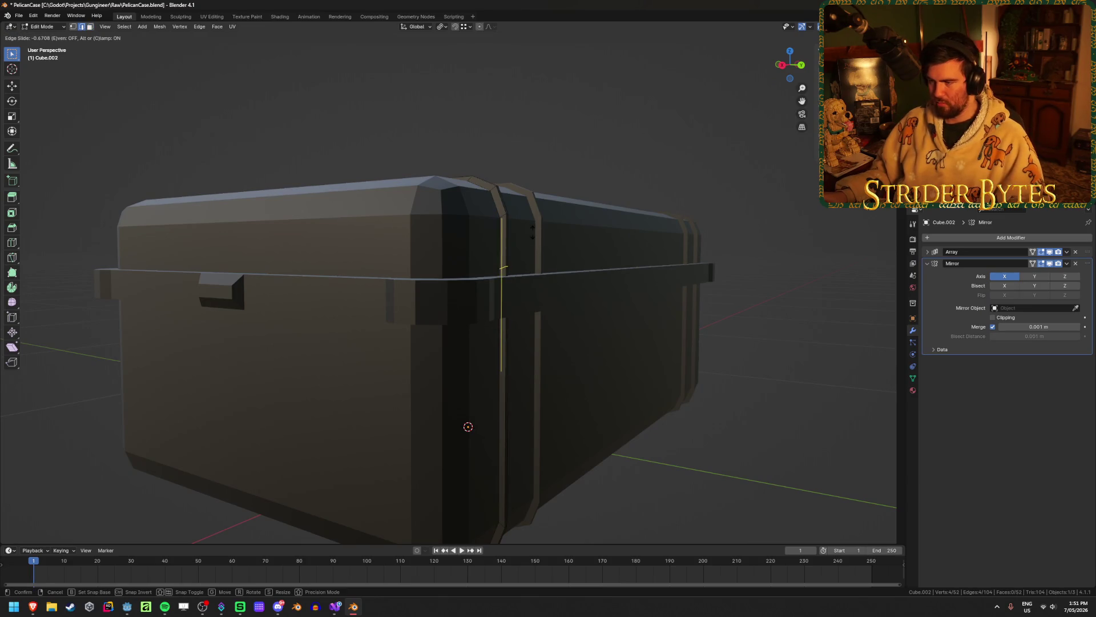
left_click(536, 225)
mouse_move(536, 225)
middle_mouse_down()
mouse_move(533, 293)
mouse_move(436, 310)
mouse_move(585, 274)
middle_mouse_up()
key("g")
key("z")
key("0")
key("Return")
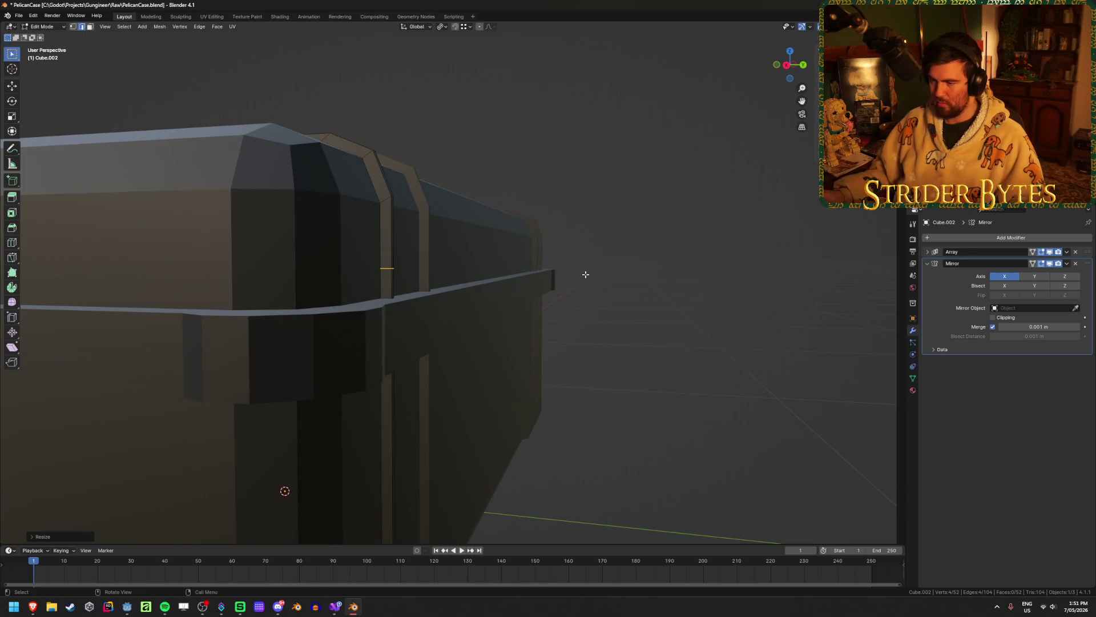
key("KP_3")
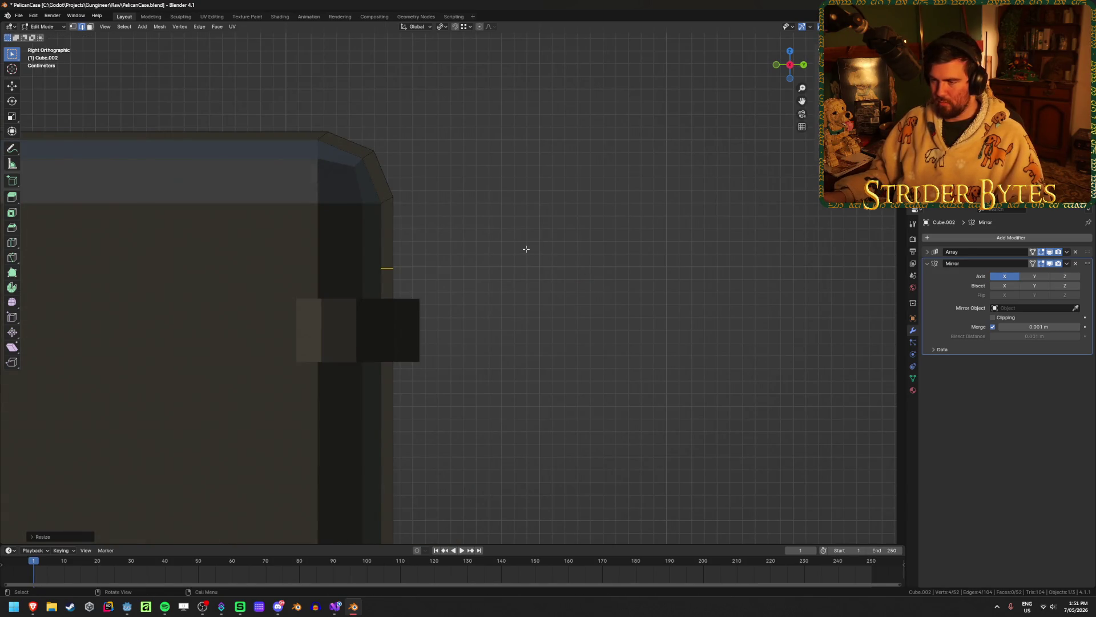
key("ctrl+z")
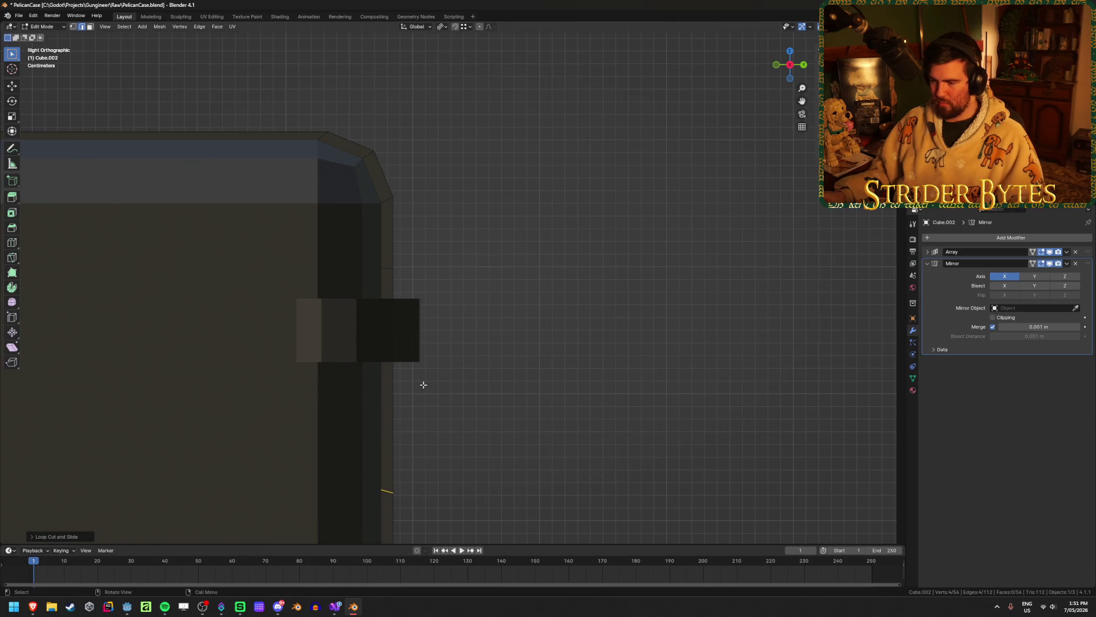
Flatten the rib edge loop level with S Z 0 and raise it along Z
key("s")
key("z")
key("0")
key("Return")
key("g")
key("z")
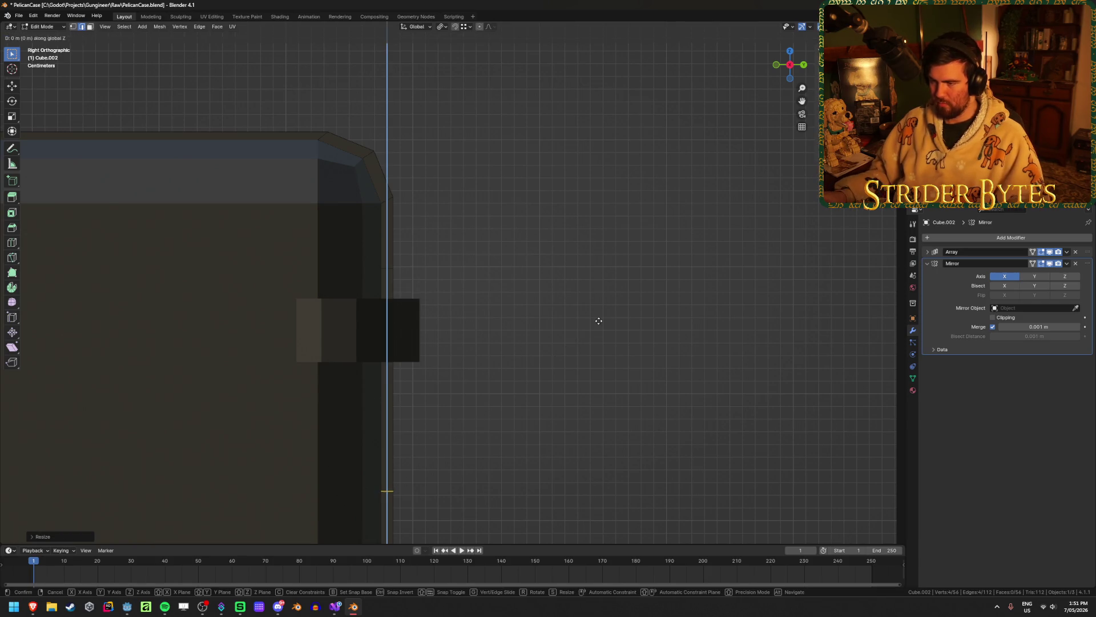
left_click(611, 213)
Box-select the vertices and edges along the rib cut using see-through vertex mode
key("1")
key("alt+z")
left_click_drag(437, 253, 334, 283, "shift")
key("alt+z")
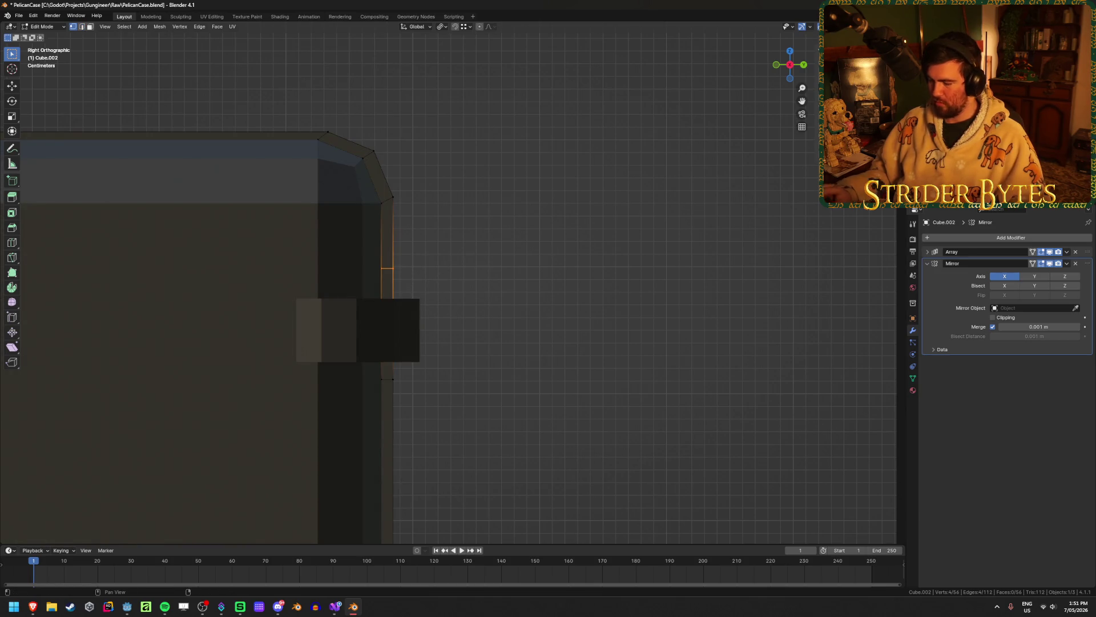
key("alt+z")
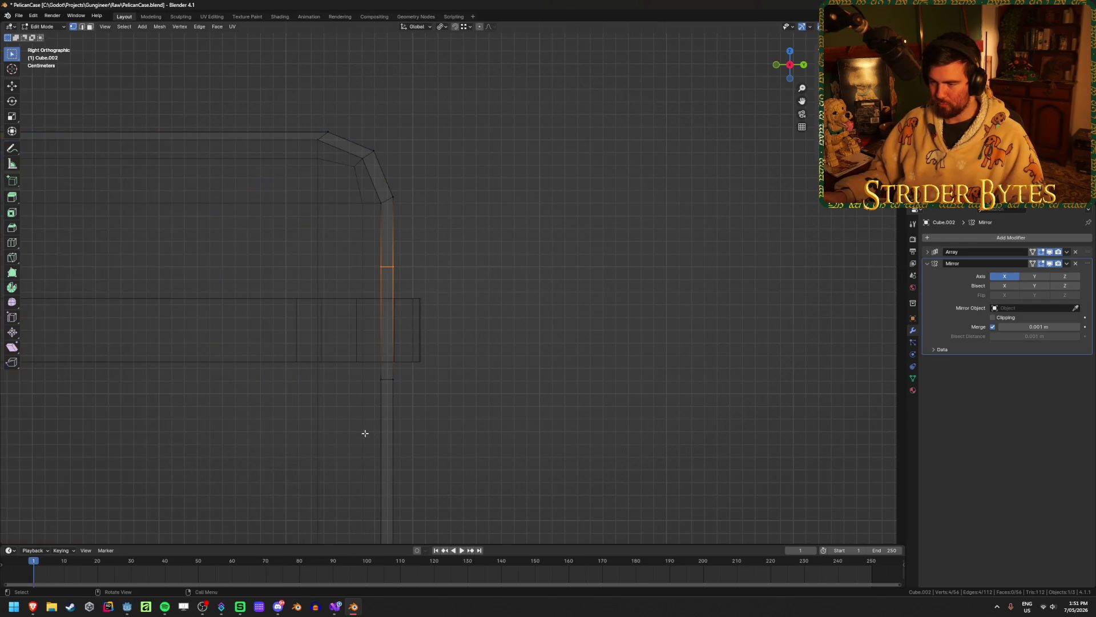
left_click_drag(365, 434, 462, 345)
key("alt+z")
Inspect the rim strip Cube.001's mesh from front and perspective views
key("Tab")
left_click(408, 345)
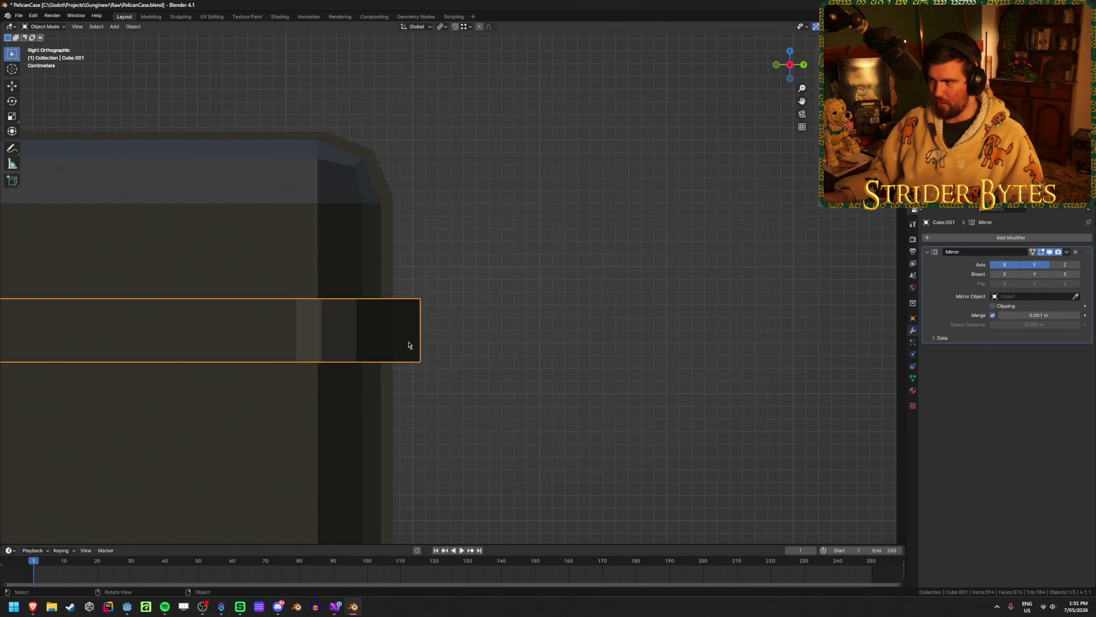
key("Tab")
key("Tab")
mouse_move(595, 293)
middle_mouse_down()
mouse_move(577, 301)
mouse_move(592, 295)
middle_mouse_up()
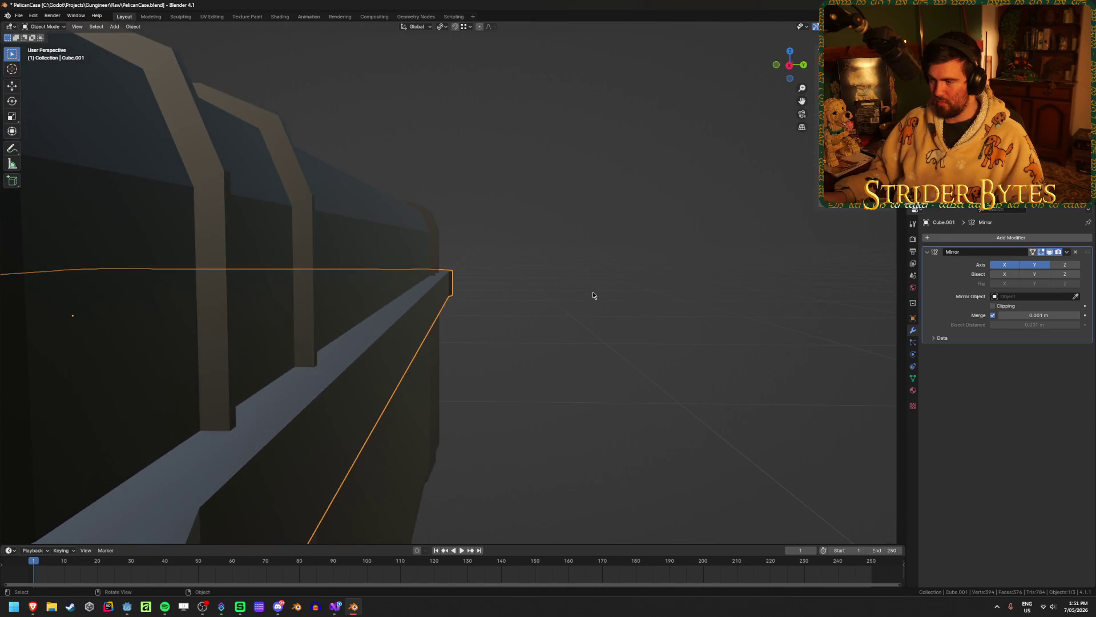
key("KP_1")
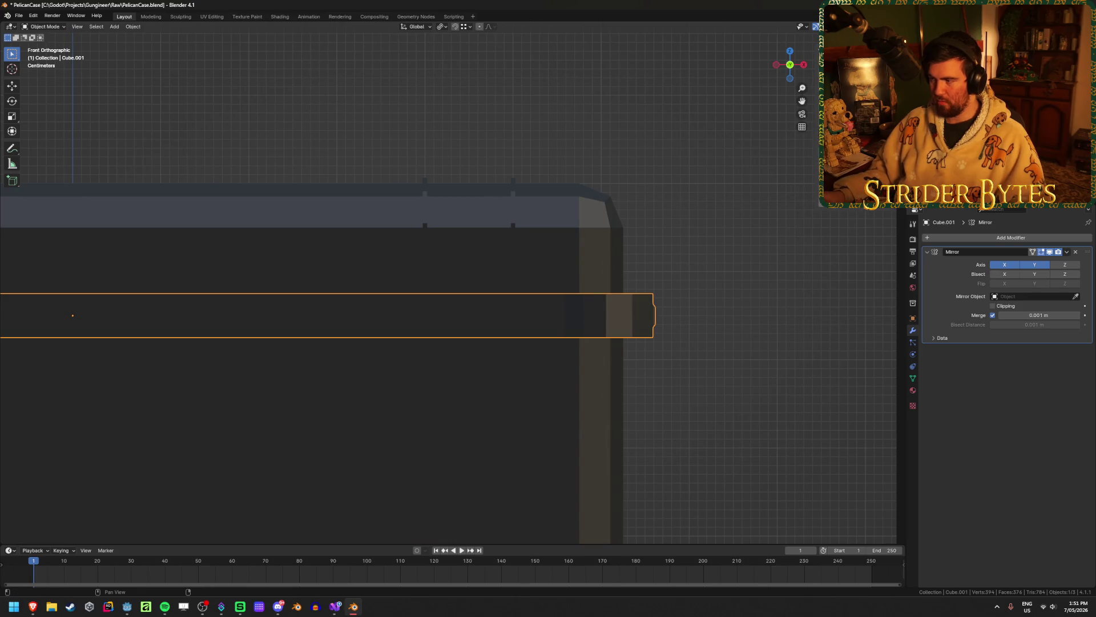
scroll(813, 271, "up", 5)
scroll(812, 270, "down", 5)
middle_click_drag(688, 316, 245, 289)
Reselect the case body Cube.002 and edit its mesh from the right side view
left_click(266, 243)
key("Tab")
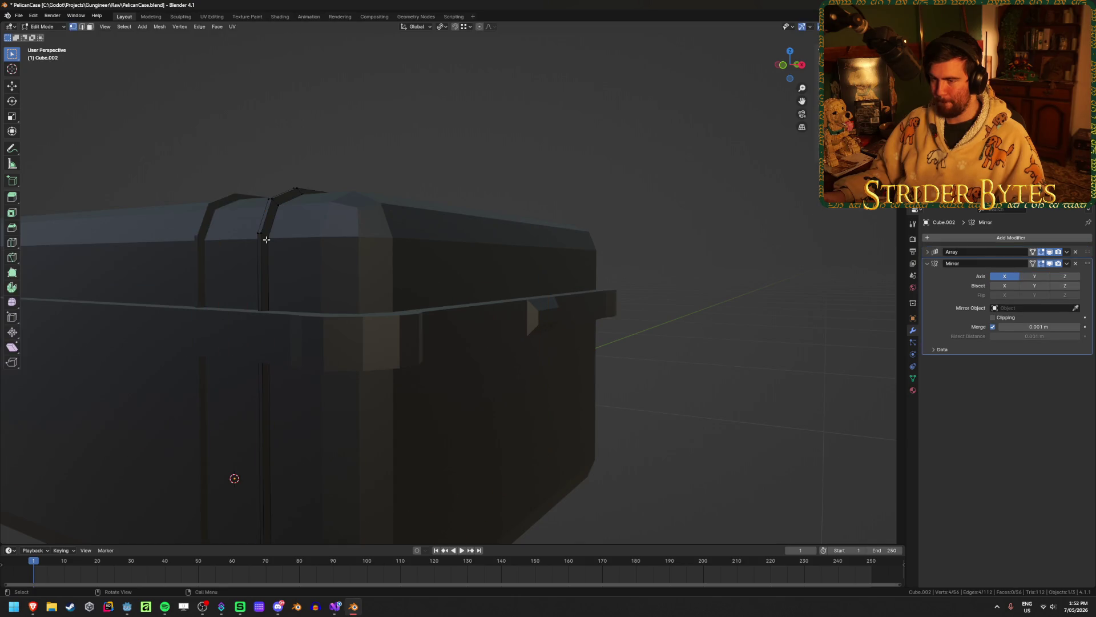
key("KP_3")
Inspect the rib where it crosses the rim in X-ray and trial vertical moves of a rib edge
scroll(266, 240, "up", 4)
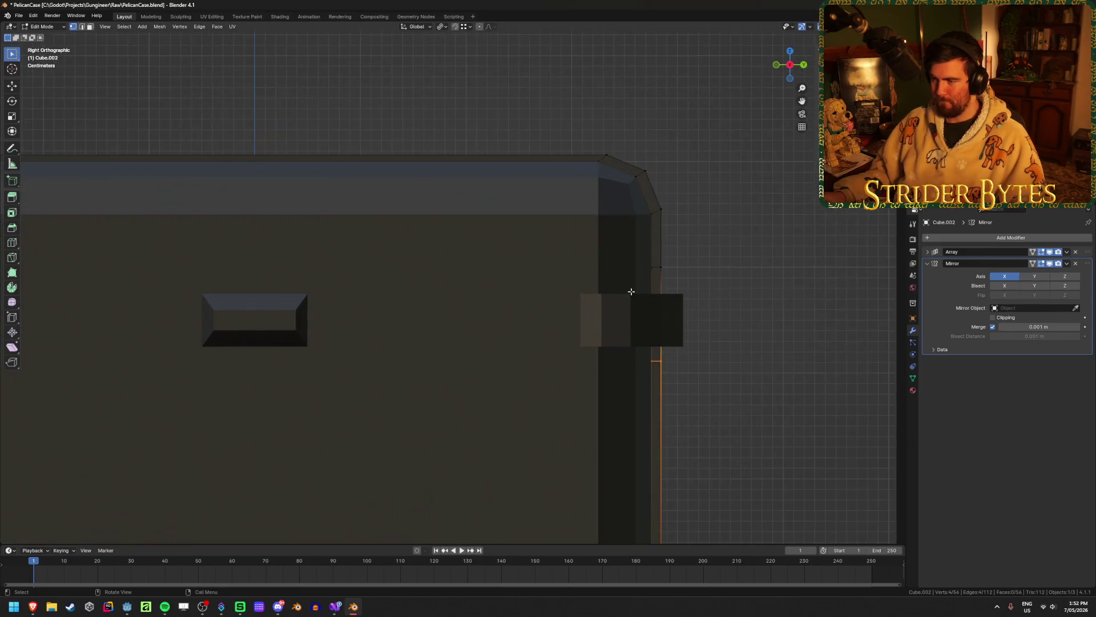
middle_click_drag(670, 299, 413, 283, "shift")
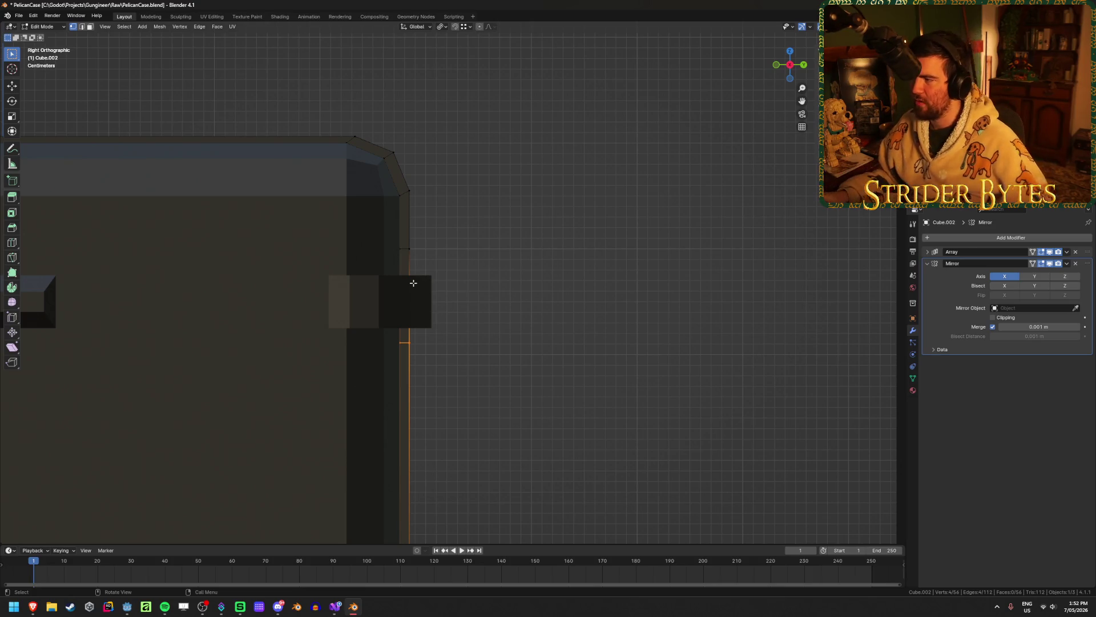
key("shift+z")
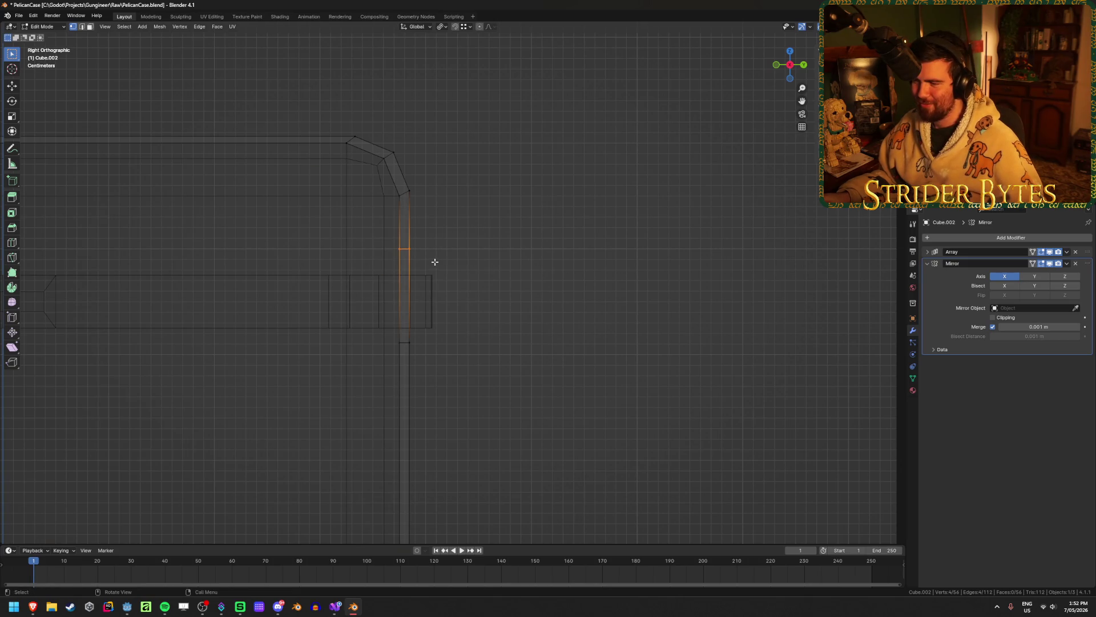
key("g")
key("z")
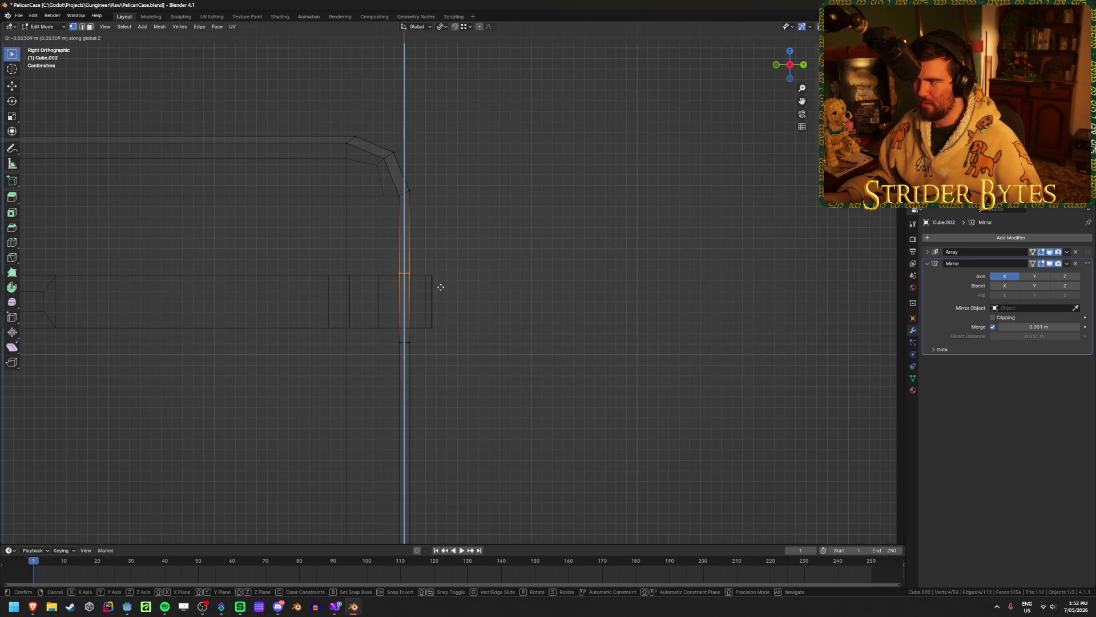
key("Escape")
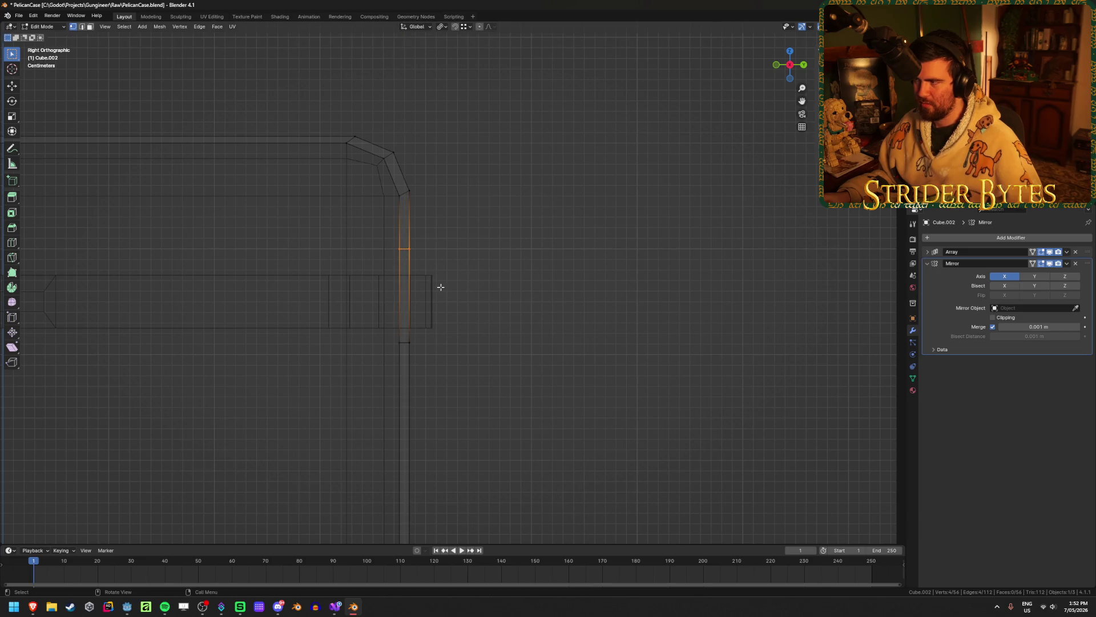
key("g")
key("z")
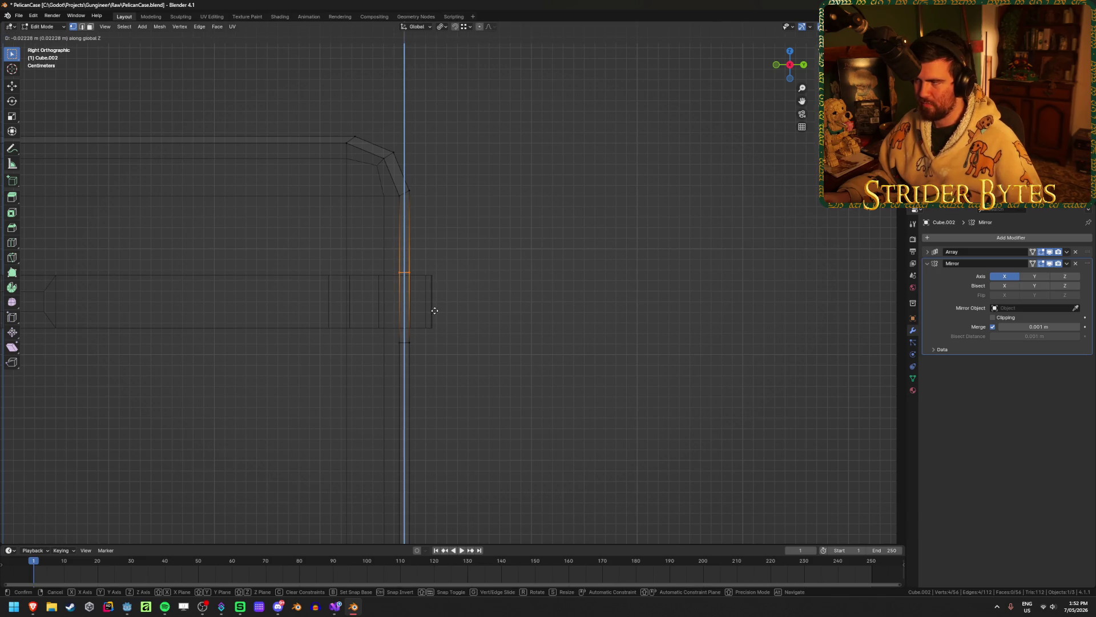
key("Escape")
Select the rib's lower edge loop, trial a vertical move, then undo
left_click_drag(374, 381, 442, 324)
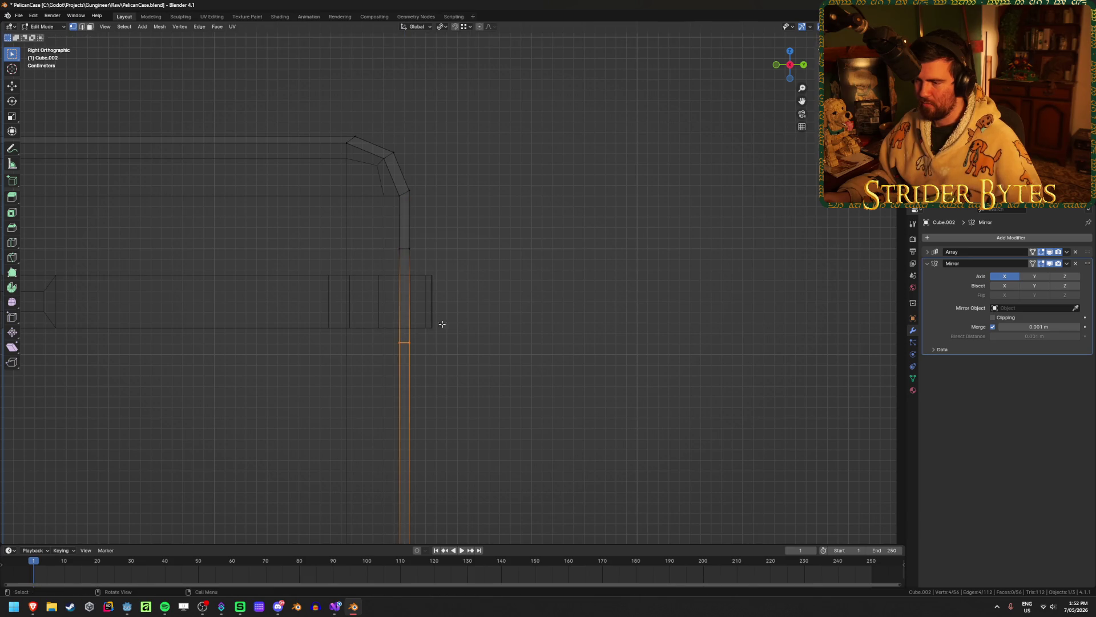
key("g")
key("z")
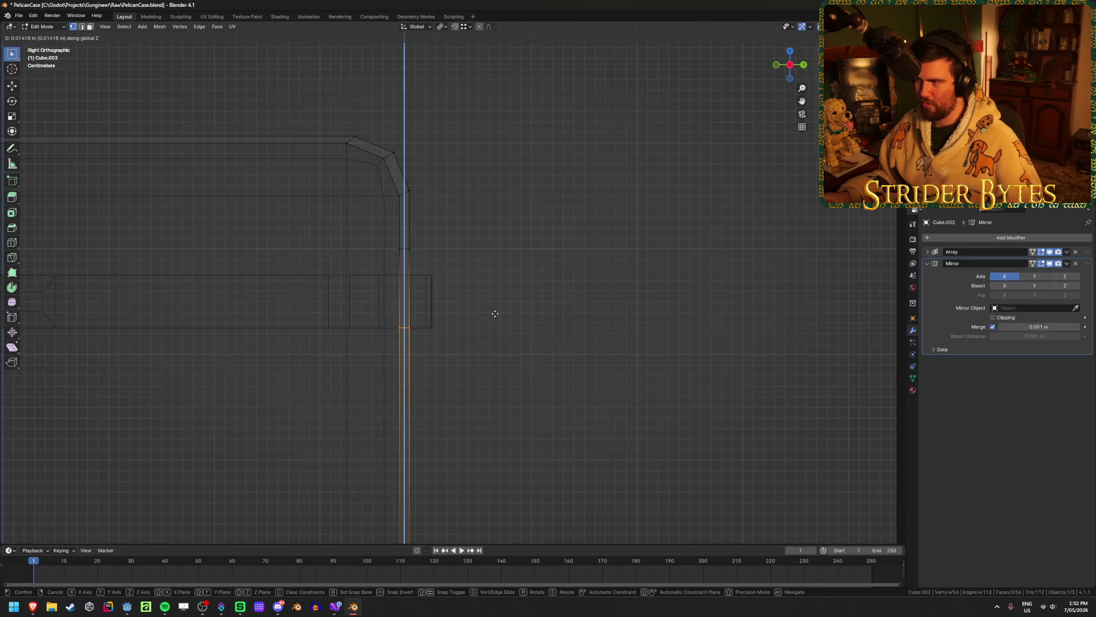
key("Escape")
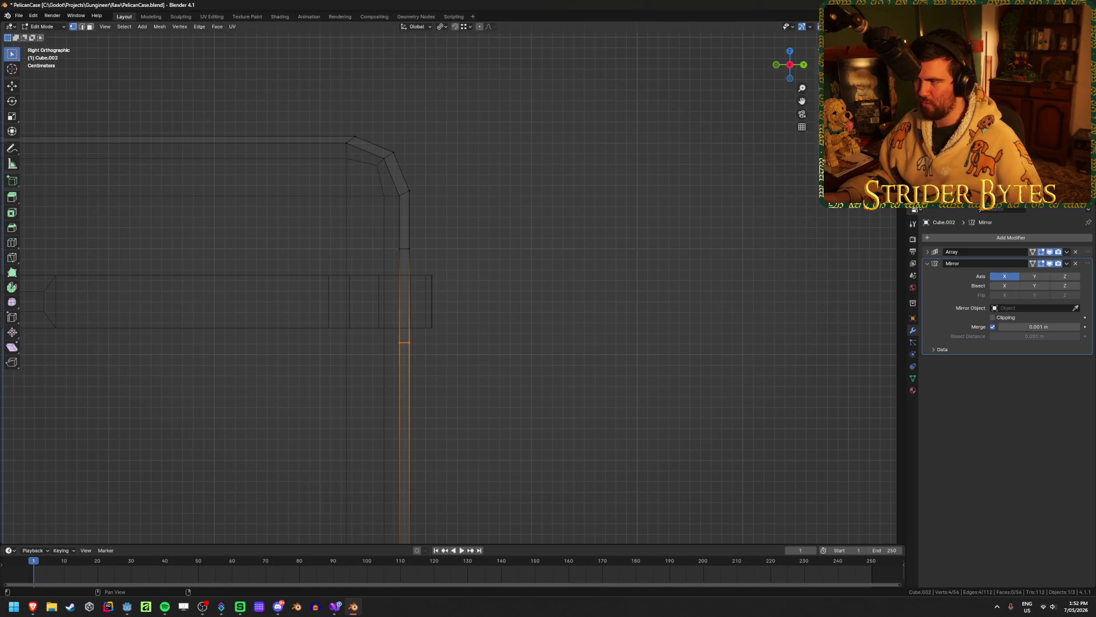
key("ctrl+z")
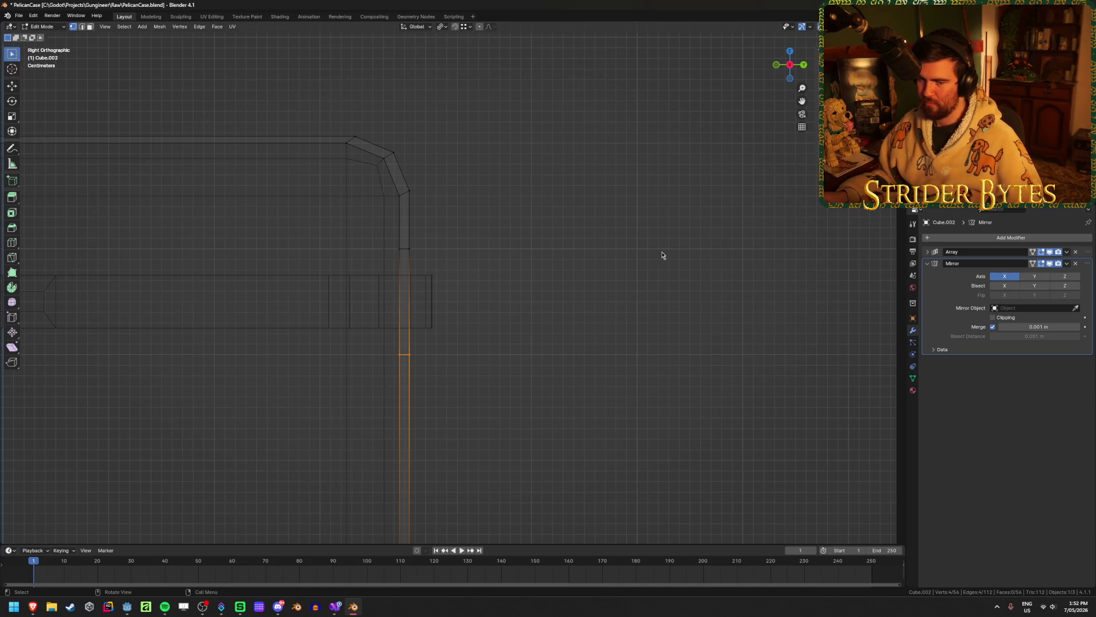
Add two edge loops across the rib and box-select the middle faces at the rim
key("ctrl+r")
scroll(389, 321, "up", 1)
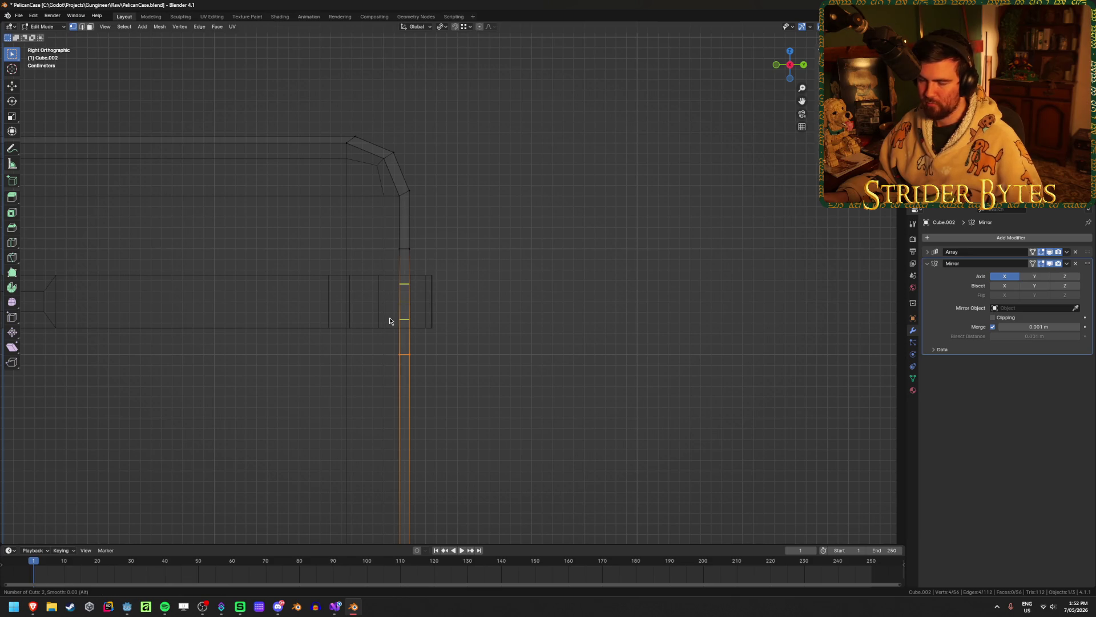
left_click(389, 317)
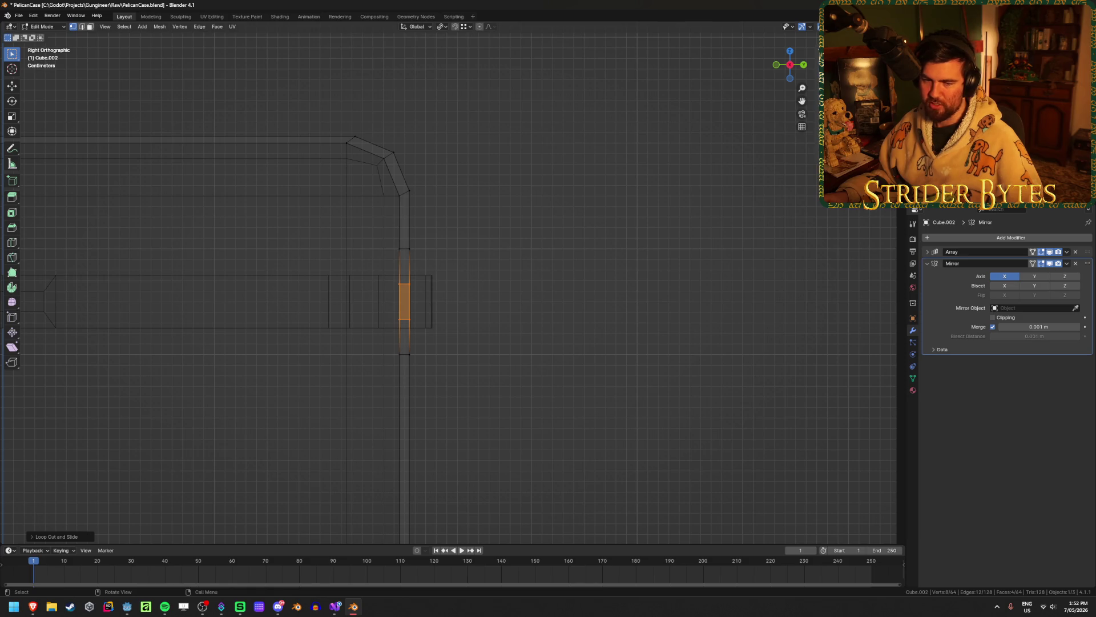
left_click(482, 296)
left_click_drag(381, 297, 427, 285)
left_click_drag(382, 330, 441, 277)
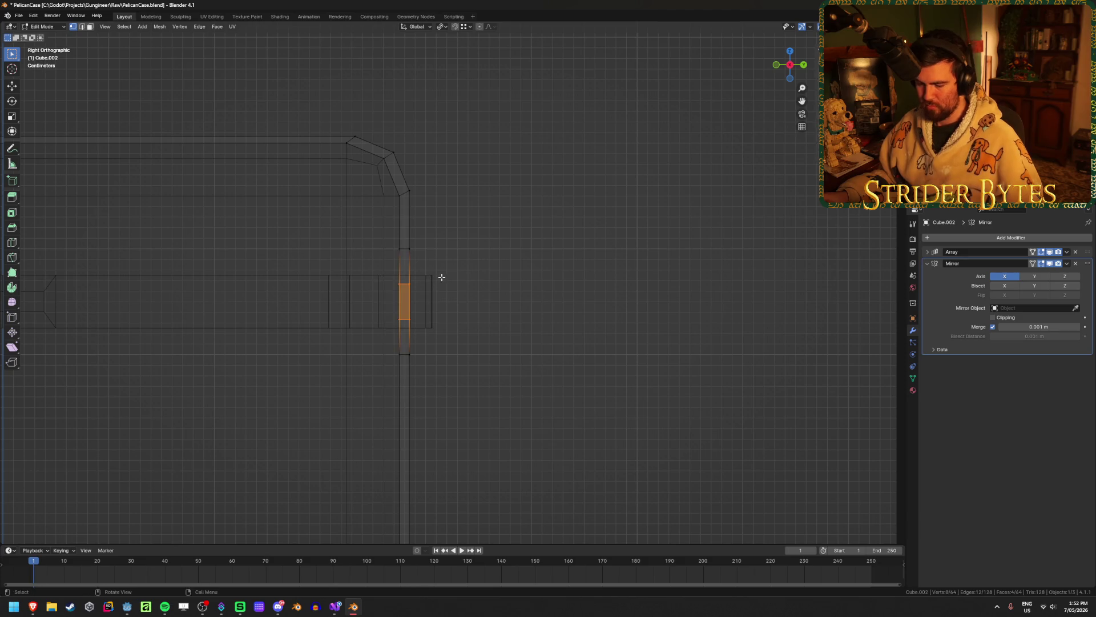
Push the rib's middle section outward along Y and scale its front edges vertically
key("g")
key("y")
left_click_drag(465, 280, 475, 284)
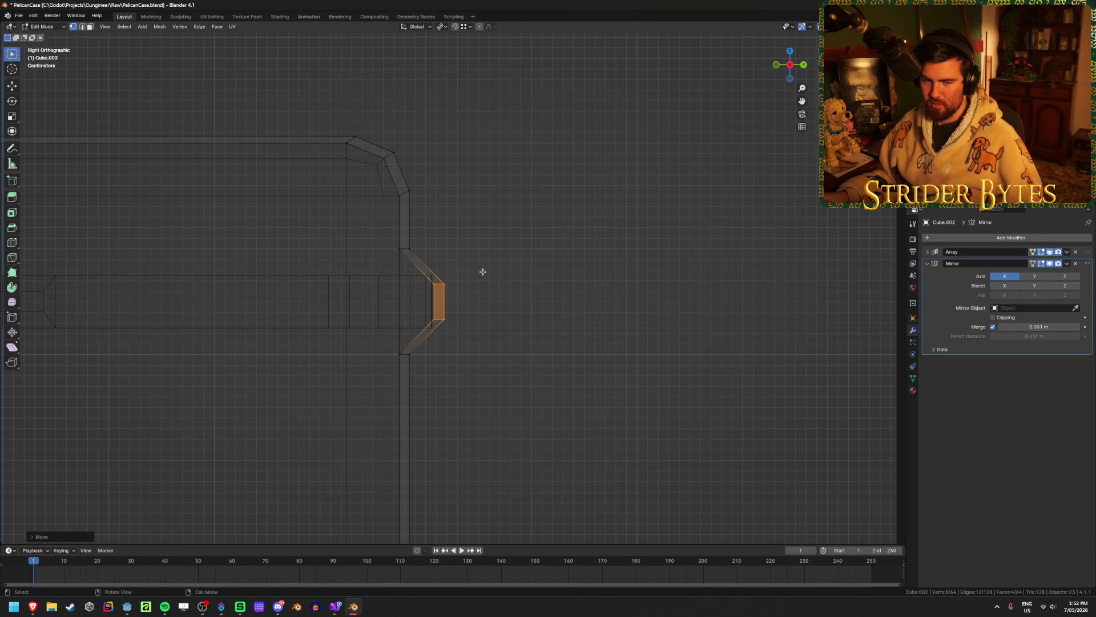
key("s")
key("z")
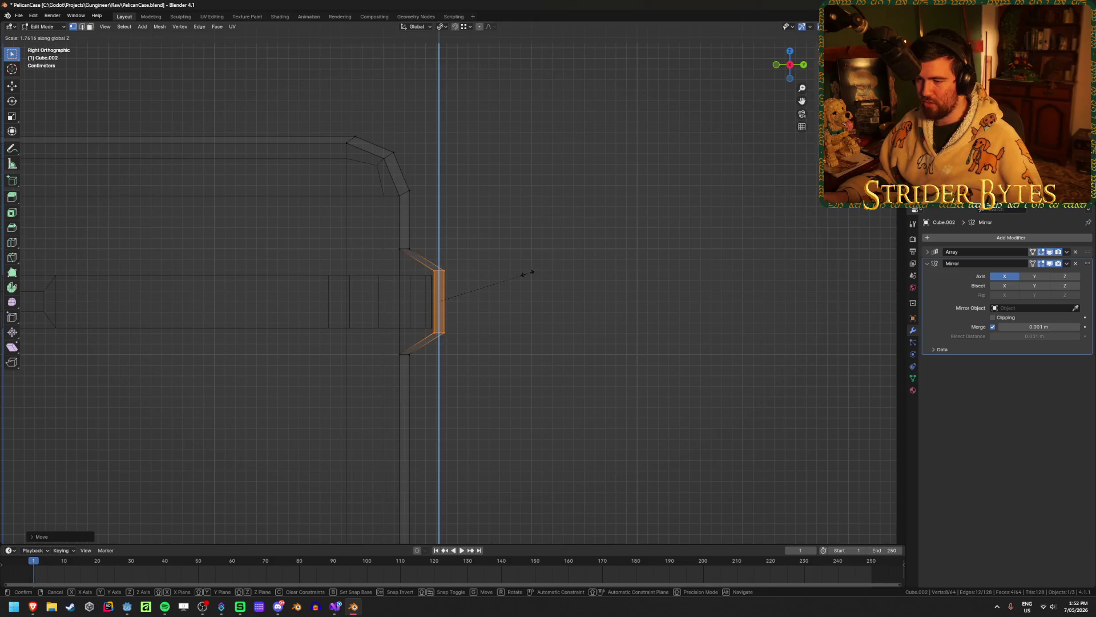
left_click(480, 276)
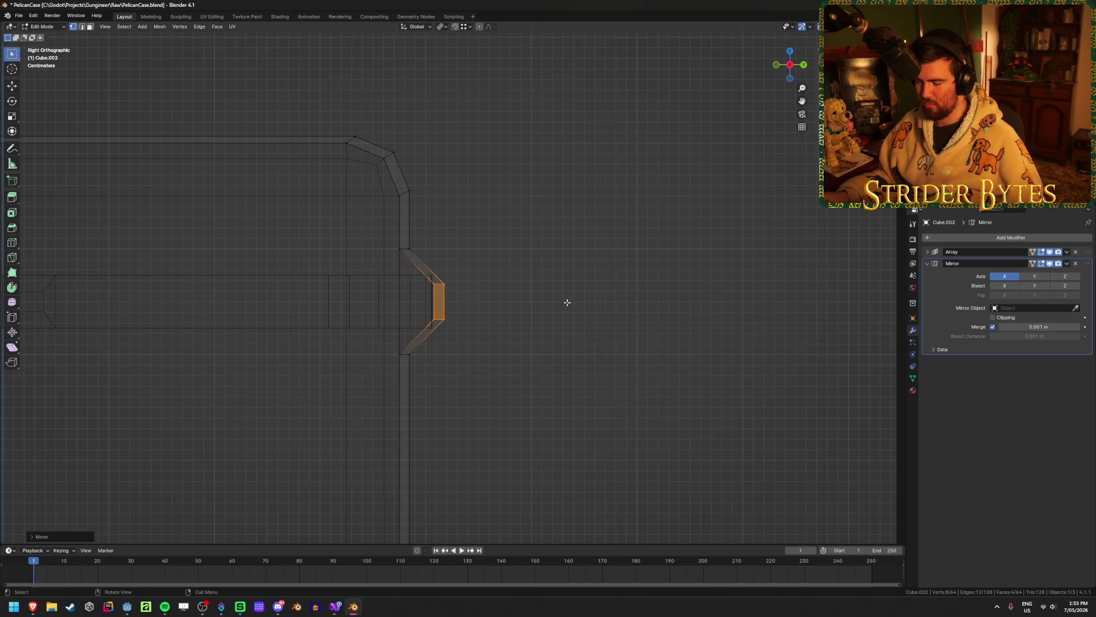
In side view, stretch the latch's front face taller along Z and shift it slightly along Y
mouse_move(565, 300)
middle_mouse_down()
mouse_move(507, 313)
mouse_move(550, 289)
mouse_move(553, 317)
mouse_move(563, 303)
mouse_move(391, 306)
mouse_move(567, 314)
middle_mouse_up()
key("alt+z")
scroll(526, 296, "up", 5)
key("KP_3")
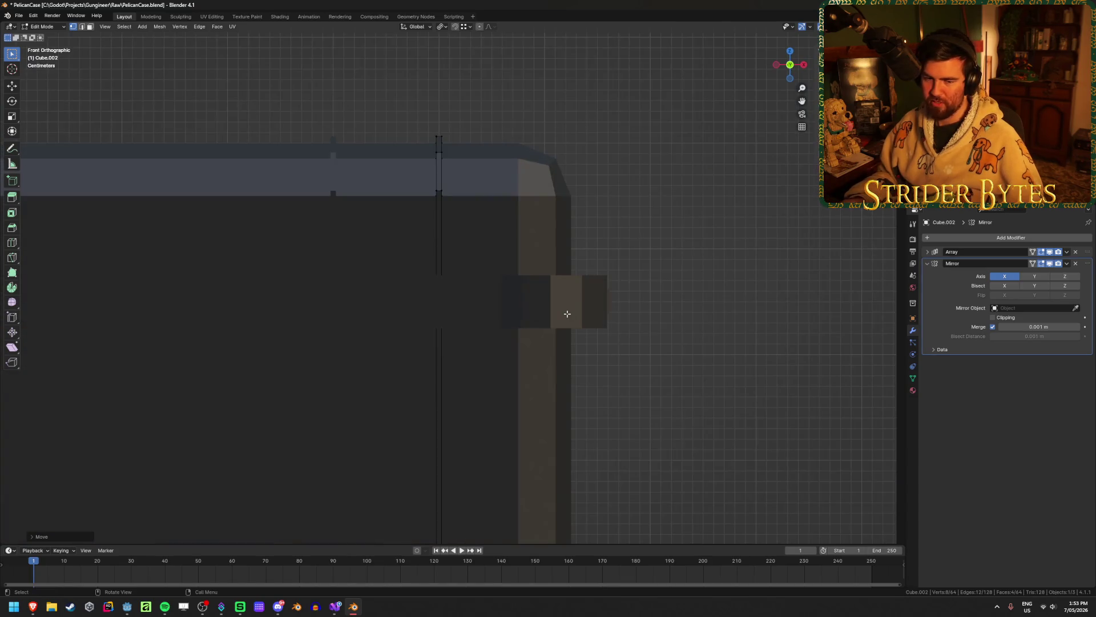
scroll(567, 314, "up", 4)
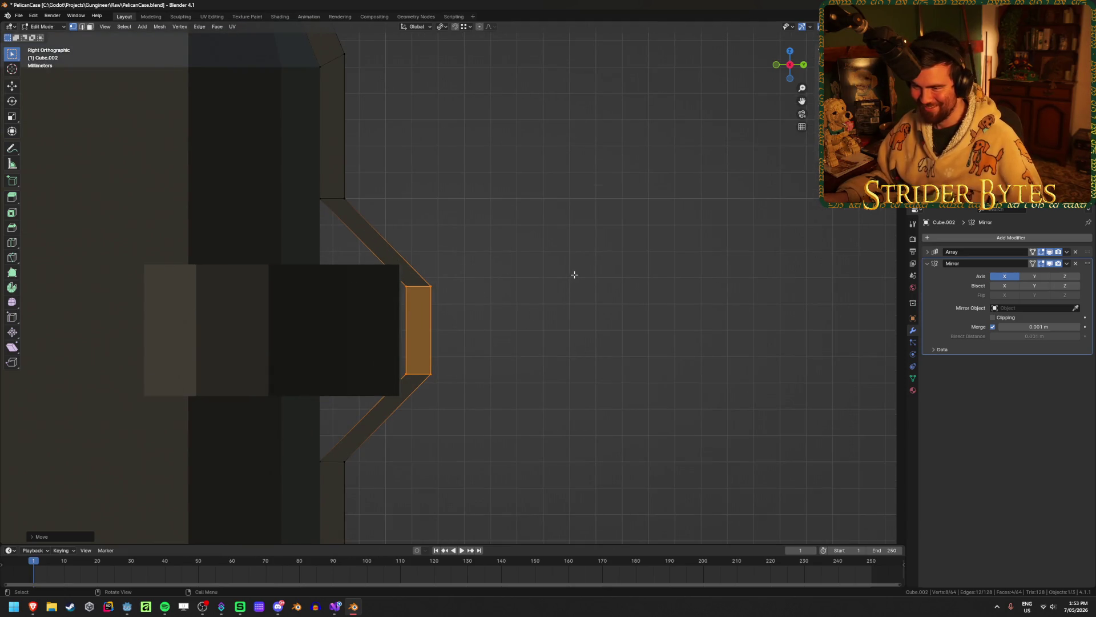
key("s")
key("z")
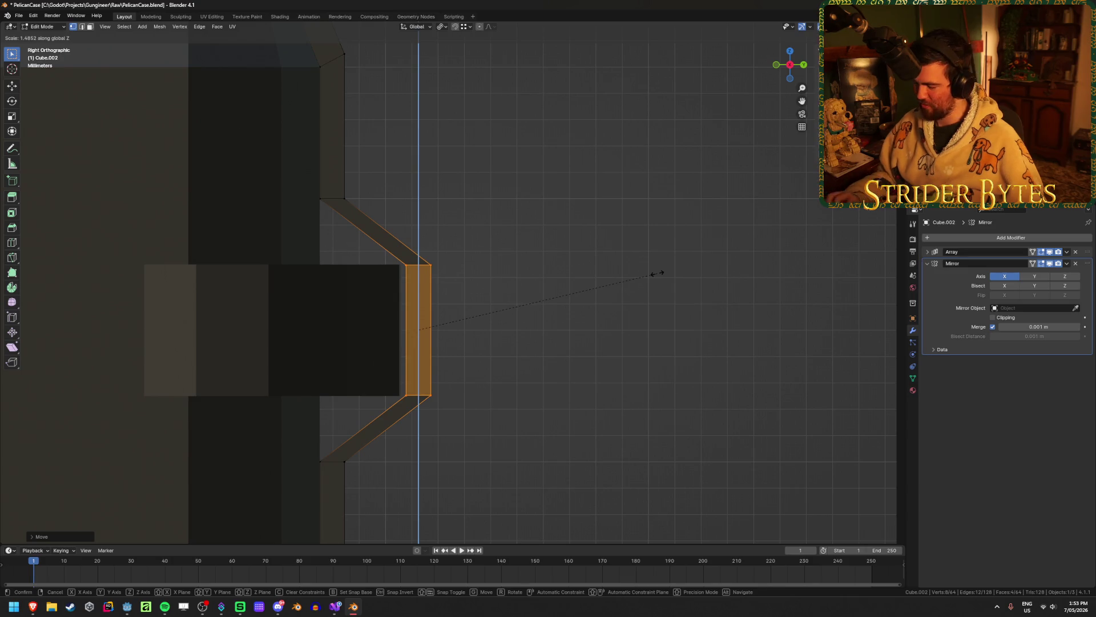
type("1")
left_click(657, 274)
key("g")
key("y")
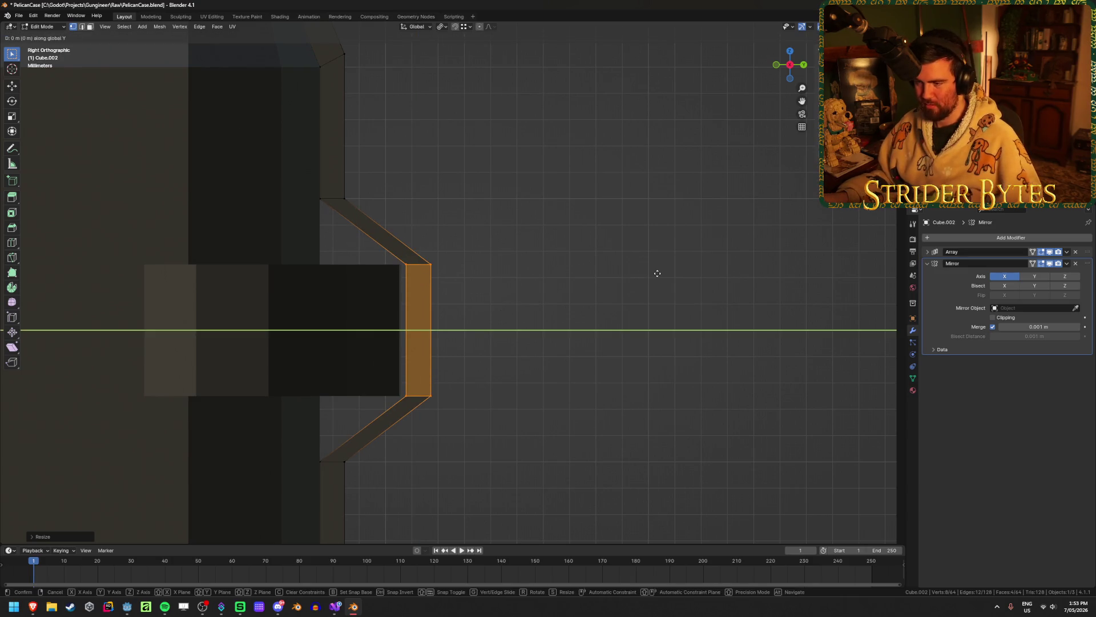
left_click(651, 273)
mouse_move(465, 252)
middle_mouse_down()
mouse_move(440, 269)
mouse_move(553, 286)
middle_mouse_up()
Add a centred edge loop across the latch's upper angled arm
key("ctrl+r")
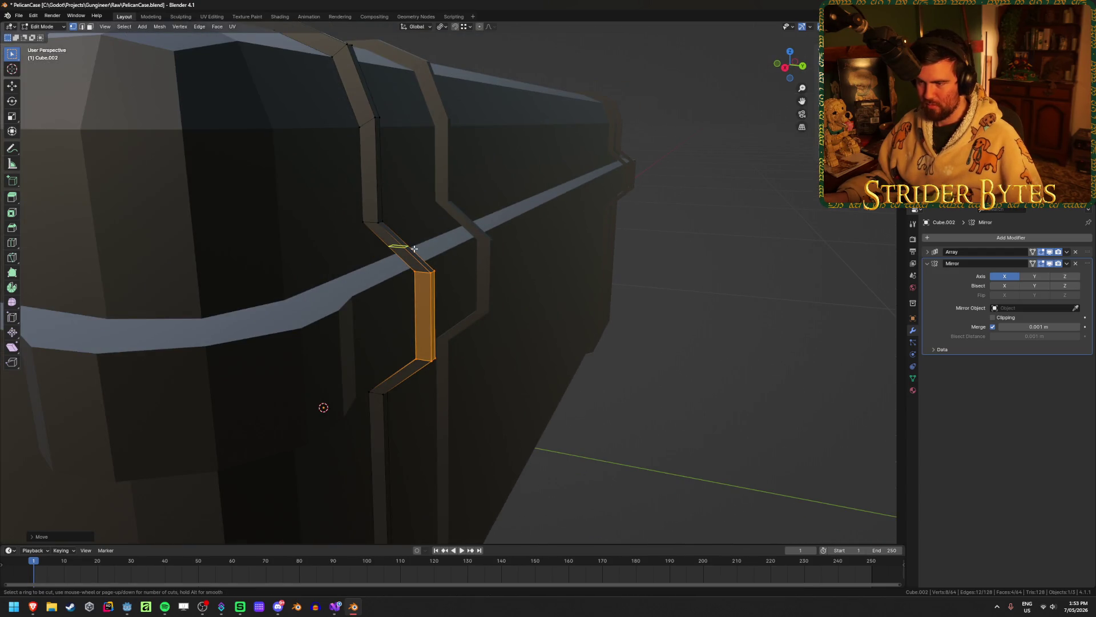
left_click(413, 249)
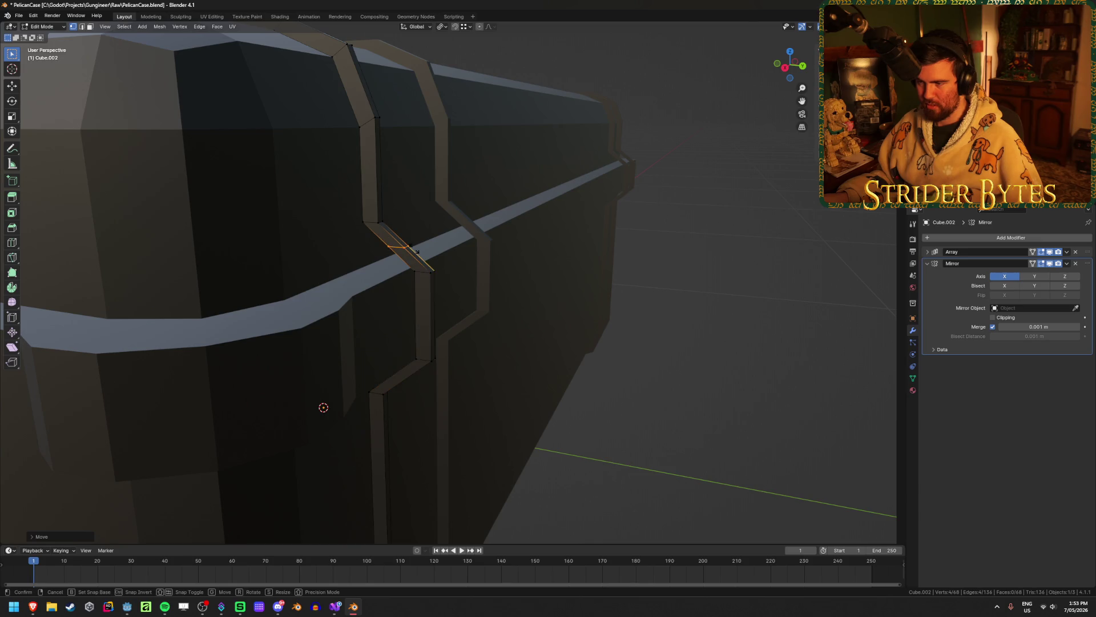
right_click(414, 249)
key("KP_3")
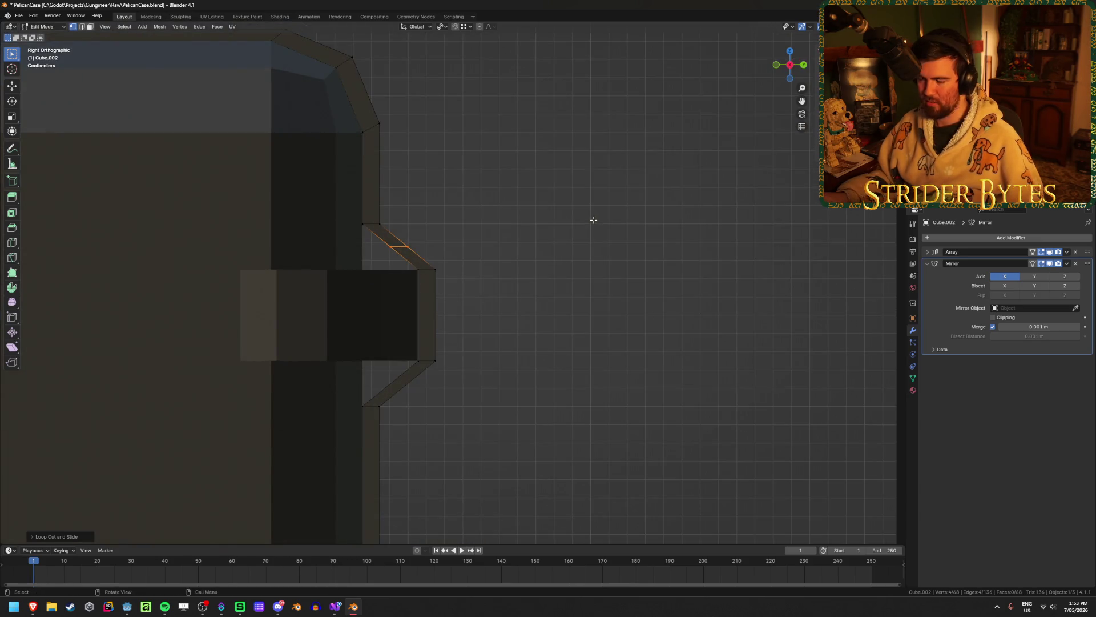
scroll(494, 262, "up", 3)
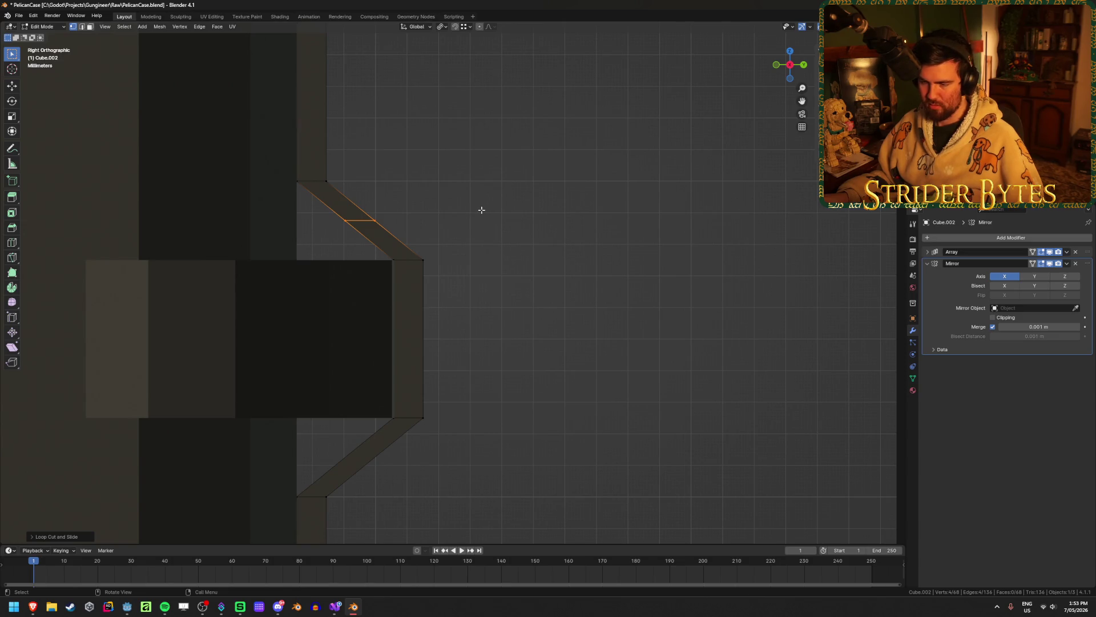
Move and rotate the new edge loop so the arm bends
key("g")
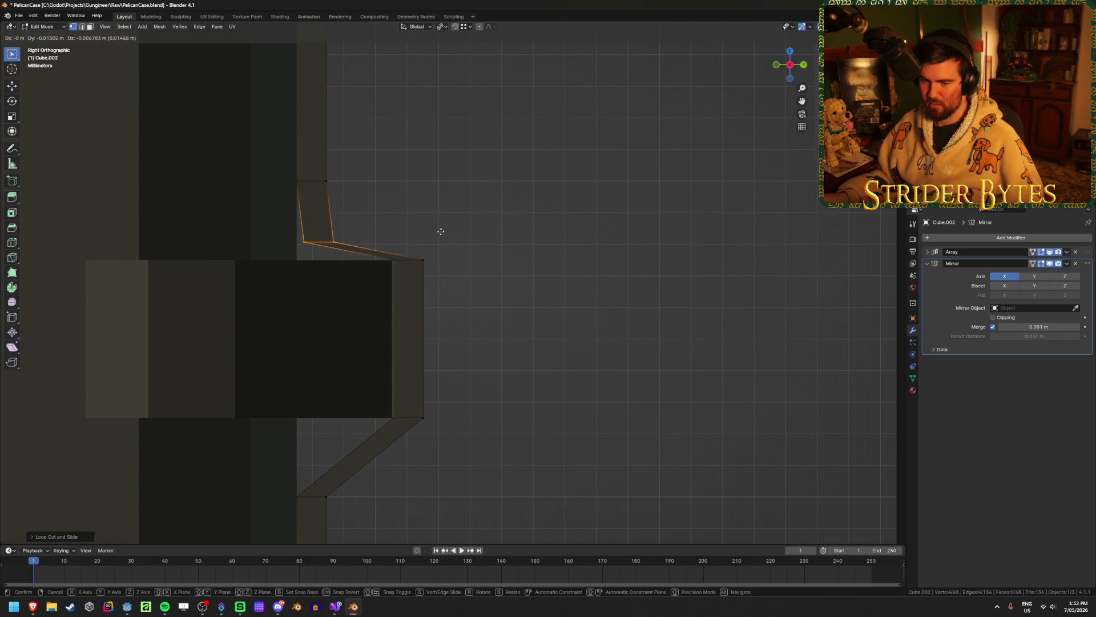
left_click(464, 216)
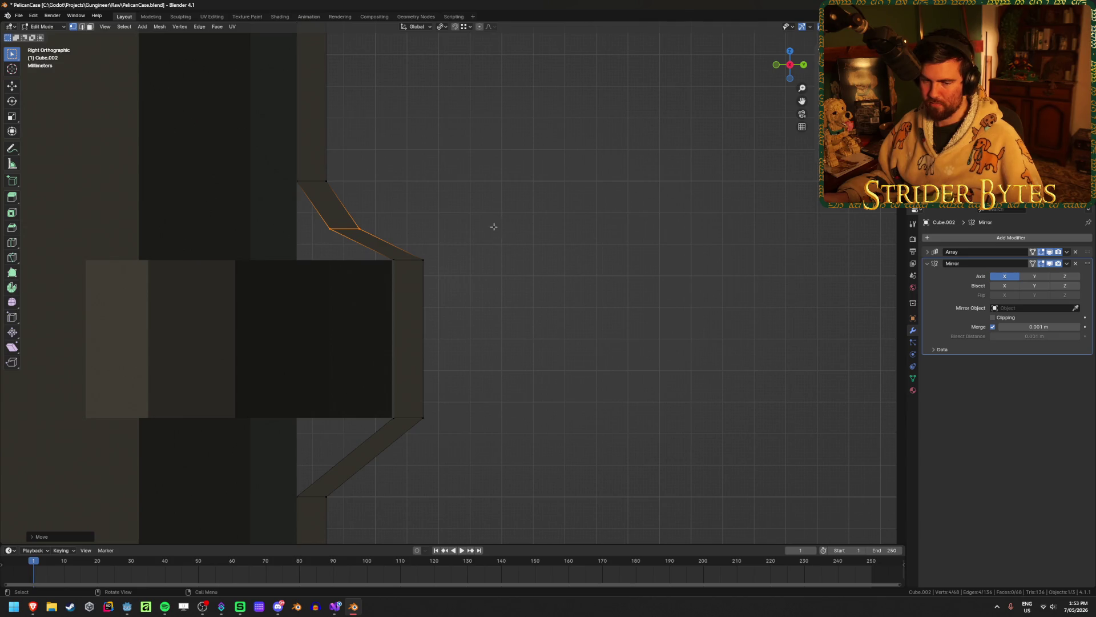
key("r")
left_click(478, 169)
key("s")
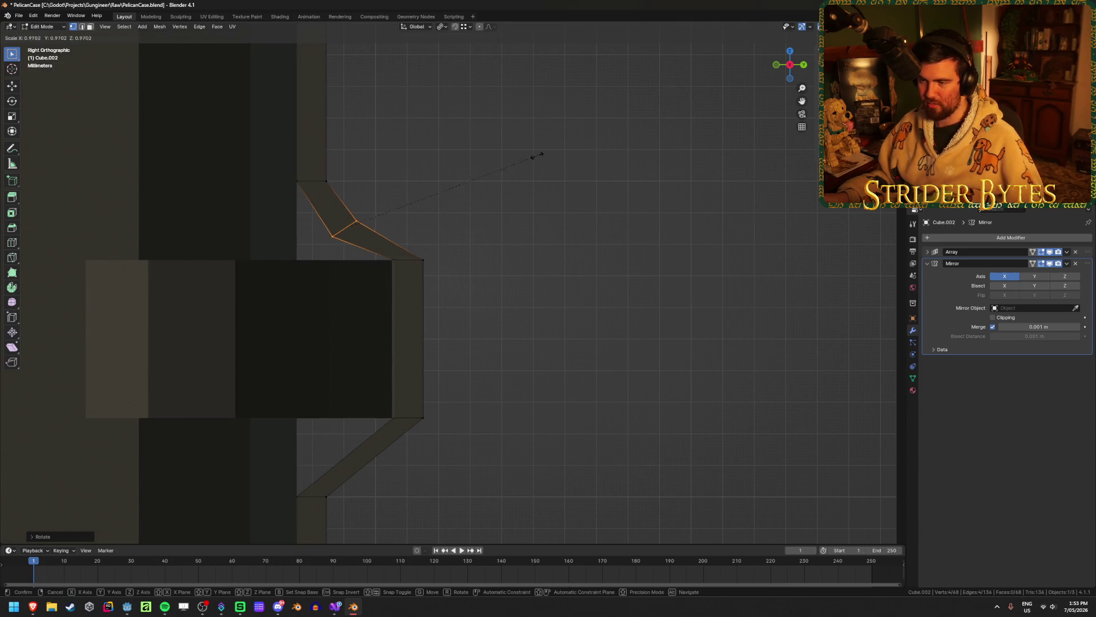
middle_click_drag(550, 161, 468, 201)
key("z")
key("Escape")
Resize the new edge loop twice with S Shift+X, leaving X unchanged
middle_click_drag(404, 213, 578, 205)
key("s")
key("shift+x")
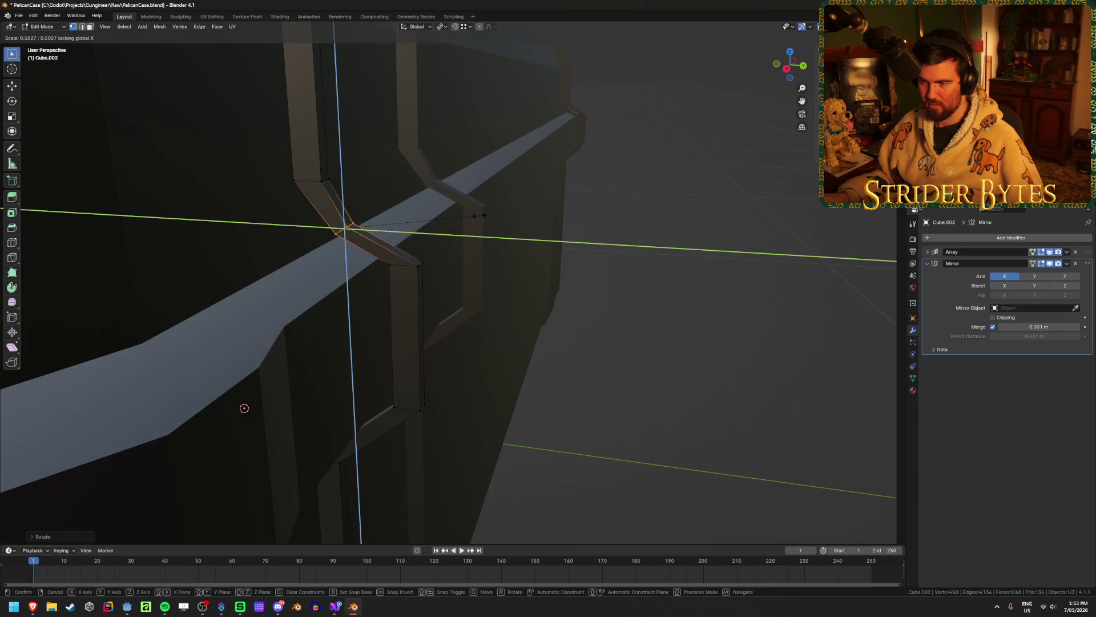
left_click(492, 214)
key("KP_3")
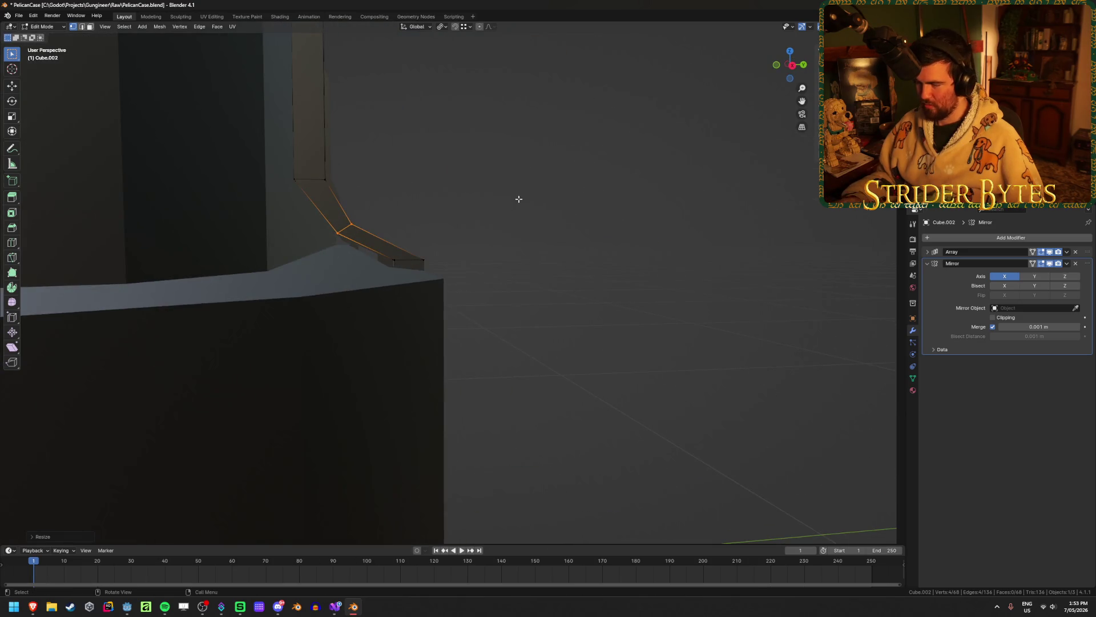
key("s")
key("shift+x")
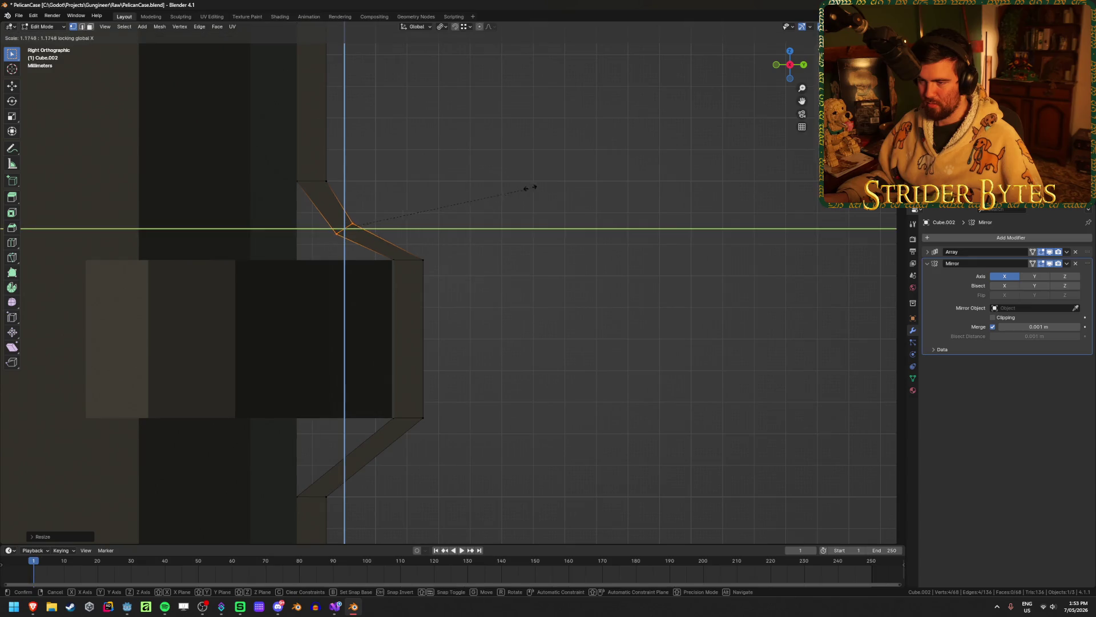
left_click(565, 175)
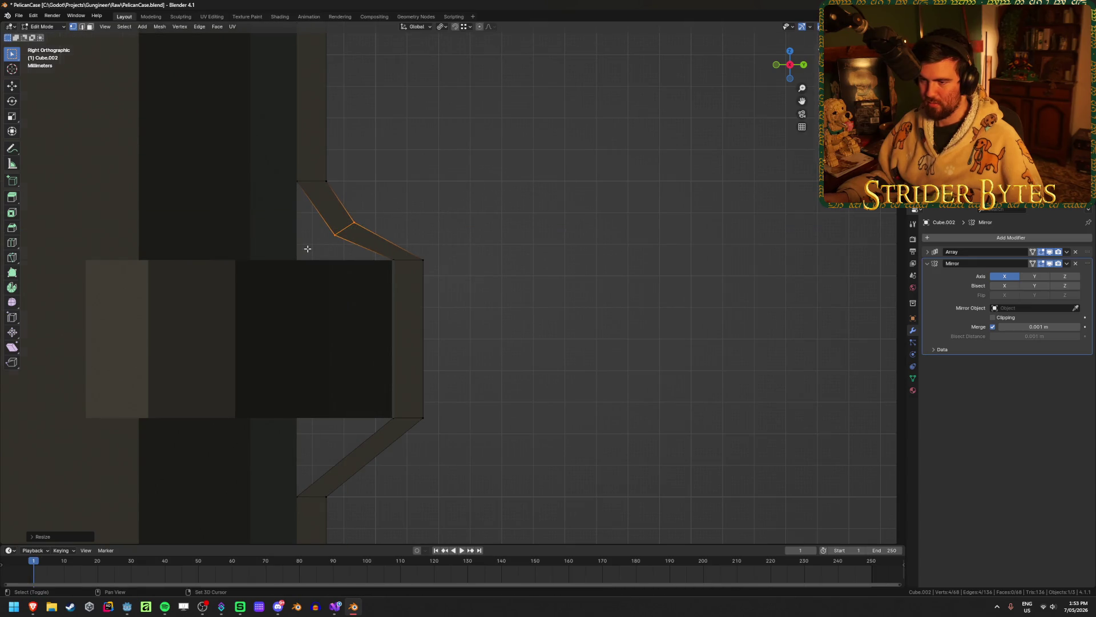
Try moving the bend vertices into a sharp kink, undo back to a diagonal bend, and return to the reference photo
key("alt+z")
left_click_drag(306, 253, 411, 202)
key("g")
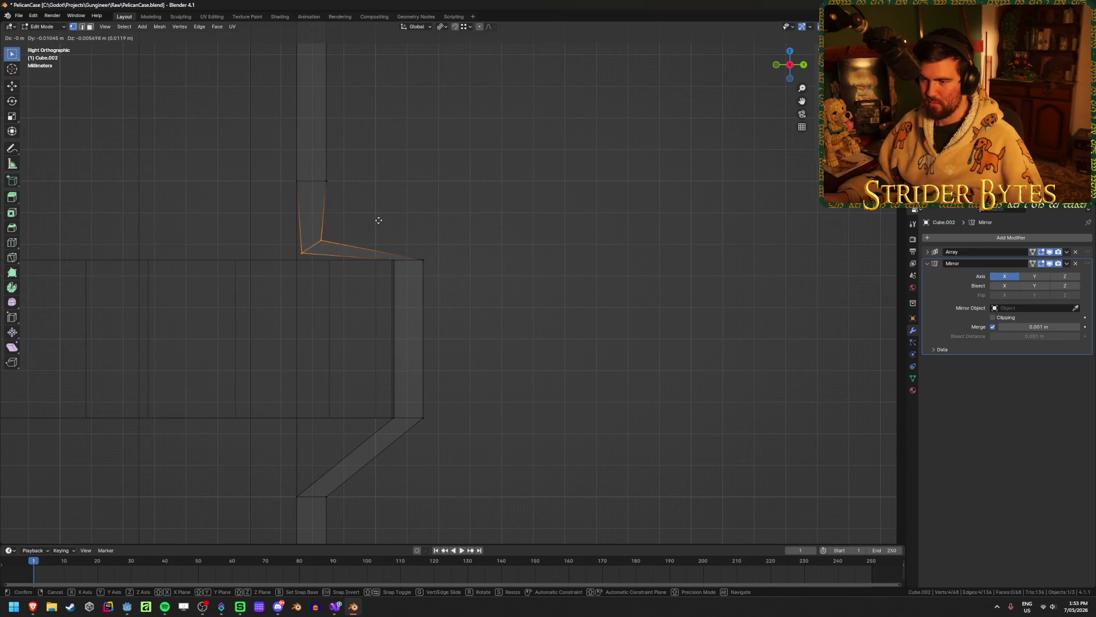
left_click(378, 220)
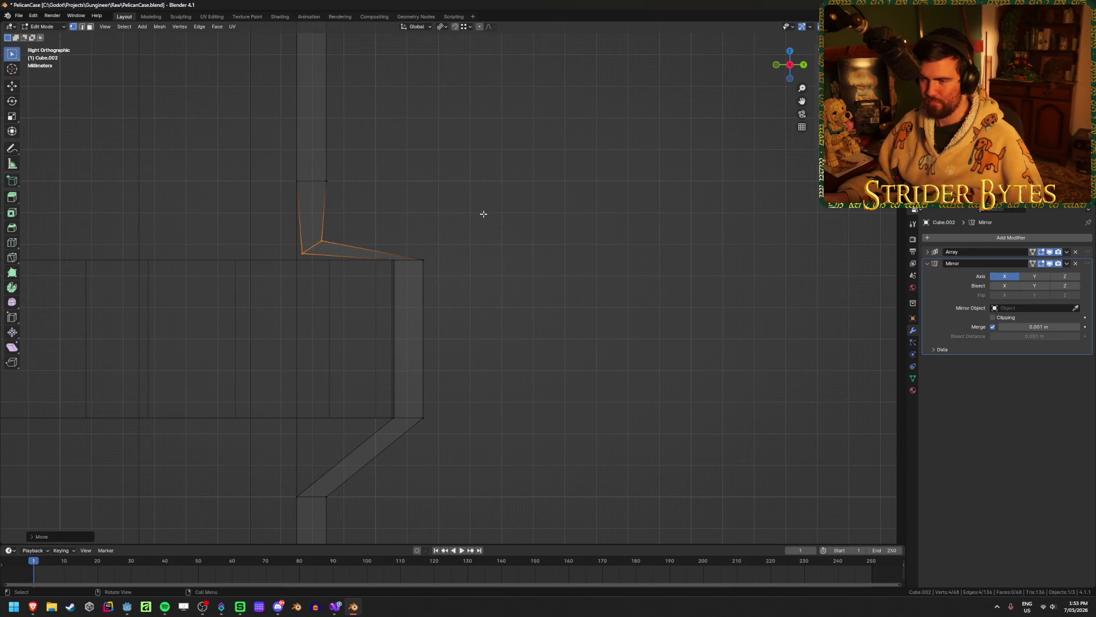
key("alt+z")
middle_click_drag(482, 215, 460, 228)
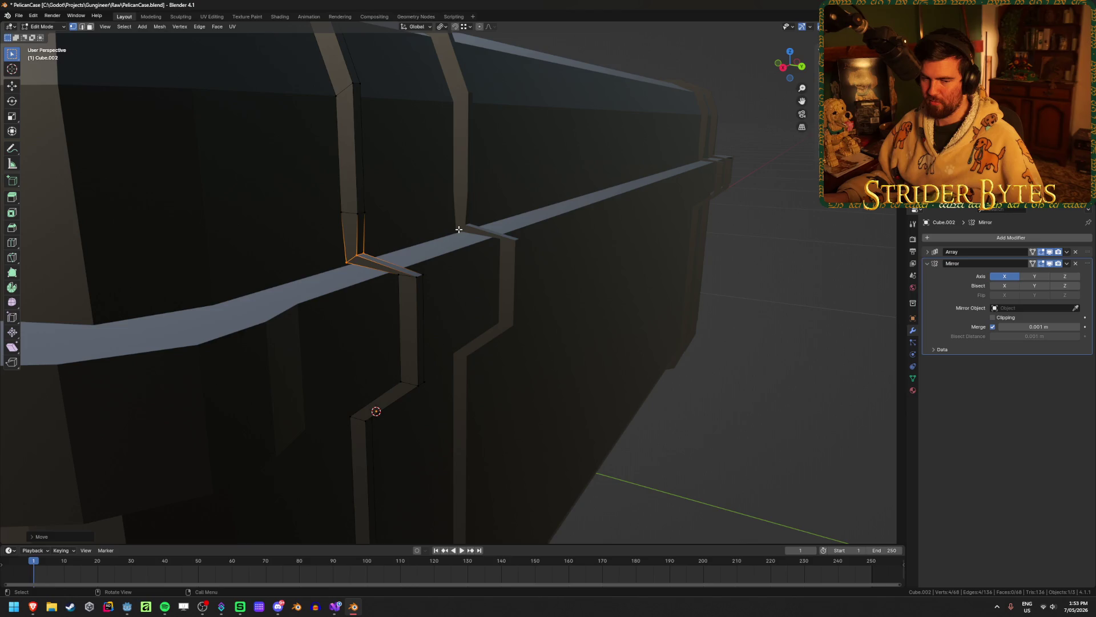
key("ctrl+z")
key("ctrl+z")
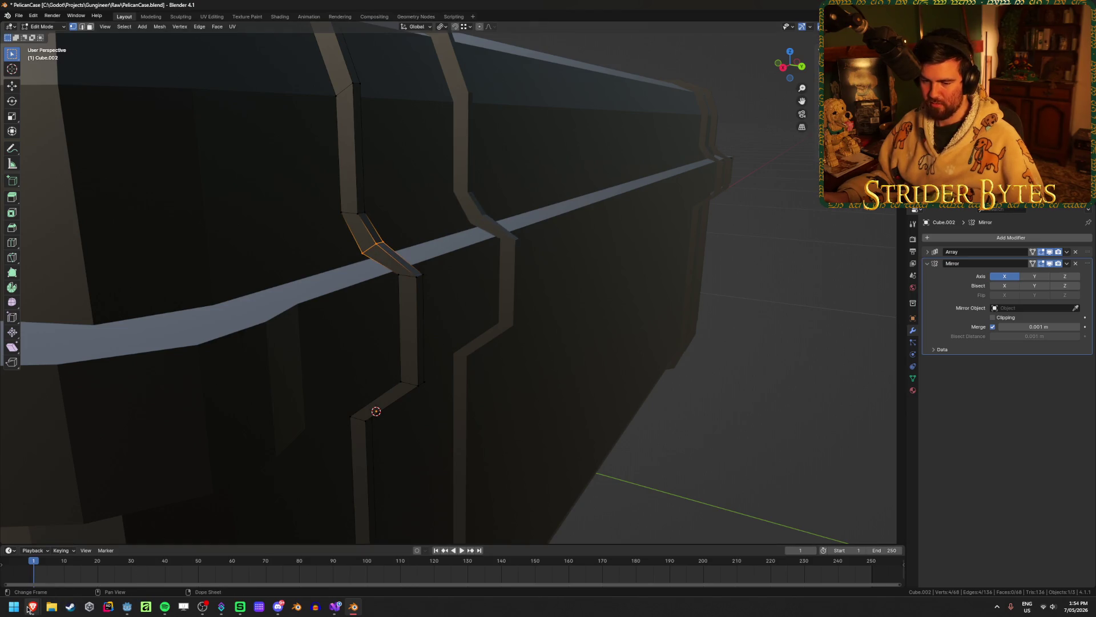
mouse_move(33, 606)
mouse_move(90, 572)
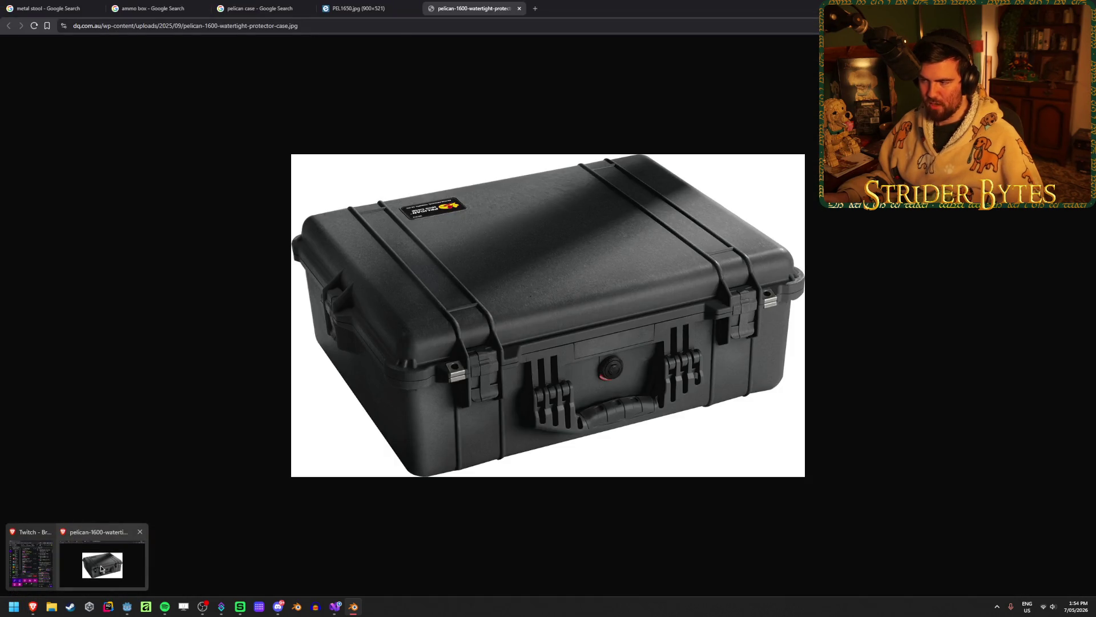
Grow the selection, then move the latch's inner edge loop along Y in side view
key("KP_3")
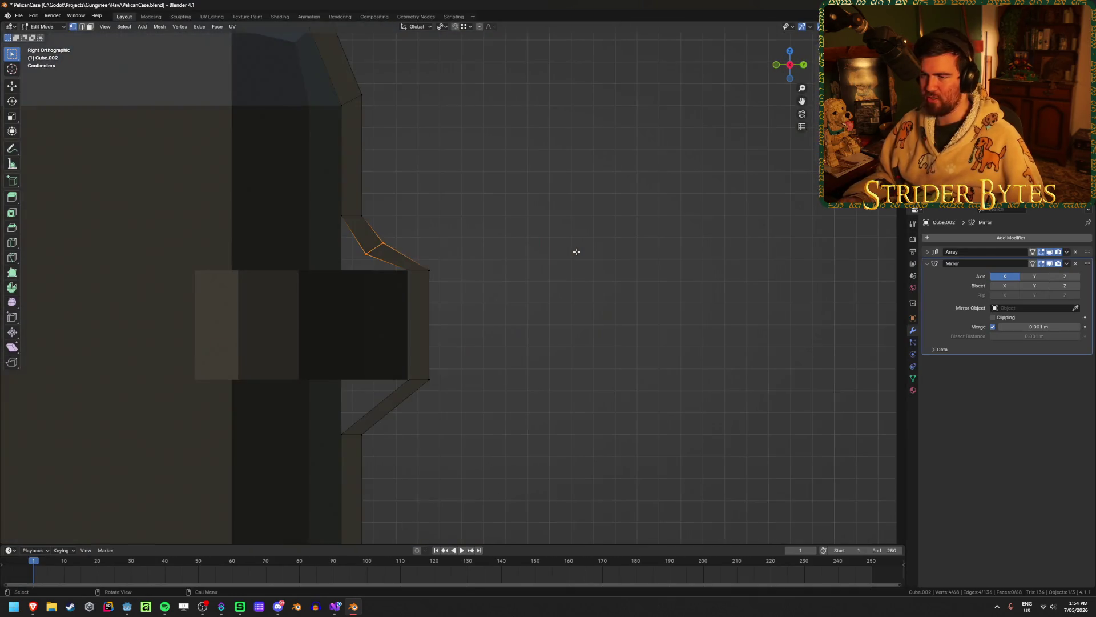
key("ctrl+KP_Add")
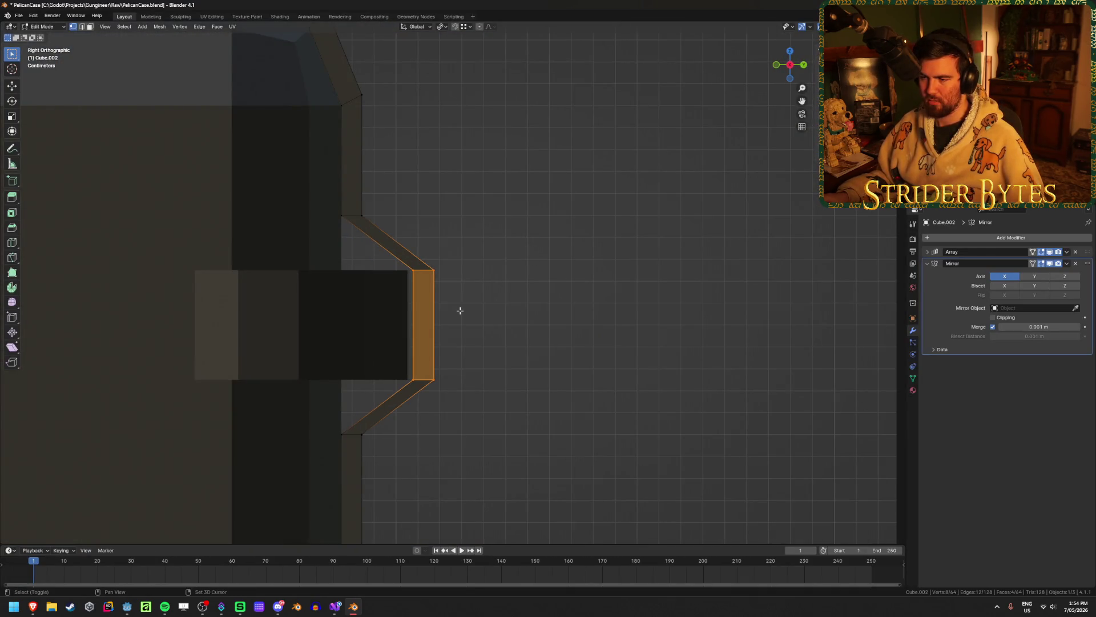
key("alt+z")
mouse_move(400, 389)
left_mouse_down()
mouse_move(434, 272)
mouse_move(424, 260)
left_mouse_up()
key("alt+z")
key("g")
key("y")
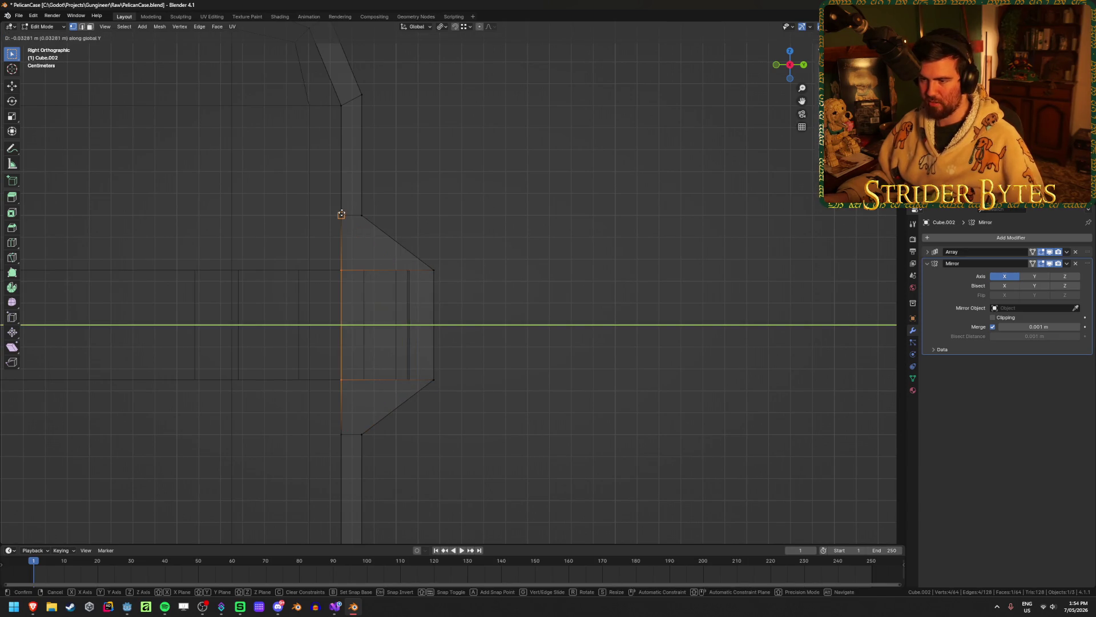
left_click(341, 214)
key("alt+a")
Select the latch's front edge in X-ray and shift it along Y over the rim
mouse_move(546, 213)
middle_mouse_down()
mouse_move(590, 274)
mouse_move(451, 269)
mouse_move(590, 271)
middle_mouse_up()
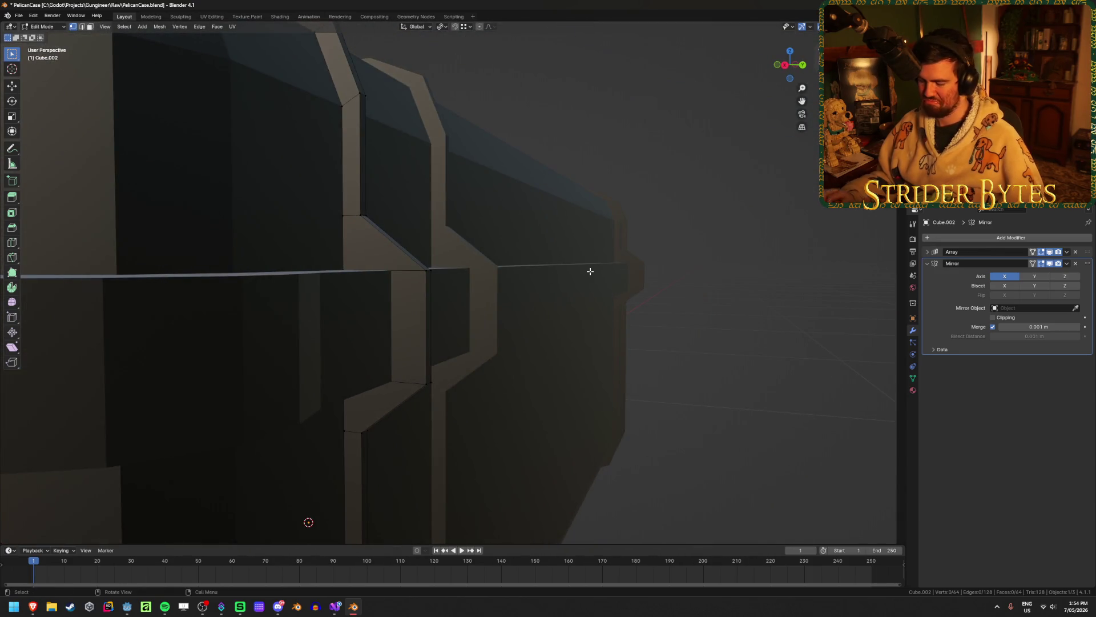
key("KP_3")
key("alt+z")
left_click_drag(472, 234, 443, 383)
key("alt+z")
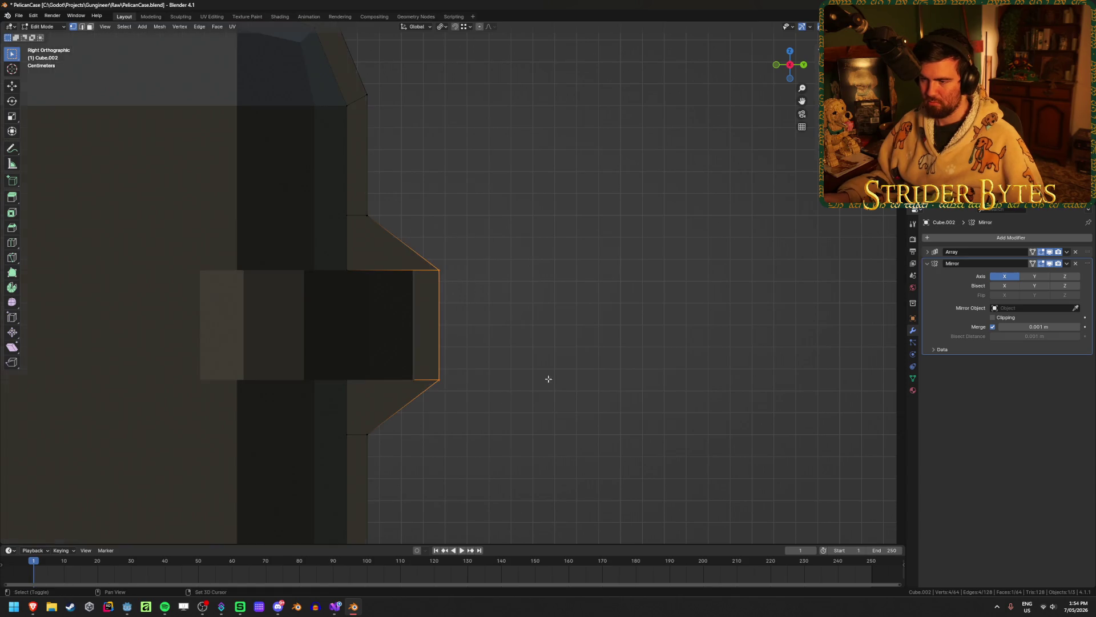
mouse_move(548, 377)
middle_mouse_down()
mouse_move(543, 391)
mouse_move(511, 374)
mouse_move(528, 367)
middle_mouse_up()
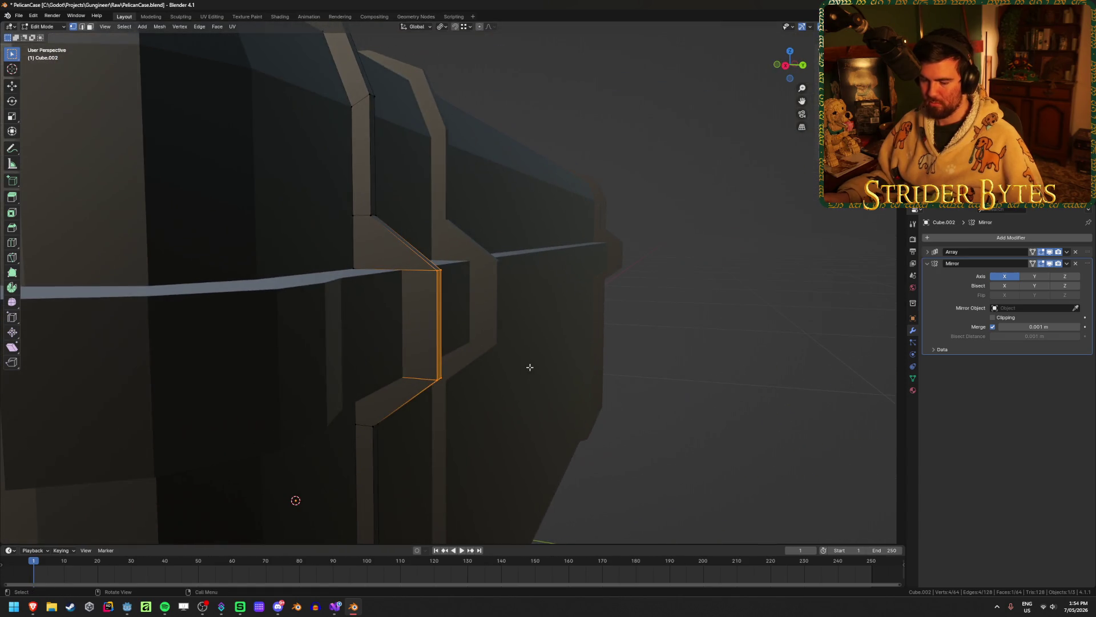
key("g")
key("y")
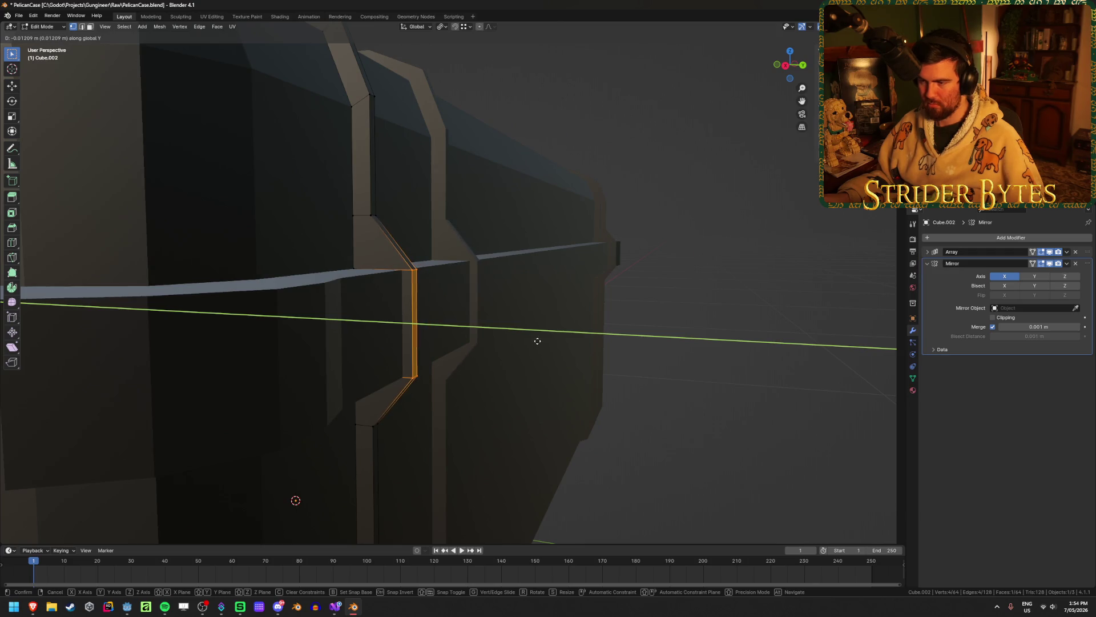
left_click(538, 341)
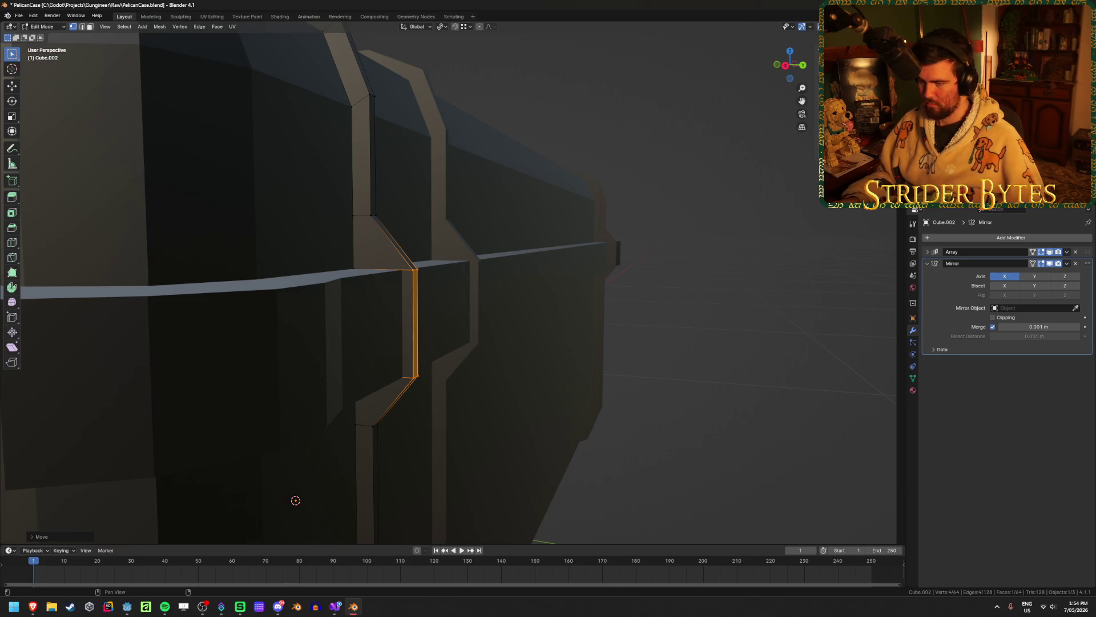
Undo the latest edge moves so the edge rests on the case surface, then return to Object Mode
key("ctrl+z")
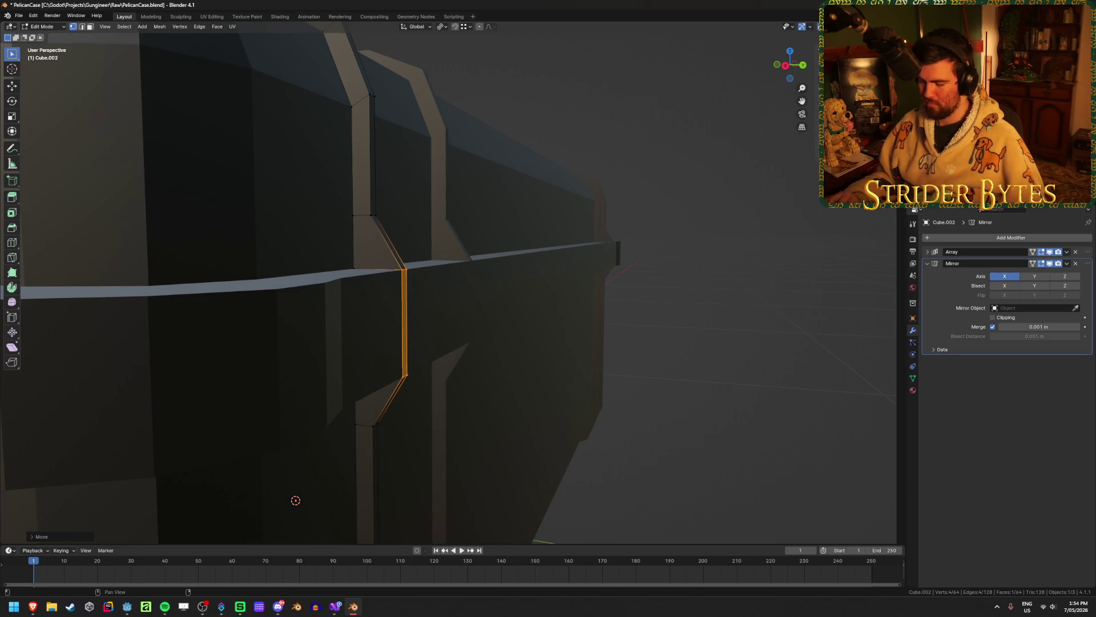
middle_click_drag(578, 169, 598, 174)
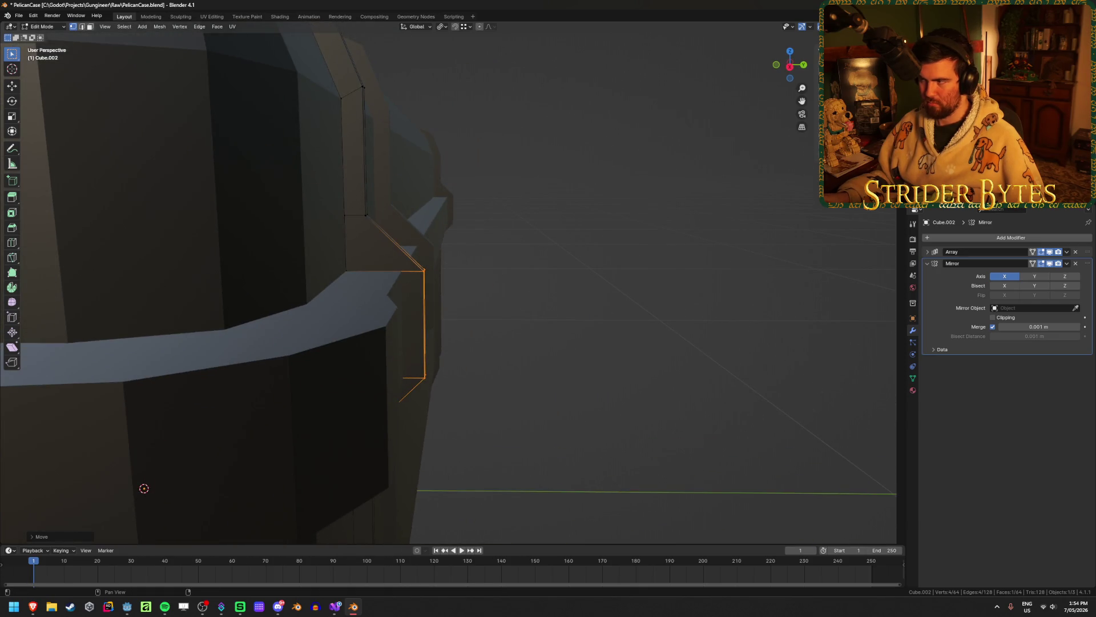
key("ctrl+z")
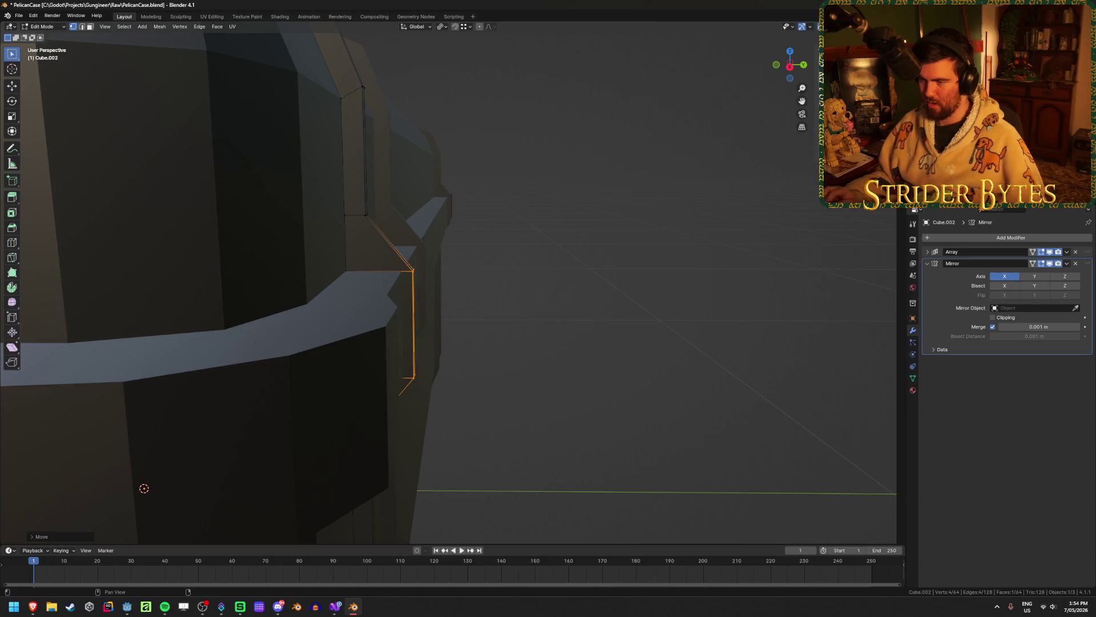
left_click(516, 286)
middle_click_drag(517, 286, 497, 261)
key("Tab")
left_click(620, 189)
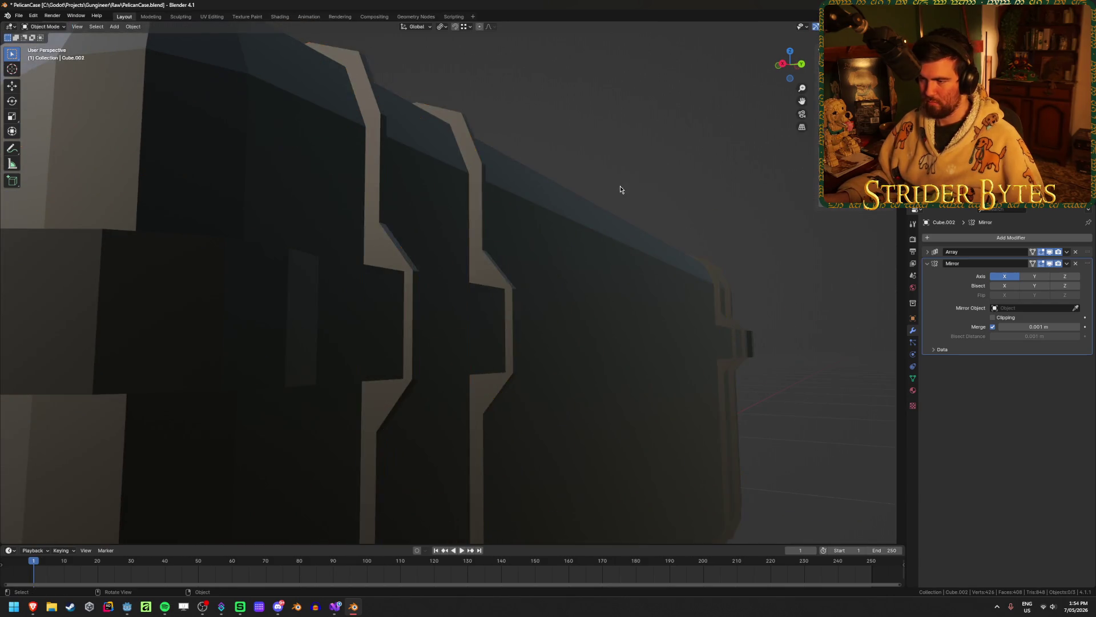
scroll(620, 189, "down", 5)
mouse_move(620, 190)
middle_mouse_down()
mouse_move(594, 252)
mouse_move(533, 244)
mouse_move(598, 245)
mouse_move(588, 264)
middle_mouse_up()
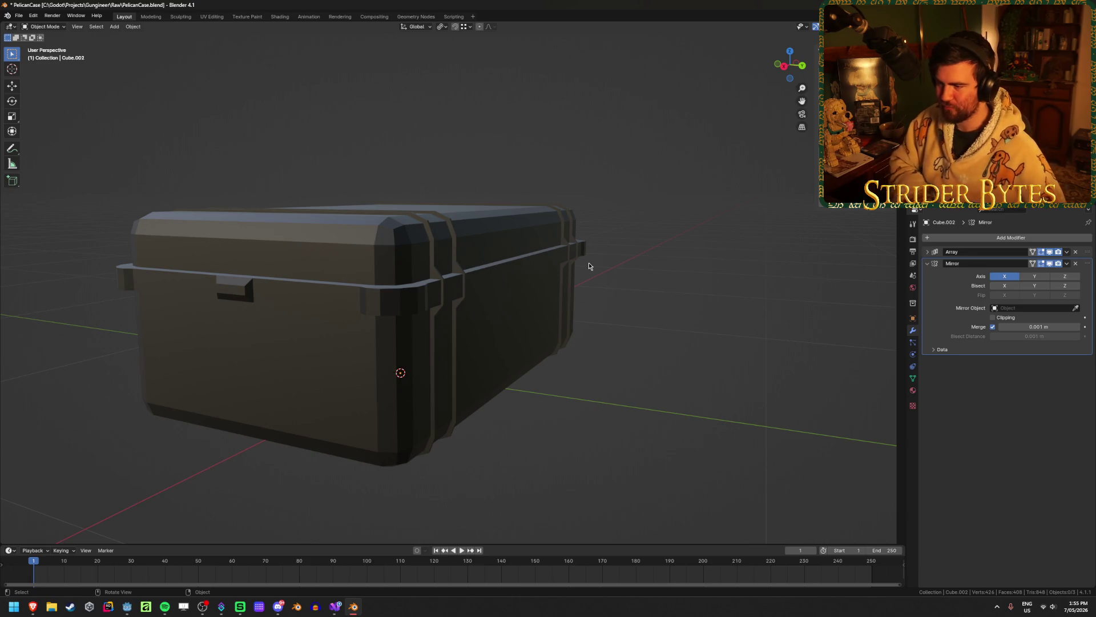
scroll(457, 276, "up", 3)
key("Tab")
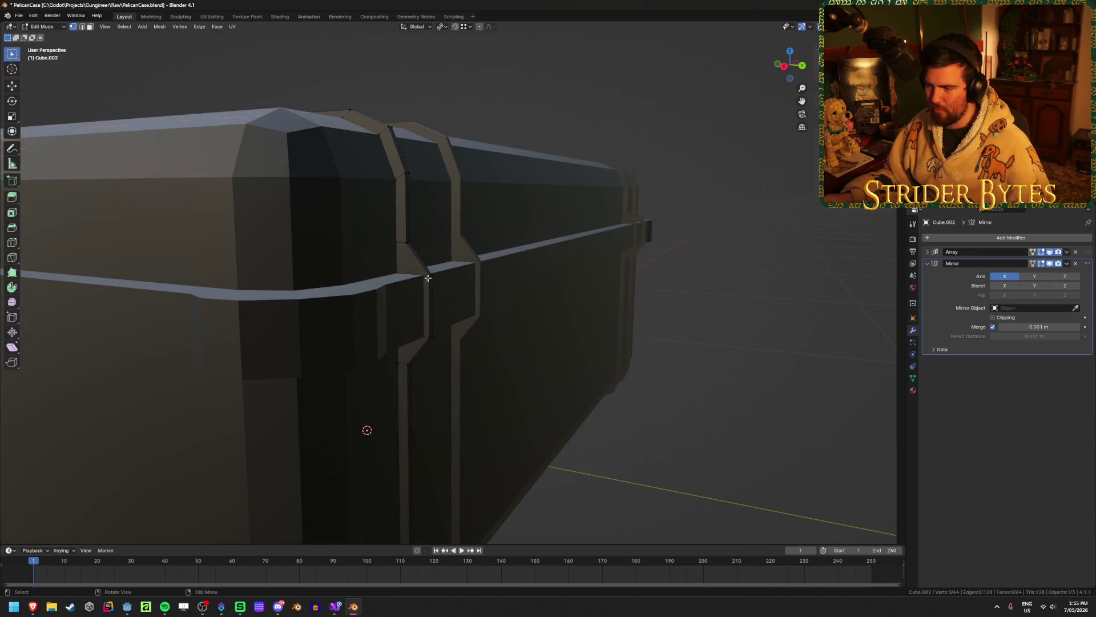
scroll(470, 293, "up", 2)
key("2")
left_click(413, 299)
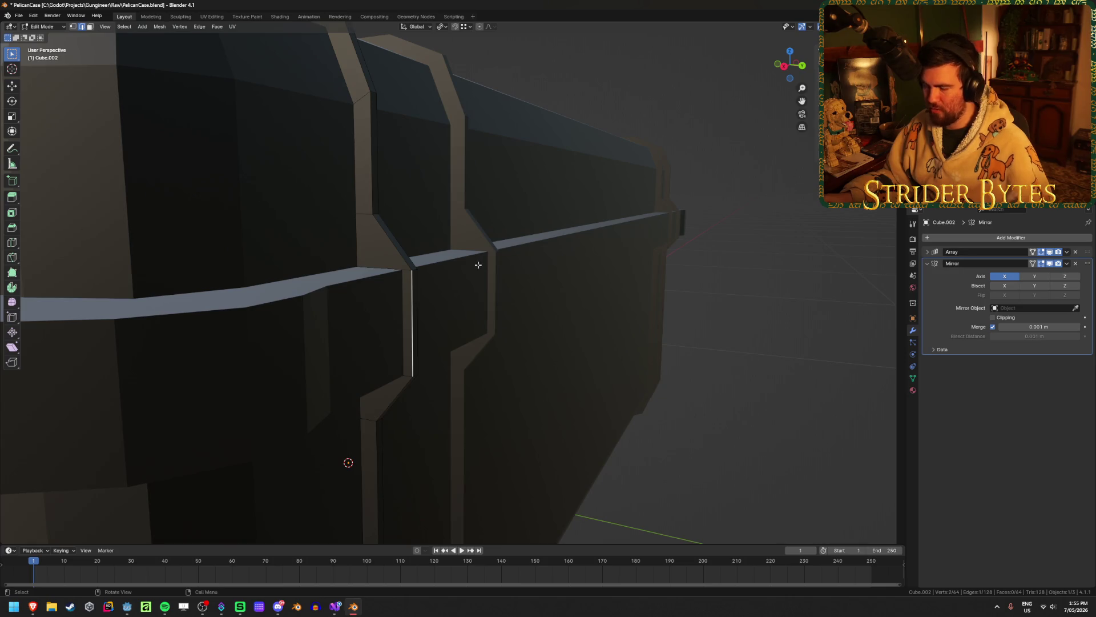
key("3")
left_click(414, 288)
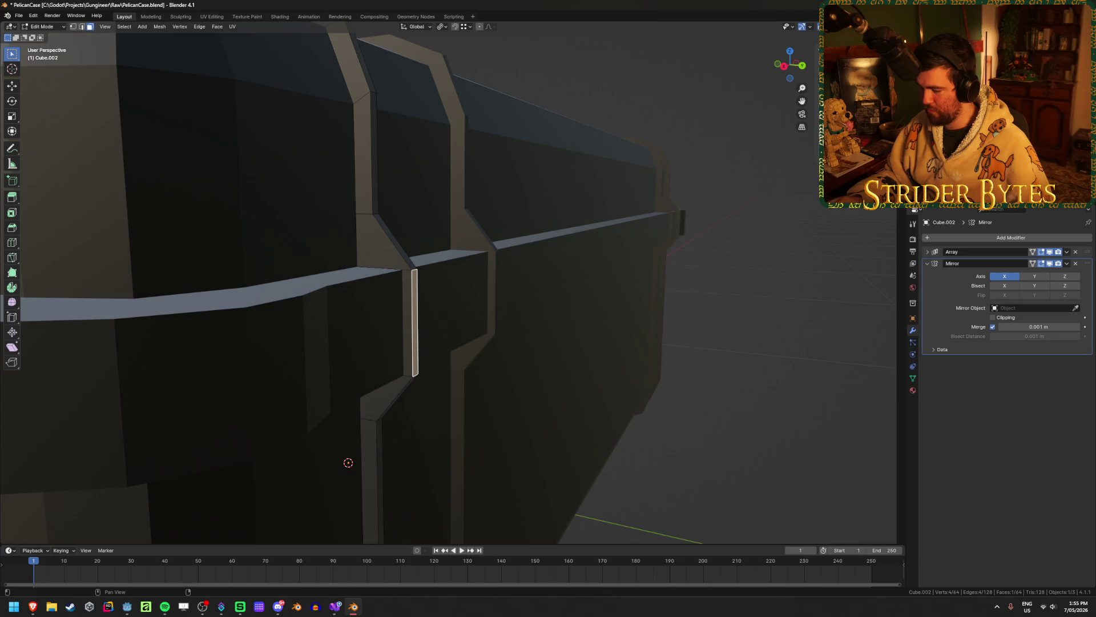
key("Tab")
left_click(666, 341)
mouse_move(665, 340)
middle_mouse_down()
mouse_move(624, 403)
mouse_move(526, 404)
middle_mouse_up()
scroll(573, 403, "down", 5)
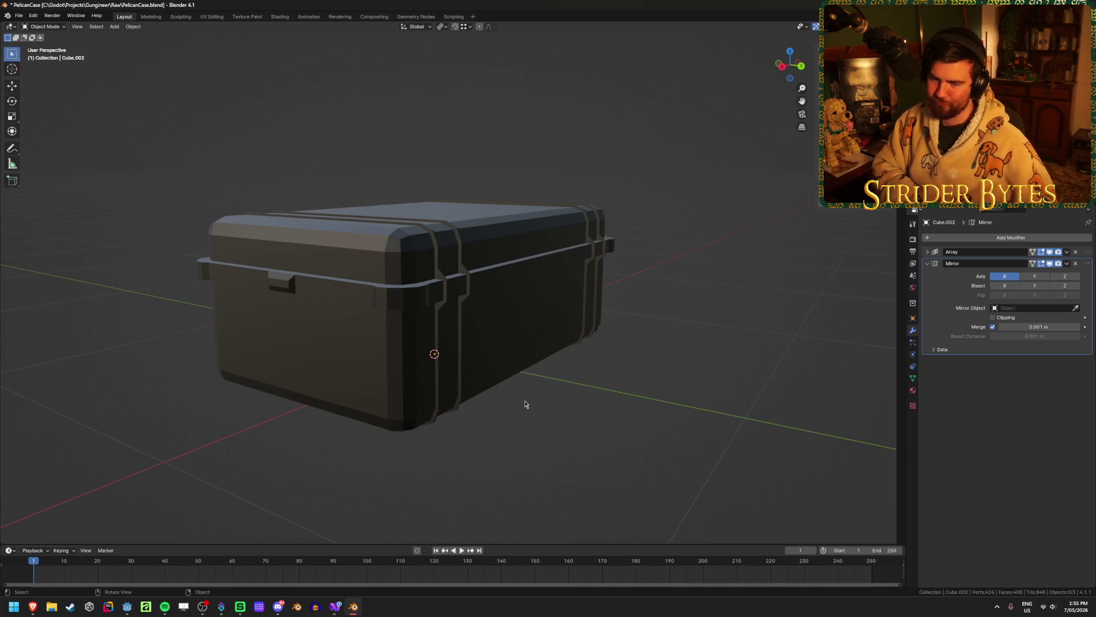
key("alt+Tab")
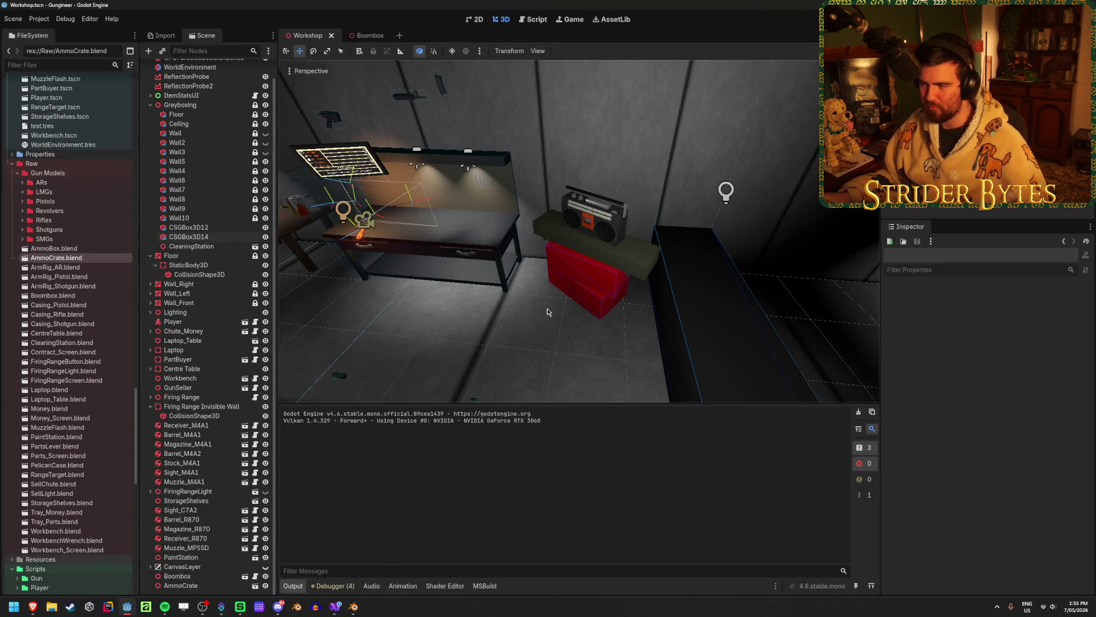
mouse_move(543, 308)
right_mouse_down()
mouse_move(540, 320)
mouse_move(511, 235)
mouse_move(475, 311)
right_mouse_up()
key("alt+Tab")
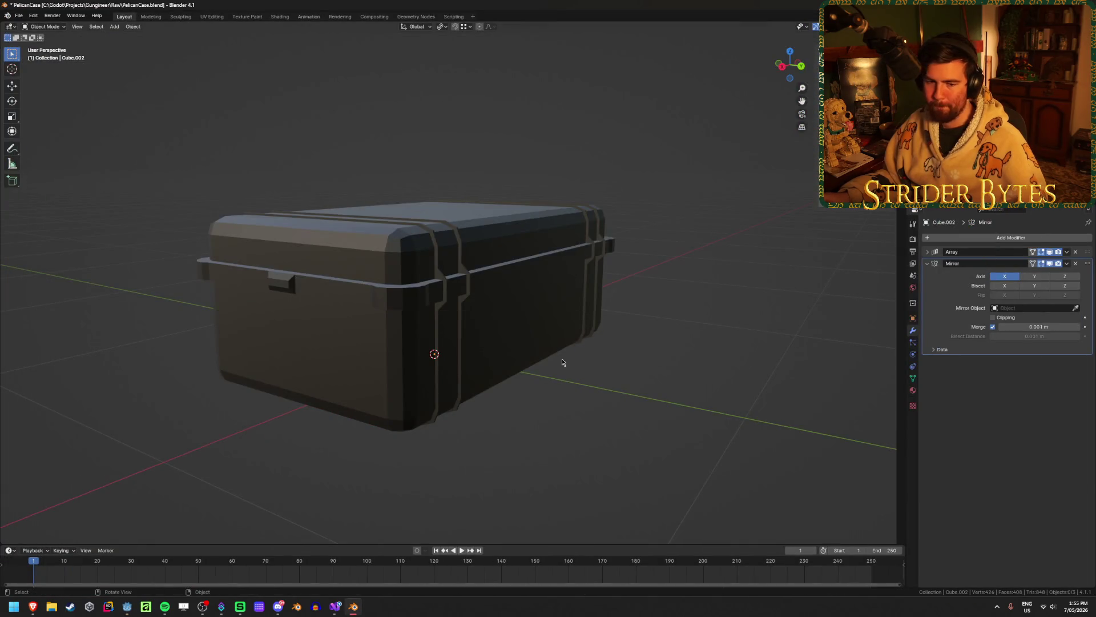
middle_click_drag(108, 377, 262, 392)
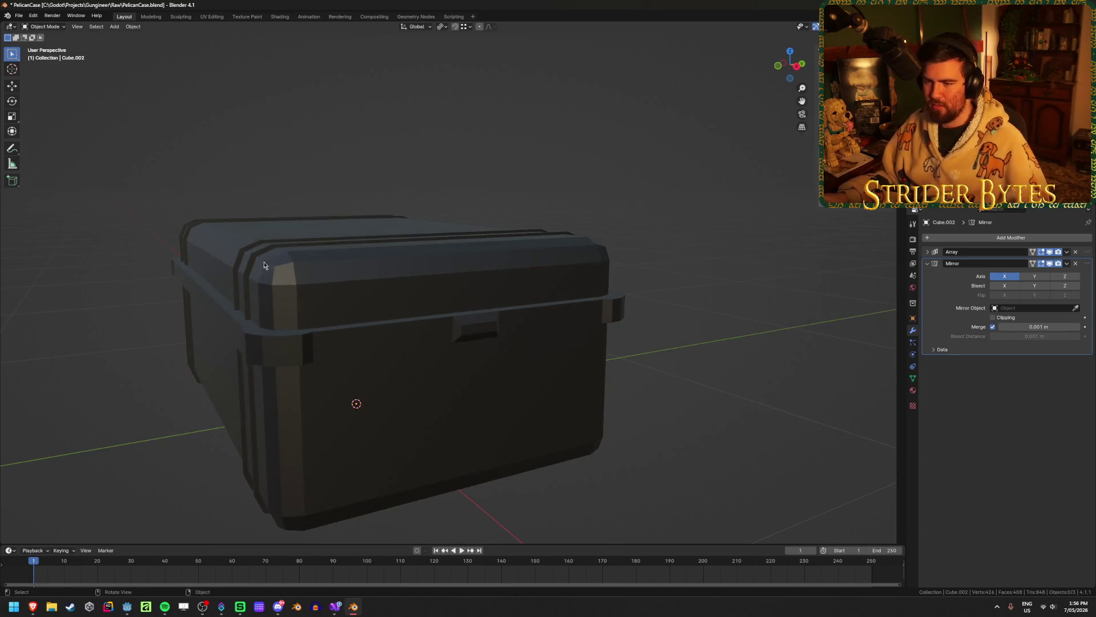
Select the case body Cube.002 and add a centred loop cut across it from the right view
left_click(257, 255)
key("Tab")
key("Tab")
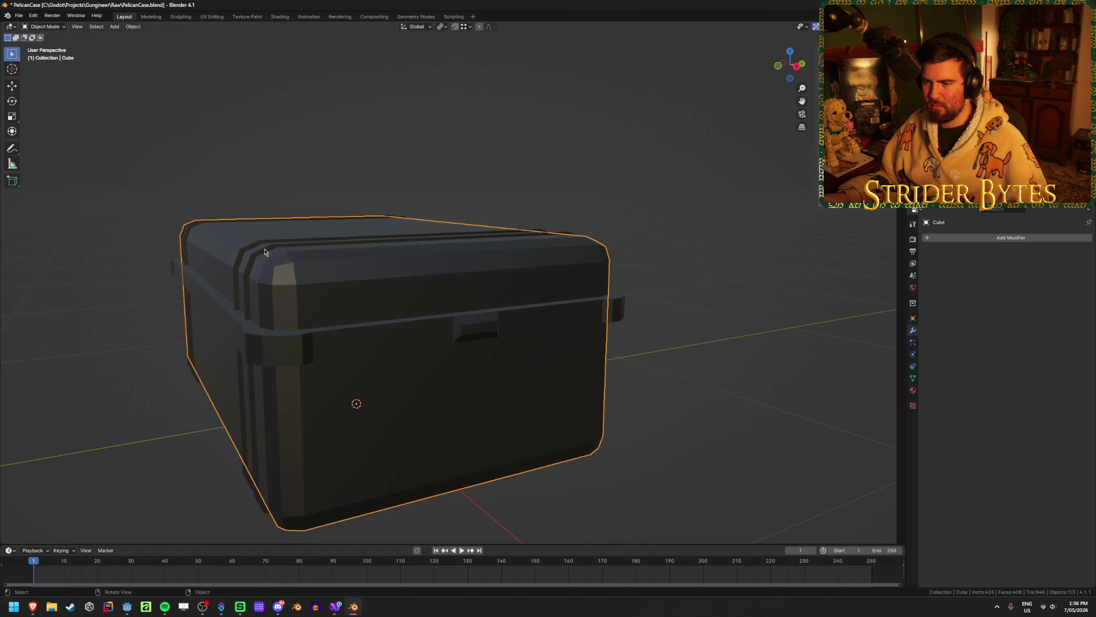
left_click(487, 299)
middle_click_drag(487, 299, 501, 299)
key("KP_3")
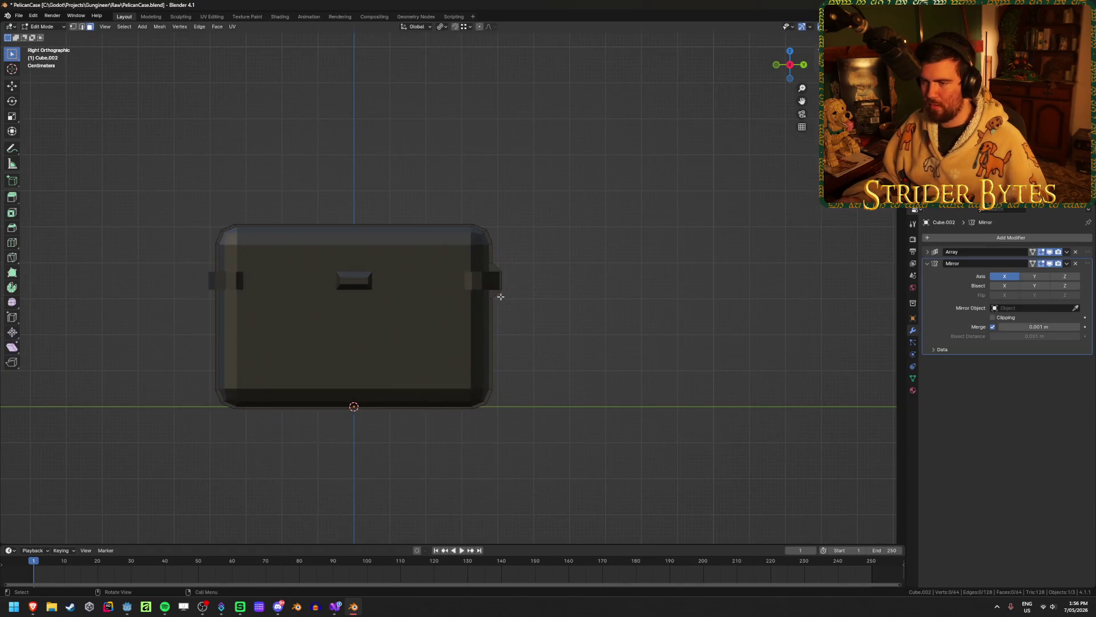
key("Tab")
scroll(398, 308, "up", 4)
key("1")
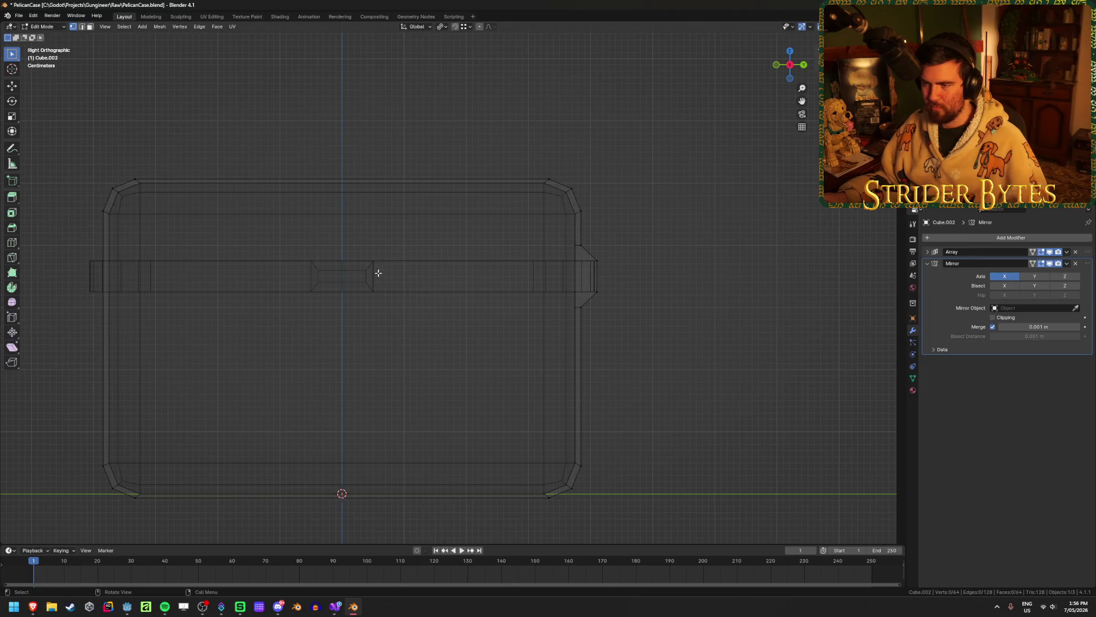
key("ctrl+r")
left_click(335, 181)
right_click(335, 181)
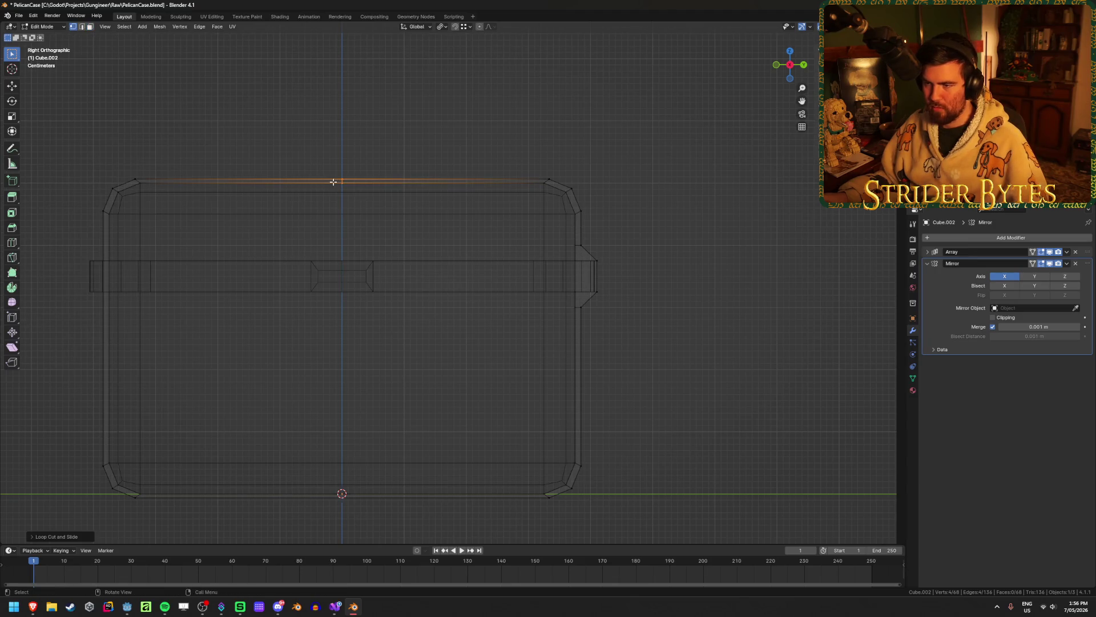
Box-select and delete the vertices of the case's left half
left_click(341, 494)
scroll(224, 372, "down", 2)
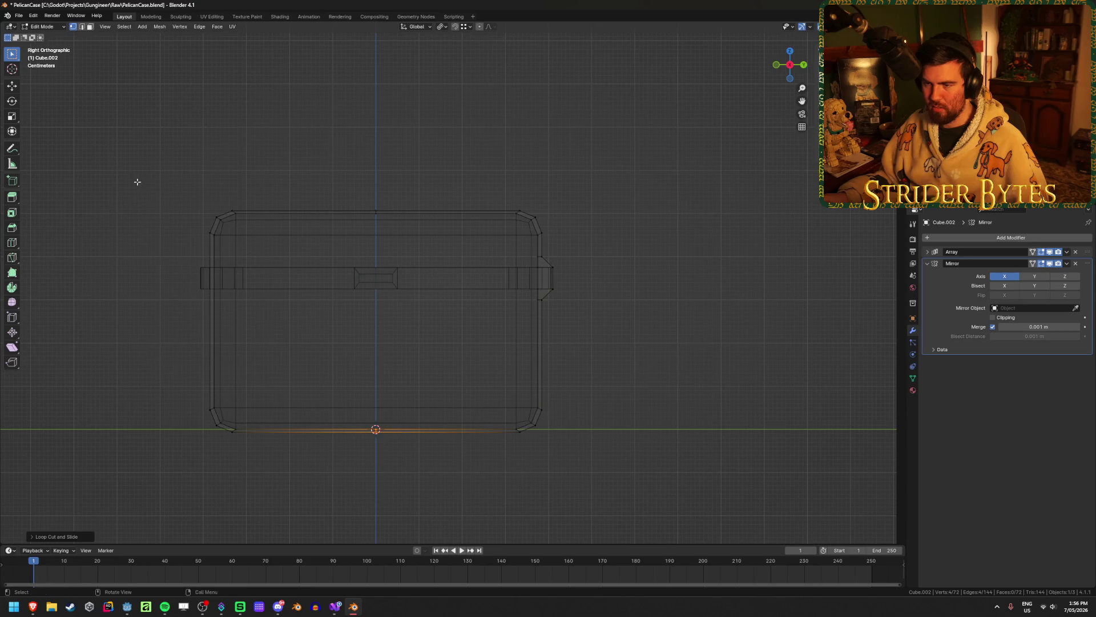
left_click_drag(137, 182, 294, 490)
key("x")
left_click(294, 490)
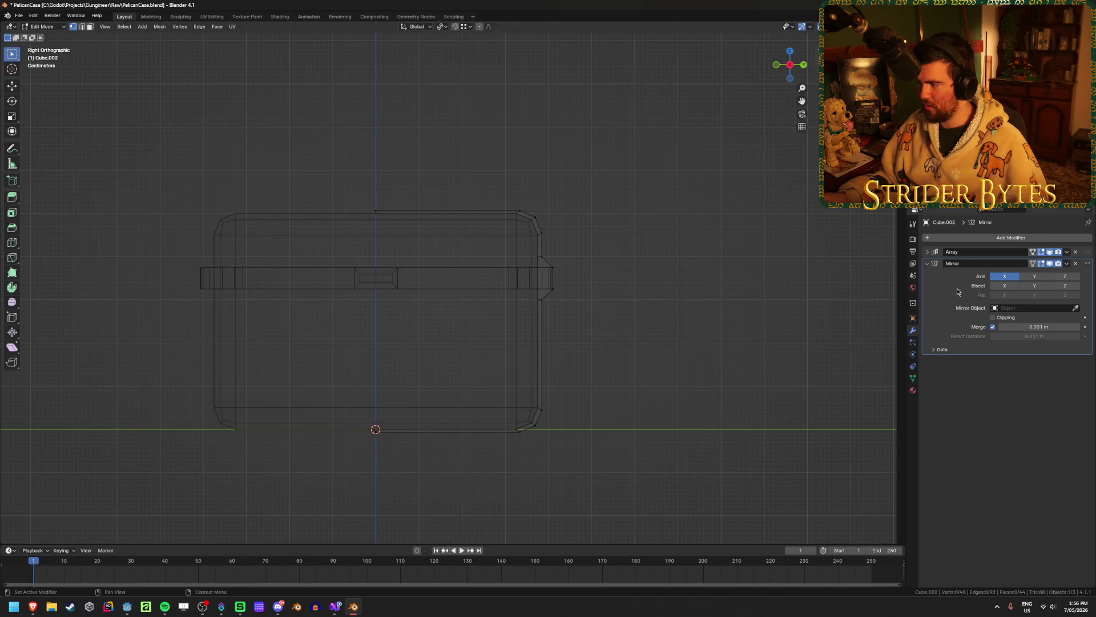
Mirror the case across the Y axis with clipping enabled, then return to object mode
left_click(1035, 276)
left_click(993, 317)
middle_click_drag(571, 343, 438, 318)
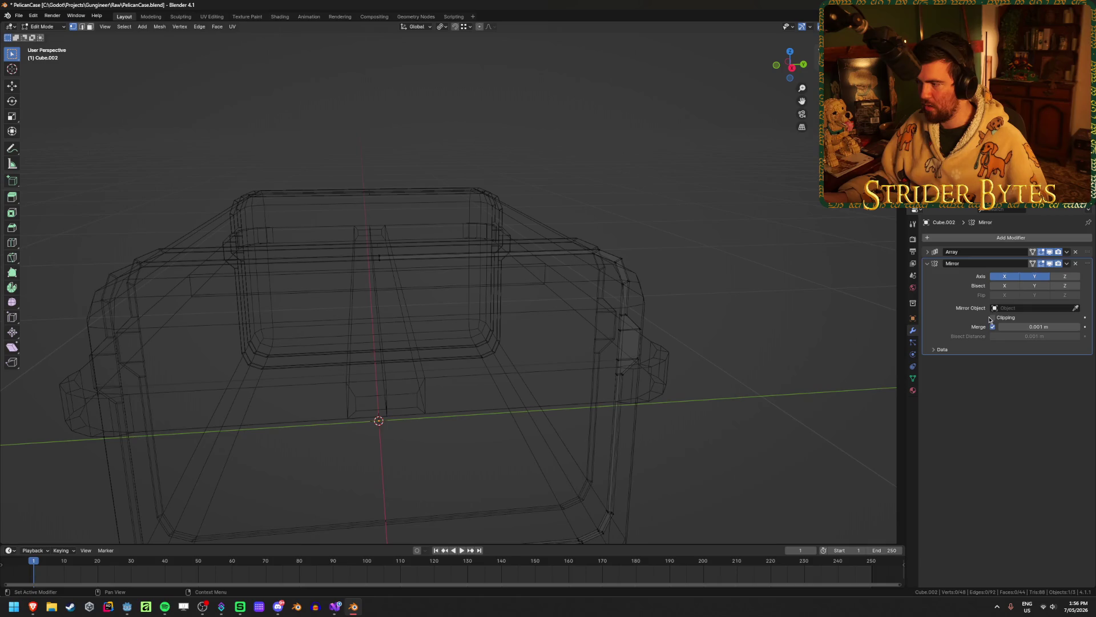
key("shift+z")
key("Tab")
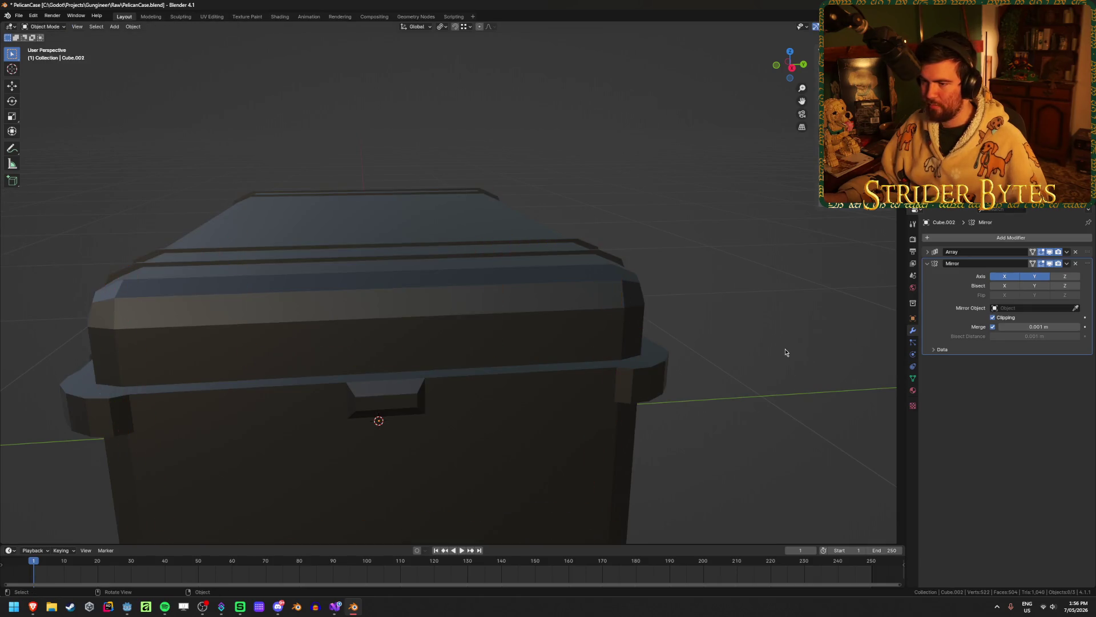
middle_click_drag(782, 345, 729, 358)
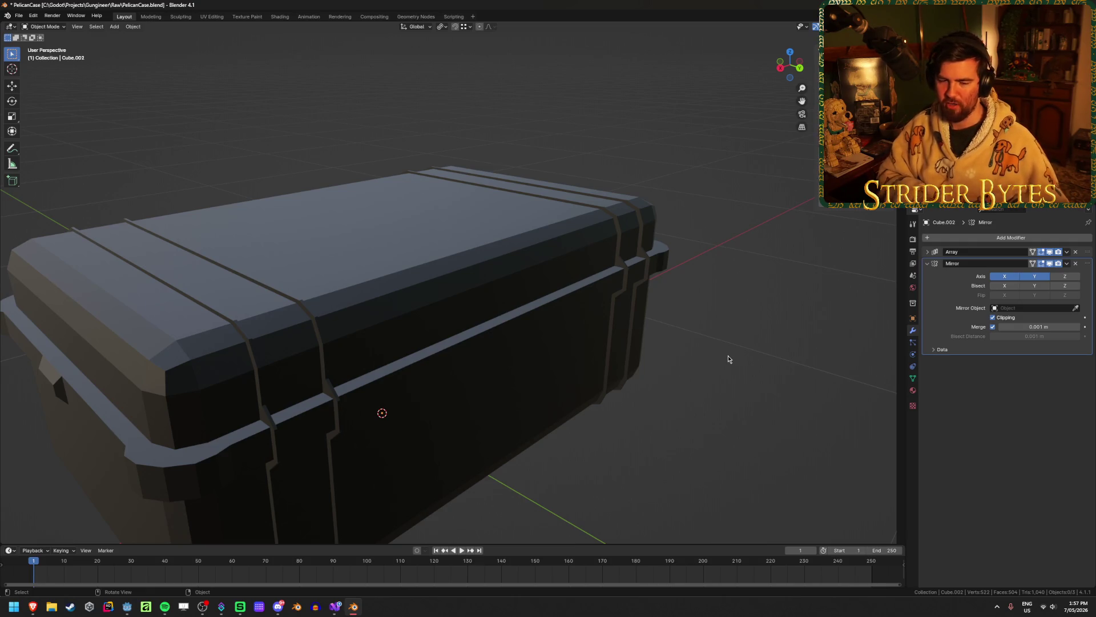
Select the strip Cube.001, compare it with the Pelican case reference photo, and enter edit mode
mouse_move(728, 359)
middle_mouse_down()
mouse_move(598, 317)
mouse_move(489, 328)
mouse_move(381, 317)
mouse_move(445, 316)
mouse_move(418, 313)
middle_mouse_up()
left_click(436, 269)
scroll(435, 306, "up", 3)
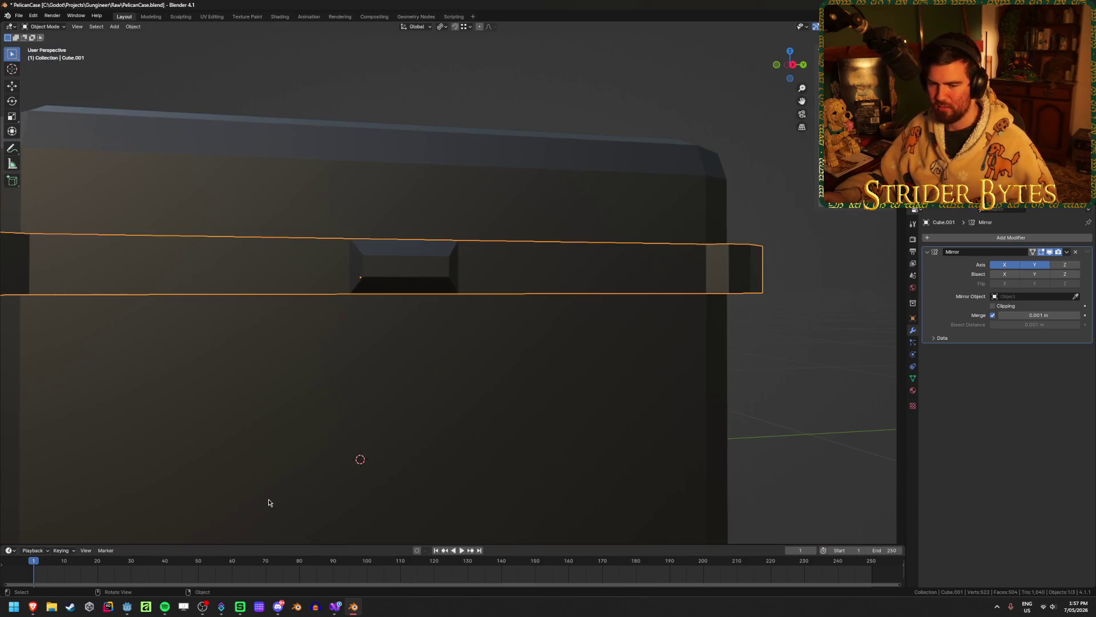
mouse_move(34, 610)
left_click(102, 564)
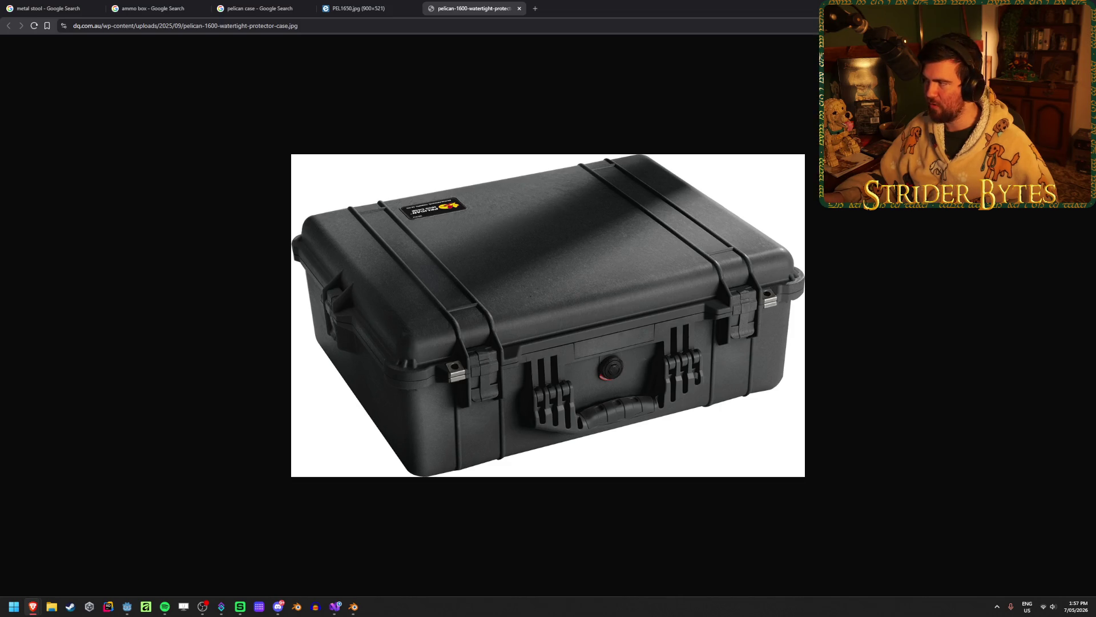
key("alt+Tab")
key("Tab")
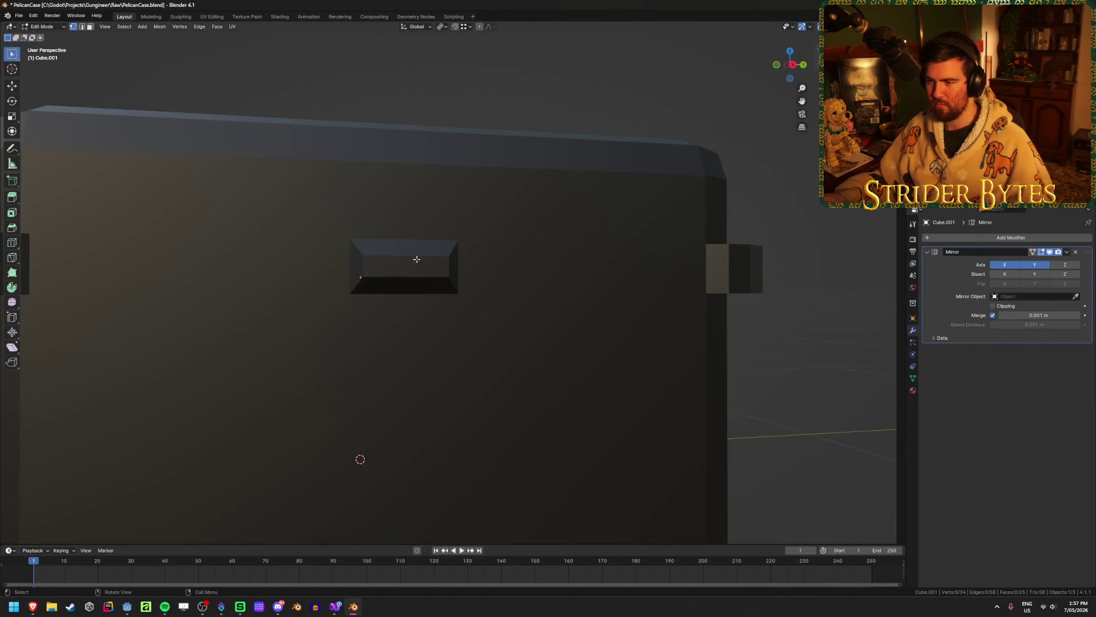
key("Tab")
mouse_move(411, 269)
middle_mouse_down()
mouse_move(462, 281)
mouse_move(580, 269)
mouse_move(577, 299)
middle_mouse_up()
key("Tab")
Scale the two latch block edges vertically along Z
left_click(483, 328)
middle_click_drag(521, 323, 553, 333)
left_click(491, 346, "shift")
key("s")
key("z")
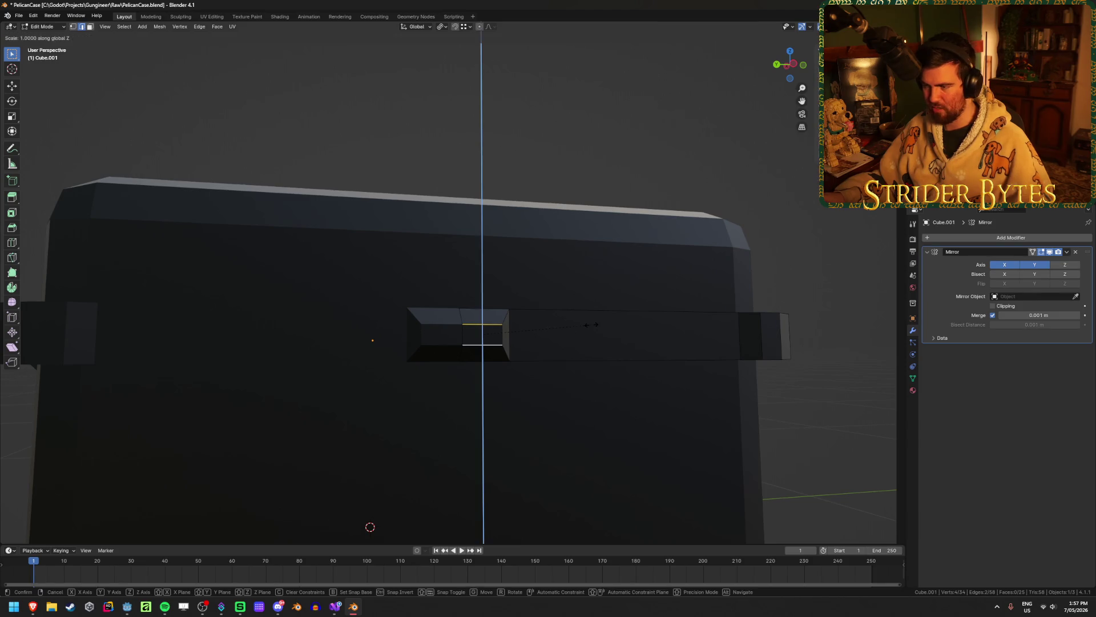
left_click(704, 331)
Move the upper latch edge along Z to a new height
mouse_move(704, 331)
middle_mouse_down()
mouse_move(680, 362)
mouse_move(646, 367)
mouse_move(461, 329)
middle_mouse_up()
left_click(461, 329)
key("g")
key("z")
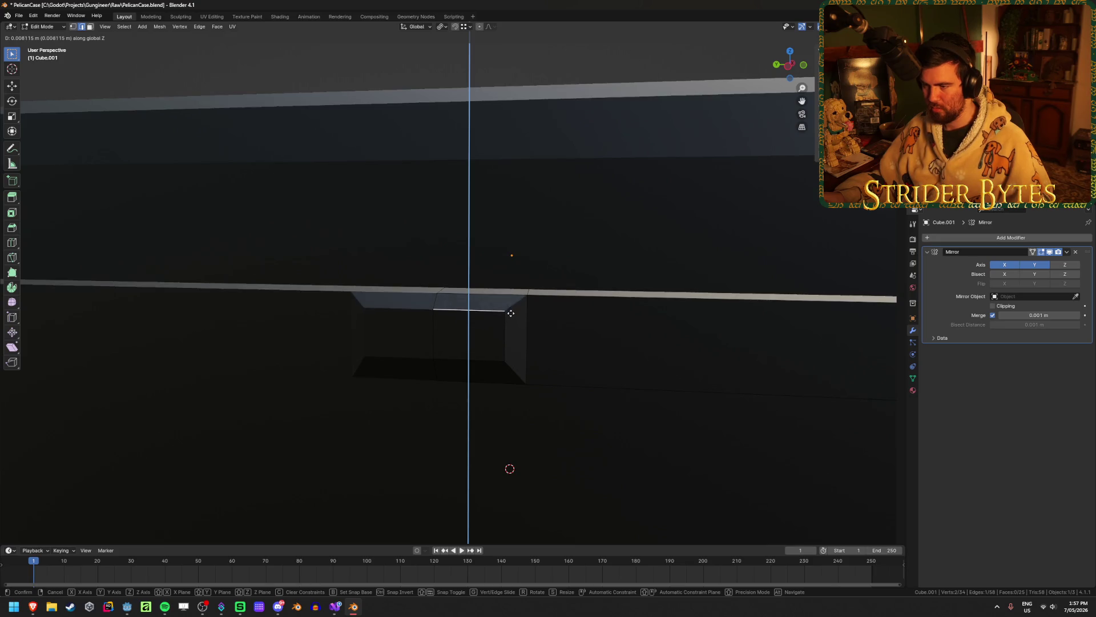
left_click(507, 318)
Widen both latch edges along the Y axis
left_click(474, 360, "shift")
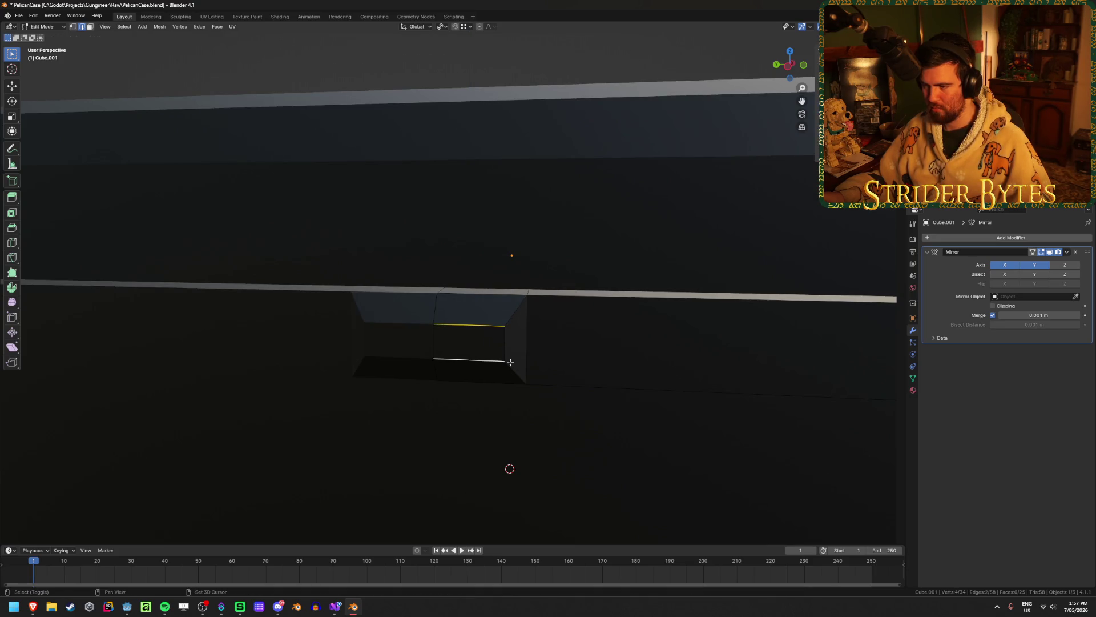
middle_click_drag(474, 360, 573, 362)
key("s")
key("z")
key("x")
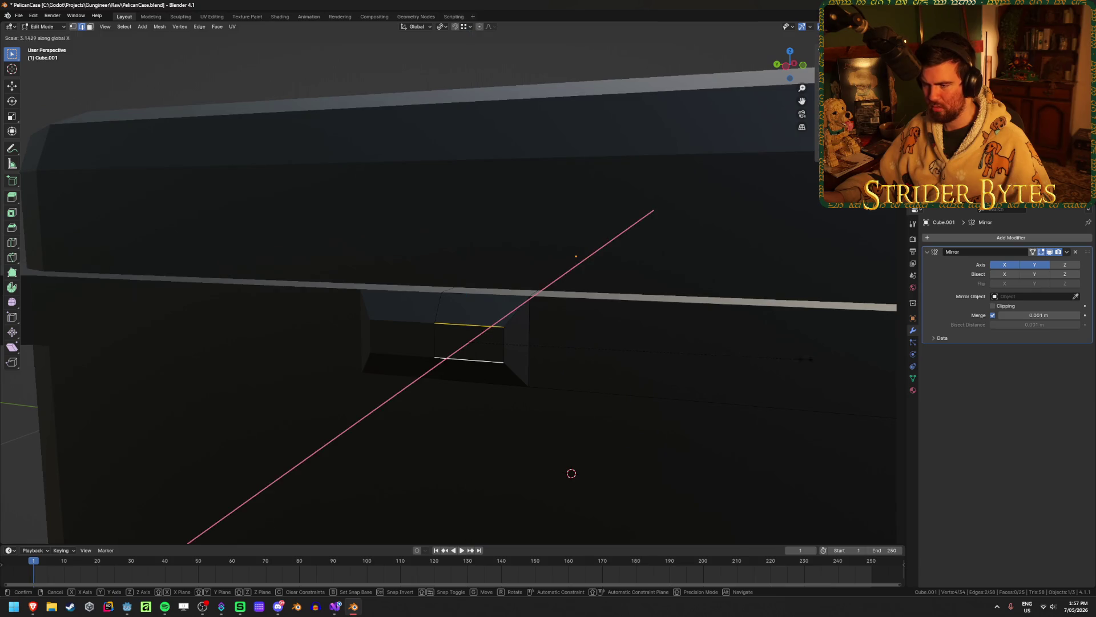
key("y")
left_click(587, 340)
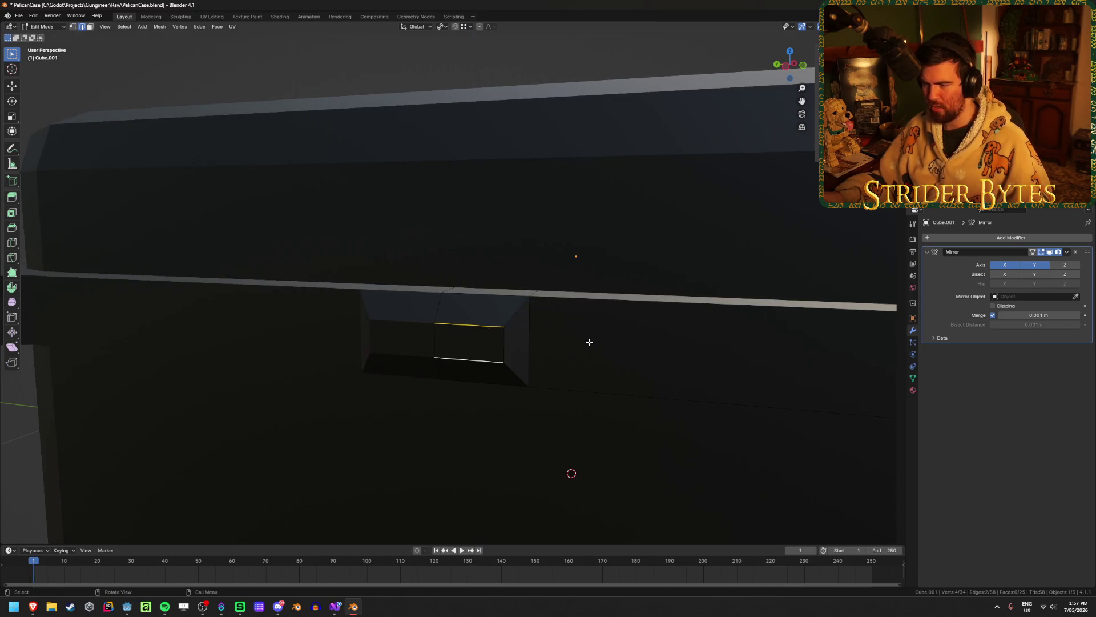
Scale the latch face taller along the Z axis
middle_click_drag(541, 333, 531, 367)
key("1")
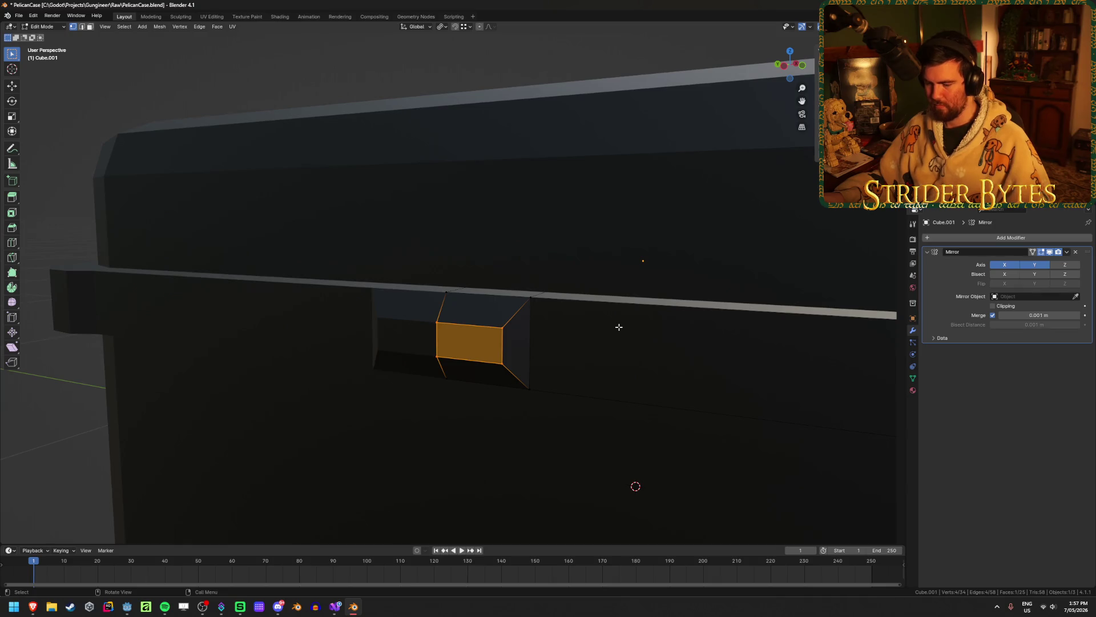
key("s")
key("z")
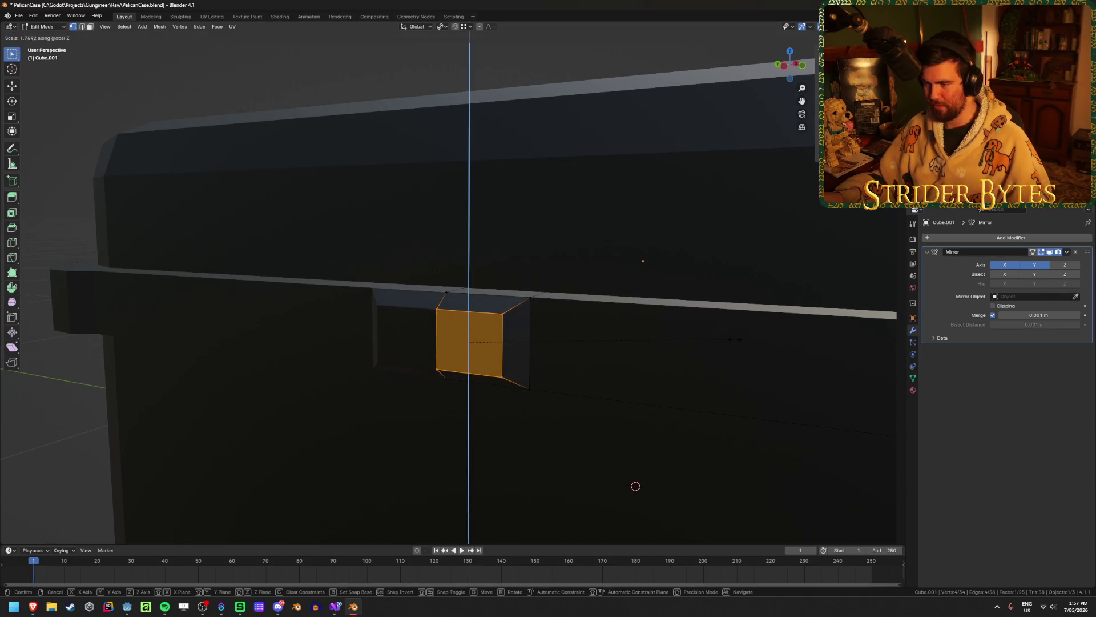
left_click(733, 339)
Slide one vertical side edge of the latch face along Y to taper it
middle_click_drag(641, 340, 491, 350)
key("2")
left_click(504, 345)
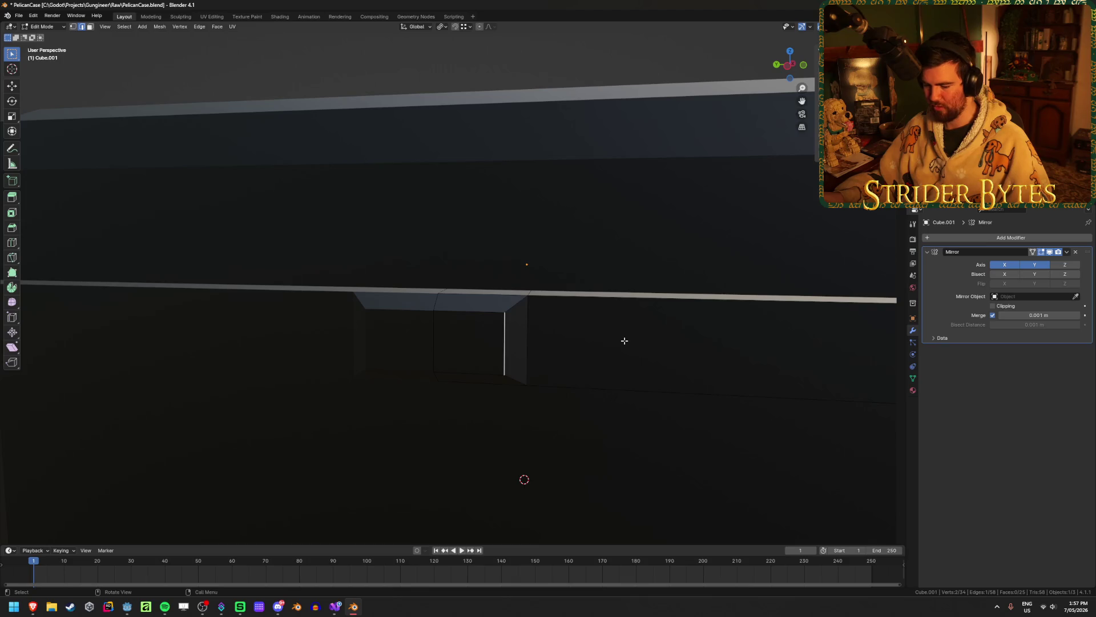
key("g")
key("y")
left_click(597, 342)
scroll(622, 344, "down", 3)
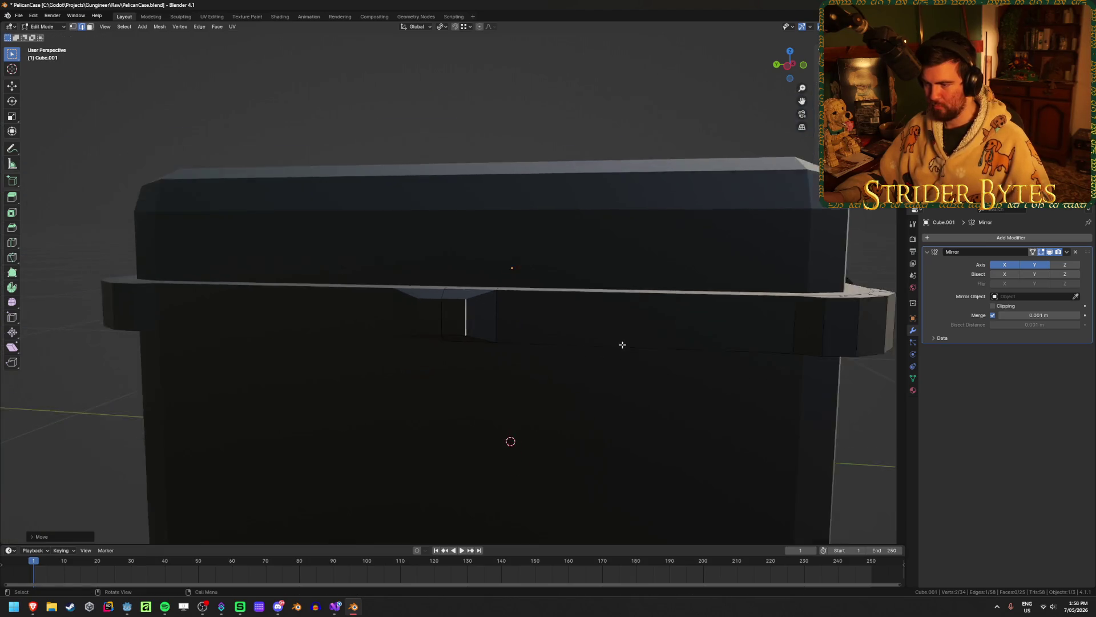
scroll(622, 345, "down", 4)
mouse_move(575, 330)
middle_mouse_down()
mouse_move(722, 331)
mouse_move(577, 333)
mouse_move(516, 321)
mouse_move(504, 326)
mouse_move(495, 374)
mouse_move(531, 348)
mouse_move(485, 304)
middle_mouse_up()
key("Tab")
key("Tab")
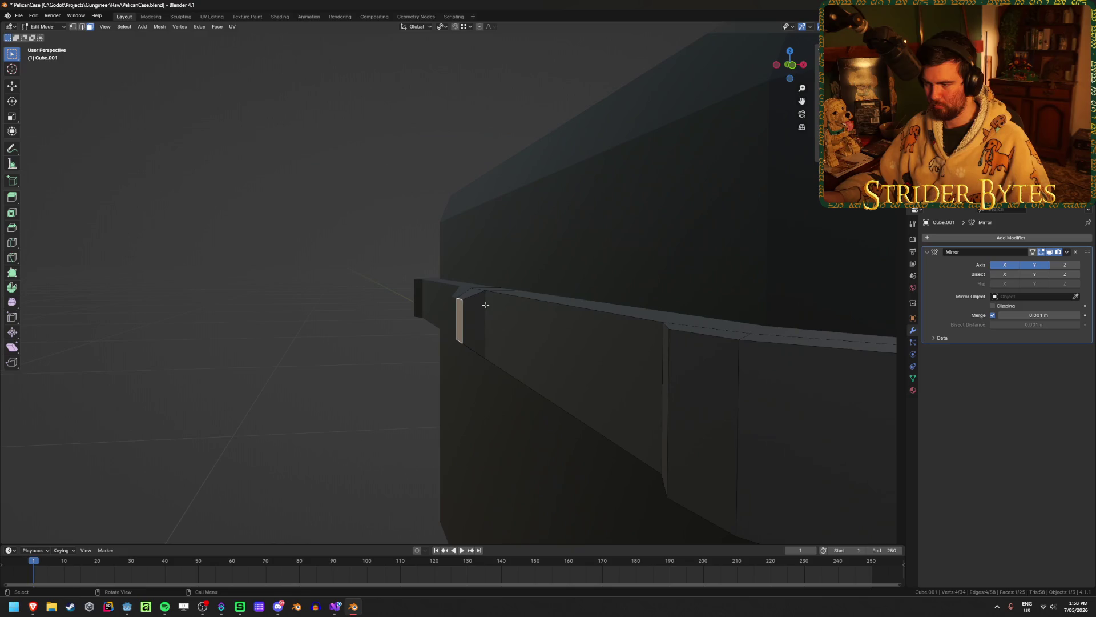
Nudge the latch face slightly along the X axis
key("g")
key("y")
key("x")
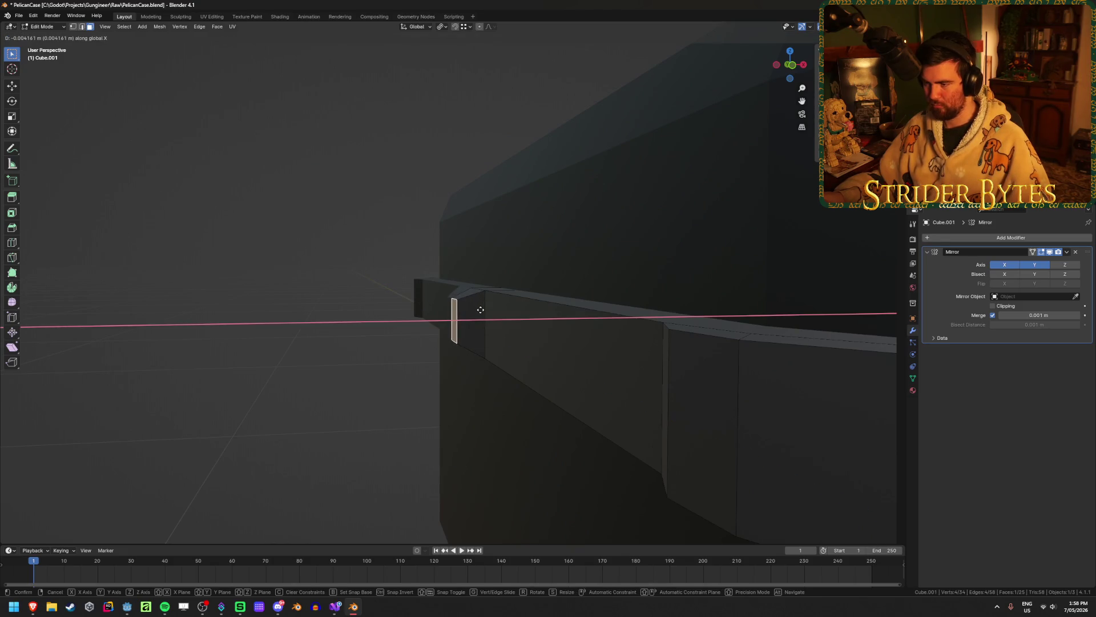
left_click(480, 310)
mouse_move(477, 308)
middle_mouse_down()
mouse_move(543, 311)
mouse_move(576, 328)
mouse_move(565, 354)
mouse_move(547, 343)
middle_mouse_up()
Enable clipping on the Mirror modifier and return to object mode to view the whole case
left_click(992, 307)
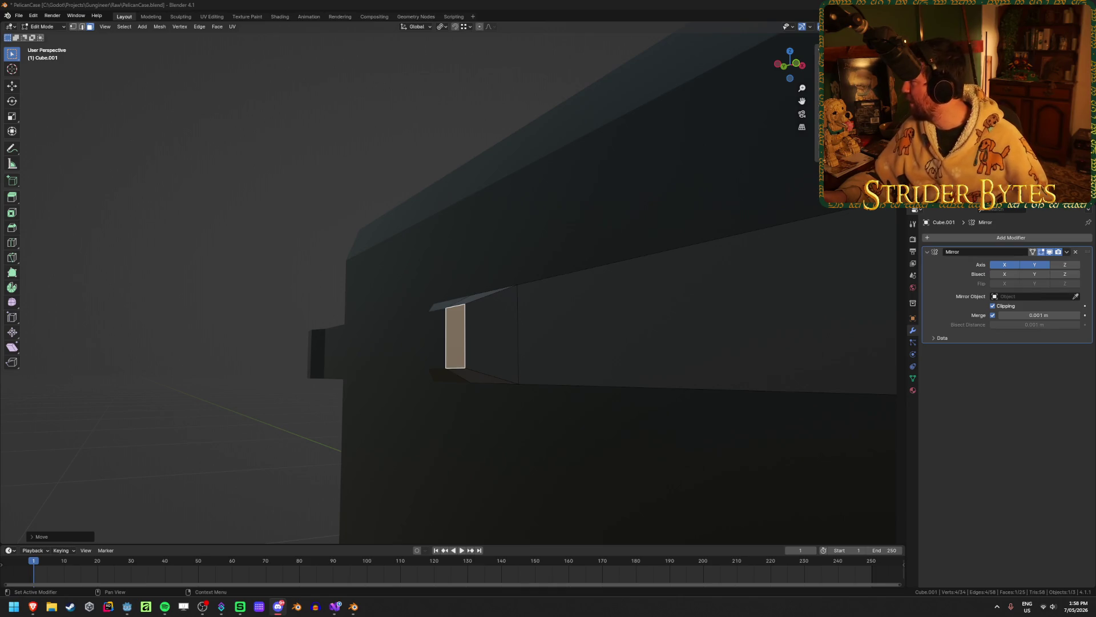
key("alt+Tab")
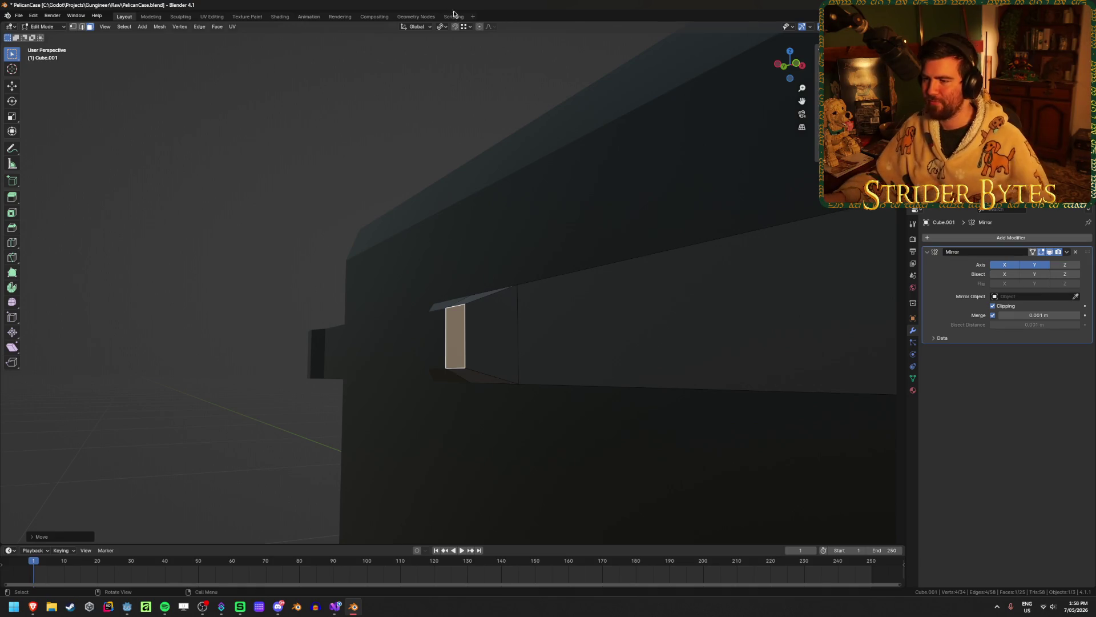
key("Tab")
mouse_move(193, 169)
middle_mouse_down()
mouse_move(392, 190)
mouse_move(472, 235)
middle_mouse_up()
Reframe the case and save PelicanCase.blend
scroll(472, 234, "down", 3)
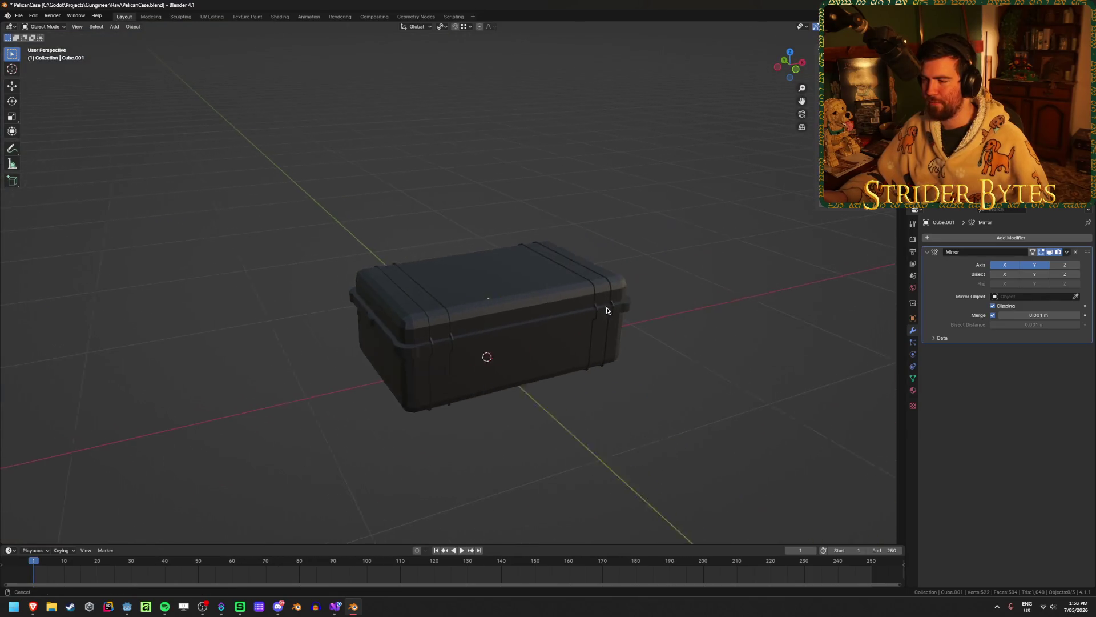
scroll(572, 287, "up", 3)
middle_click_drag(573, 287, 563, 247)
key("ctrl+s")
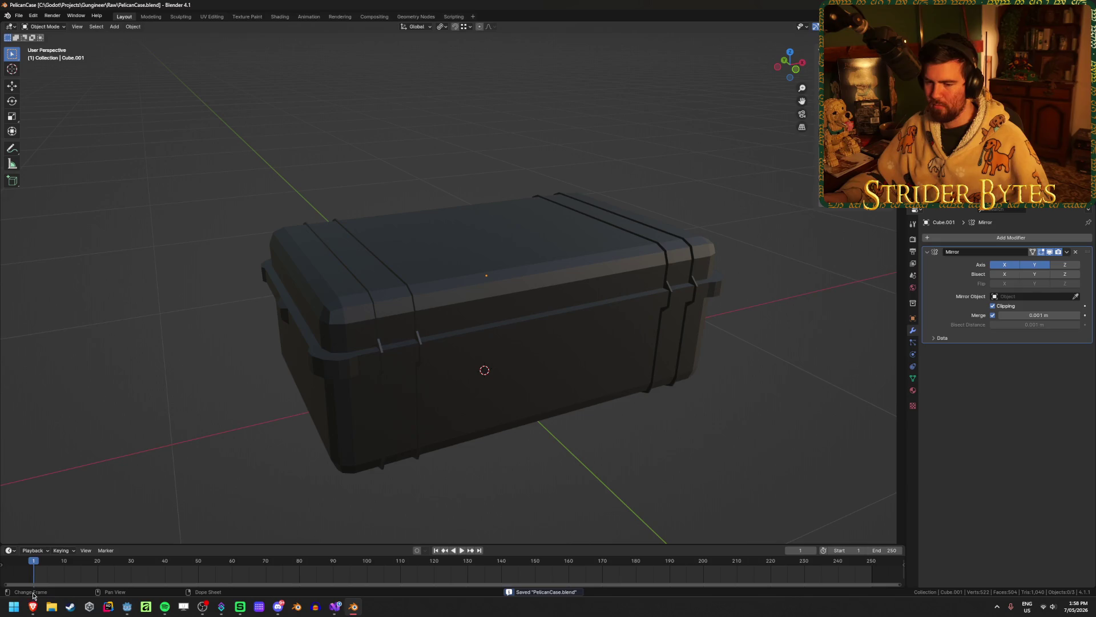
Compare the model with the Pelican case reference photo, then save again
mouse_move(32, 606)
left_click(109, 566)
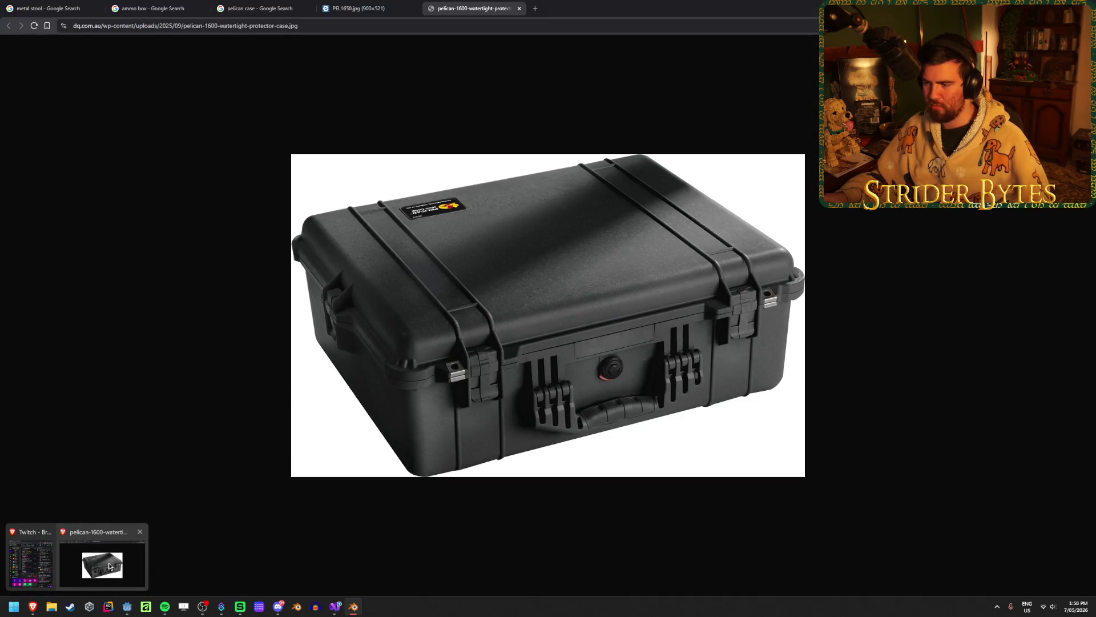
key("alt+Tab")
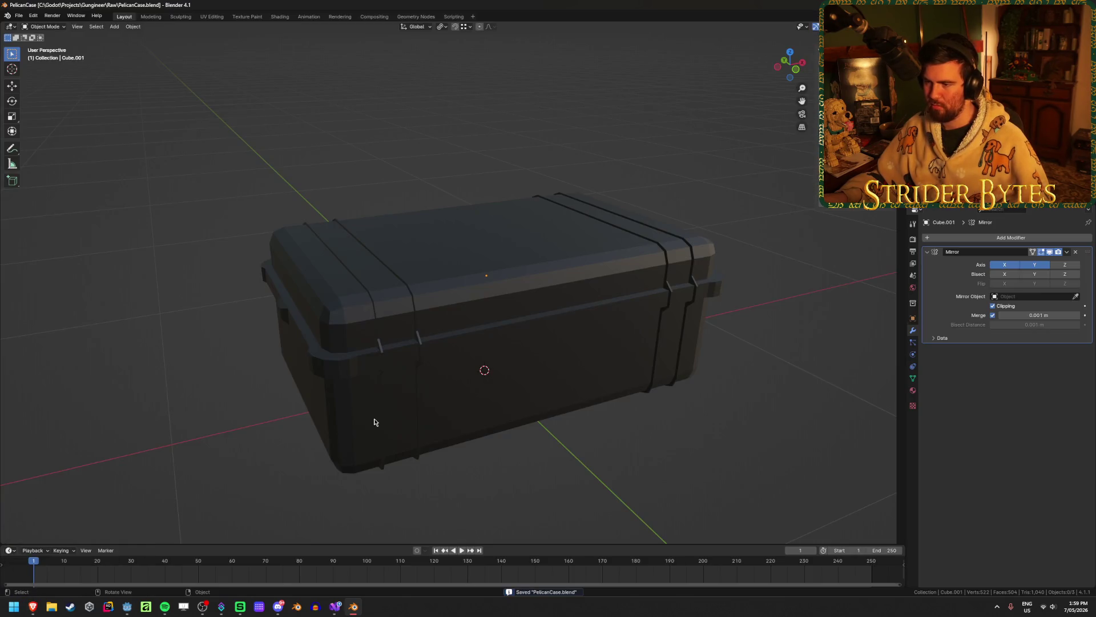
mouse_move(403, 450)
middle_mouse_down()
mouse_move(370, 427)
mouse_move(401, 428)
mouse_move(412, 443)
middle_mouse_up()
key("ctrl+s")
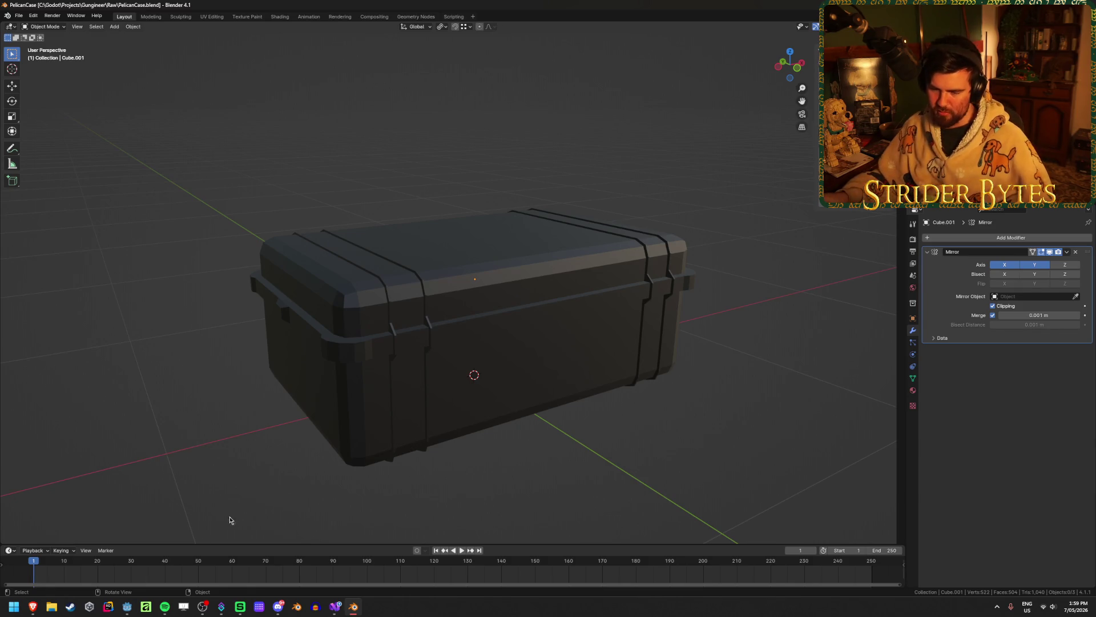
mouse_move(34, 611)
left_click(102, 569)
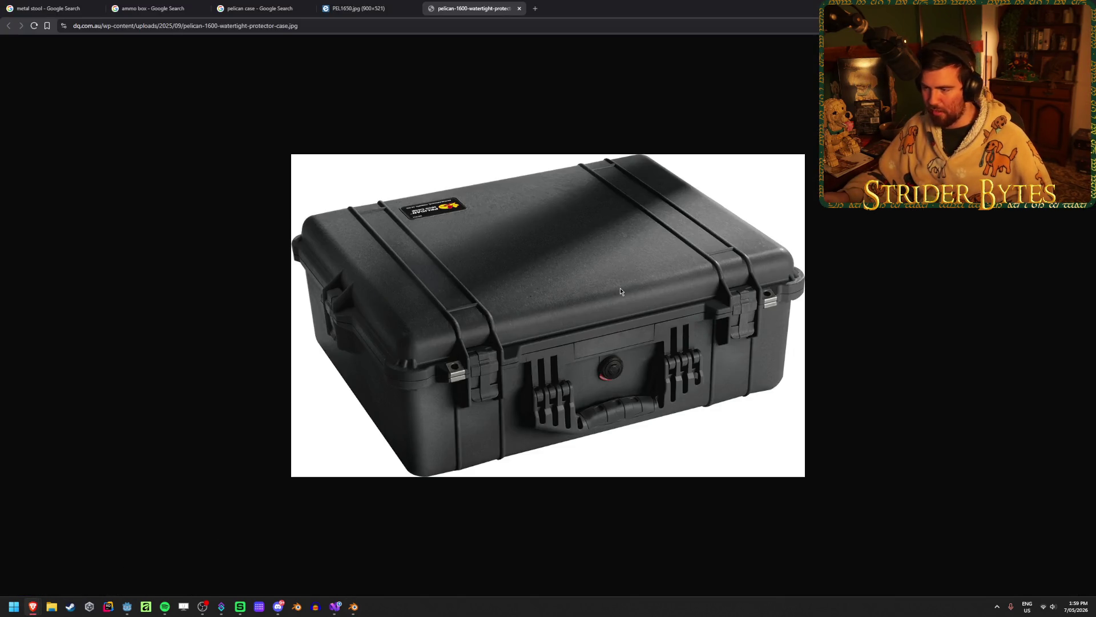
left_click(390, 4)
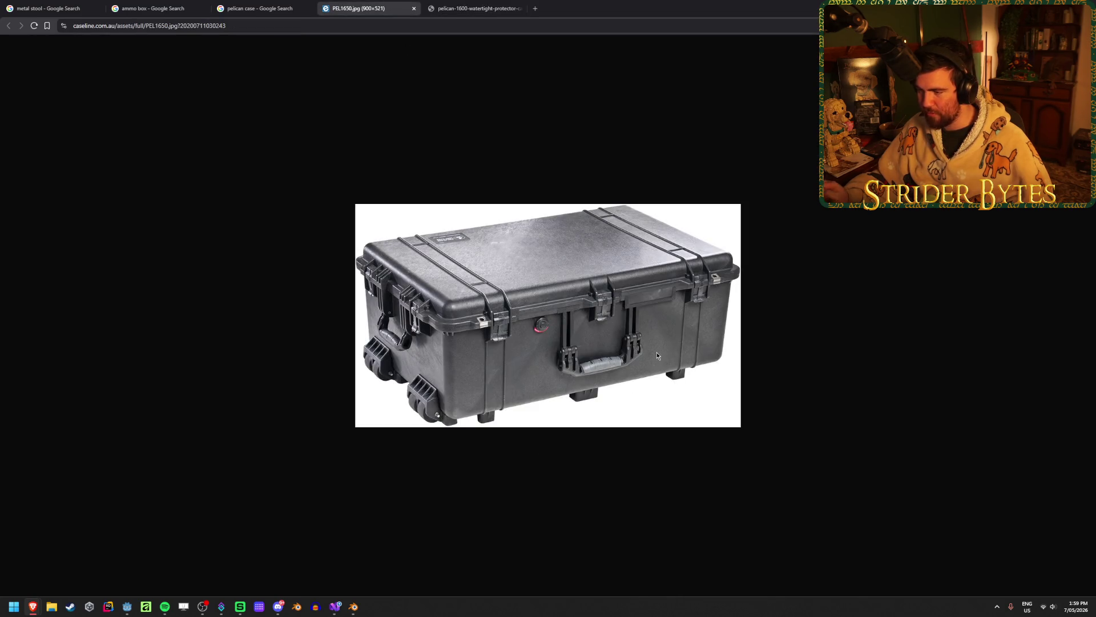
left_click(274, 5)
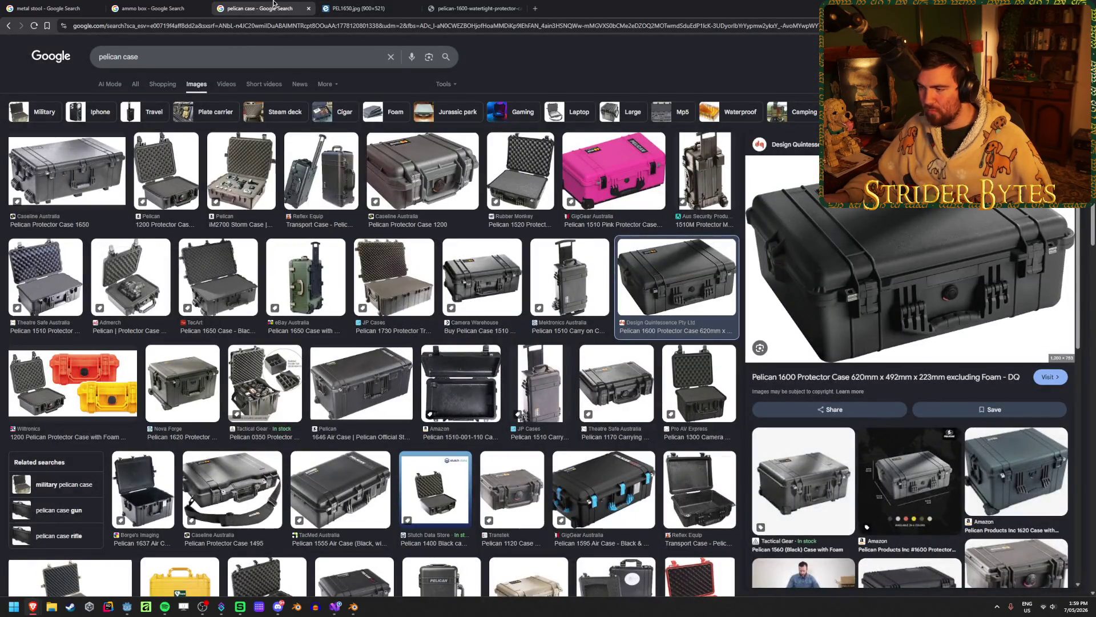
left_click(219, 272)
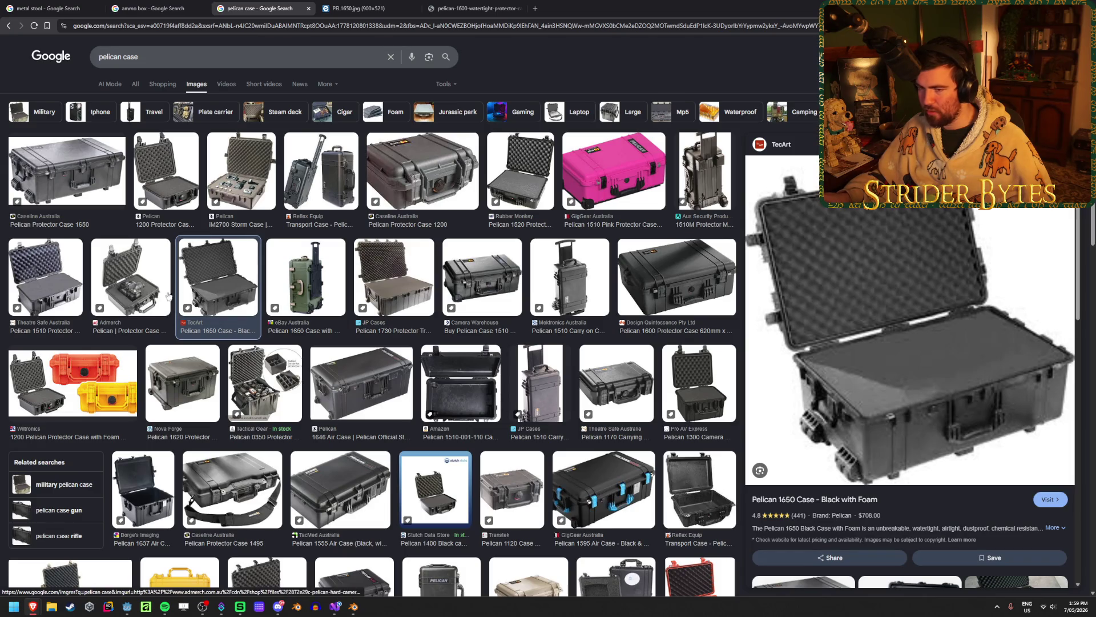
left_click(45, 275)
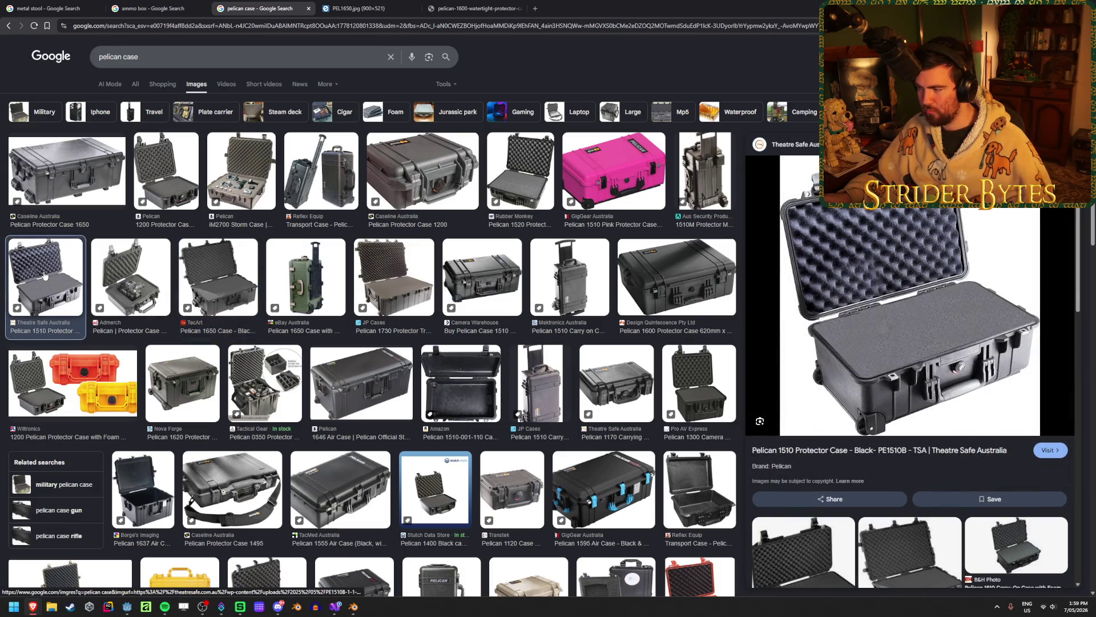
left_click(183, 177)
left_click(495, 3)
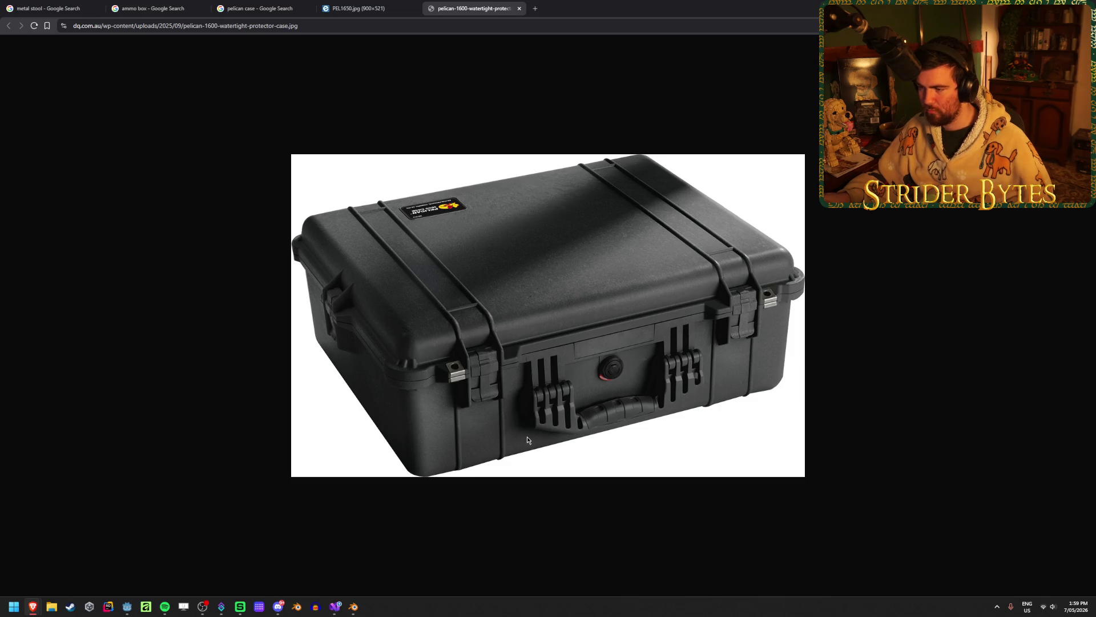
Add a mesh cube, Cube.003, at the scene origin and frame it in view
key("alt+Tab")
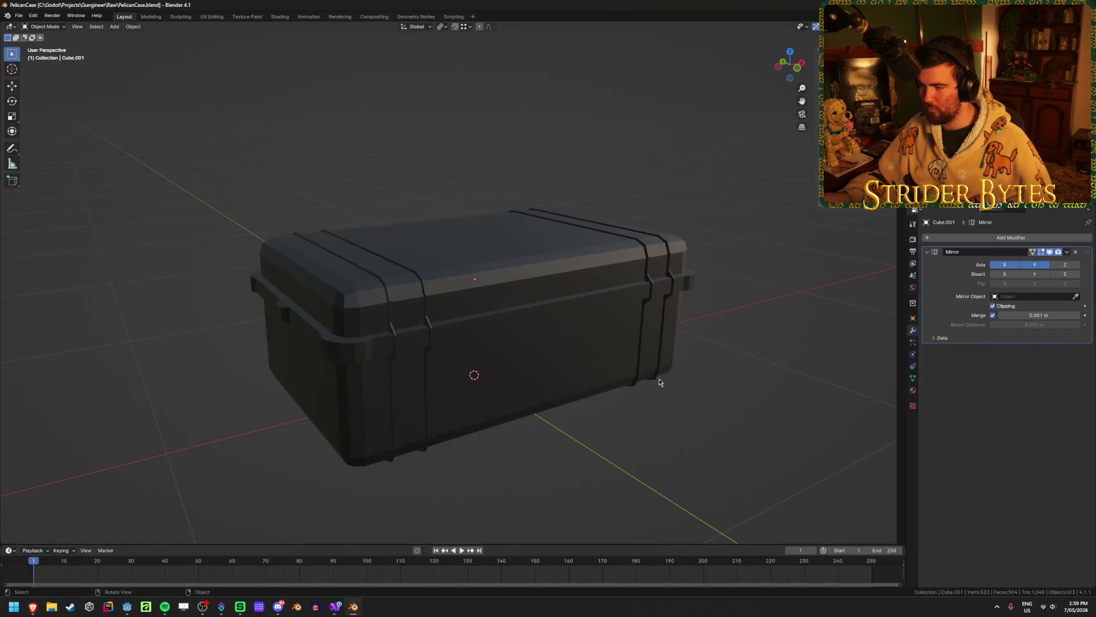
middle_click_drag(711, 344, 599, 294)
key("shift+a")
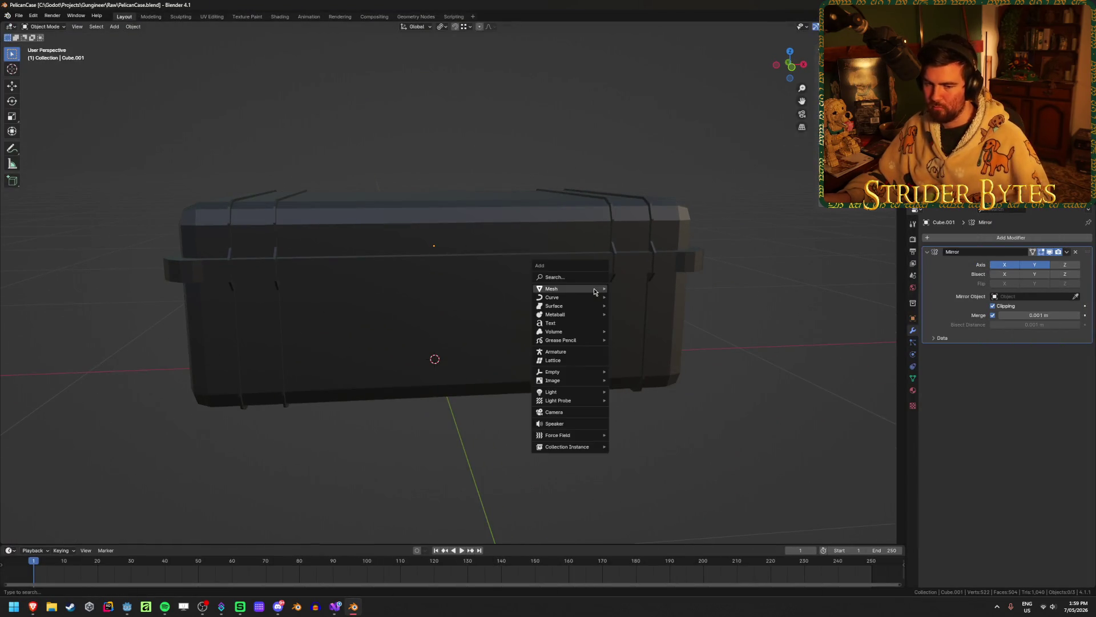
mouse_move(594, 292)
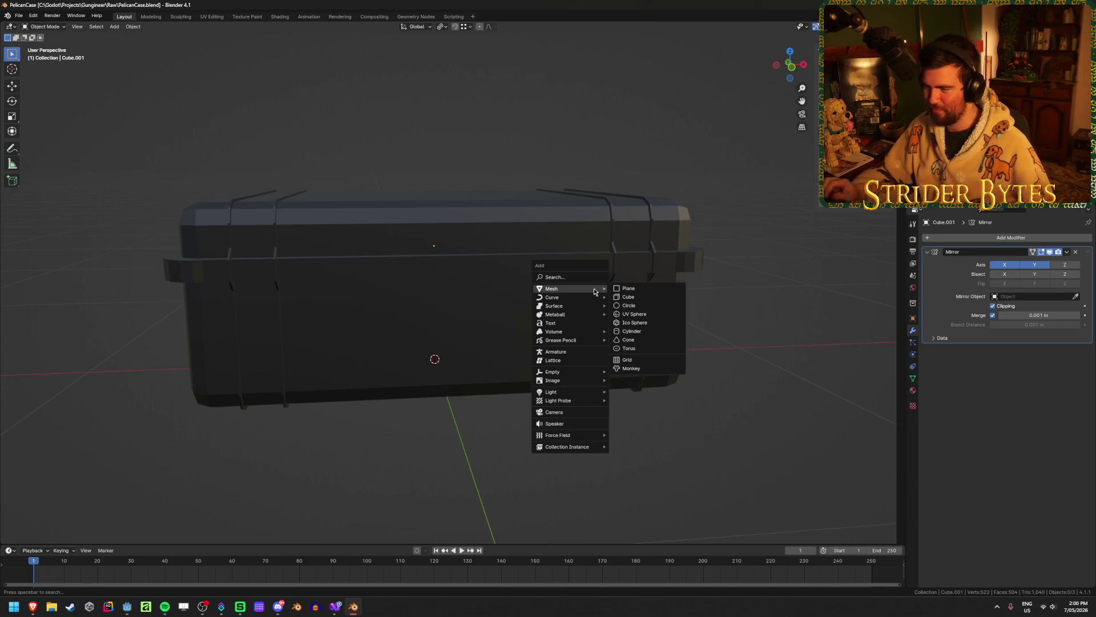
left_click(628, 296)
key("KP_Decimal")
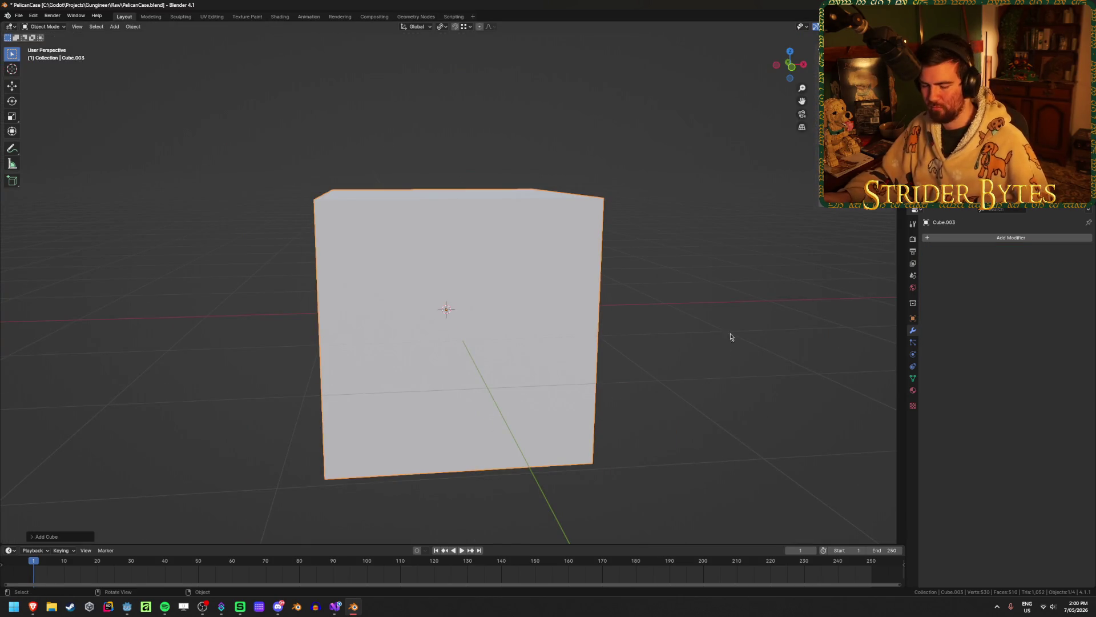
Shrink the new cube and apply its scale
middle_click_drag(729, 335, 624, 325)
key("s")
left_click(464, 306)
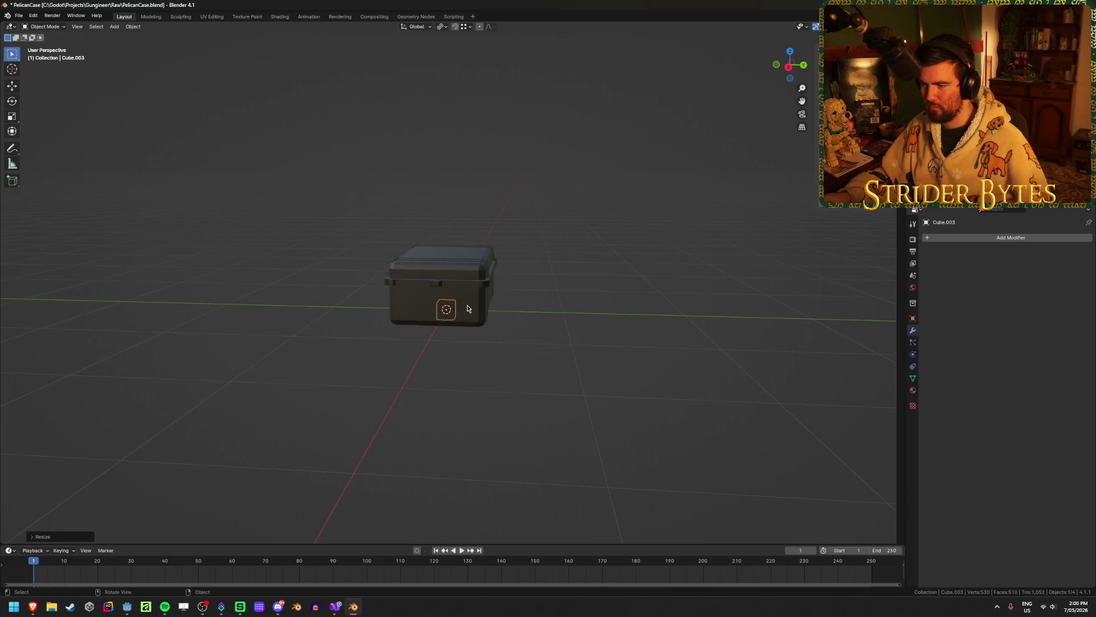
key("ctrl+a")
left_click(456, 303)
mouse_move(457, 304)
middle_mouse_down()
mouse_move(575, 347)
mouse_move(543, 367)
middle_mouse_up()
scroll(575, 347, "up", 8)
scroll(543, 367, "down", 4)
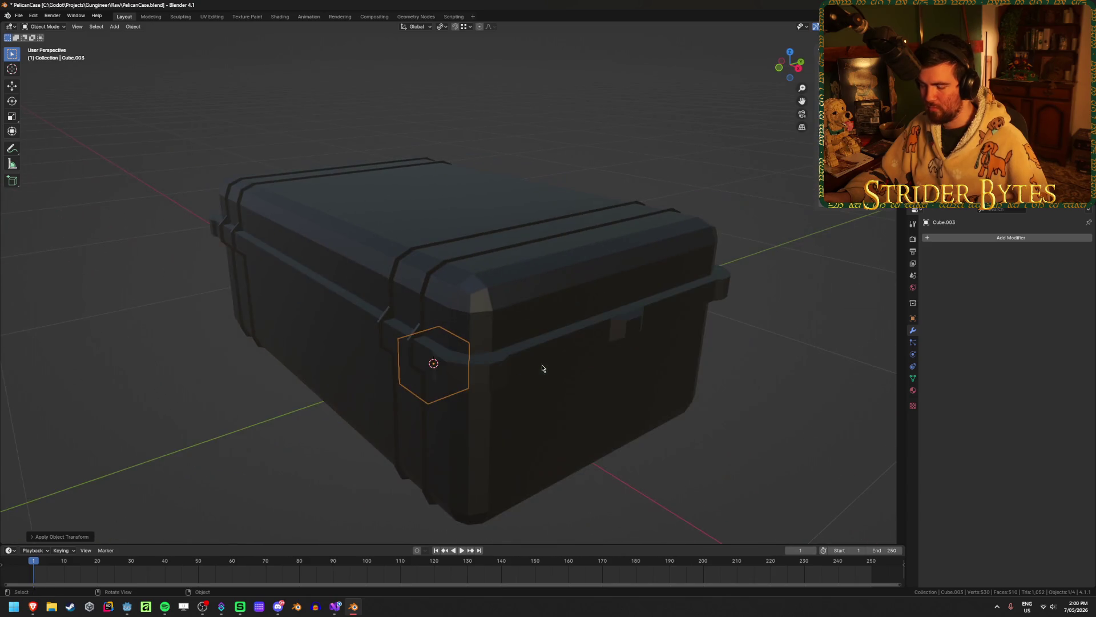
Move the cube's mesh into position against the case, checked from the front view
key("g")
key("y")
key("Escape")
key("Tab")
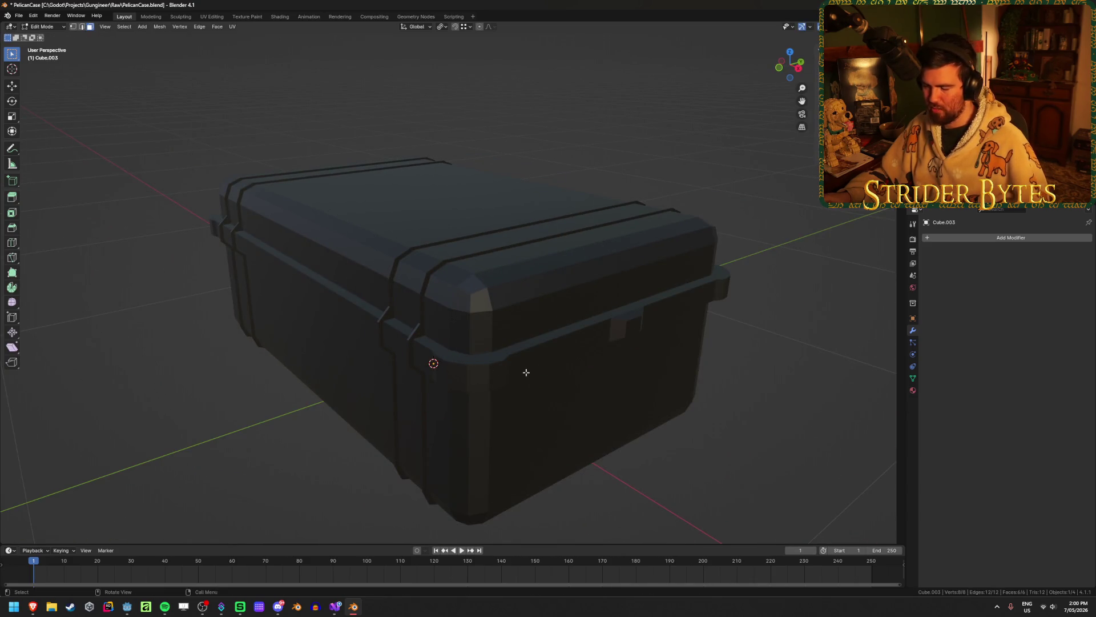
key("shift+z")
key("g")
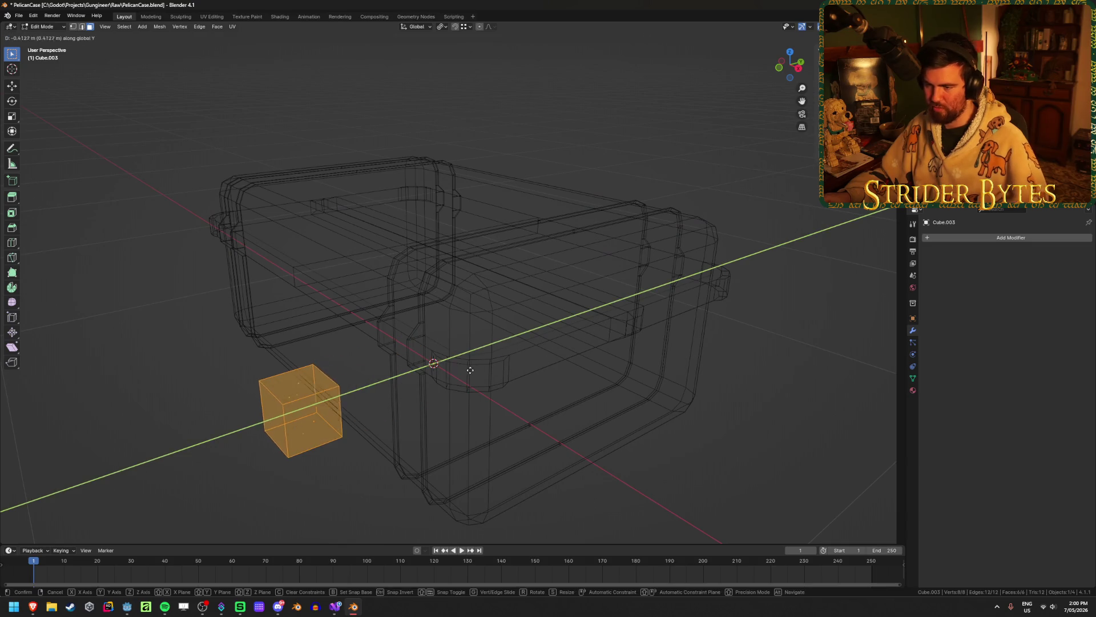
left_click(469, 366)
mouse_move(468, 366)
middle_mouse_down()
mouse_move(387, 396)
mouse_move(399, 404)
mouse_move(538, 355)
middle_mouse_up()
key("shift+z")
key("KP_1")
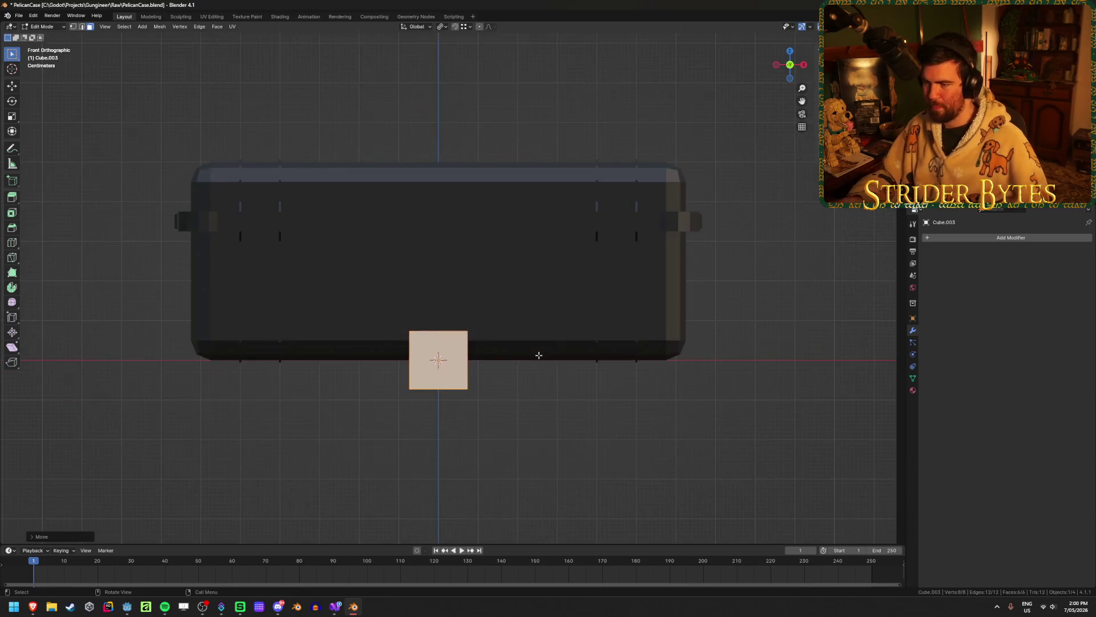
scroll(514, 351, "up", 3)
Loop-cut the cube down its centre and delete its right half
key("ctrl+r")
left_click(502, 347)
right_click(502, 348)
key("shift+z")
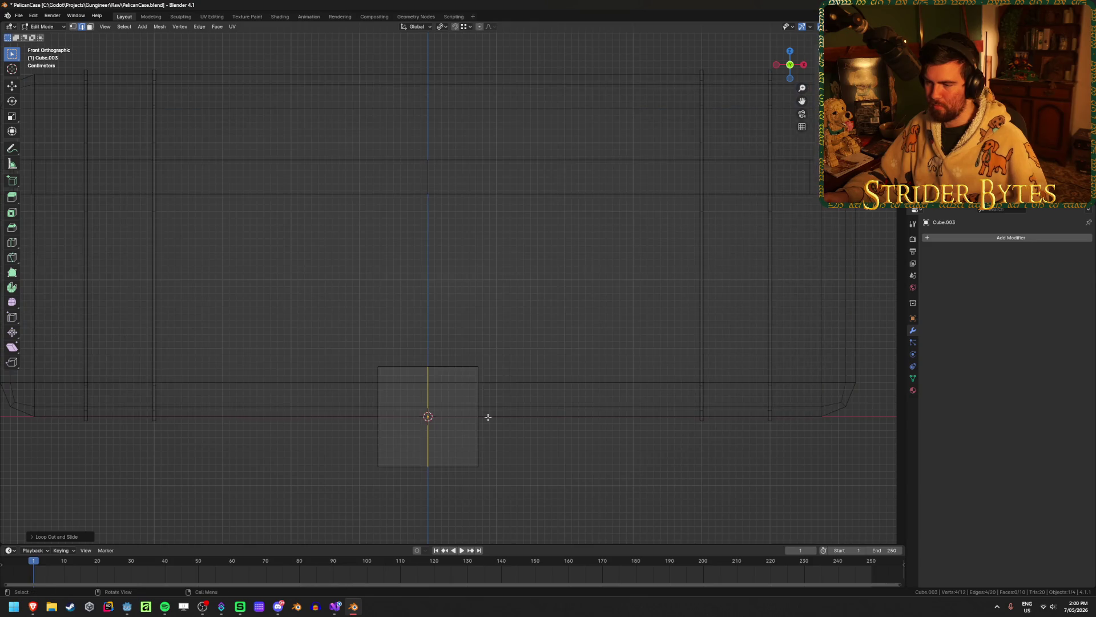
key("1")
left_click_drag(456, 339, 526, 526)
key("x")
left_click(542, 361)
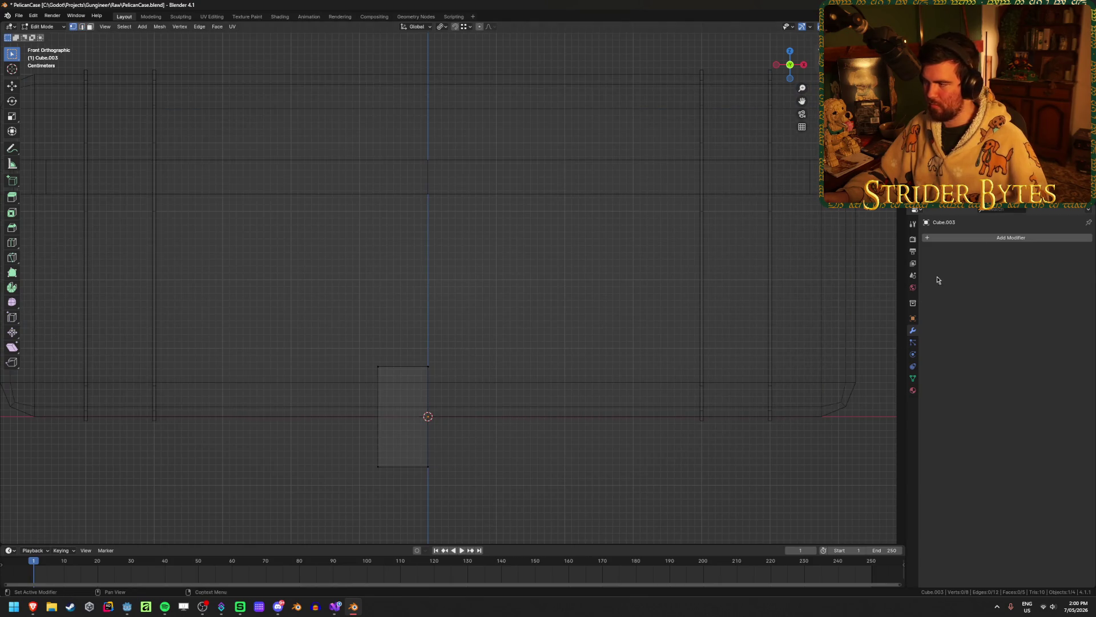
Add an X-axis Mirror modifier with clipping to the half block
left_click(1013, 238)
left_click(980, 250)
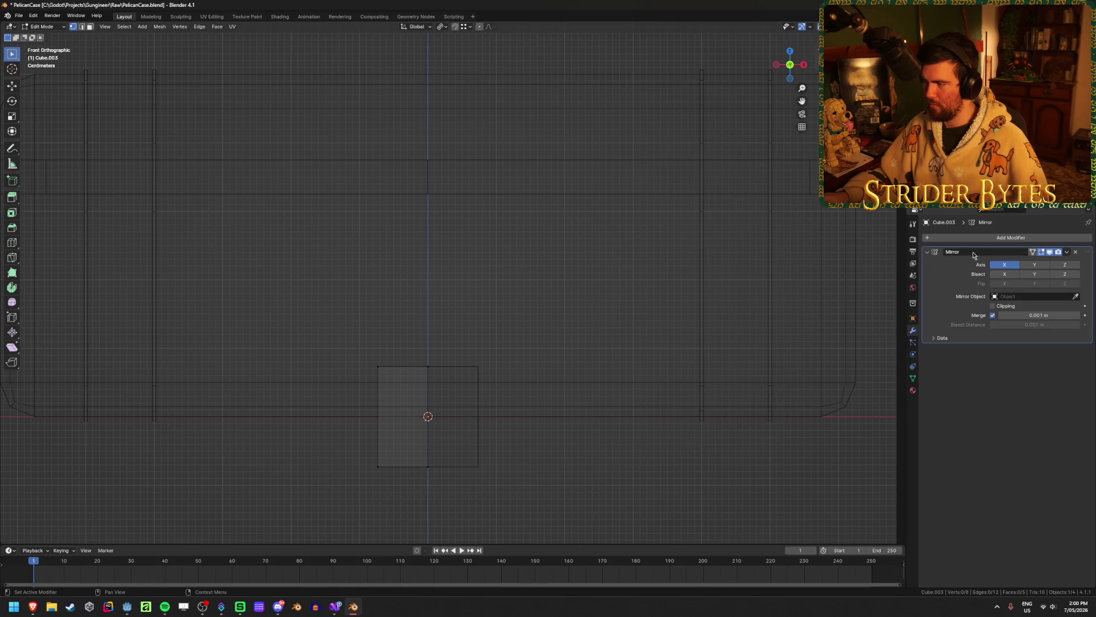
middle_click_drag(538, 369, 625, 321, "shift")
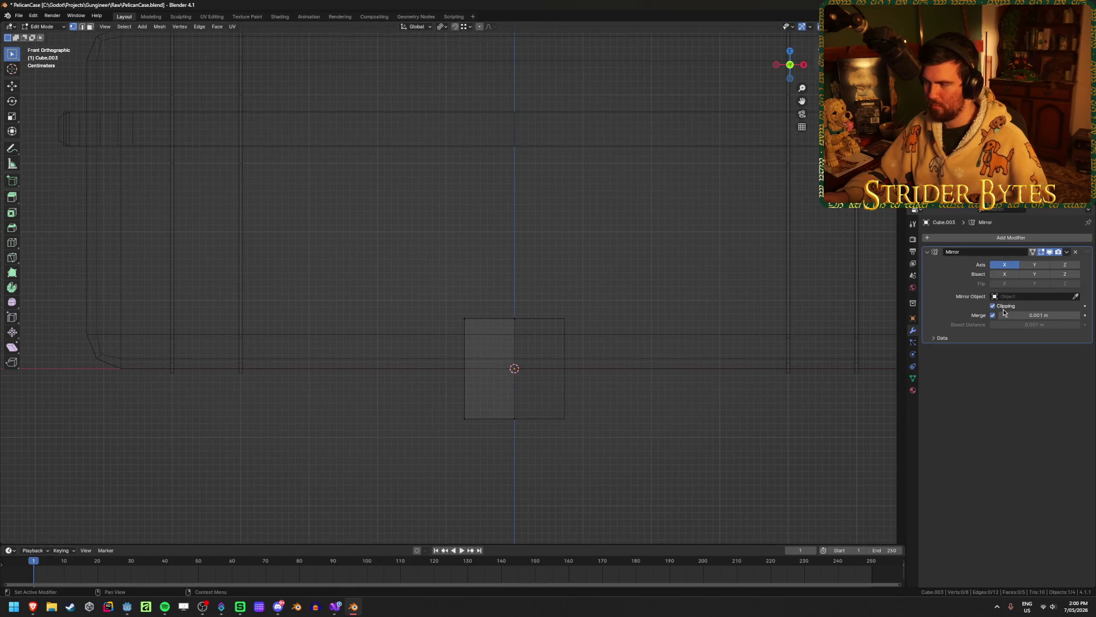
key("shift+z")
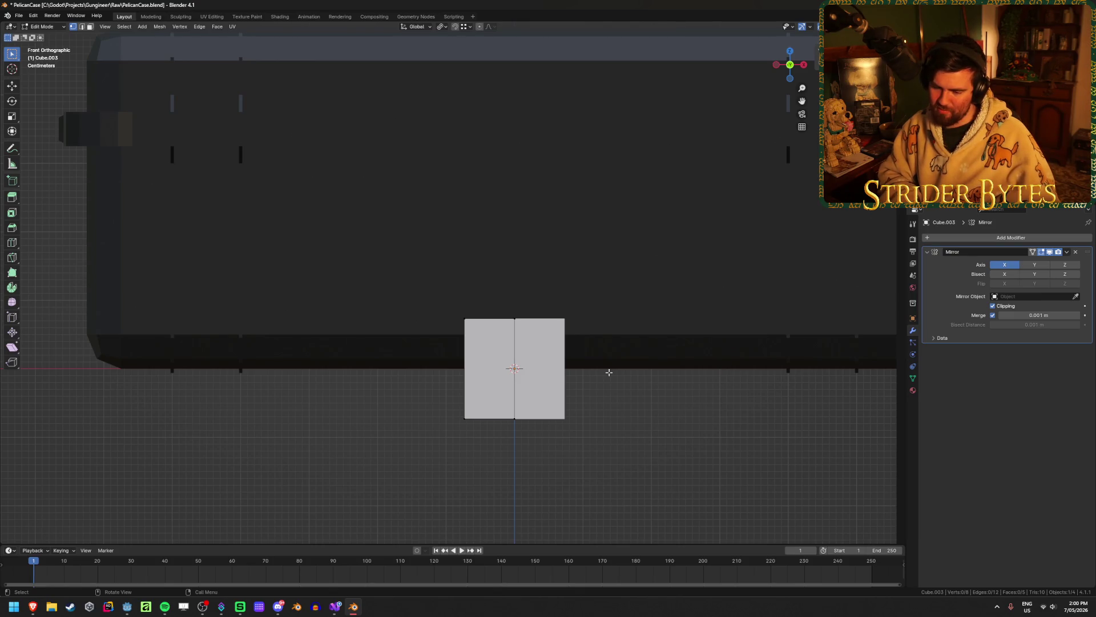
Move the whole mirrored block higher and view it from the right side in wireframe
key("a")
key("g")
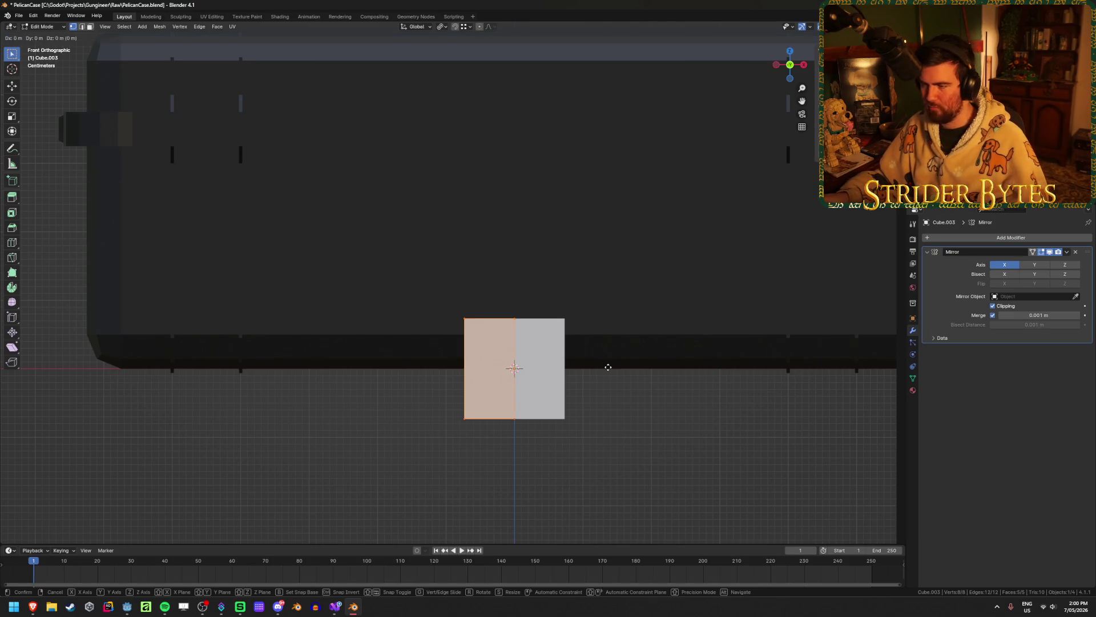
left_click(556, 220)
right_click(557, 219)
mouse_move(557, 220)
middle_mouse_down()
mouse_move(369, 247)
mouse_move(496, 257)
mouse_move(509, 272)
middle_mouse_up()
key("shift+z")
key("shift+z")
key("KP_3")
key("shift+z")
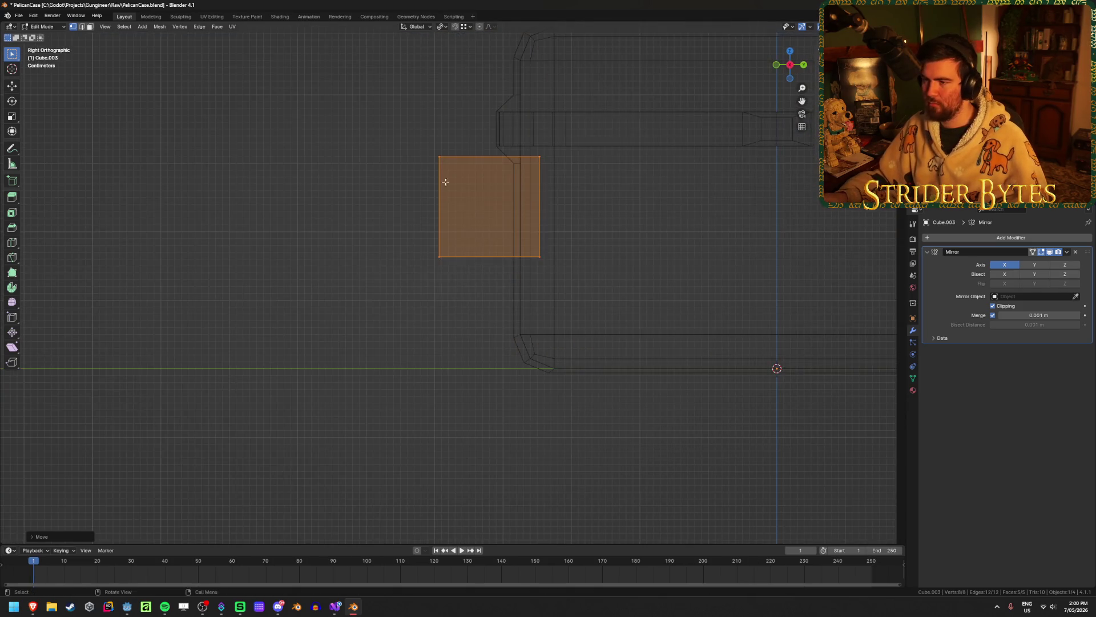
Pull the block's front face along Y to make it thinner, then shift the block along Y
left_click(445, 181)
key("g")
key("y")
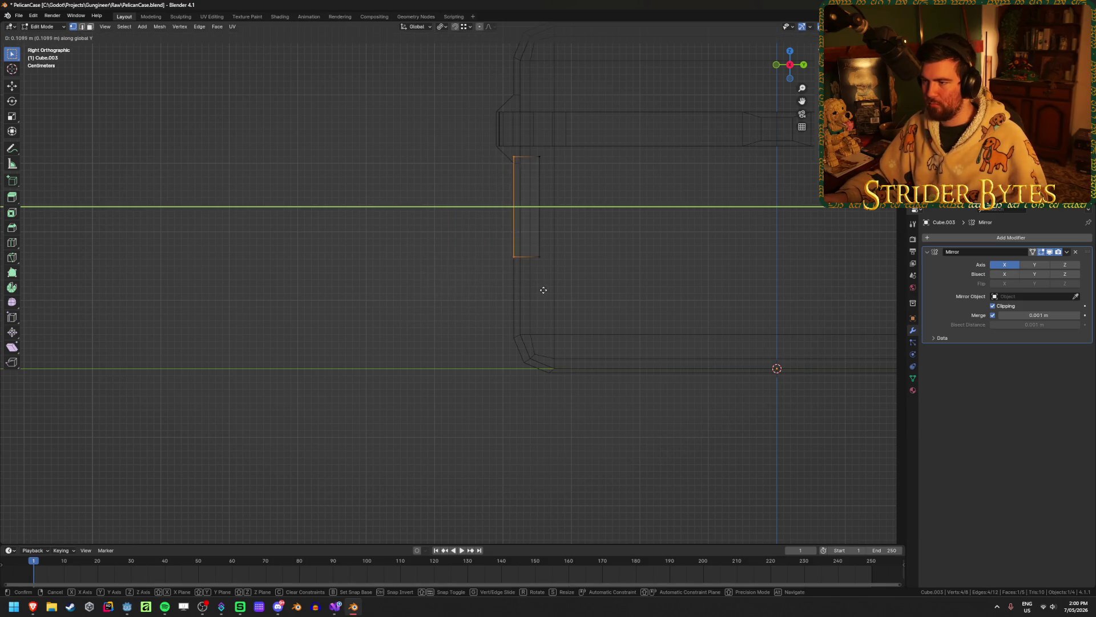
left_click(547, 288)
key("a")
key("g")
key("y")
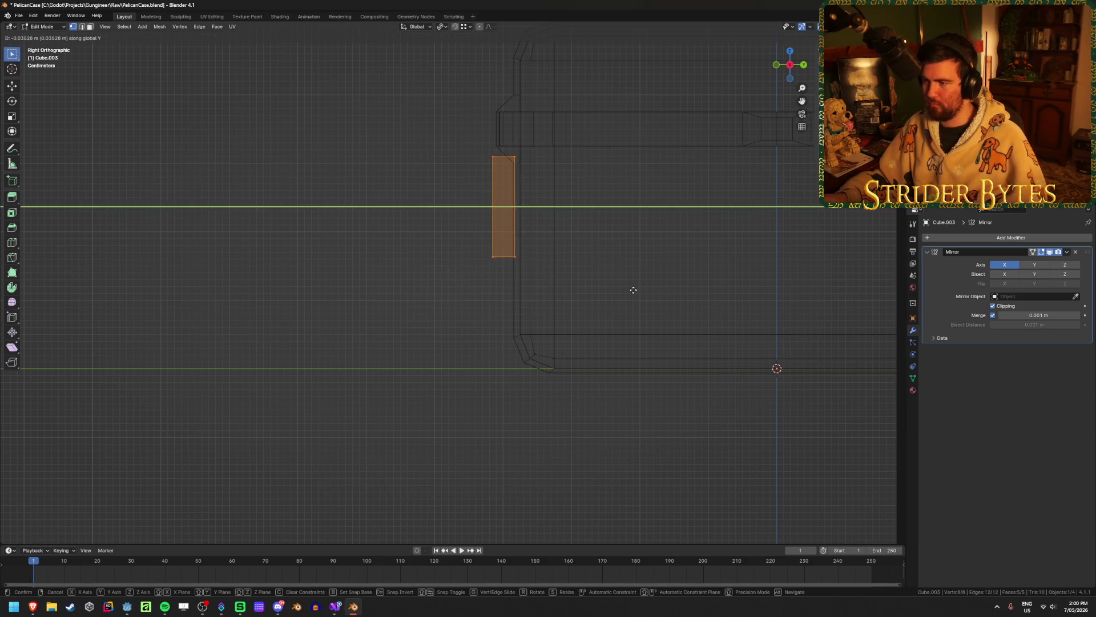
left_click(632, 292)
From the front view, lower the block's top edge along Z to make it shorter
mouse_move(631, 291)
middle_mouse_down()
mouse_move(399, 425)
mouse_move(653, 362)
middle_mouse_up()
key("shift+z")
key("KP_1")
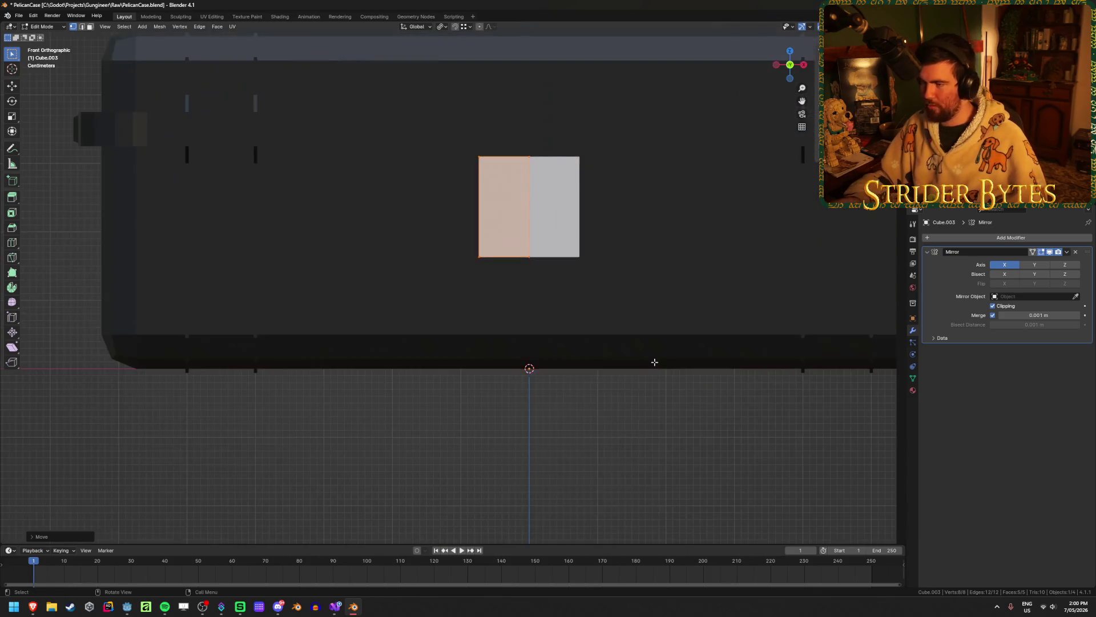
key("shift+z")
left_click_drag(439, 129, 556, 164)
key("g")
key("z")
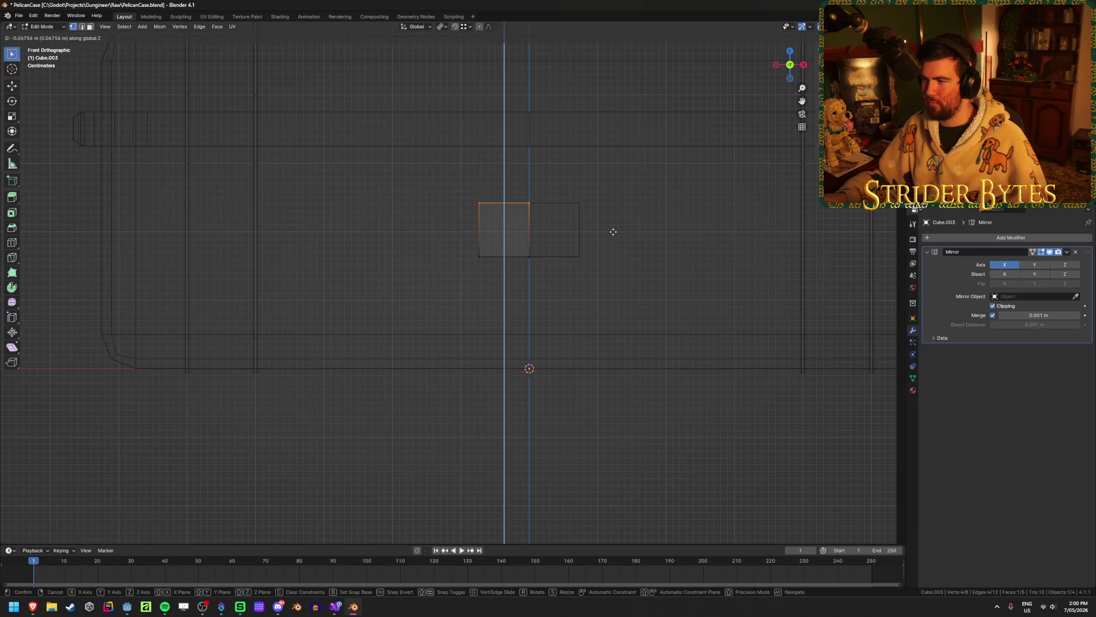
left_click(607, 260)
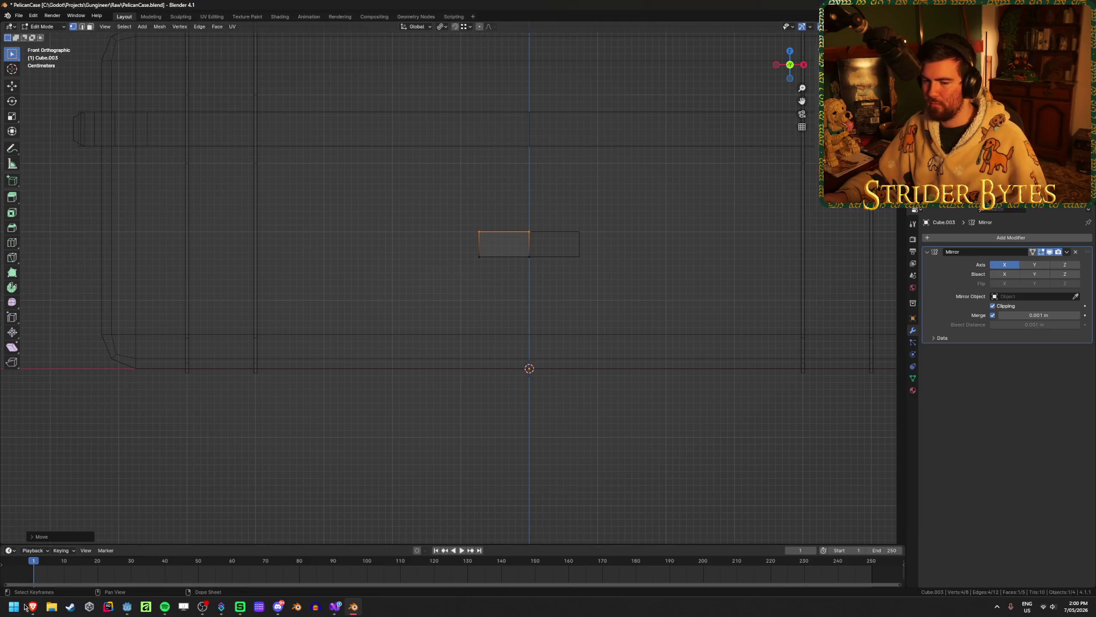
Compare the block with the Pelican case reference photo, then exit edit mode and select the lid
mouse_move(32, 607)
left_click(124, 584)
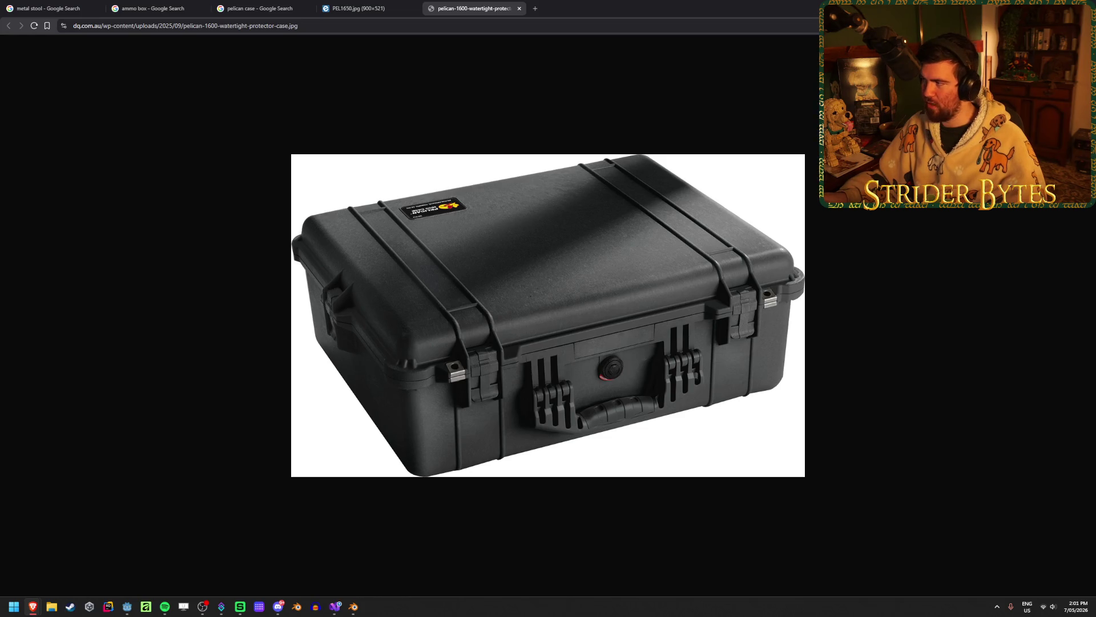
key("alt+Tab")
key("Tab")
key("shift+z")
mouse_move(464, 233)
middle_mouse_down()
mouse_move(396, 191)
mouse_move(303, 191)
mouse_move(328, 225)
mouse_move(541, 225)
mouse_move(531, 226)
middle_mouse_up()
left_click(295, 191)
Cut a centred edge loop around the lid's rim band and scale it
key("Tab")
key("ctrl+r")
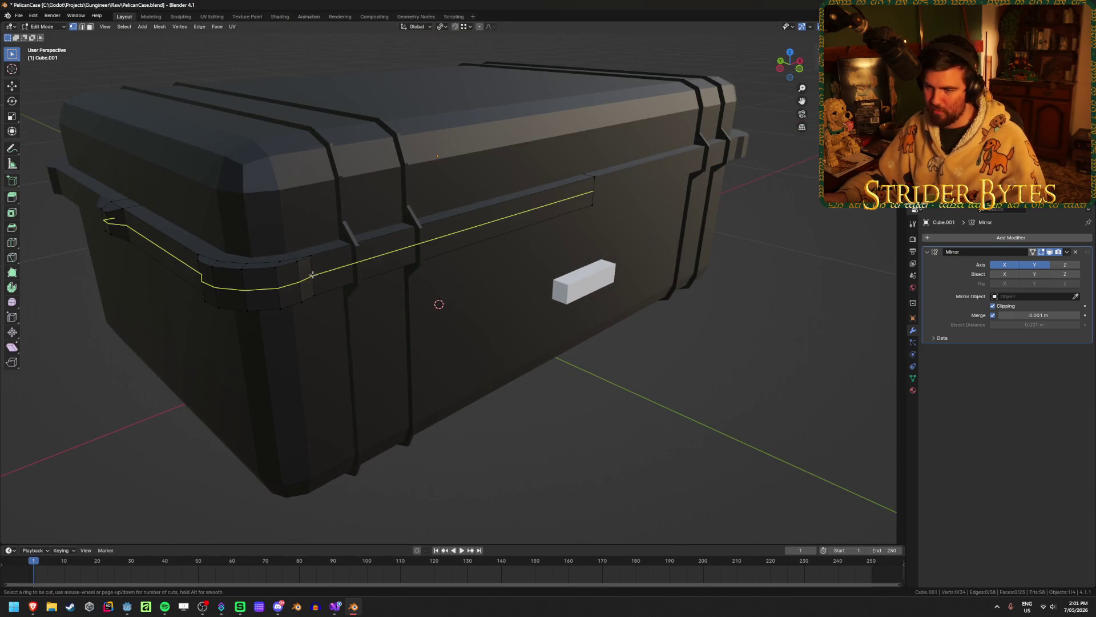
left_click(312, 275)
right_click(313, 274)
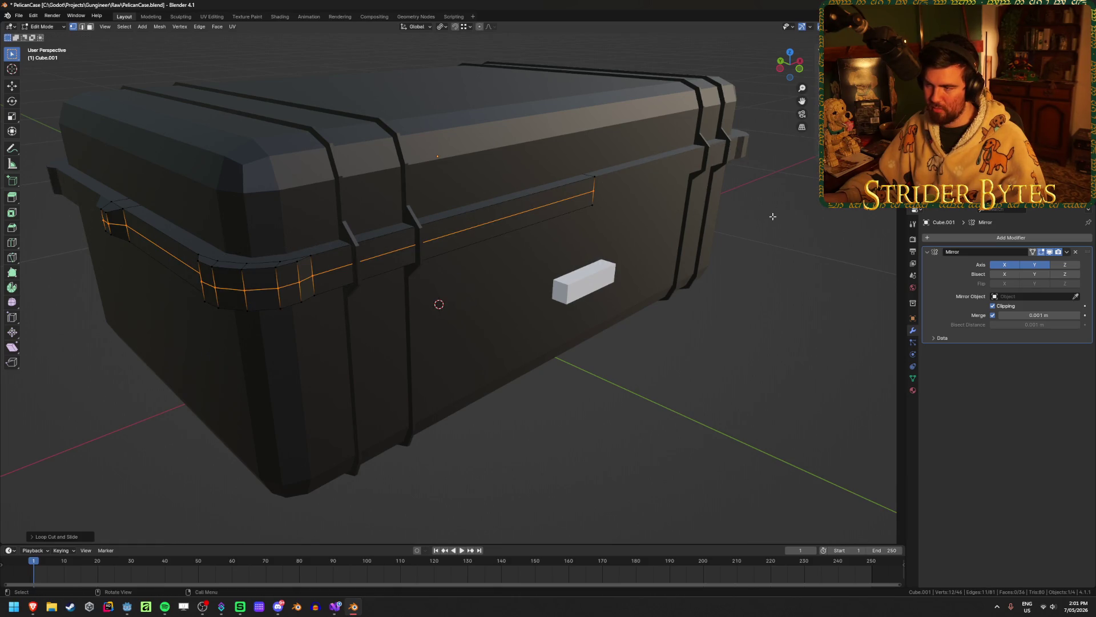
key("s")
left_click(719, 217)
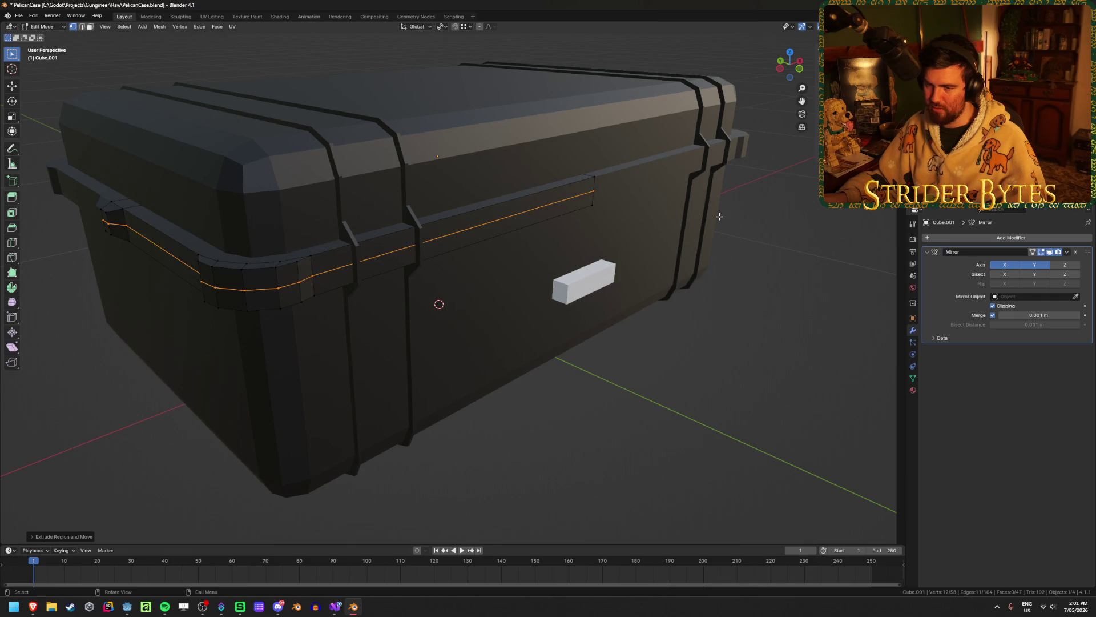
scroll(513, 261, "up", 3)
mouse_move(512, 260)
middle_mouse_down()
mouse_move(550, 238)
mouse_move(656, 224)
middle_mouse_up()
Try bevelling the new edge loop, then undo the bevel
key("ctrl+b")
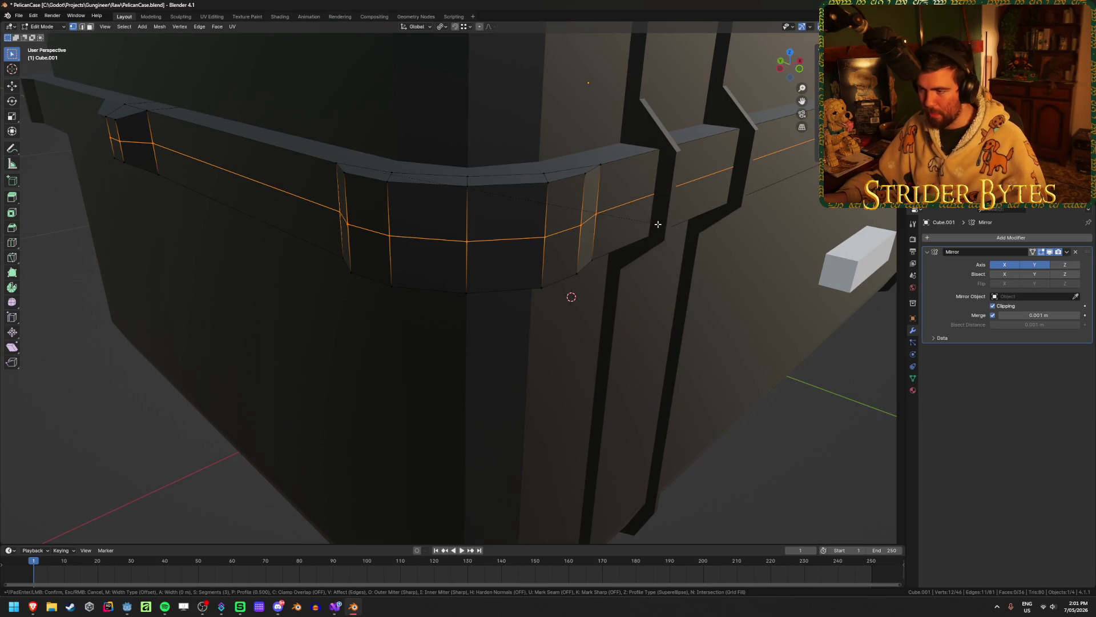
scroll(660, 224, "down", 2)
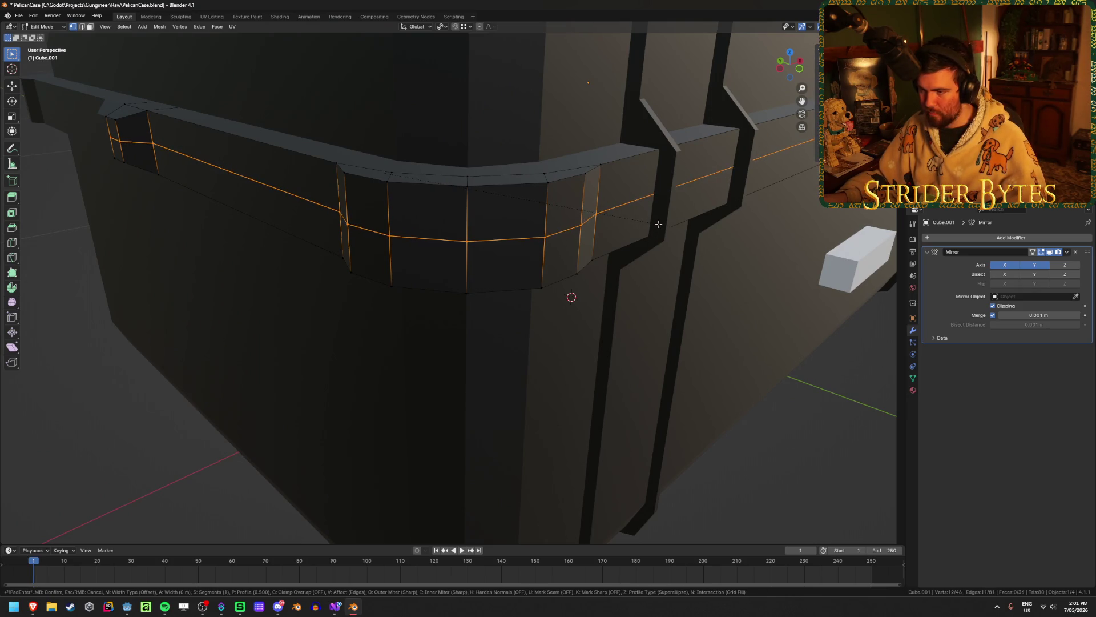
left_click(659, 225)
scroll(659, 225, "down", 8)
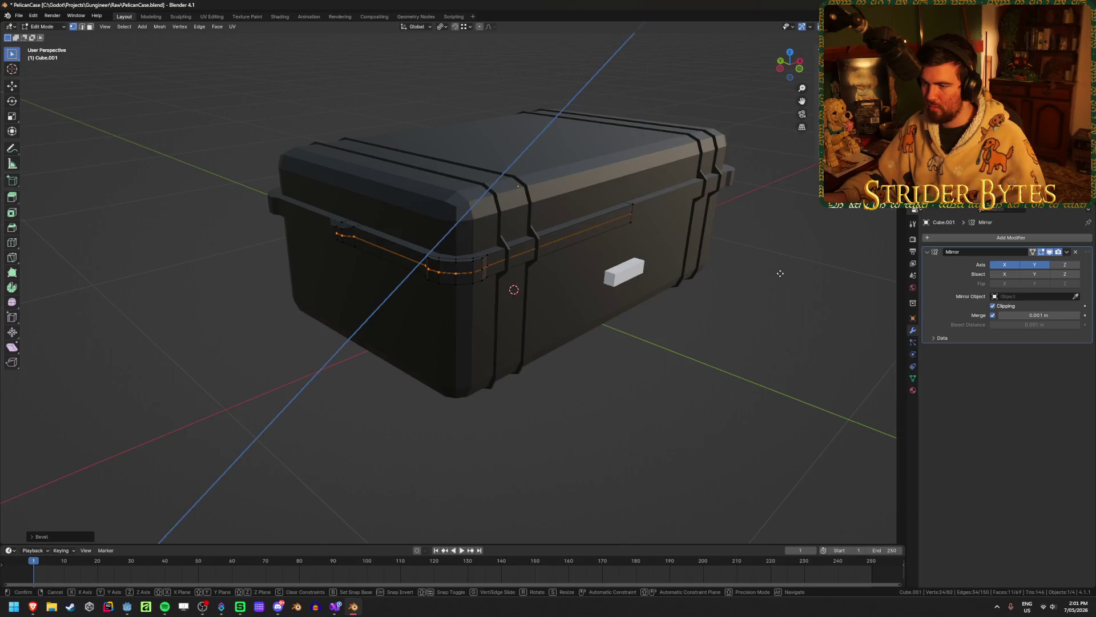
key("s")
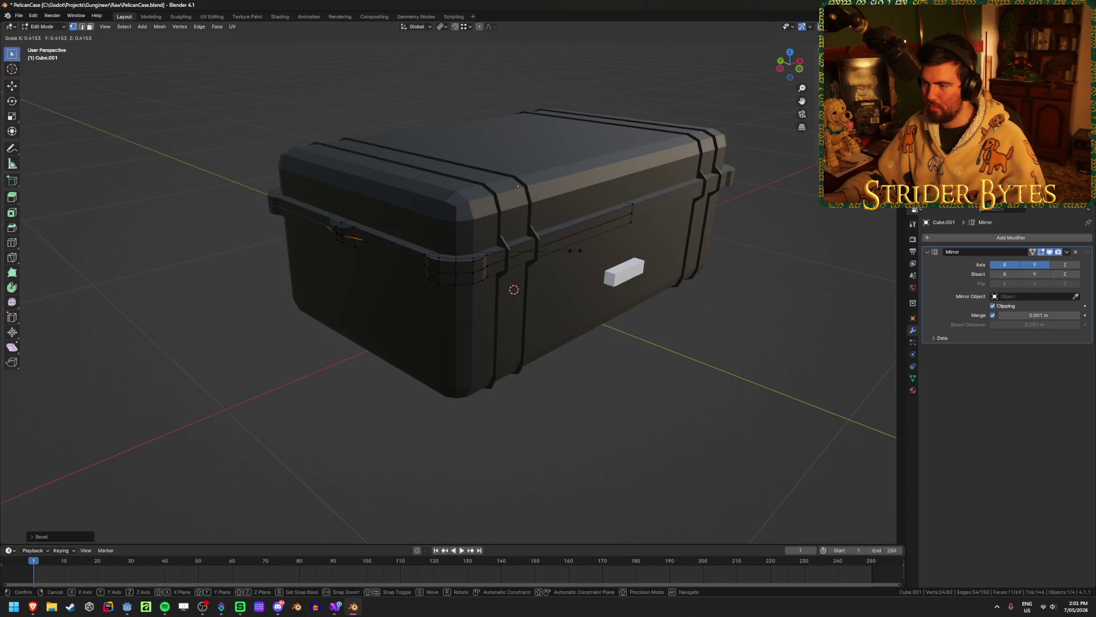
key("Escape")
key("ctrl+z")
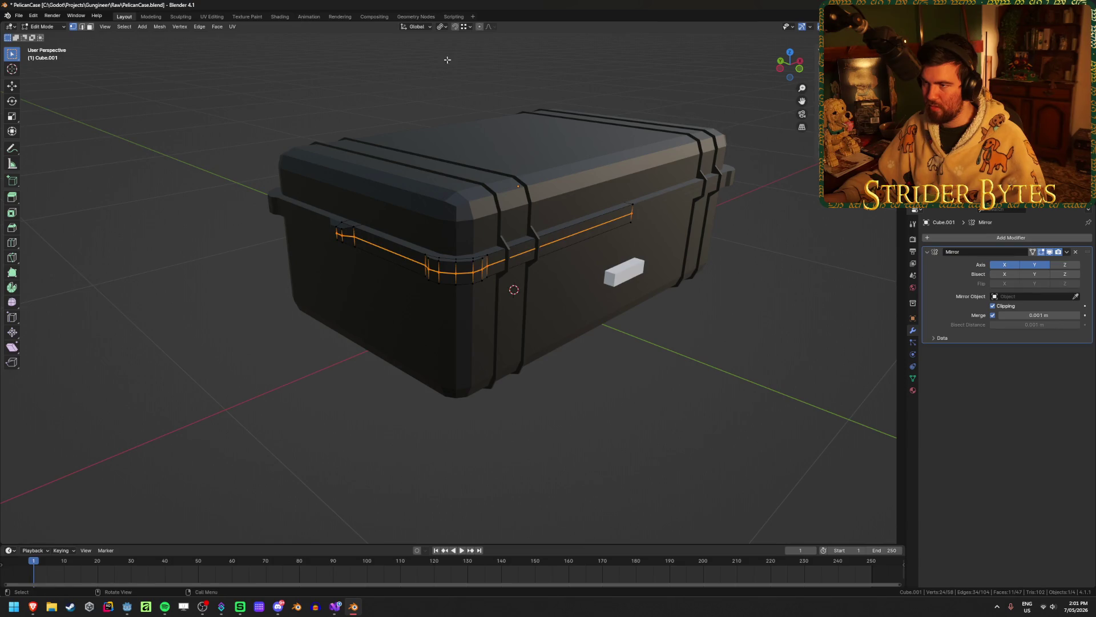
Set the transform pivot point to Median Point instead of 3D Cursor
left_click(442, 27)
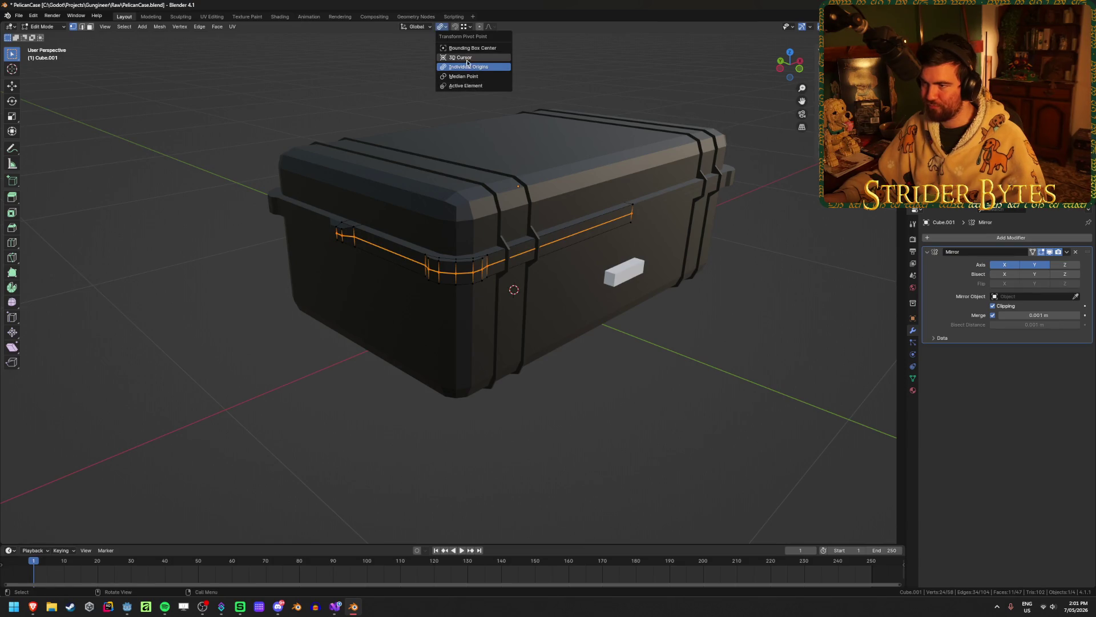
left_click(461, 57)
left_click(441, 27)
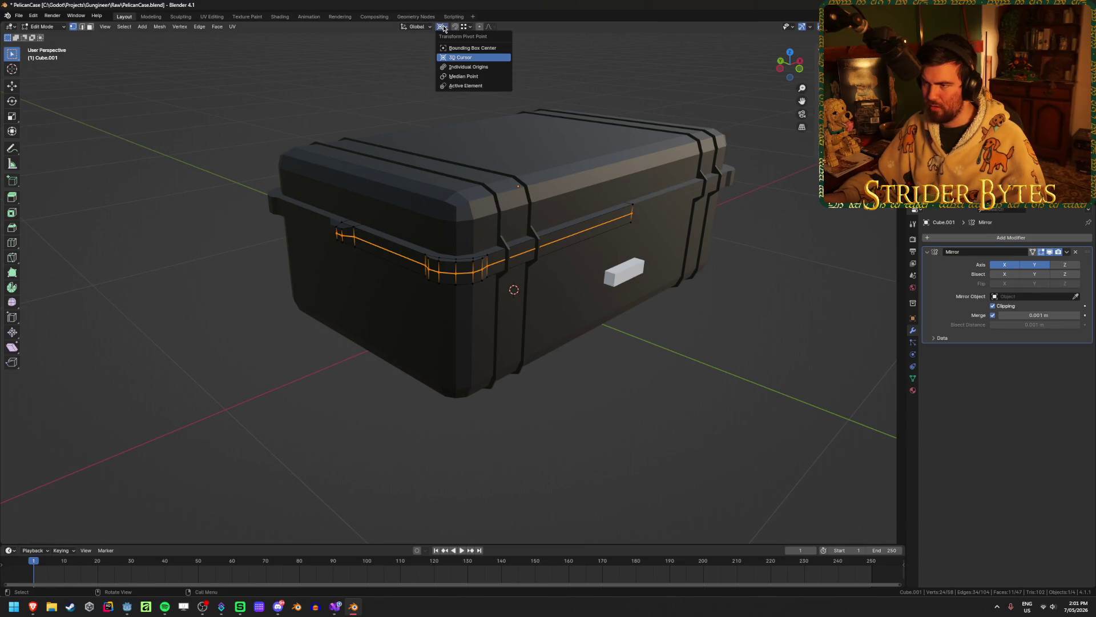
left_click(480, 77)
middle_click_drag(571, 171, 760, 236)
key("s")
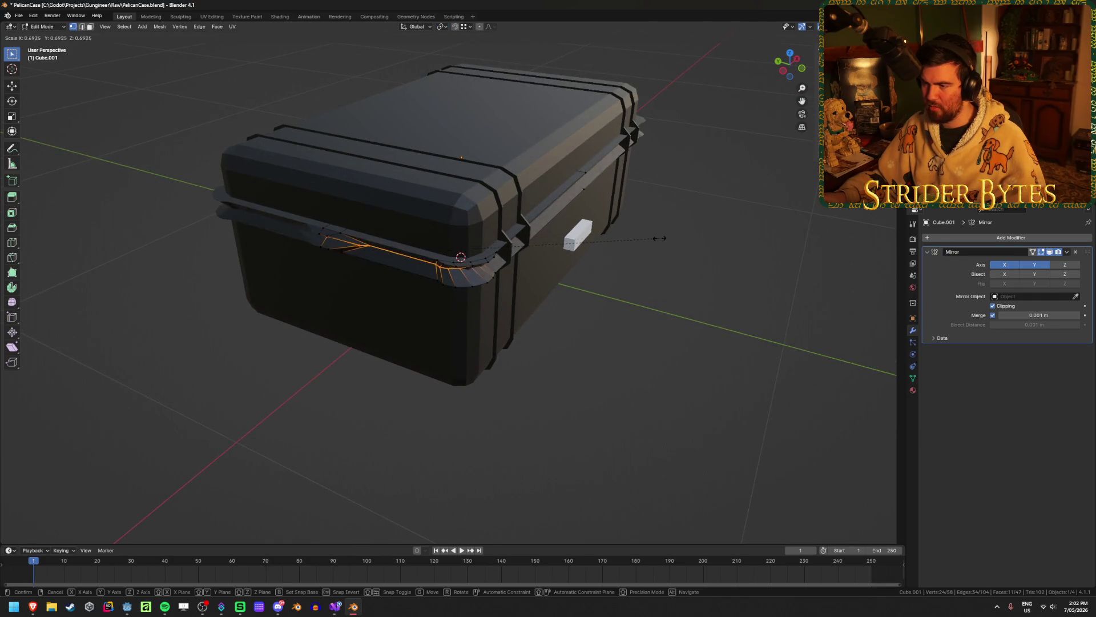
key("Escape")
Extrude the rim loop and scale it inward into a thin seam, then return to object mode
mouse_move(652, 238)
middle_mouse_down()
mouse_move(653, 215)
mouse_move(736, 243)
mouse_move(797, 242)
middle_mouse_up()
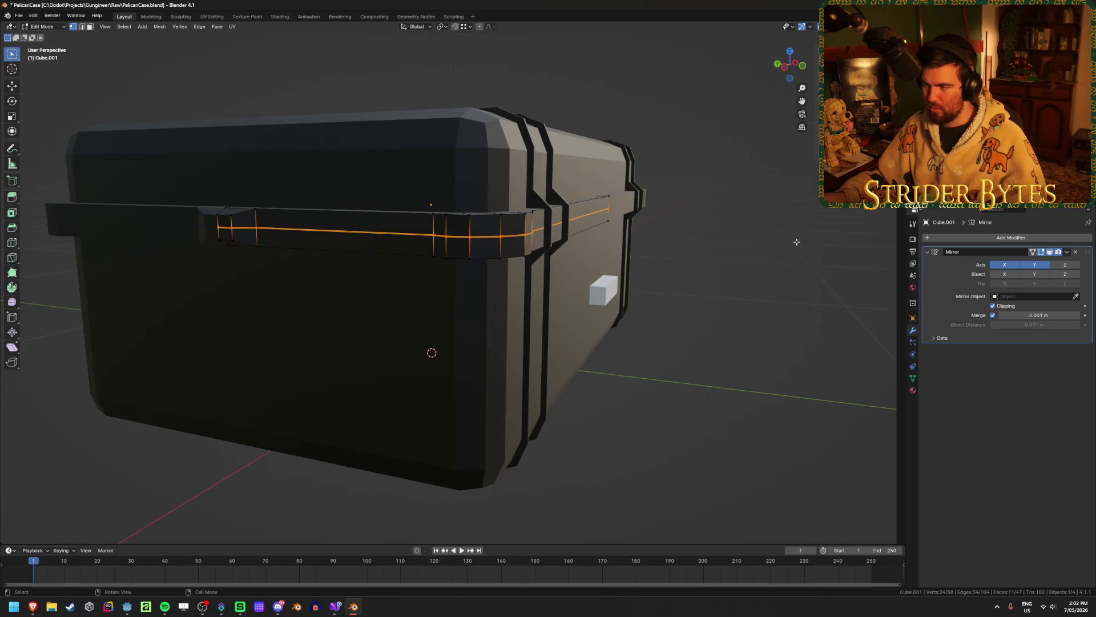
key("g")
key("z")
key("z")
key("s")
left_click(565, 232)
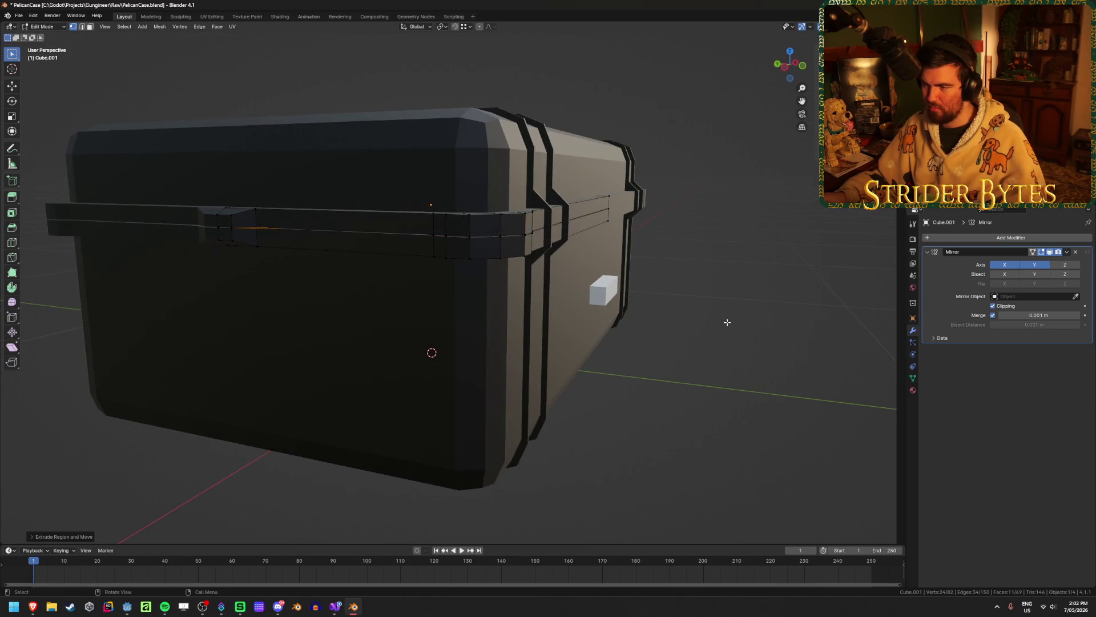
key("Tab")
mouse_move(725, 318)
middle_mouse_down()
mouse_move(605, 316)
mouse_move(668, 316)
middle_mouse_up()
scroll(729, 317, "up", 3)
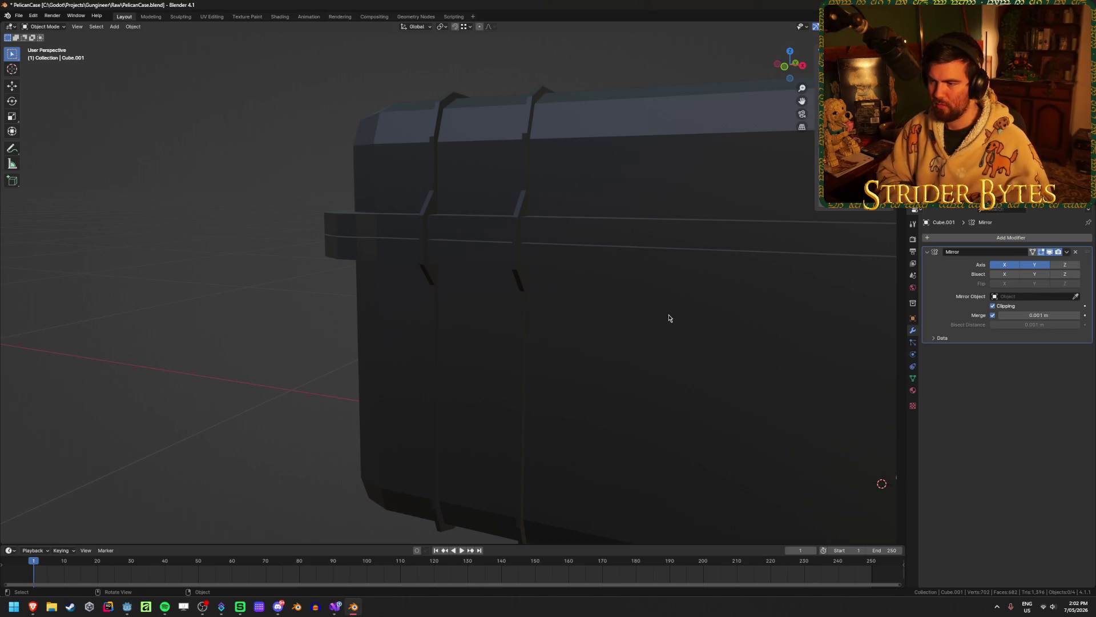
mouse_move(669, 318)
middle_mouse_down()
mouse_move(422, 305)
mouse_move(564, 300)
mouse_move(459, 324)
mouse_move(448, 311)
mouse_move(457, 312)
middle_mouse_up()
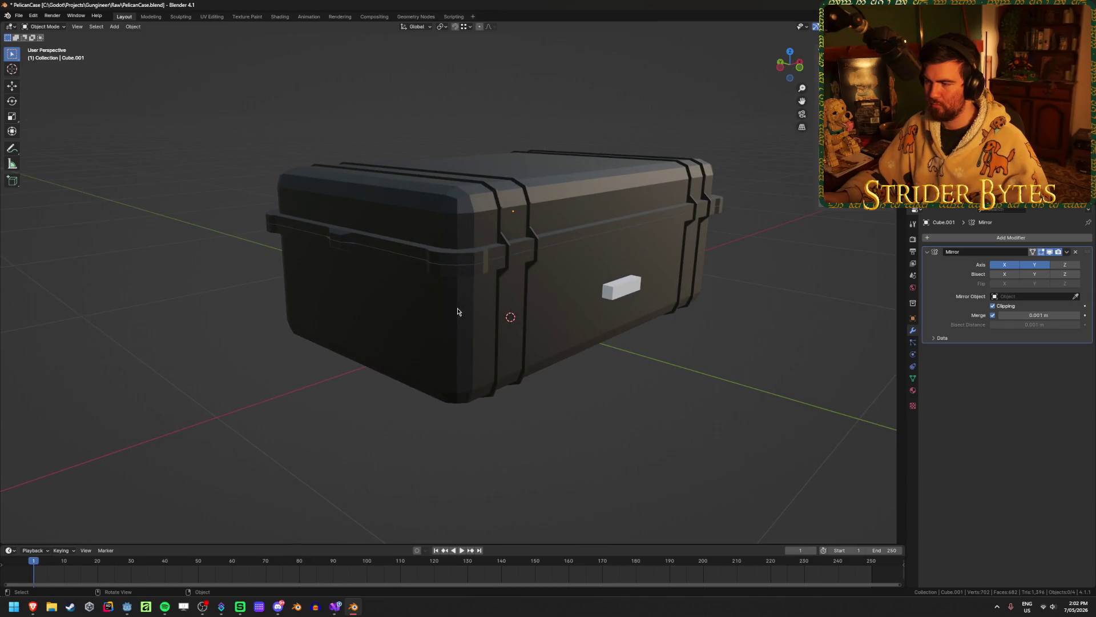
scroll(549, 283, "up", 1)
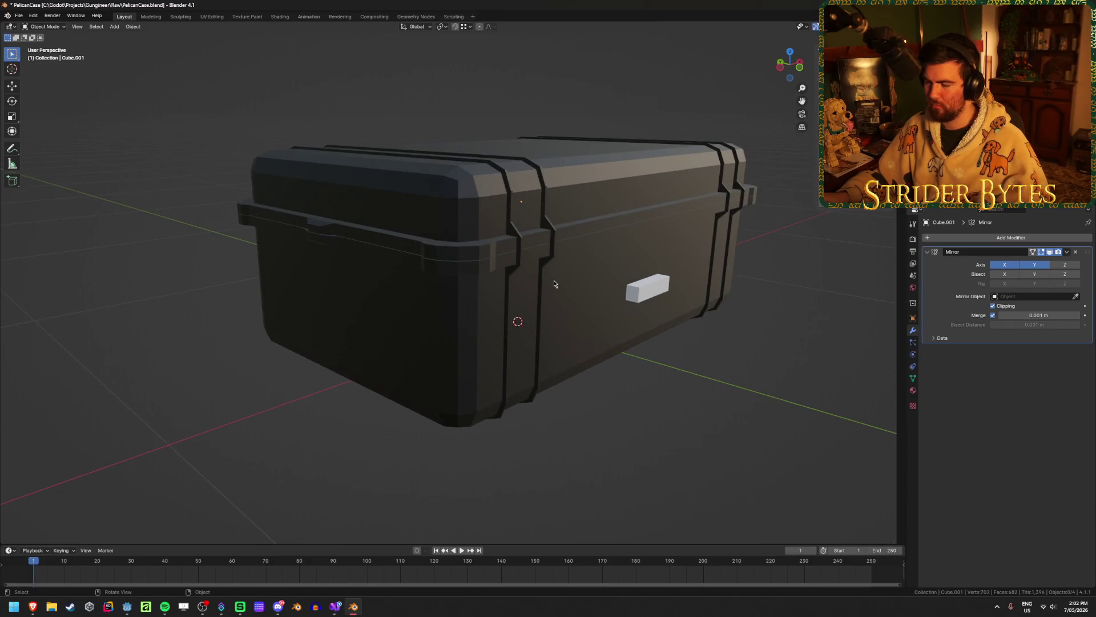
mouse_move(33, 606)
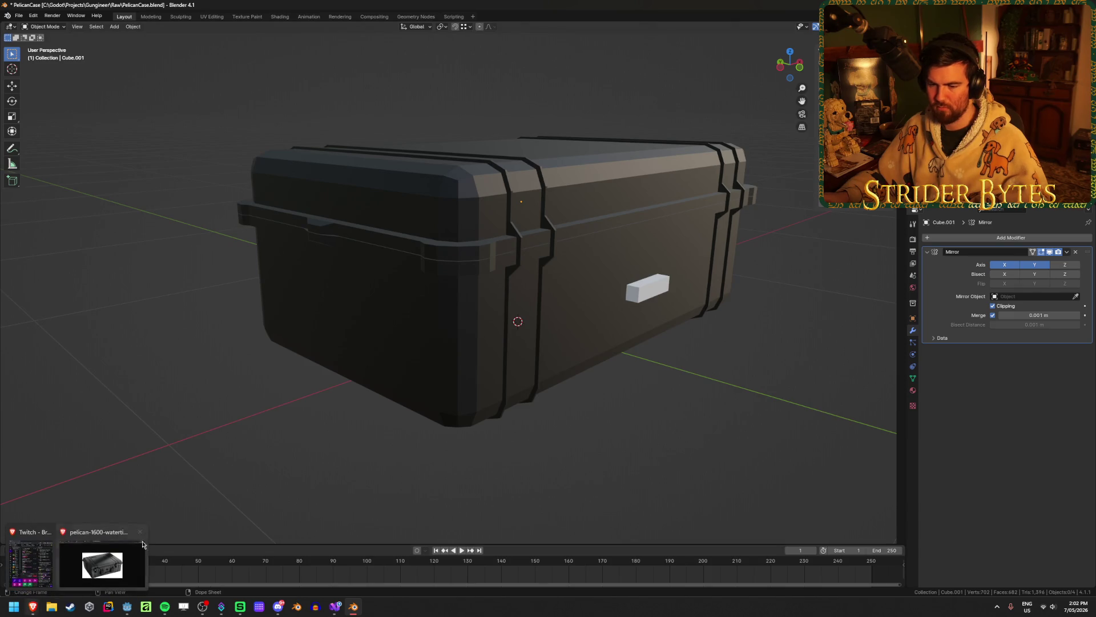
mouse_move(84, 568)
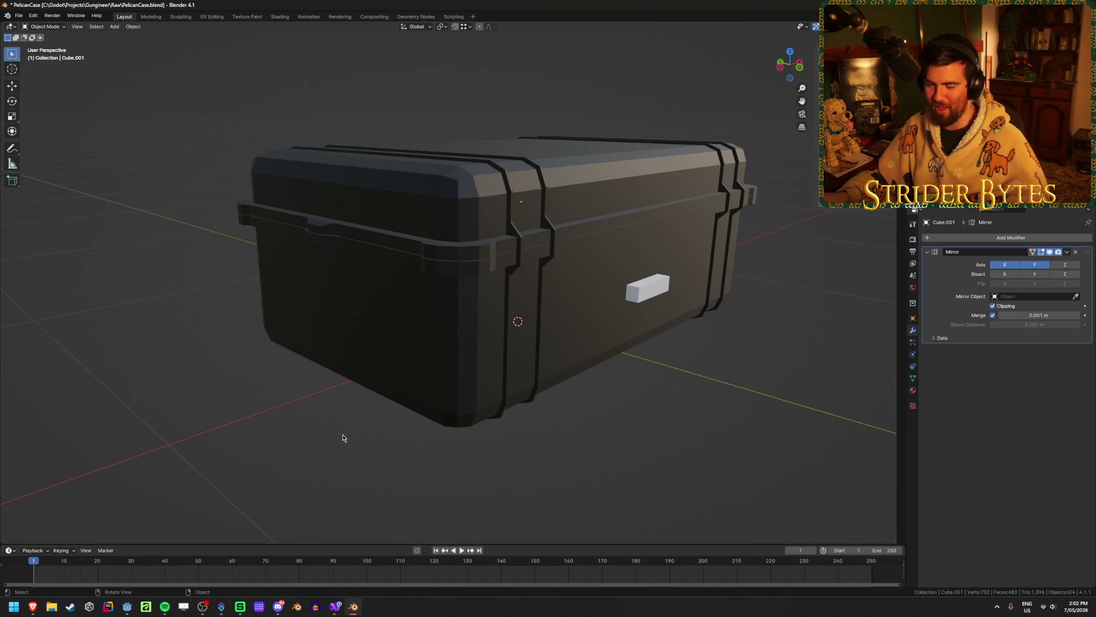
Select the small latch block and enter its mesh edit mode in front wireframe view
middle_click_drag(719, 321, 644, 315, "shift")
left_click(571, 290)
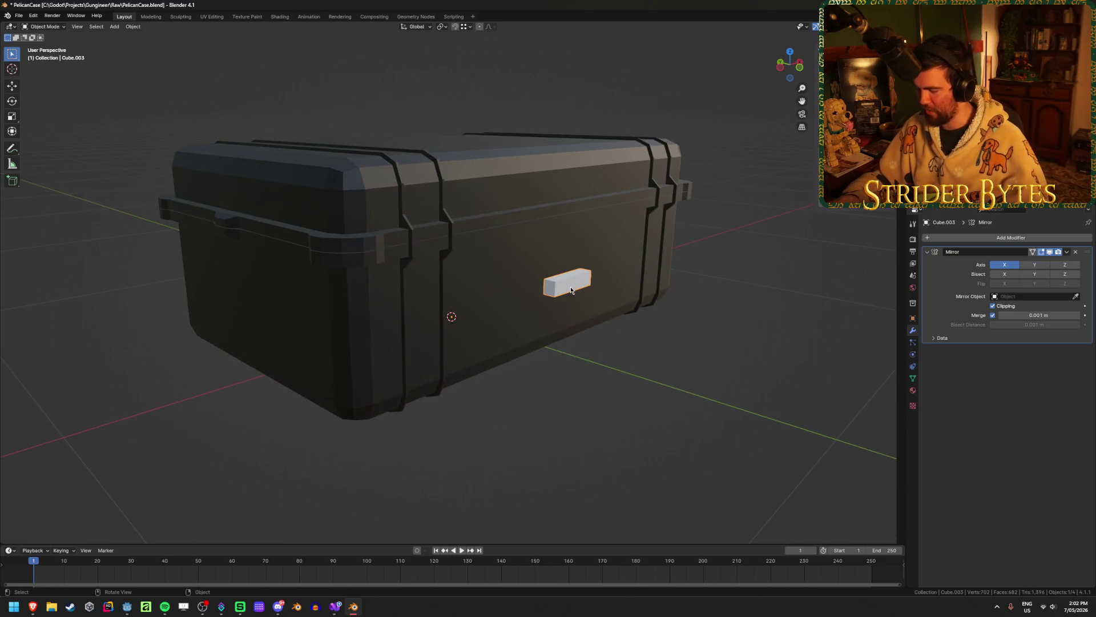
key("KP_1")
key("Home")
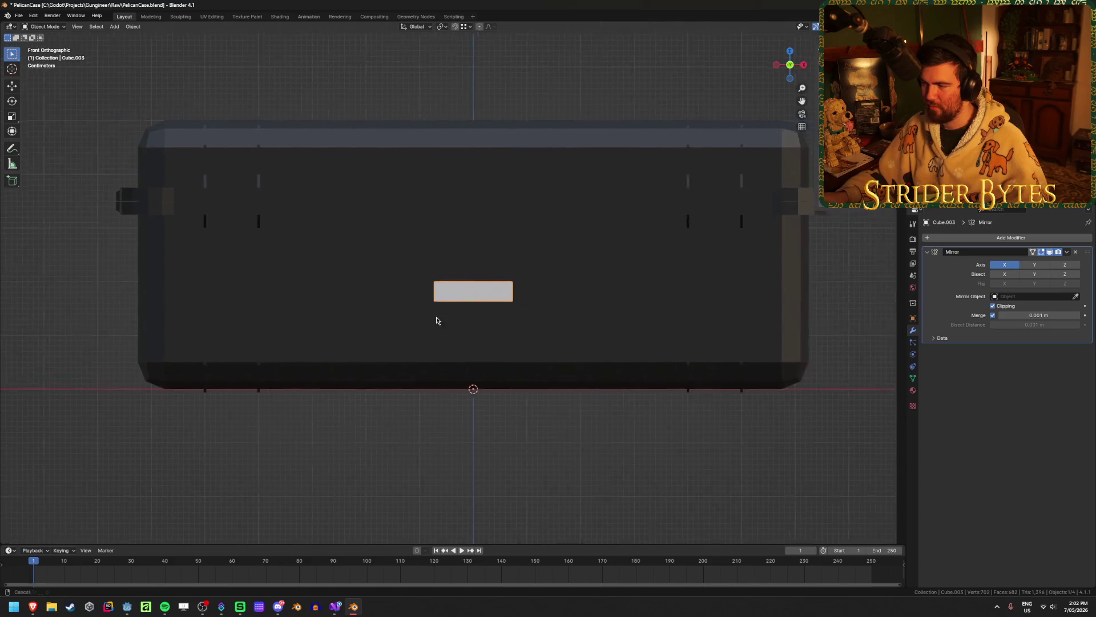
key("shift+z")
key("shift+z")
key("KP_Decimal")
key("Tab")
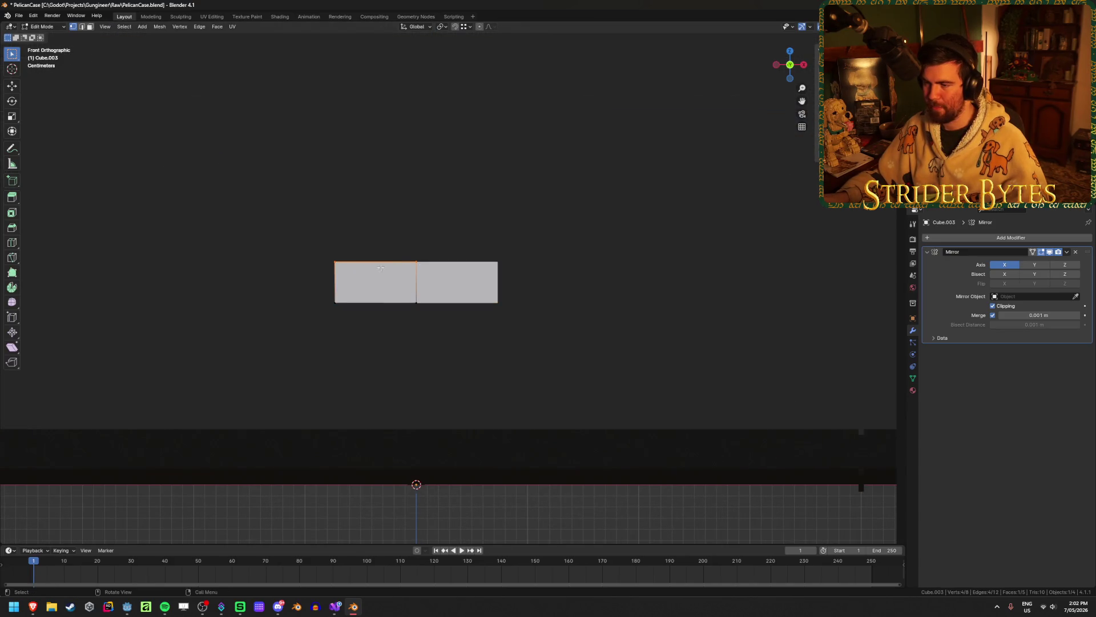
key("shift+z")
Extrude the block's left-end vertices outward into a new end section
left_click_drag(301, 230, 356, 349)
key("g")
key("y")
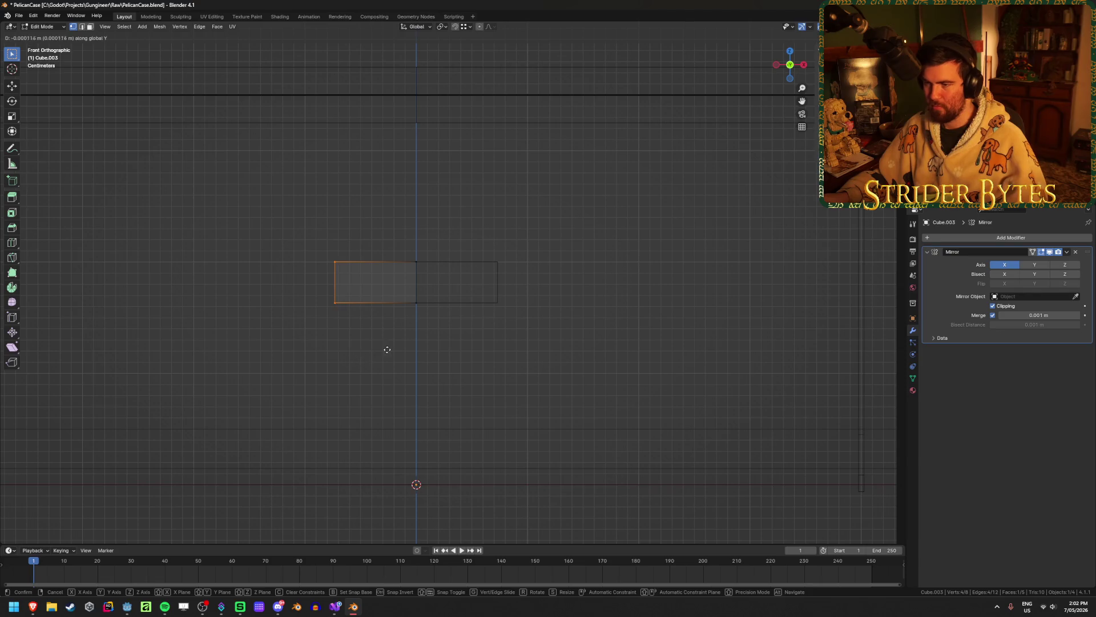
key("e")
left_click(400, 348)
key("e")
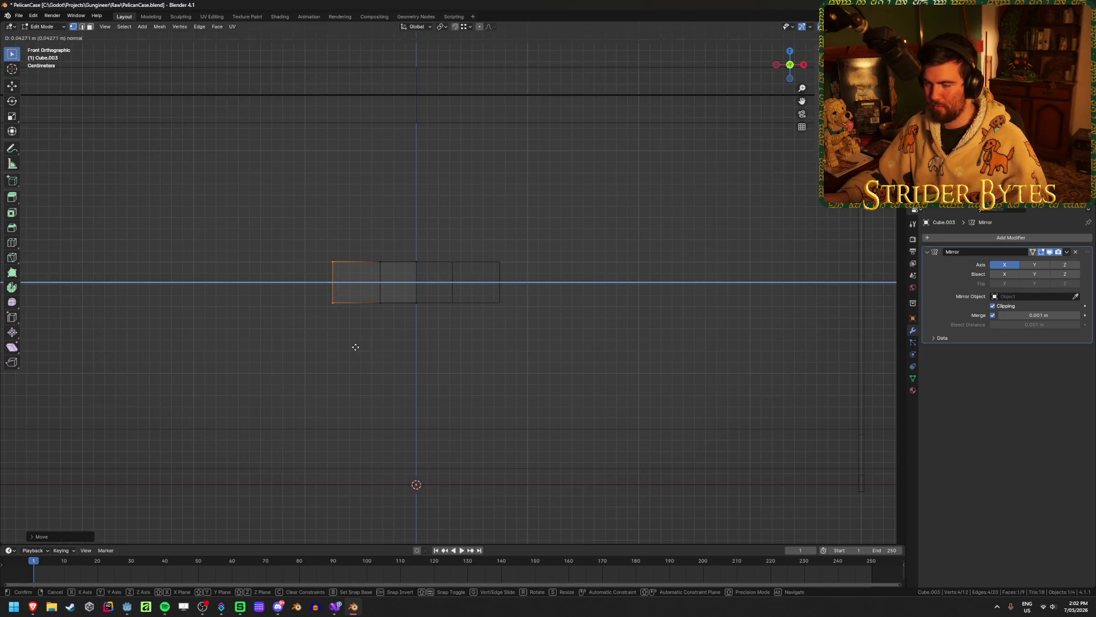
left_click(355, 346)
Lower the top-left corner vertices along Z so the end slopes down
left_click_drag(312, 238, 346, 280)
key("g")
key("z")
left_click(347, 294)
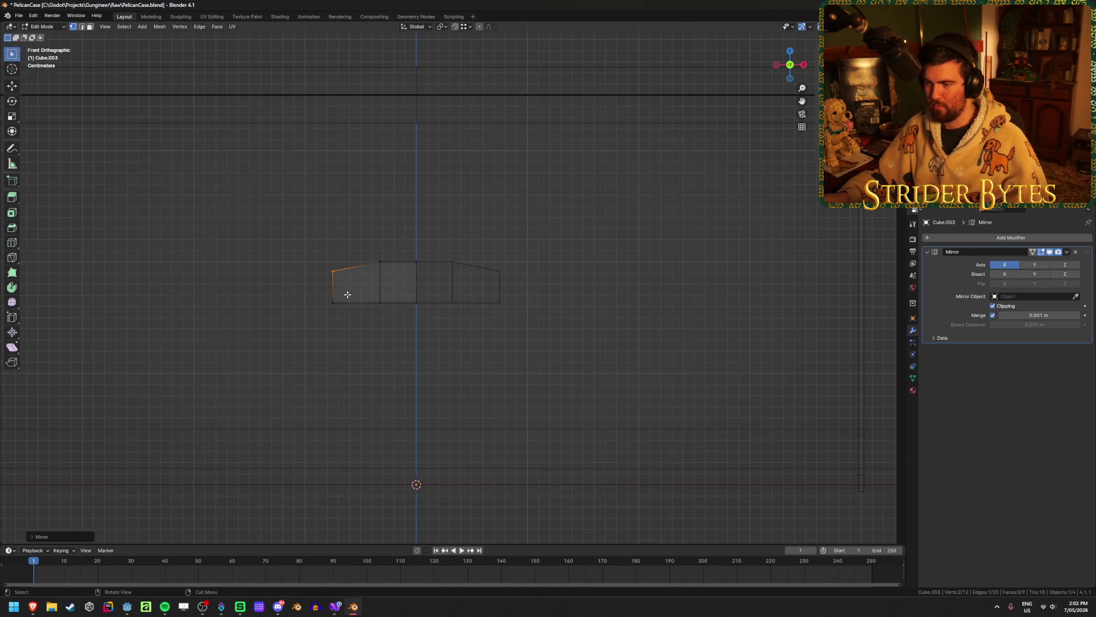
middle_click_drag(347, 294, 343, 394)
key("shift+z")
left_click(481, 389)
middle_click_drag(481, 388, 430, 363)
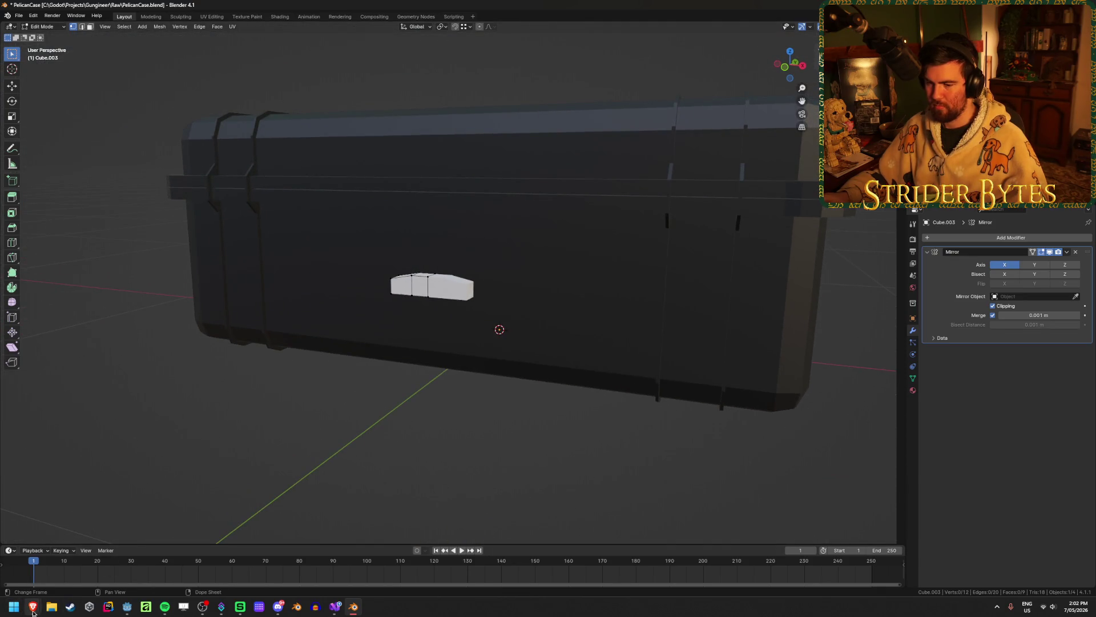
Compare the tapered latch with the Pelican case reference photo
left_click(110, 567)
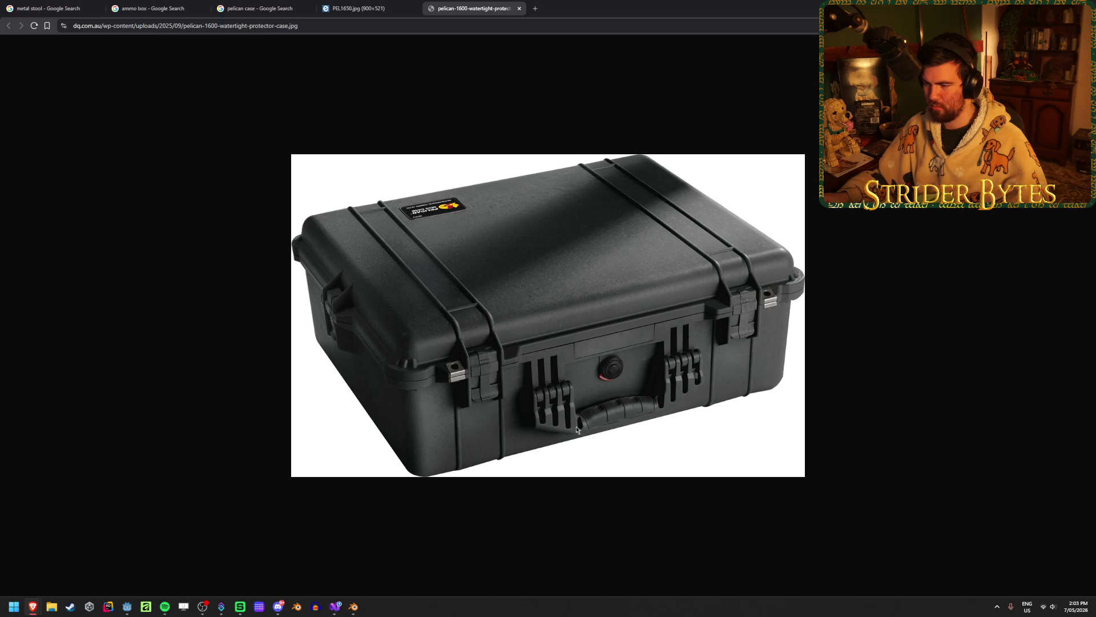
key("alt+Tab")
mouse_move(618, 396)
middle_mouse_down()
mouse_move(470, 379)
mouse_move(502, 367)
middle_mouse_up()
scroll(489, 394, "up", 5)
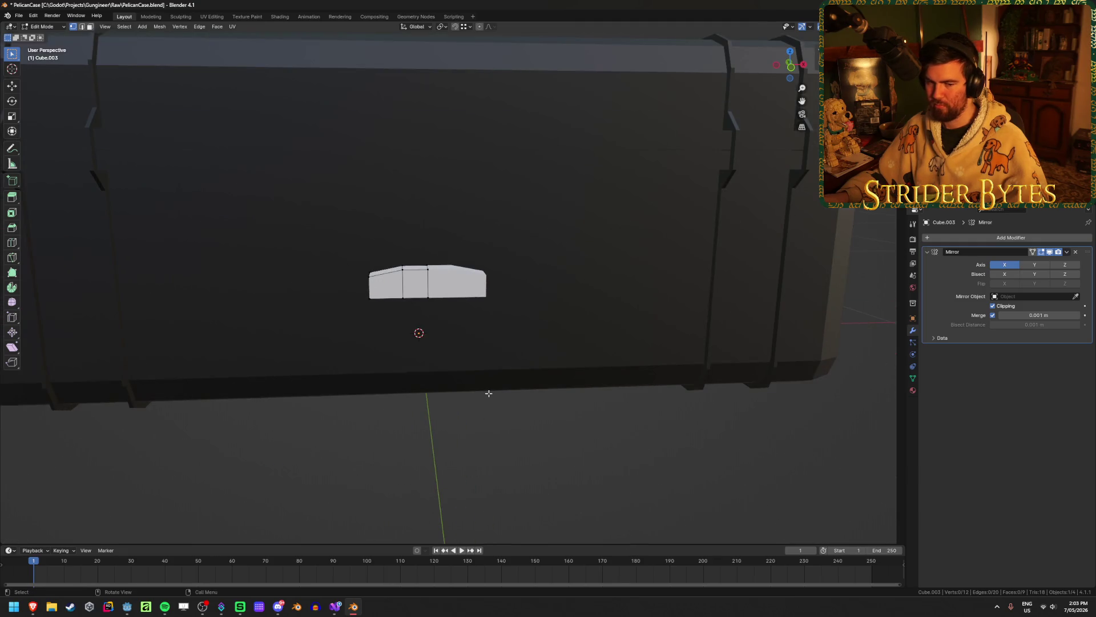
In front X-ray view, move the latch's left end face outward along X
key("KP_1")
key("alt+z")
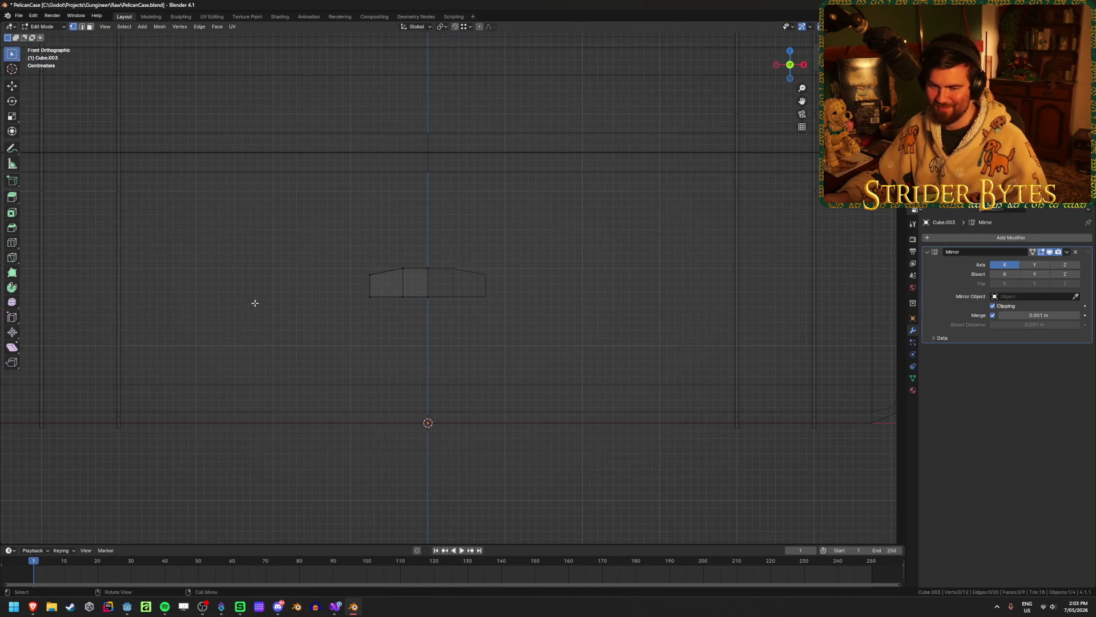
left_click_drag(283, 252, 424, 343)
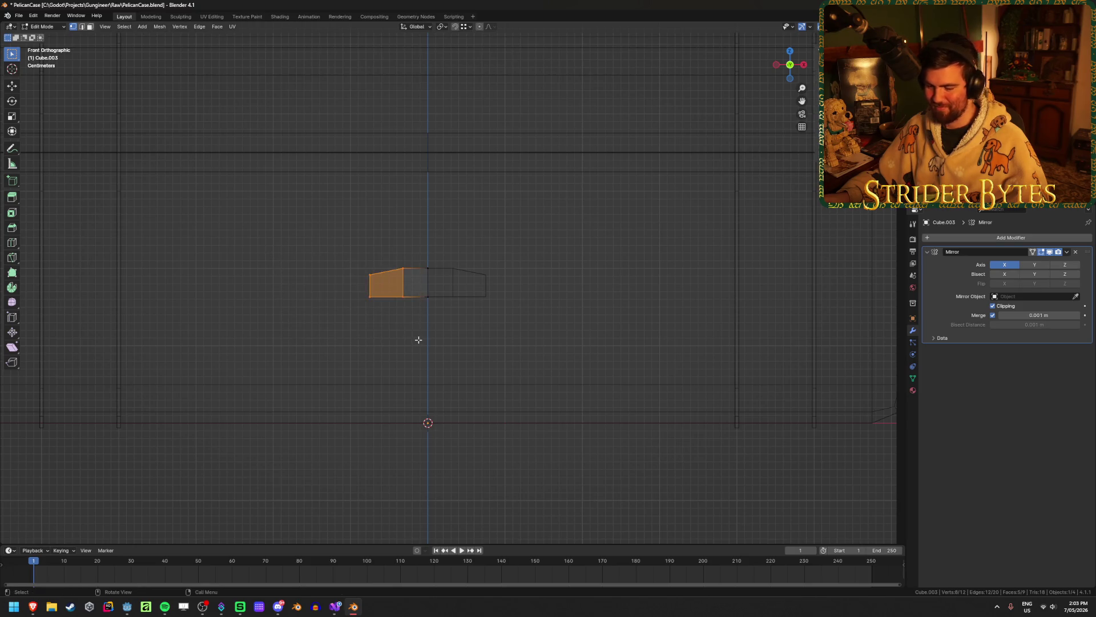
key("g")
key("x")
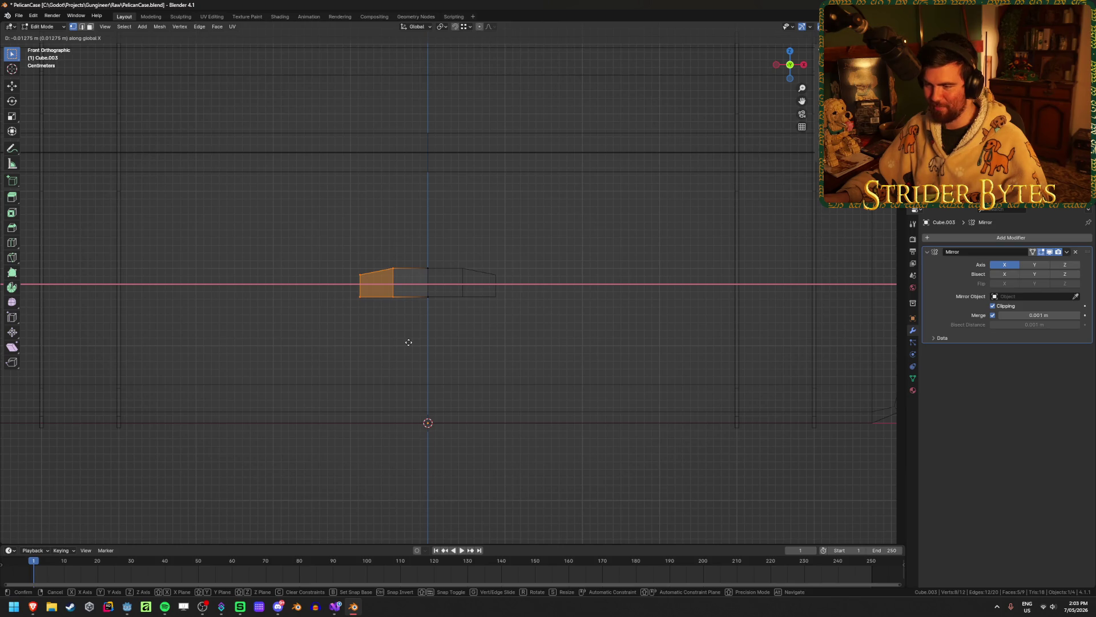
left_click(401, 341)
Push the outermost left-end vertices further out along X and check the latch in 3D
left_click_drag(310, 241, 392, 333)
key("g")
key("x")
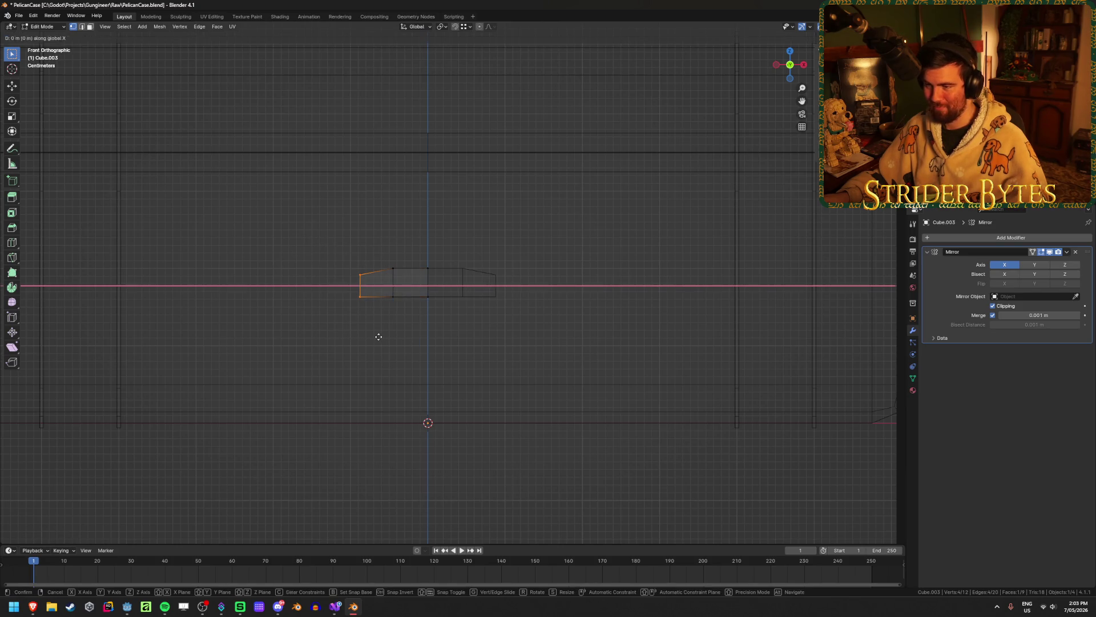
left_click(367, 337)
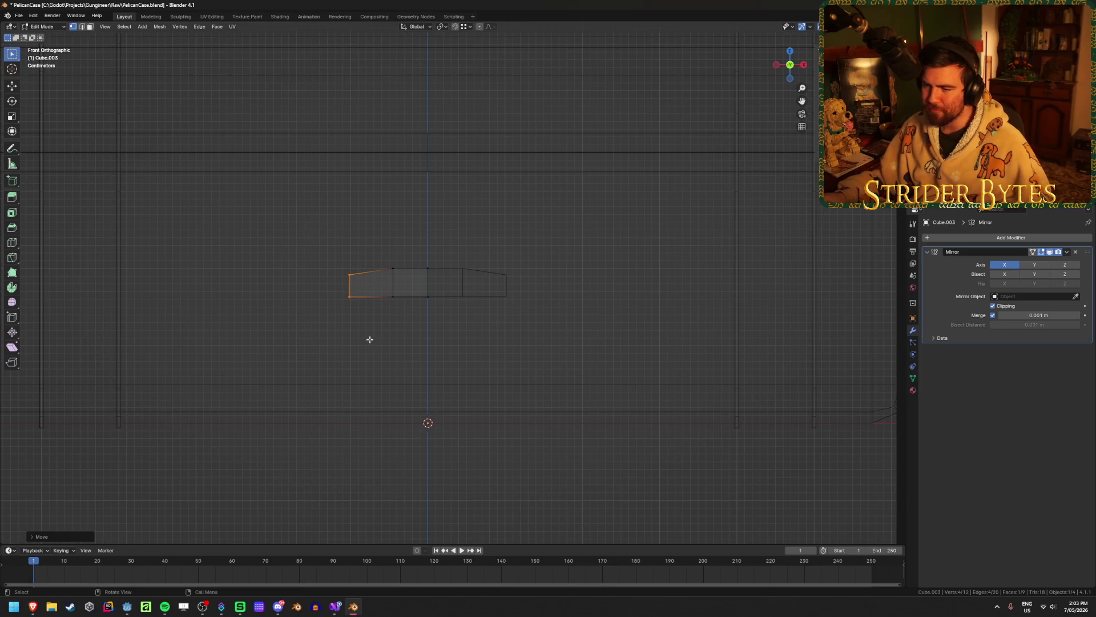
mouse_move(33, 607)
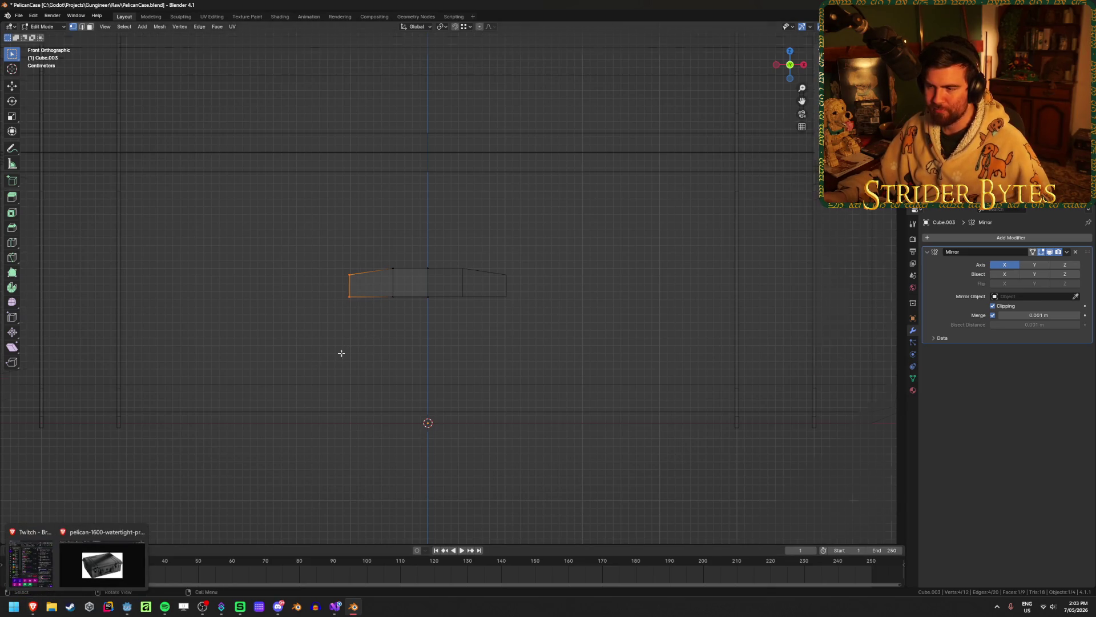
mouse_move(342, 353)
middle_mouse_down()
mouse_move(396, 337)
mouse_move(406, 359)
middle_mouse_up()
scroll(406, 357, "up", 2)
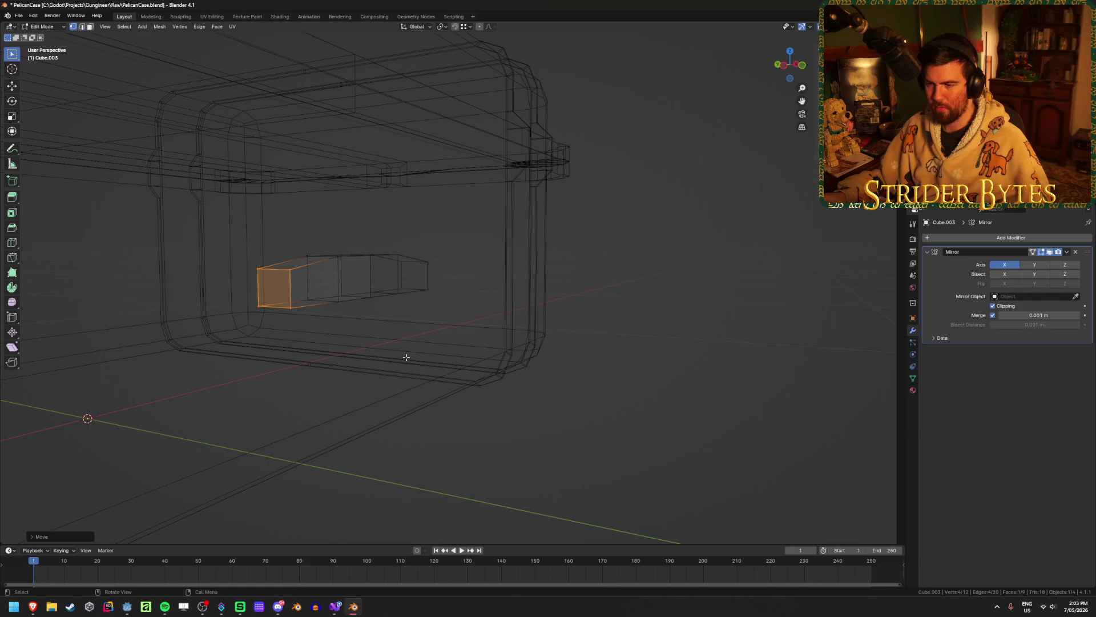
In edge select mode, select the latch's long top and bottom edges
key("2")
key("shift+z")
key("alt+a")
middle_click_drag(406, 357, 364, 244)
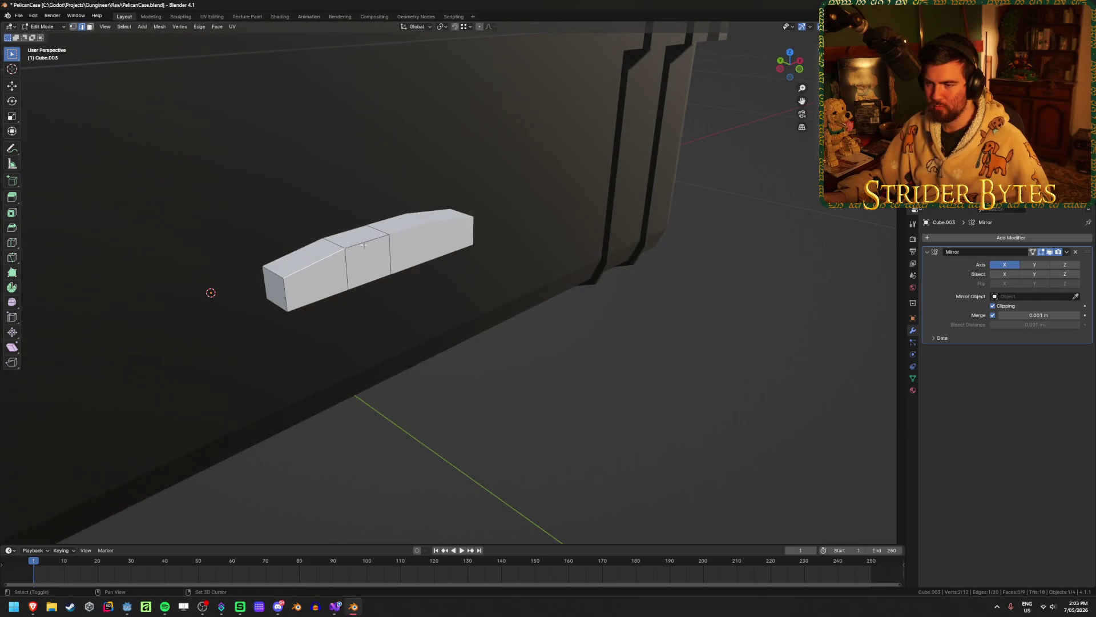
left_click(364, 244, "shift")
left_click(294, 252, "shift")
left_click(345, 232, "shift")
left_click(369, 281, "shift")
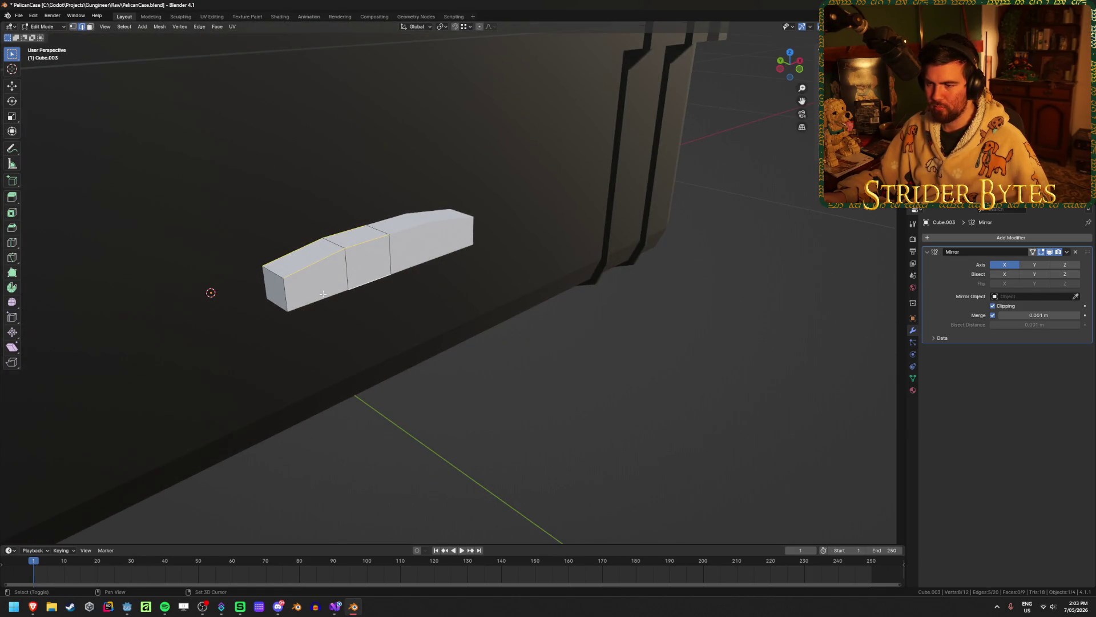
middle_click_drag(323, 294, 289, 289)
left_click(291, 286, "shift")
left_click(371, 299, "shift")
middle_click_drag(371, 299, 400, 320)
Bevel the chosen edges with a 0.01 m width, then exit edit mode and select the case body
key("ctrl+b")
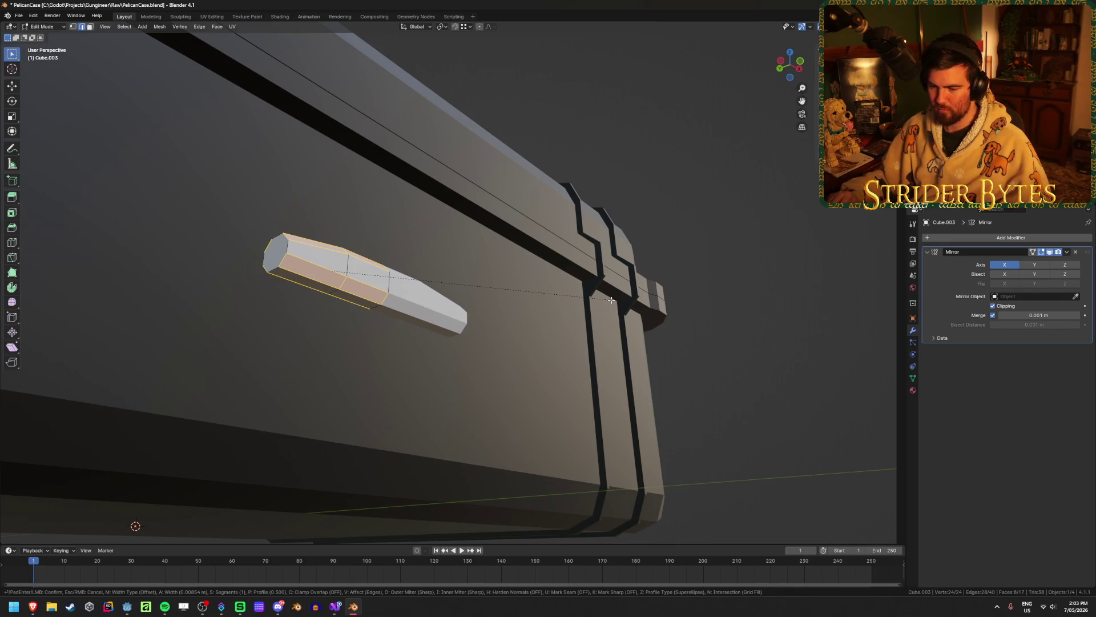
key("ctrl")
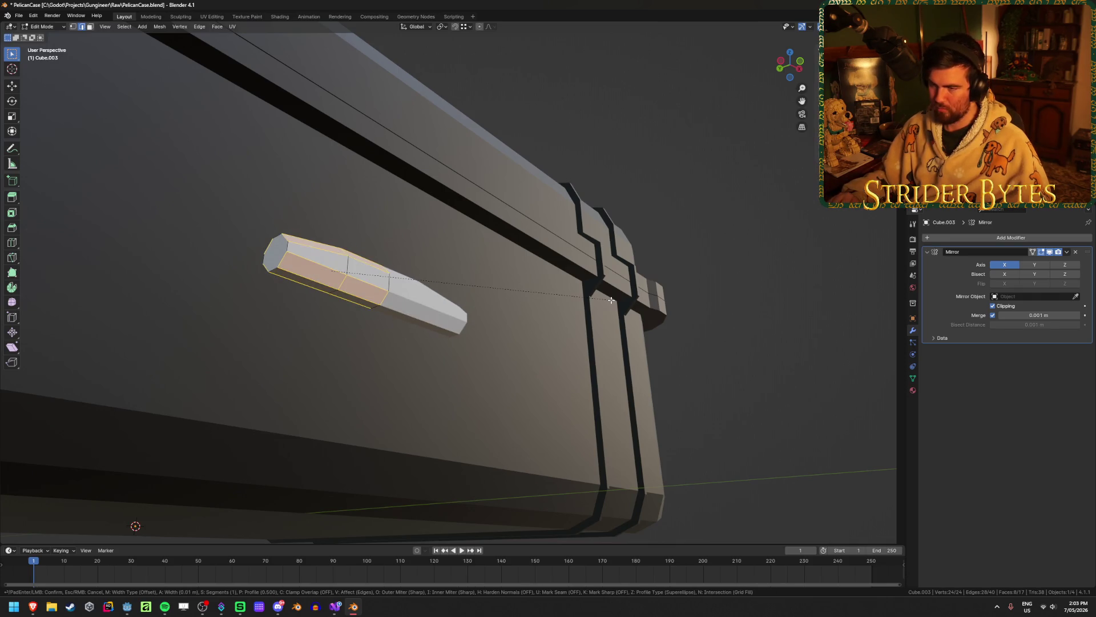
left_click(611, 300)
key("Tab")
middle_click_drag(605, 363, 649, 363)
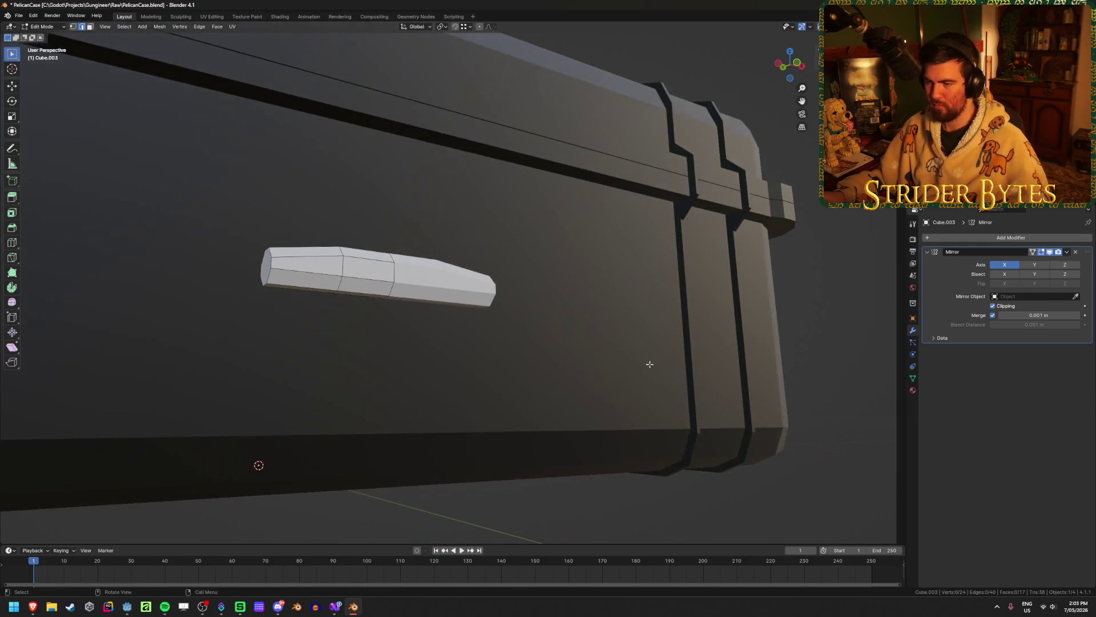
left_click(663, 323)
middle_click_drag(664, 322, 633, 346, "ctrl")
scroll(637, 345, "down", 6)
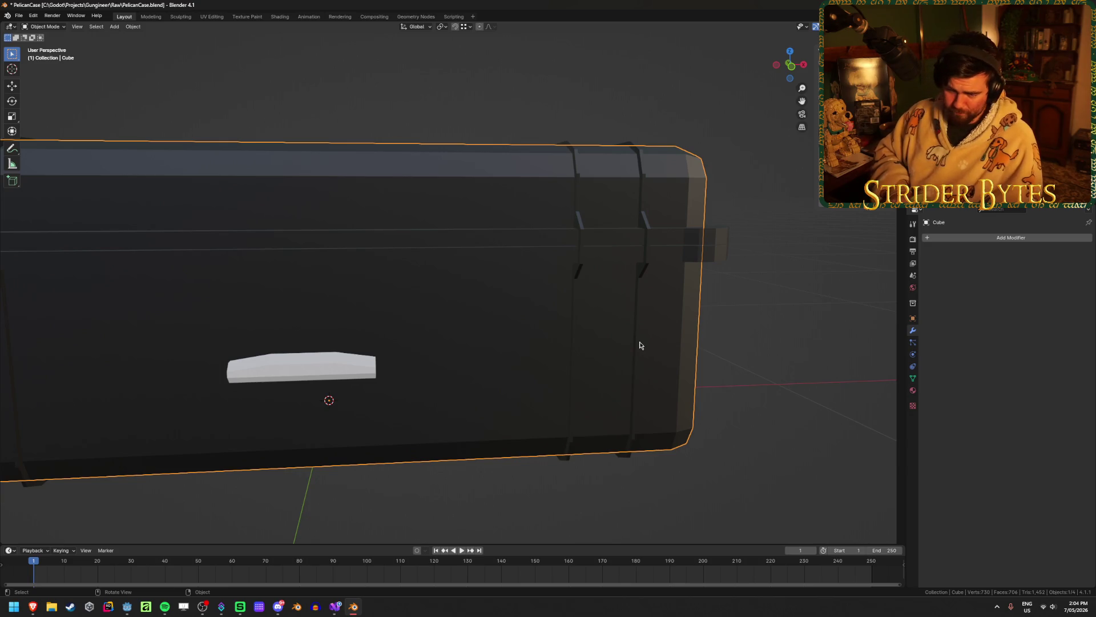
Select the latch object Cube.003 and view the case from the front
left_click(354, 380)
mouse_move(443, 367)
middle_mouse_down()
mouse_move(542, 343)
mouse_move(543, 327)
middle_mouse_up()
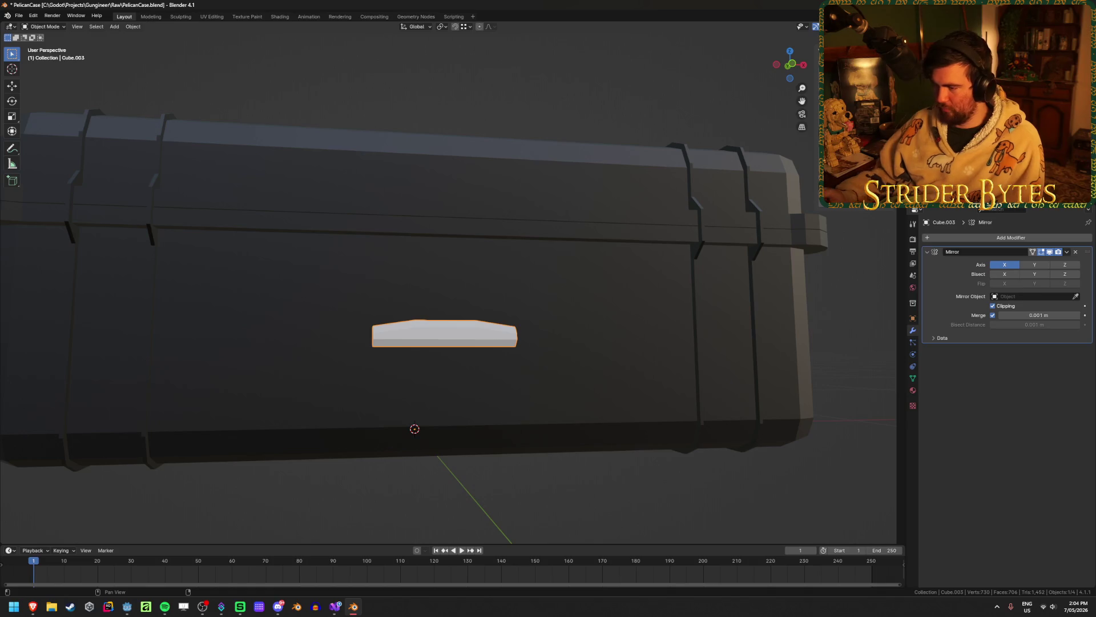
key("KP_5")
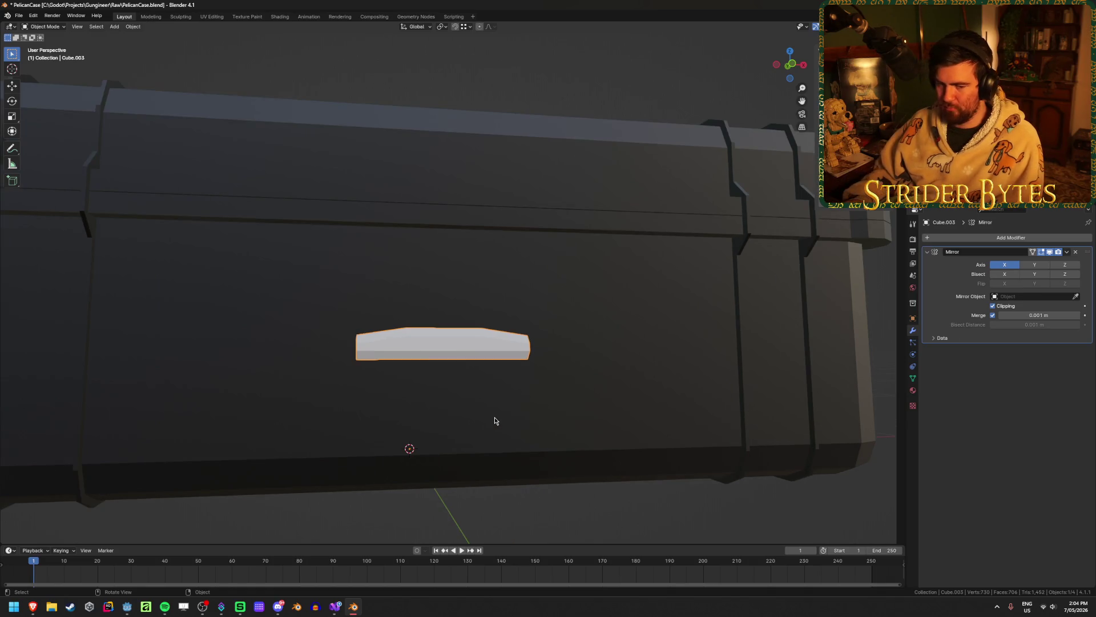
Try stretching the latch's left-end vertices along X, cancel it, and switch to Godot
key("KP_1")
key("shift+z")
key("Tab")
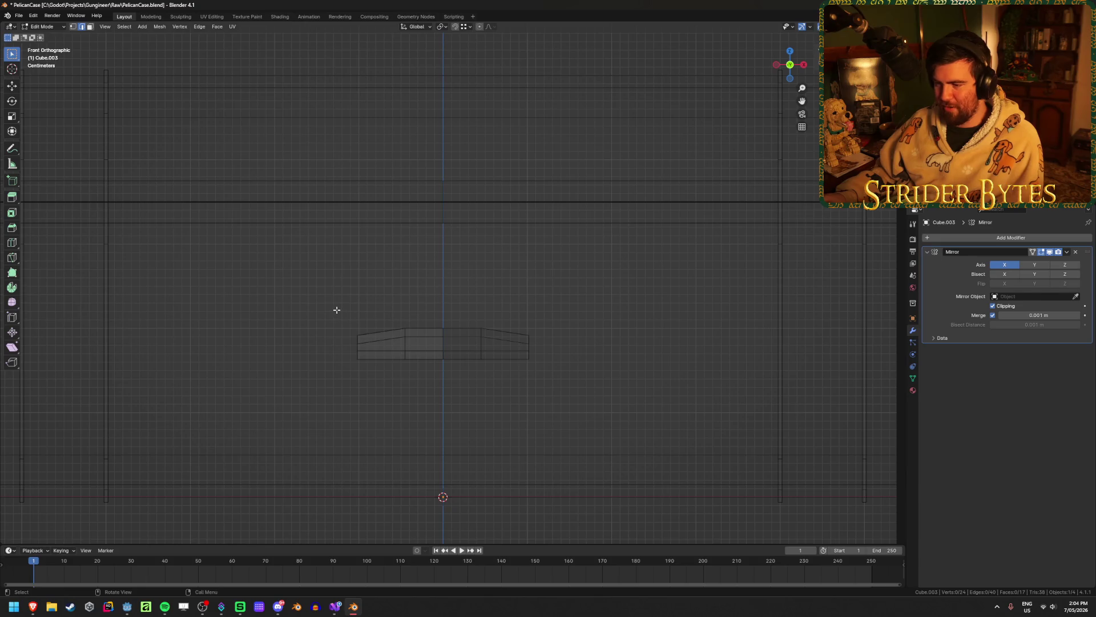
key("1")
left_click_drag(337, 309, 370, 377)
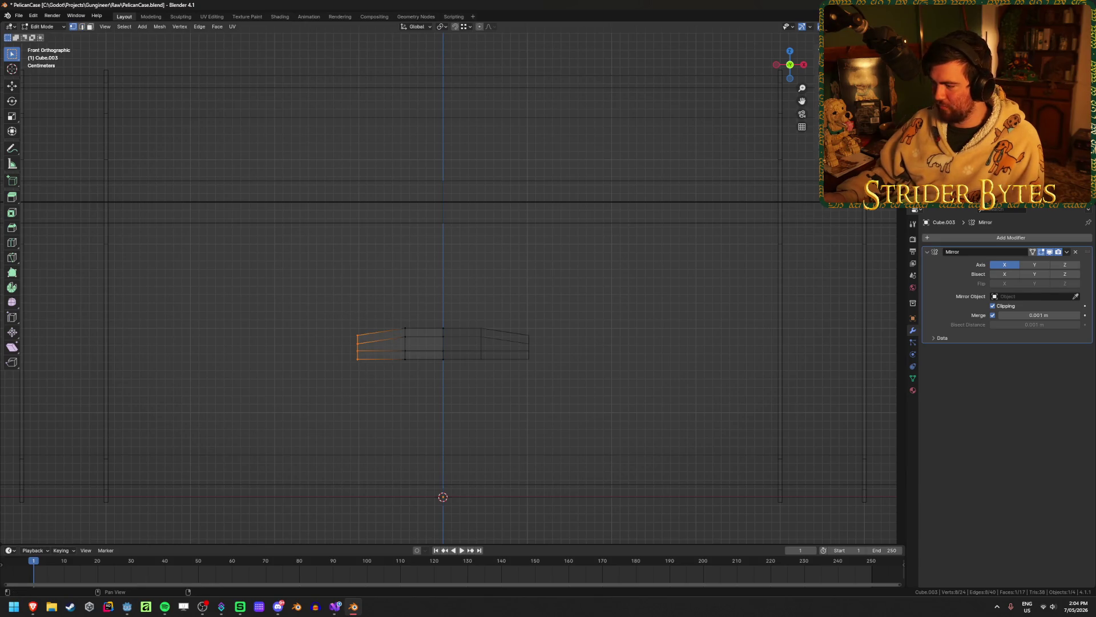
key("g")
key("x")
key("Escape")
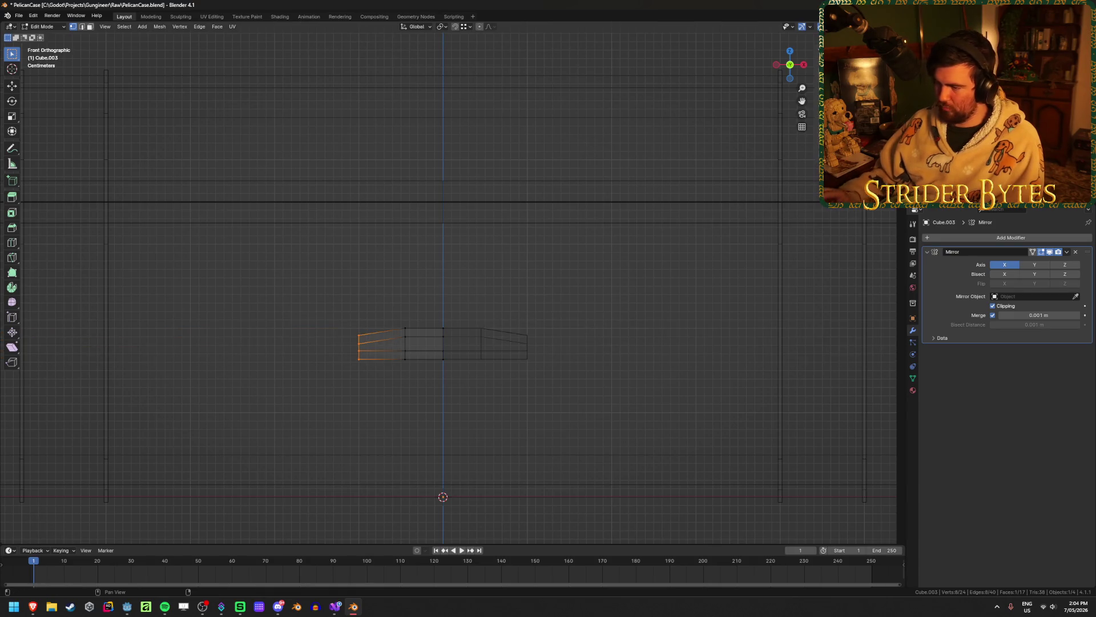
key("shift+z")
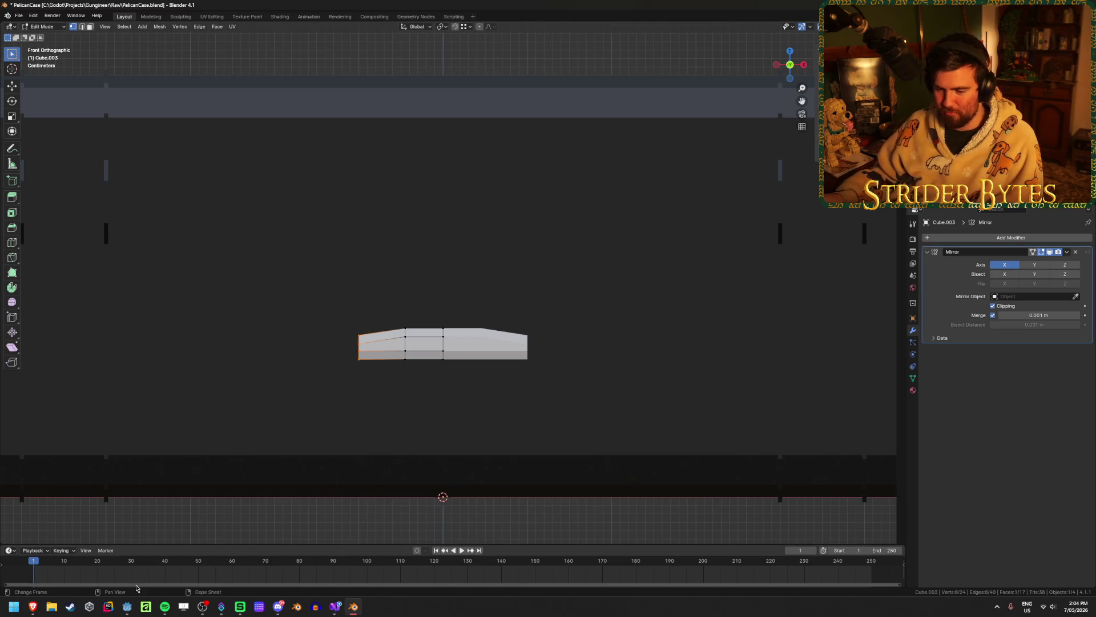
key("alt+Tab")
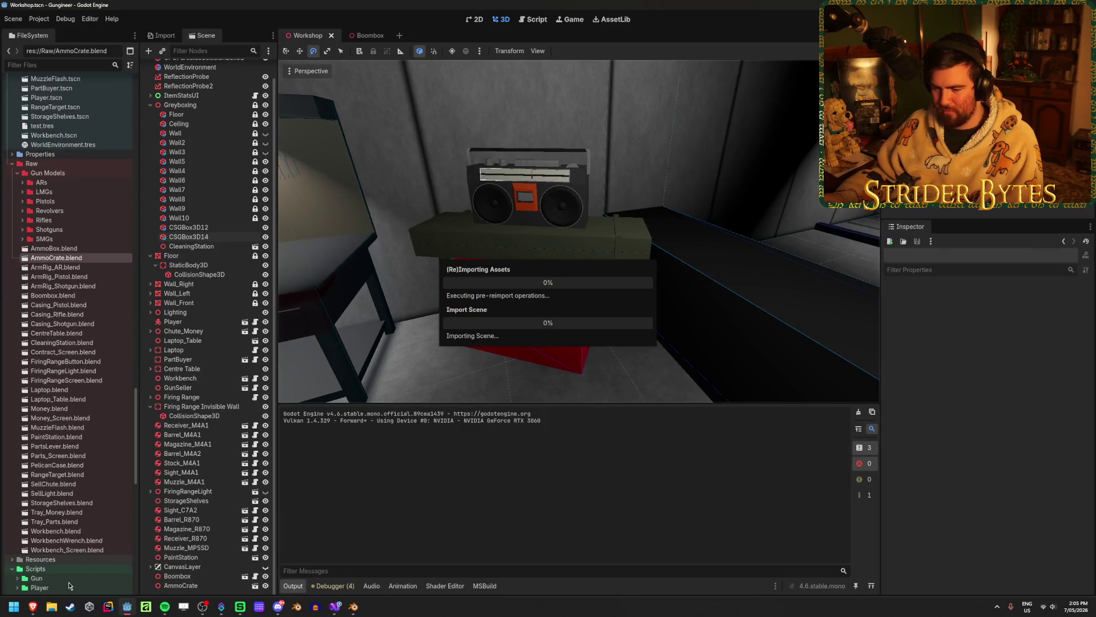
left_click(33, 606)
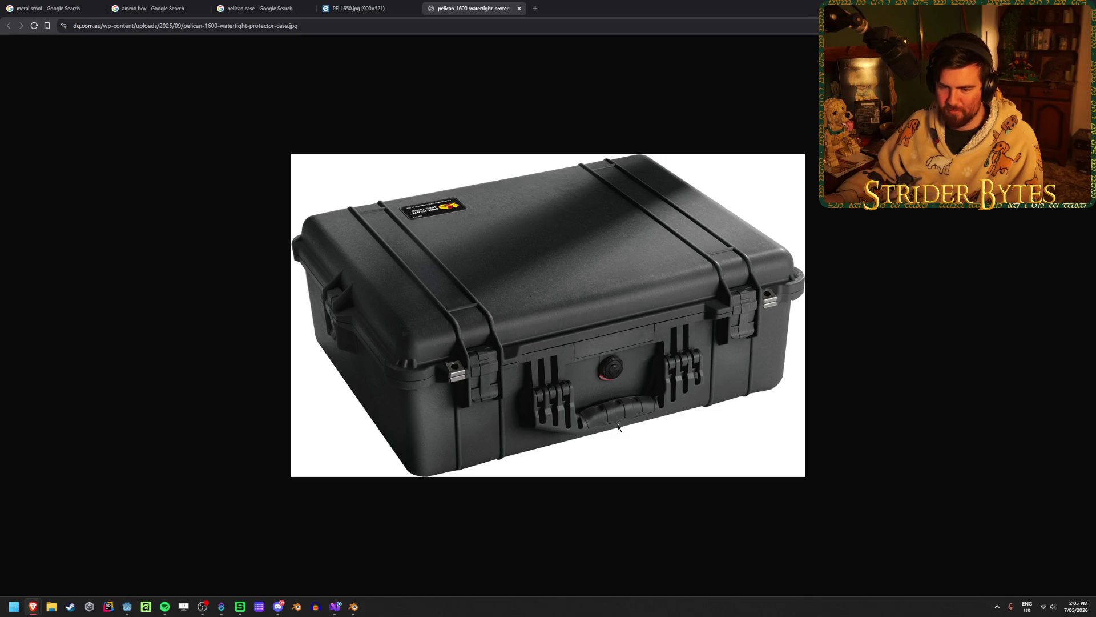
key("alt+Tab")
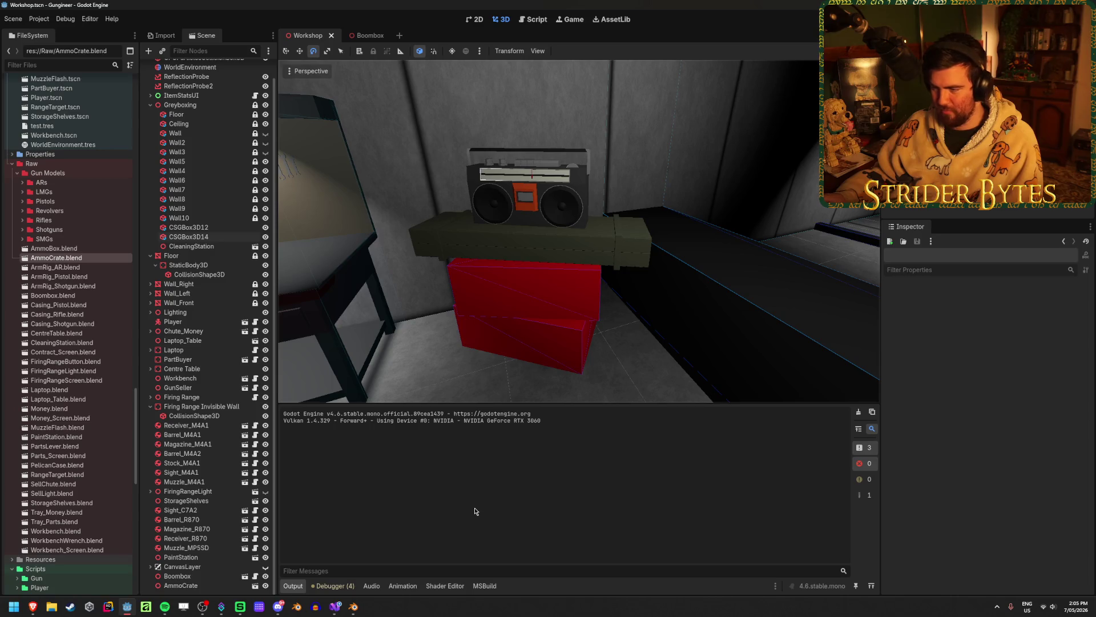
left_click(335, 606)
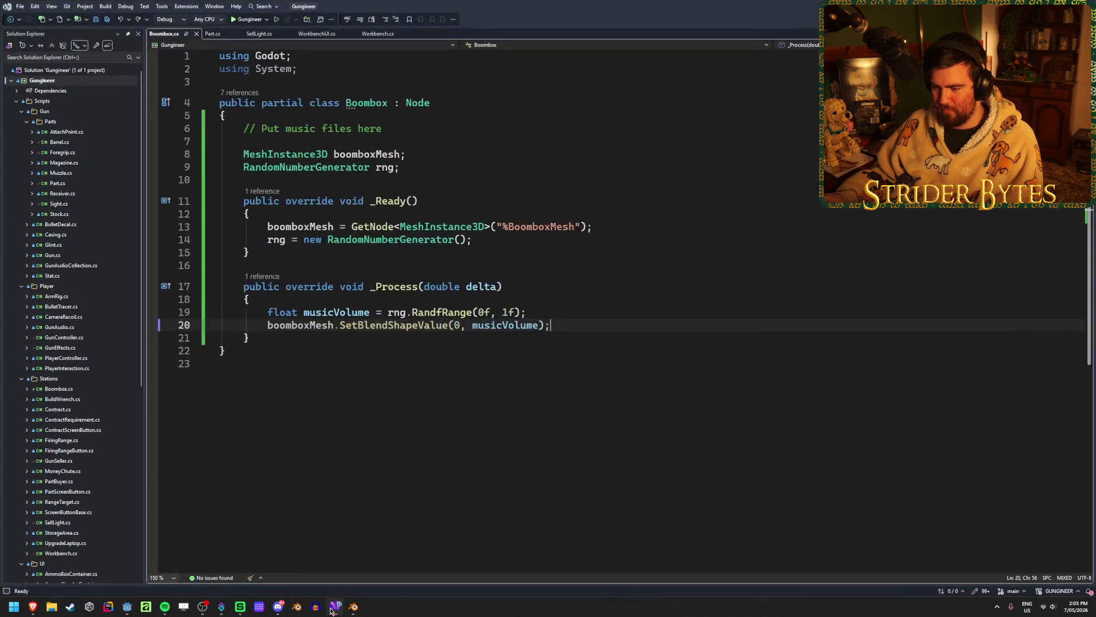
key("alt+Tab")
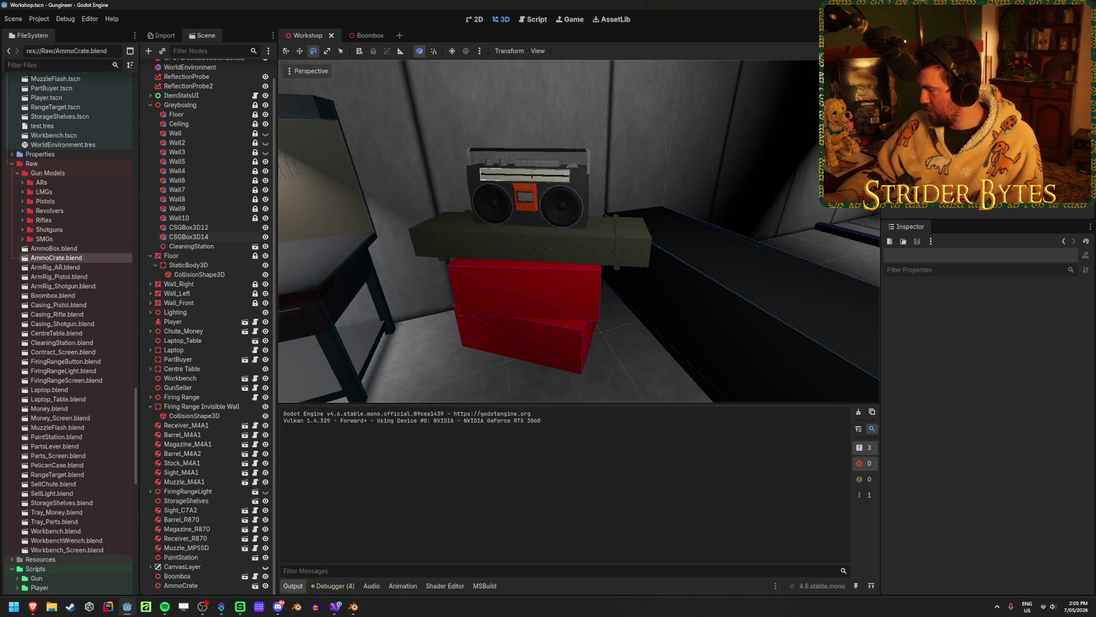
Leave the Godot editor and return to the PelicanCase model in Blender
key("alt+Tab")
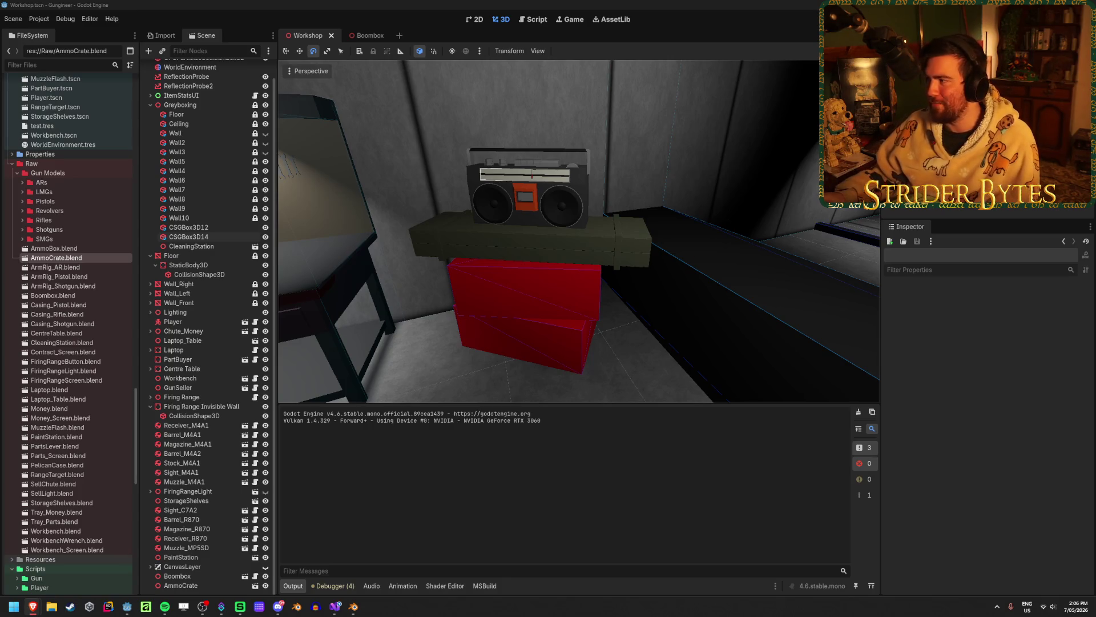
key("alt+Tab")
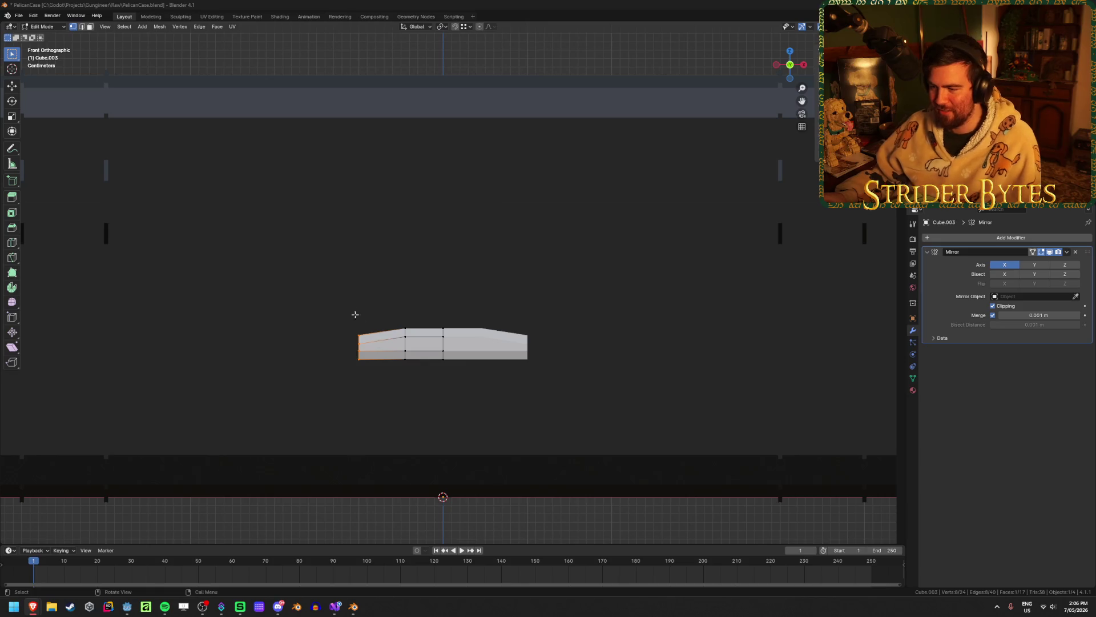
Leave Edit Mode on the latch piece, orbit around the case and deselect it
scroll(321, 290, "down", 5)
key("Tab")
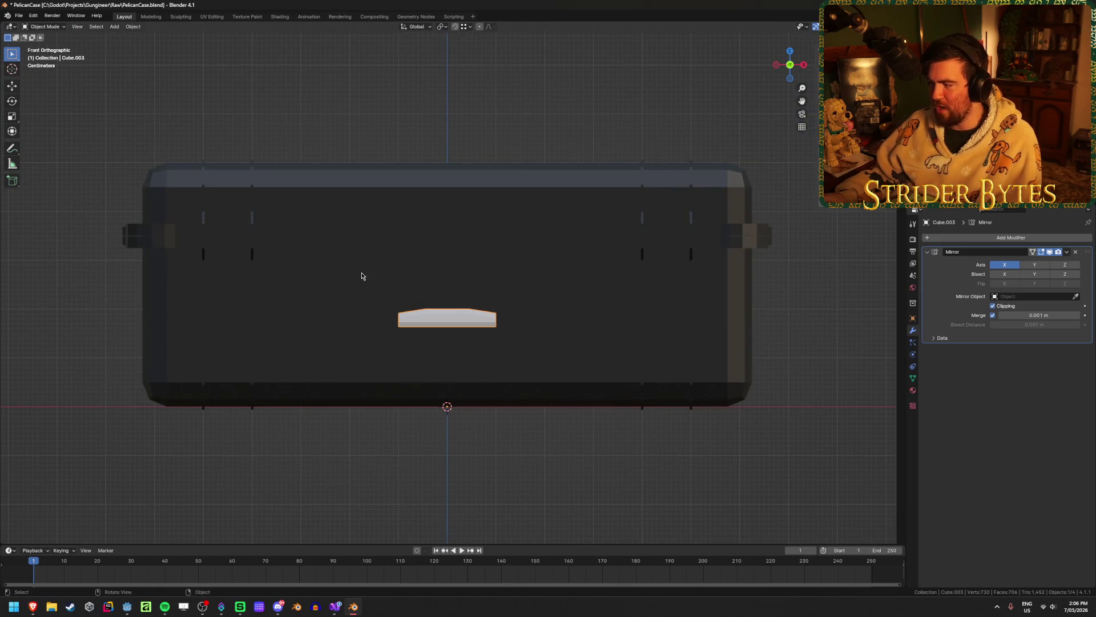
mouse_move(362, 273)
middle_mouse_down()
mouse_move(379, 276)
mouse_move(481, 396)
mouse_move(505, 337)
middle_mouse_up()
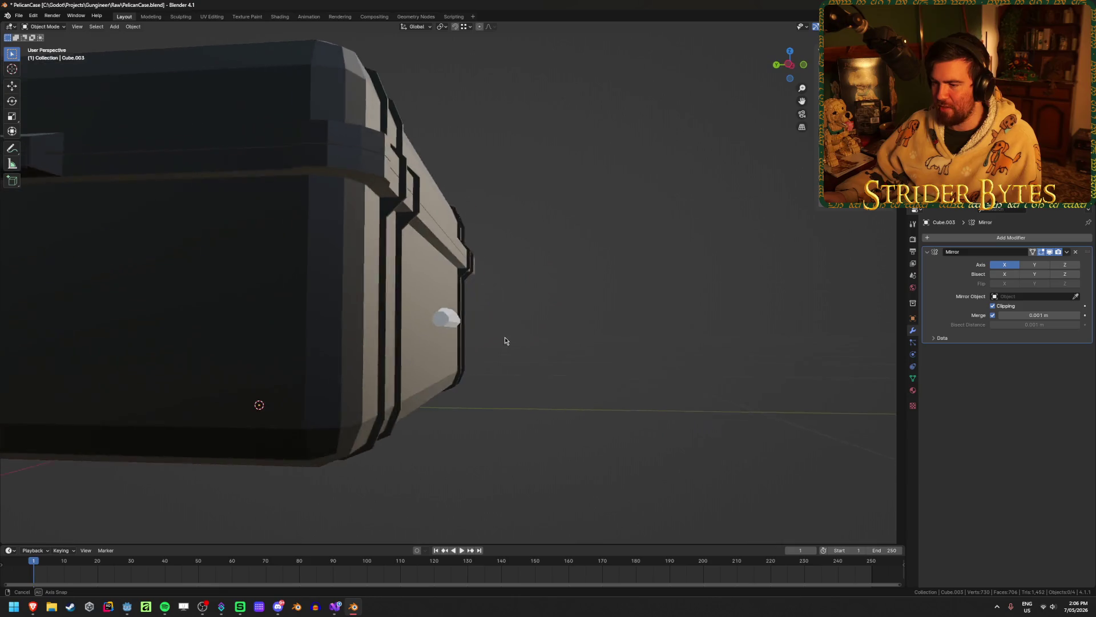
scroll(505, 336, "up", 4)
left_click(512, 337)
right_click(512, 337)
Orbit to a front view of the case and bring up the pelican-1600 reference photo in Brave
mouse_move(573, 316)
middle_mouse_down()
mouse_move(467, 327)
mouse_move(497, 318)
mouse_move(484, 330)
middle_mouse_up()
scroll(484, 330, "down", 2)
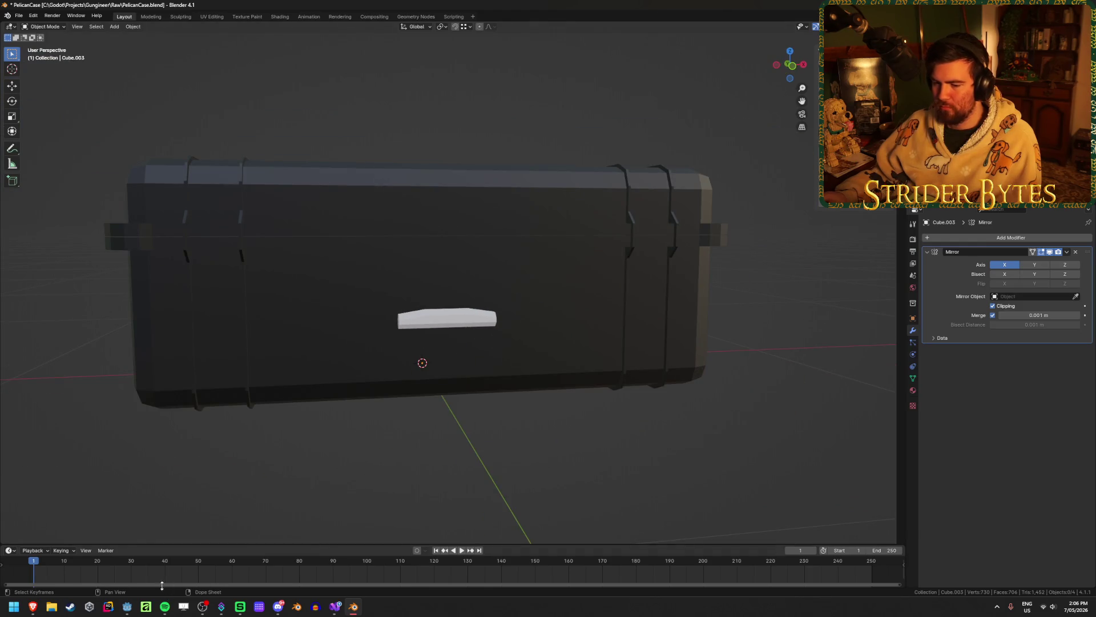
mouse_move(32, 610)
left_click(102, 567)
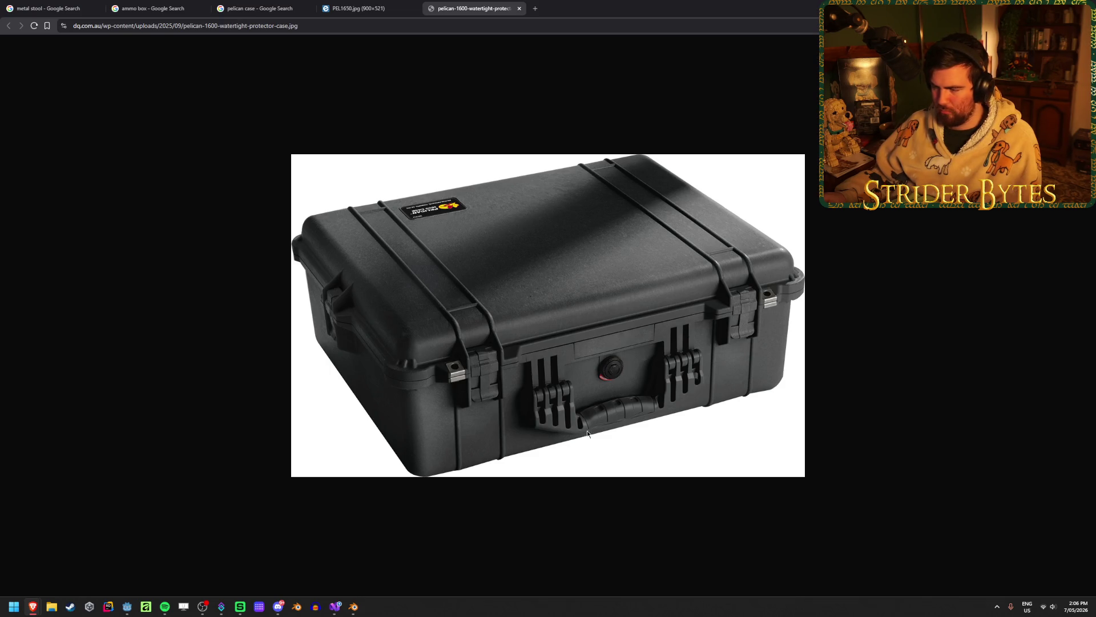
Compare the PEL1650.jpg and pelican-1600 photos, then return to the PelicanCase model in Blender
left_click(380, 5)
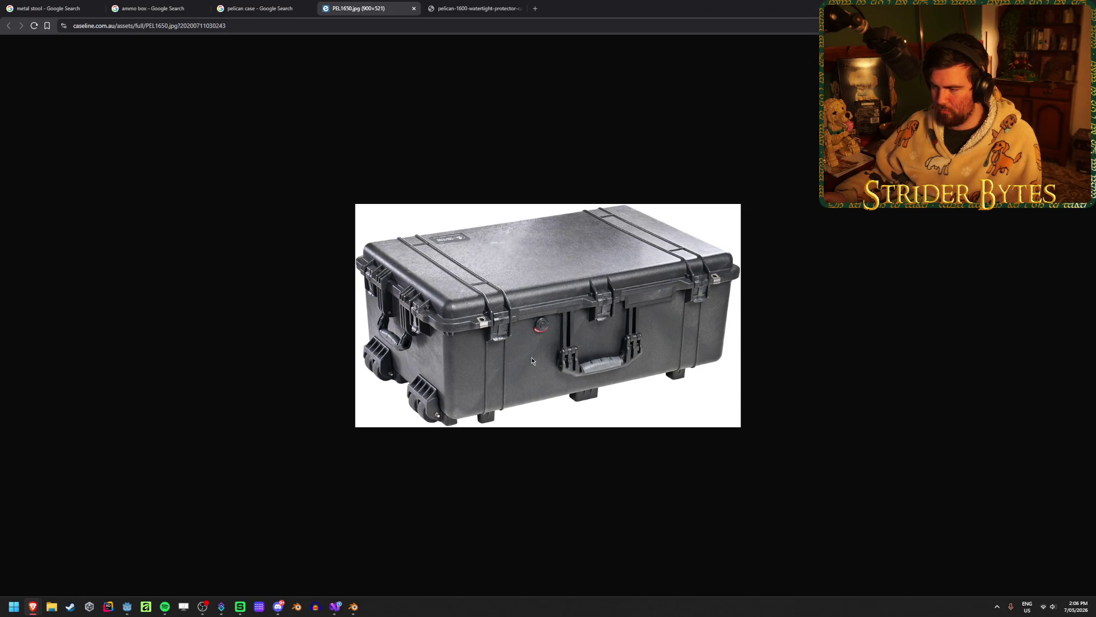
left_click(469, 4)
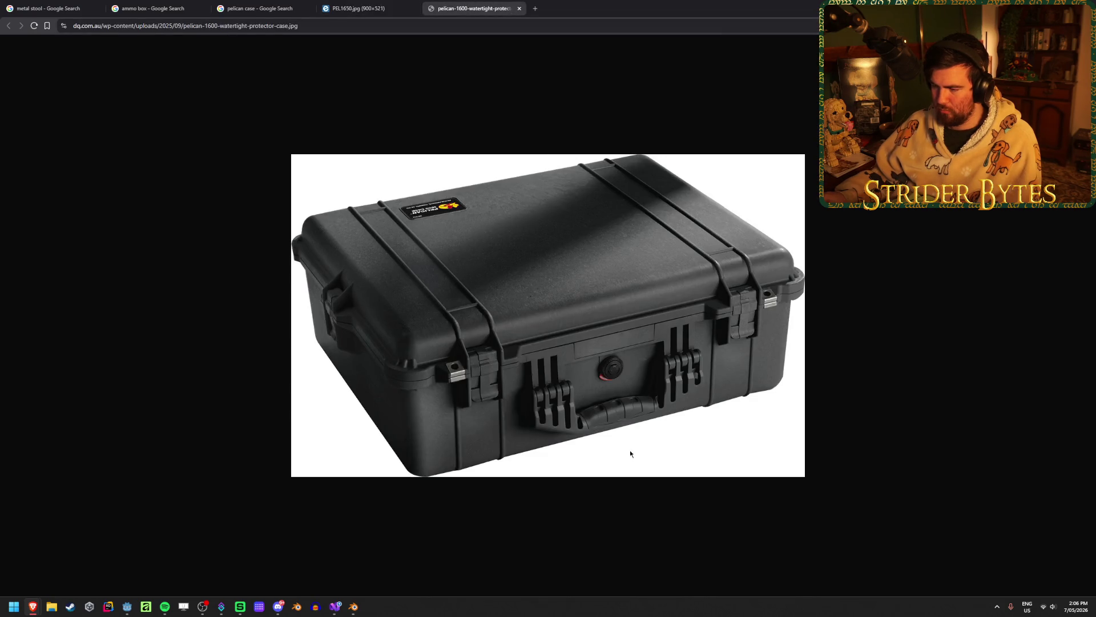
mouse_move(354, 609)
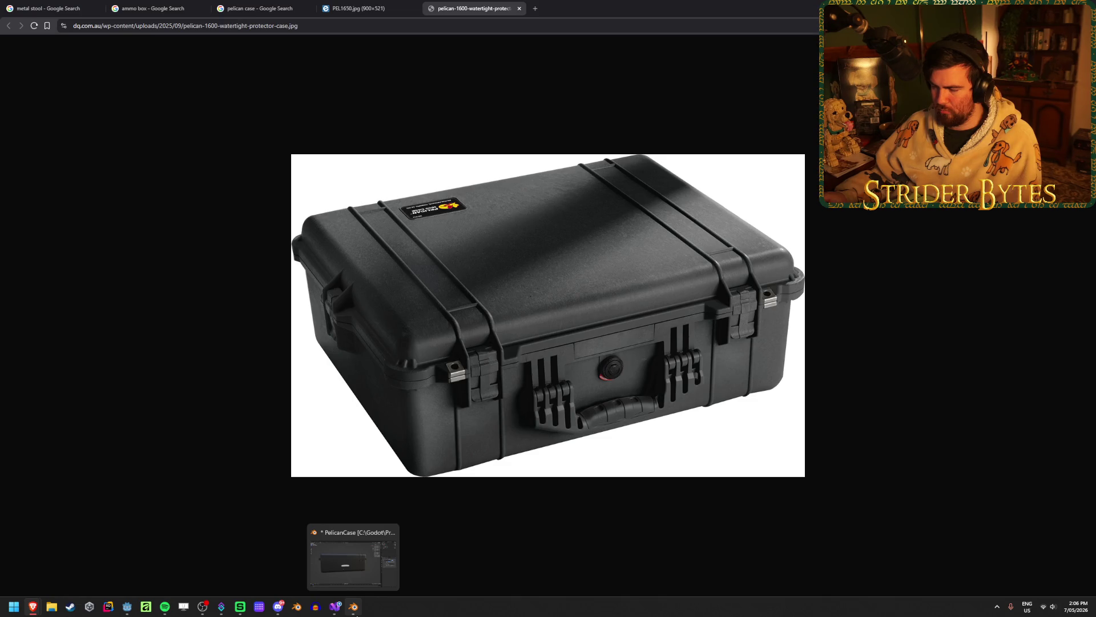
left_click(354, 608)
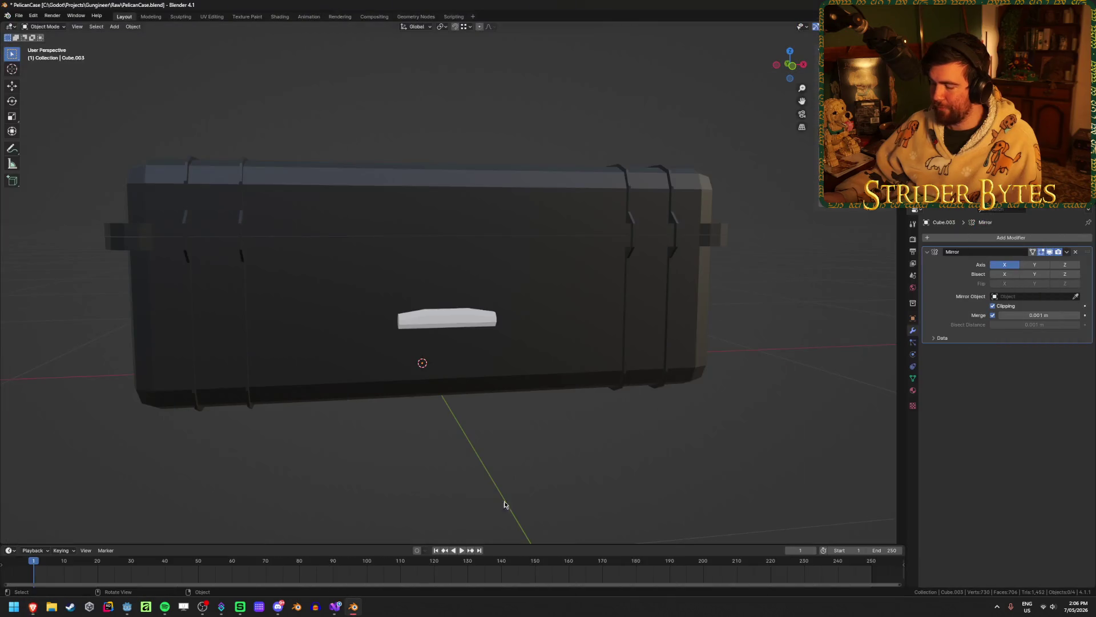
Recheck the reference photo and add a new cube mesh to the scene
middle_click_drag(457, 455, 440, 440)
key("shift+a")
mouse_move(441, 437)
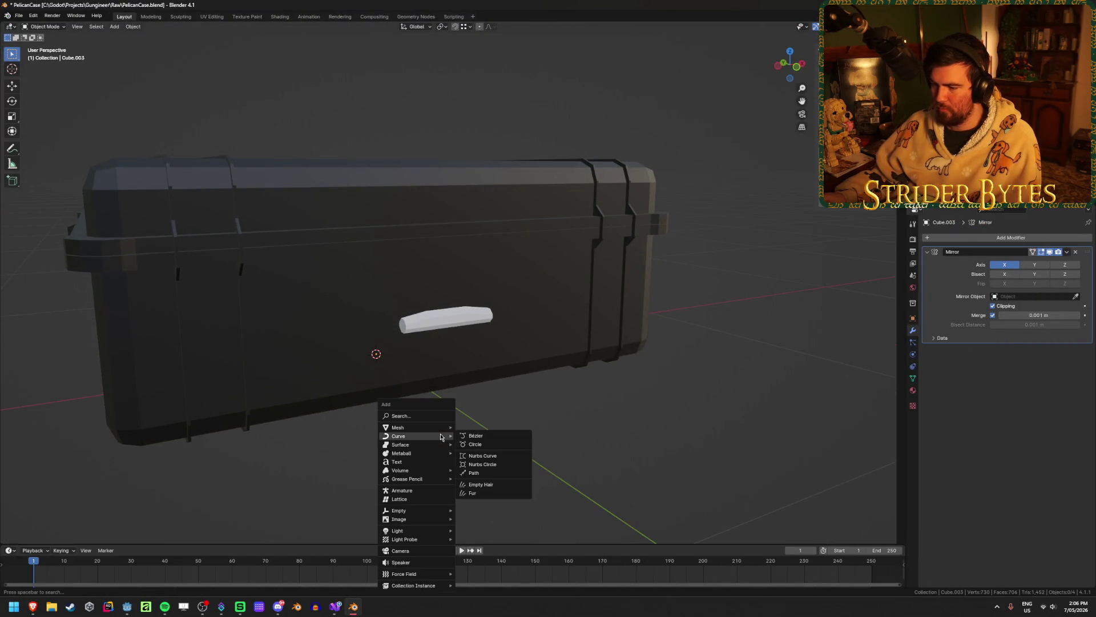
left_click(33, 606)
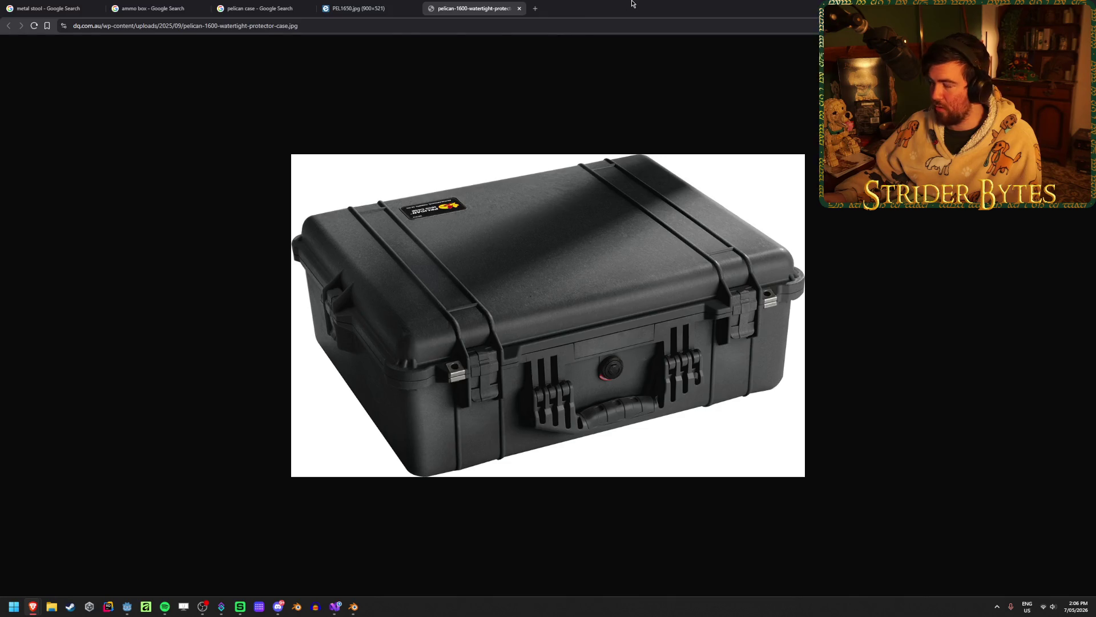
key("alt+Tab")
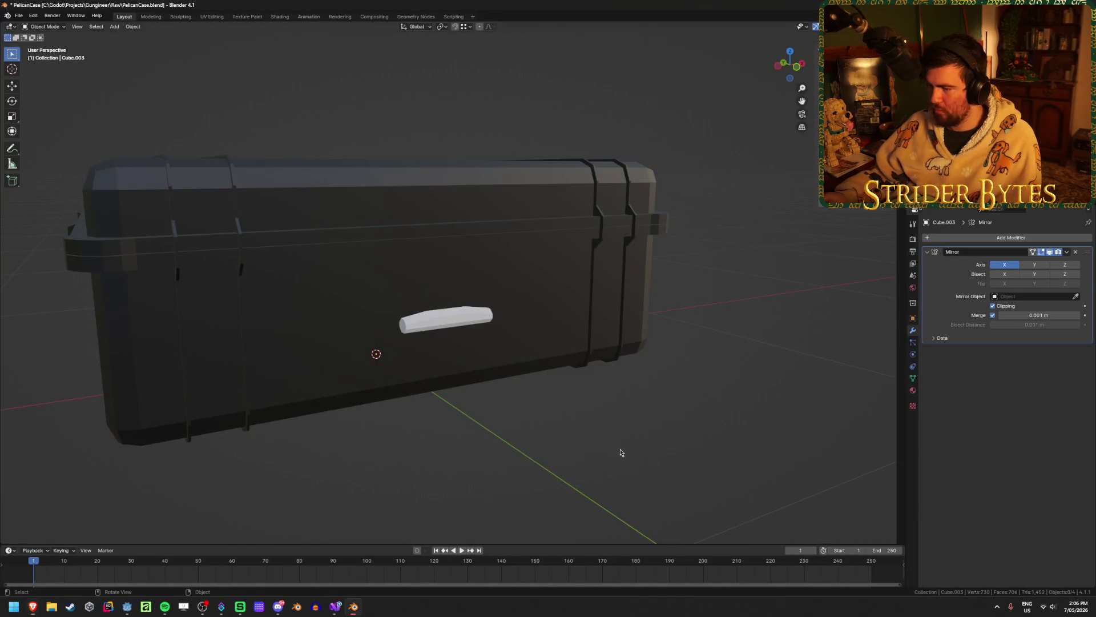
key("shift+a")
mouse_move(594, 427)
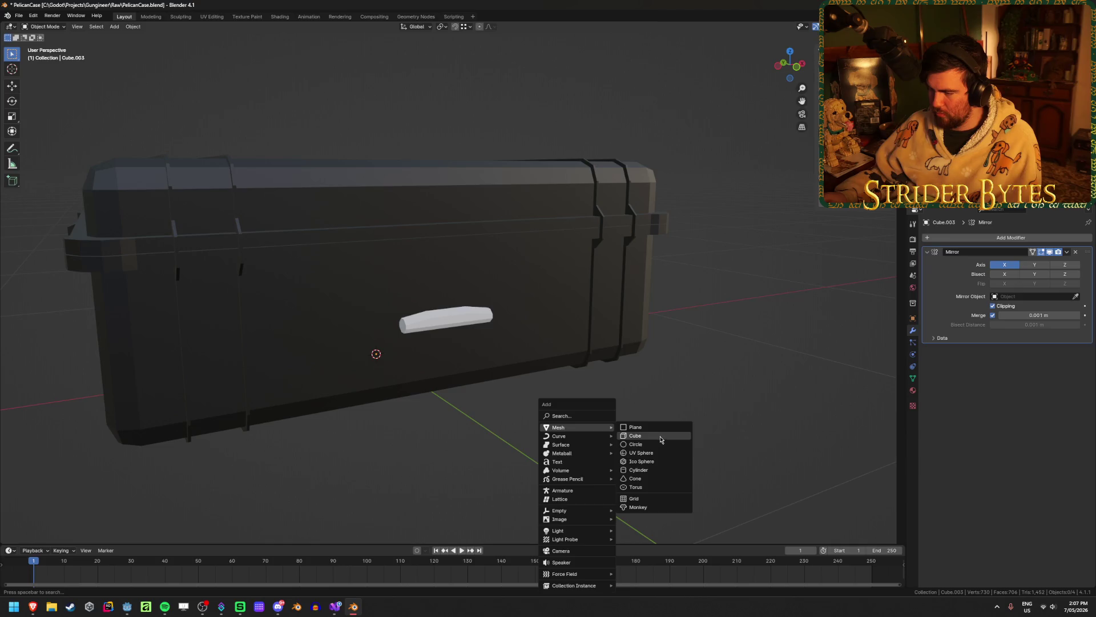
left_click(661, 435)
scroll(573, 414, "down", 5)
Shrink the cube to a small box and move it to the case's lower front edge in right view
key("Tab")
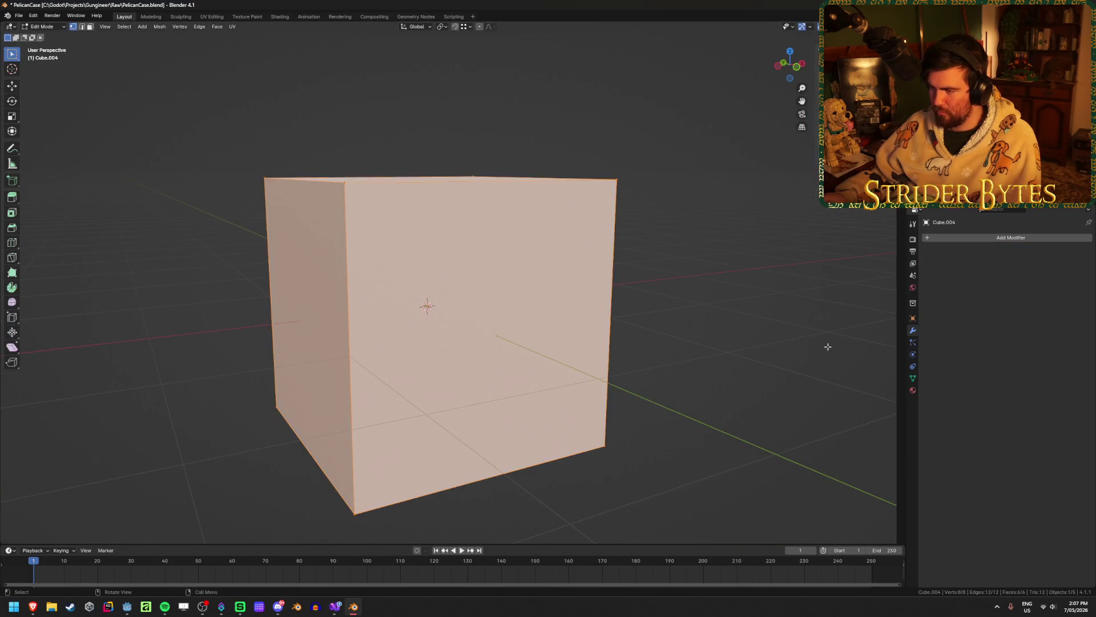
key("s")
left_click(473, 335)
middle_click_drag(472, 335, 502, 321)
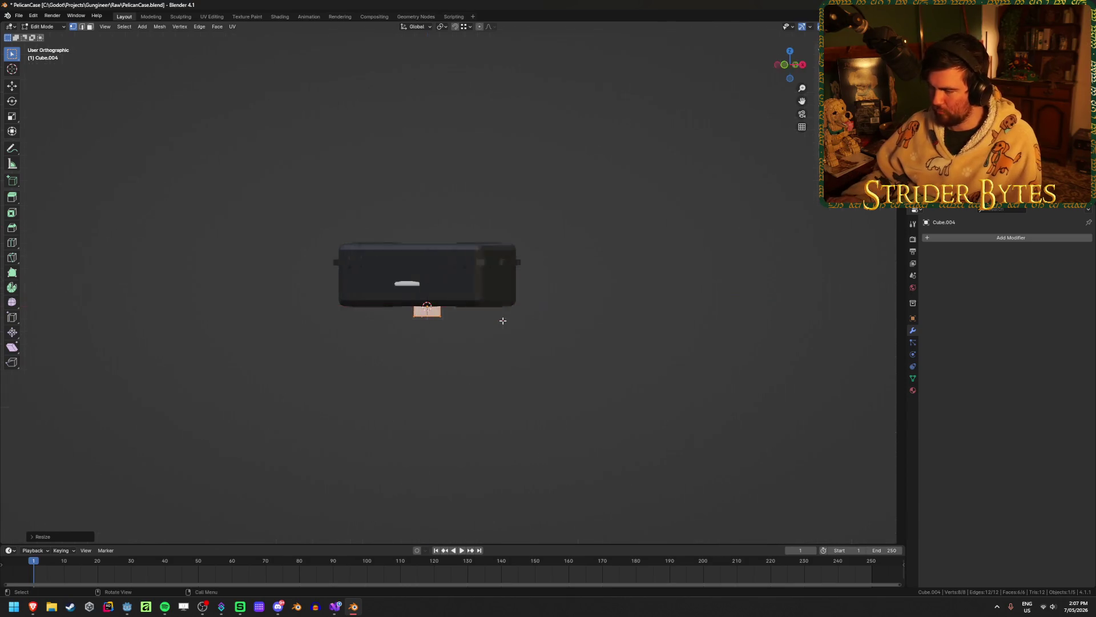
key("KP_3")
key("g")
left_click(454, 326)
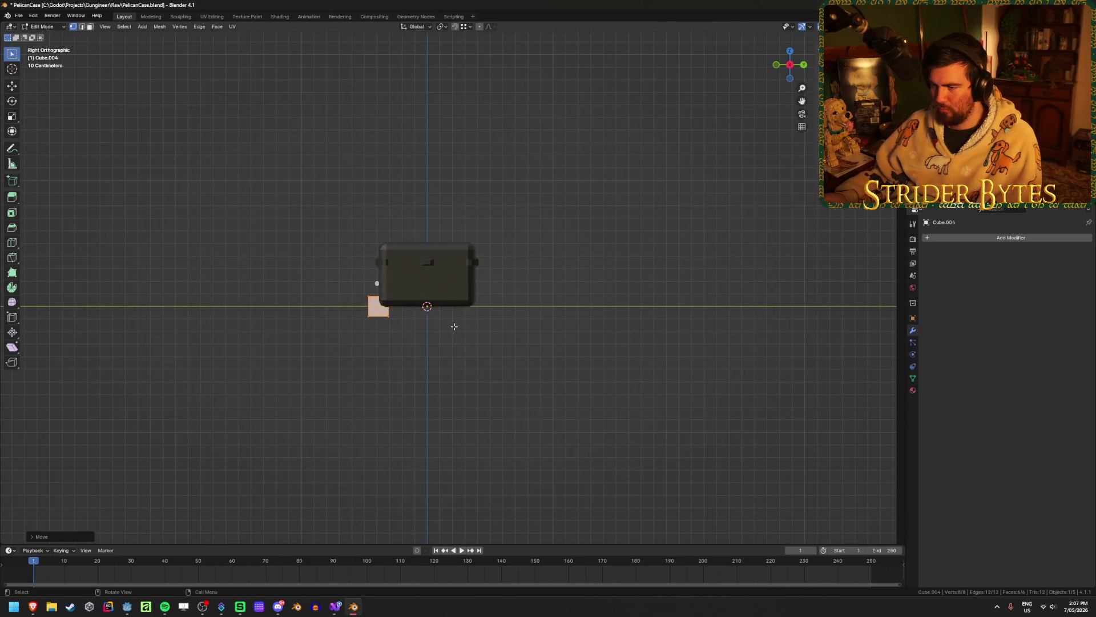
Cancel a face resize on the box and leave Edit Mode
scroll(454, 326, "up", 8)
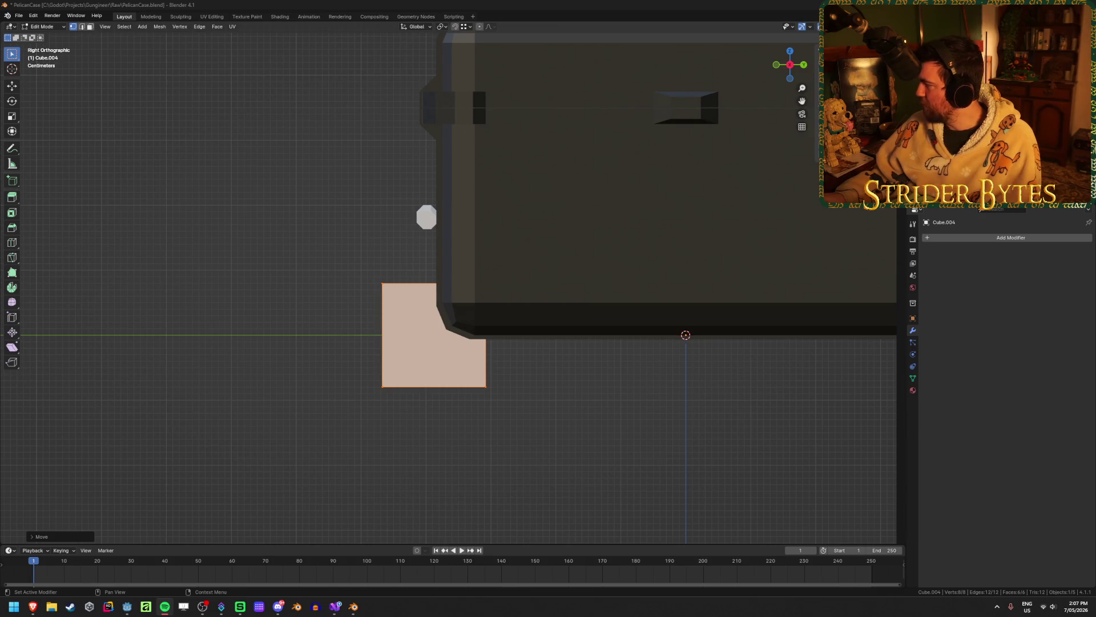
key("alt+Tab")
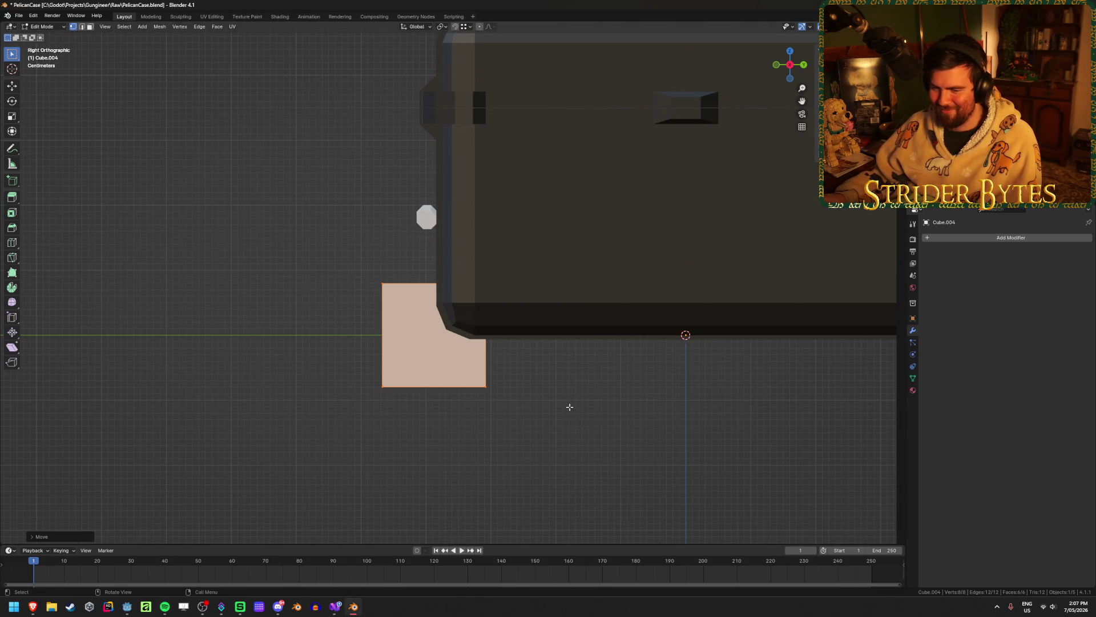
key("s")
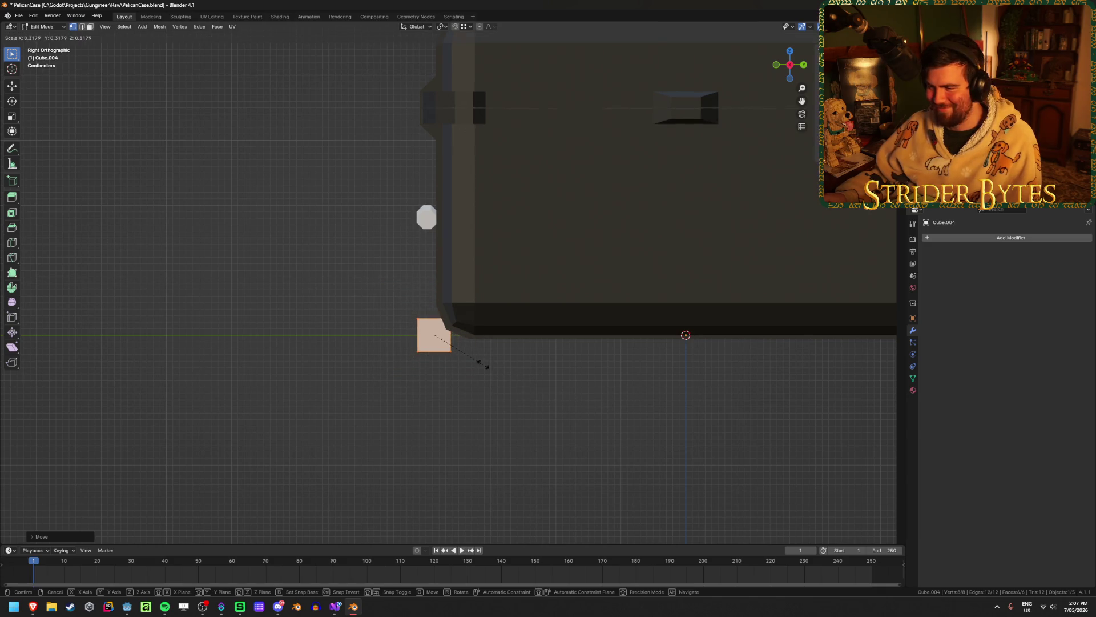
right_click(483, 364)
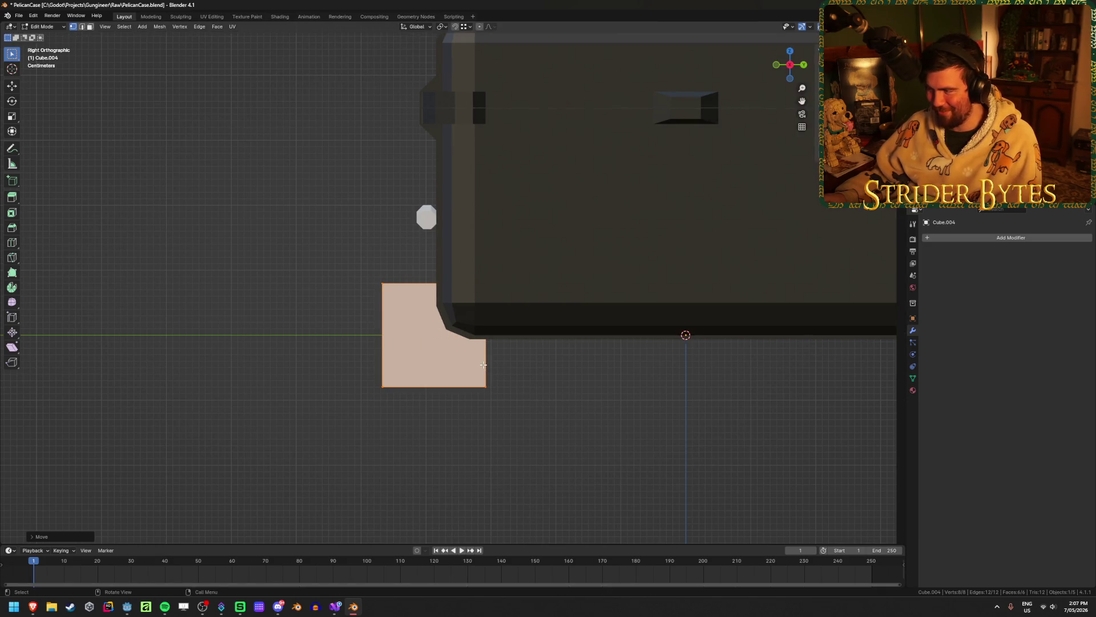
key("Tab")
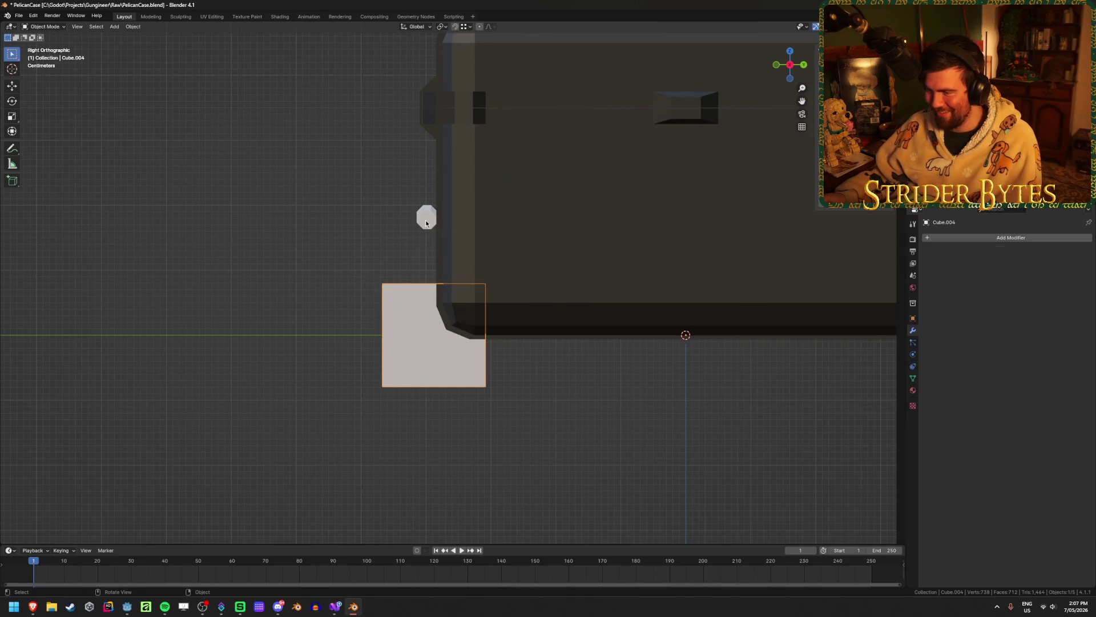
Inspect the latch piece and lower box from several angles, then snap the box to the 3D cursor
left_click(425, 223)
middle_click_drag(394, 321, 343, 311)
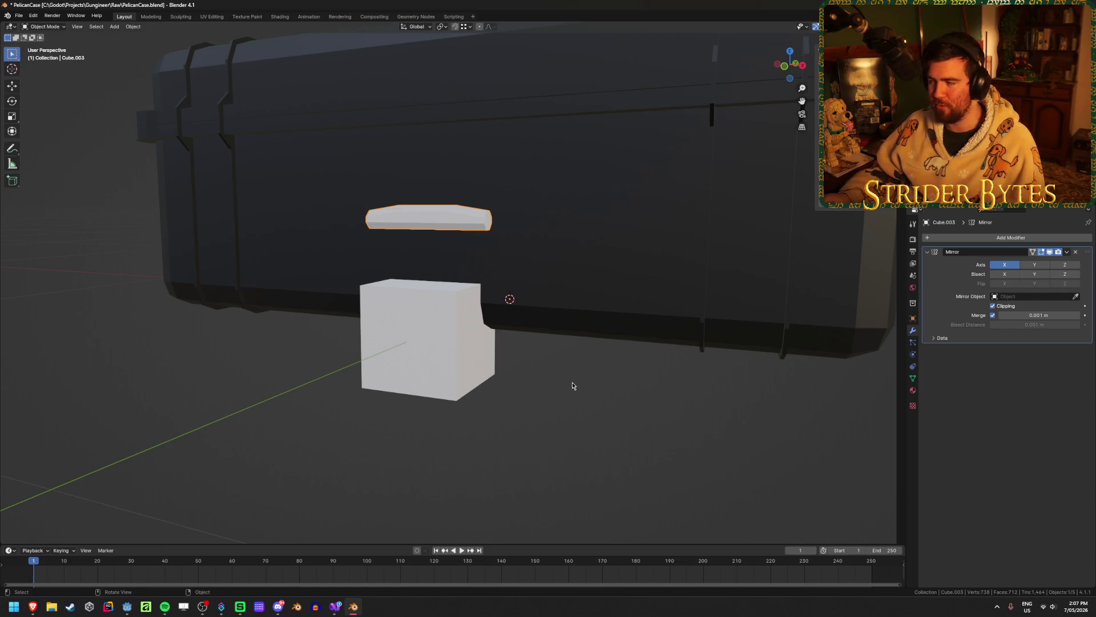
scroll(572, 380, "up", 3)
mouse_move(572, 379)
middle_mouse_down()
mouse_move(541, 282)
mouse_move(485, 284)
mouse_move(502, 285)
middle_mouse_up()
left_click(433, 330)
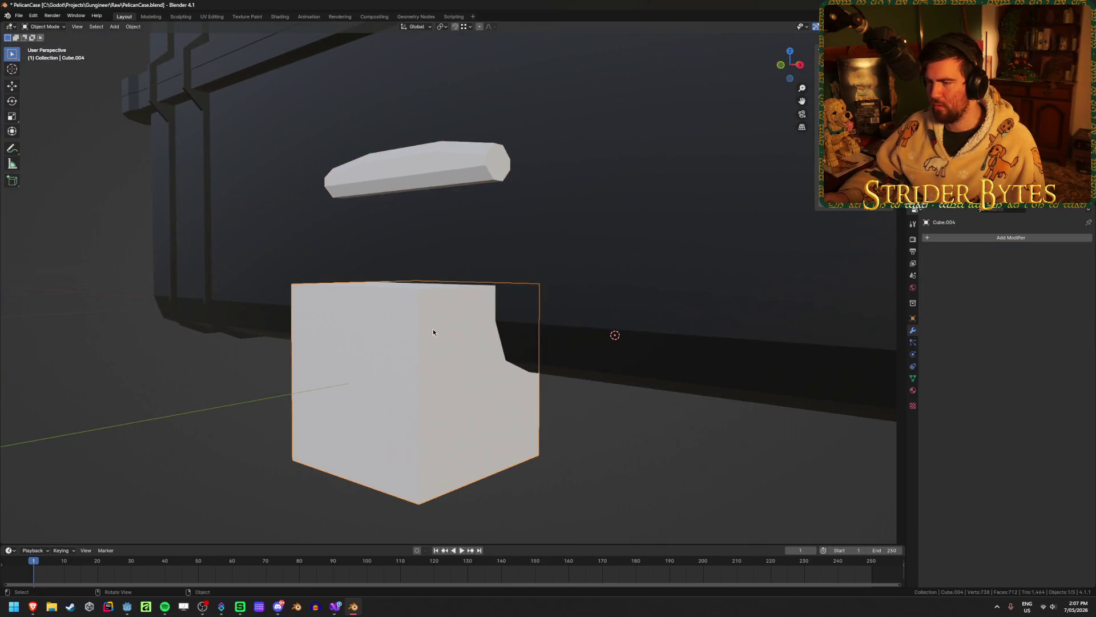
left_click(474, 187)
mouse_move(485, 165)
middle_mouse_down()
mouse_move(448, 269)
mouse_move(439, 262)
middle_mouse_up()
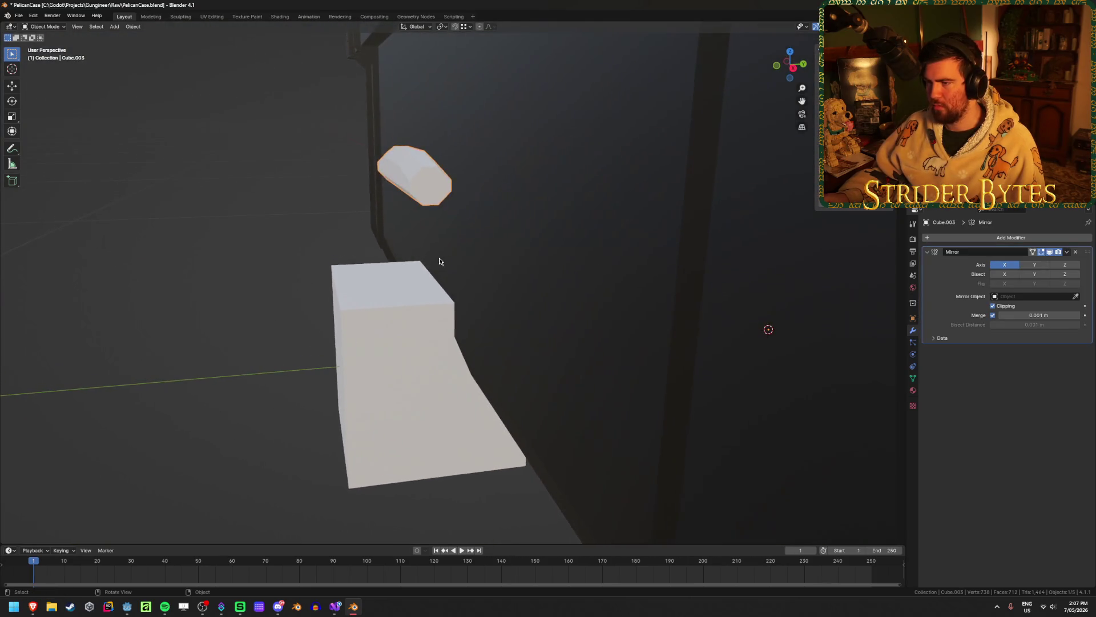
left_click(425, 274)
left_click(424, 175)
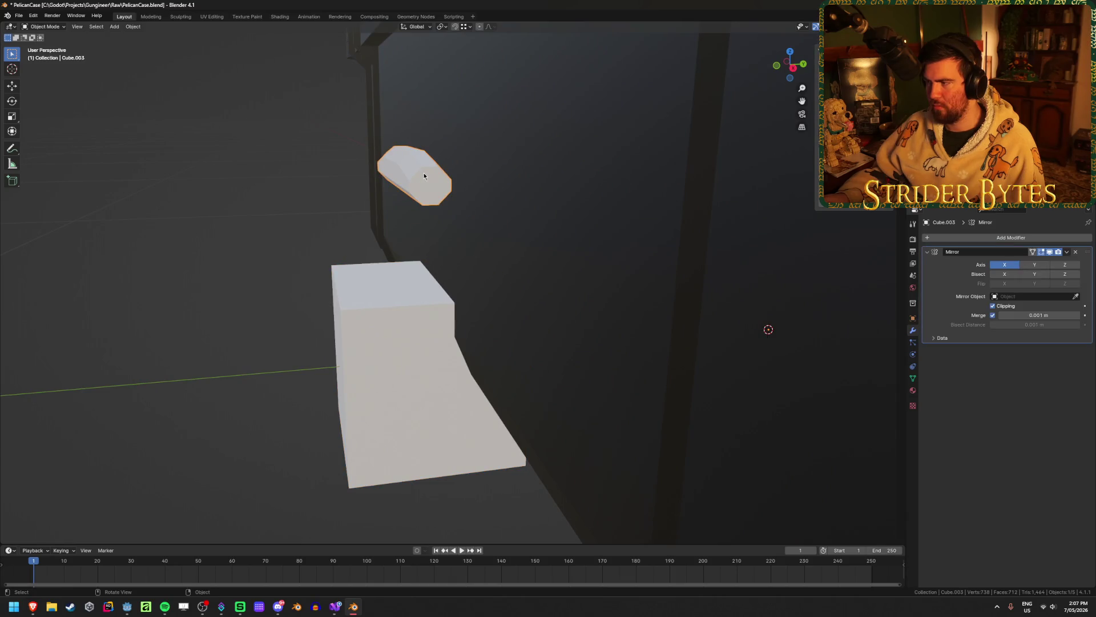
left_click(430, 311)
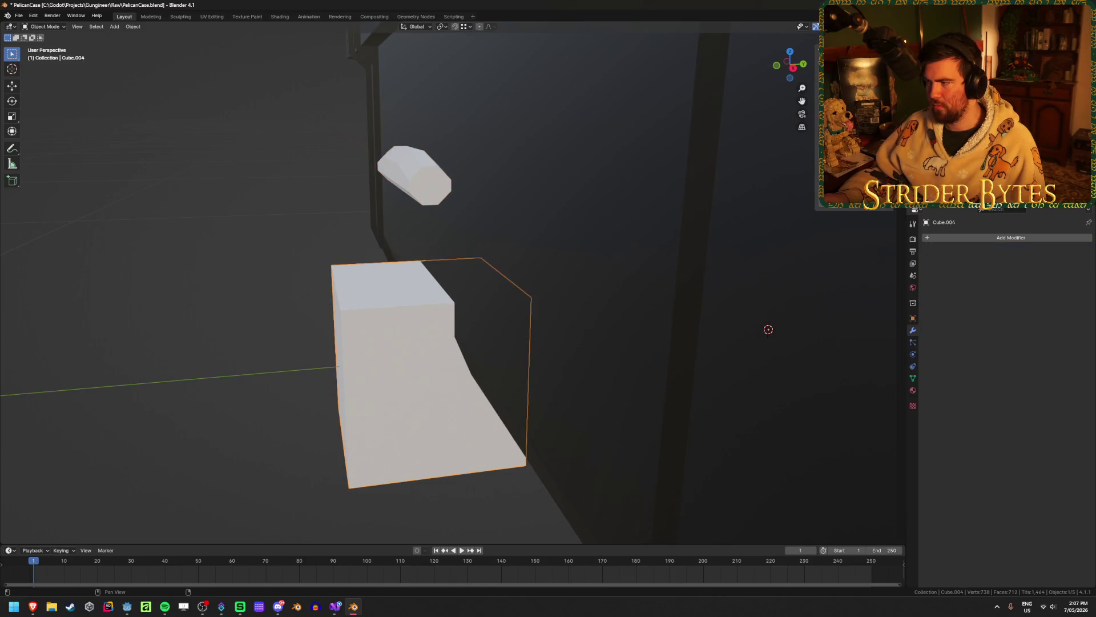
key("shift+s")
key("8")
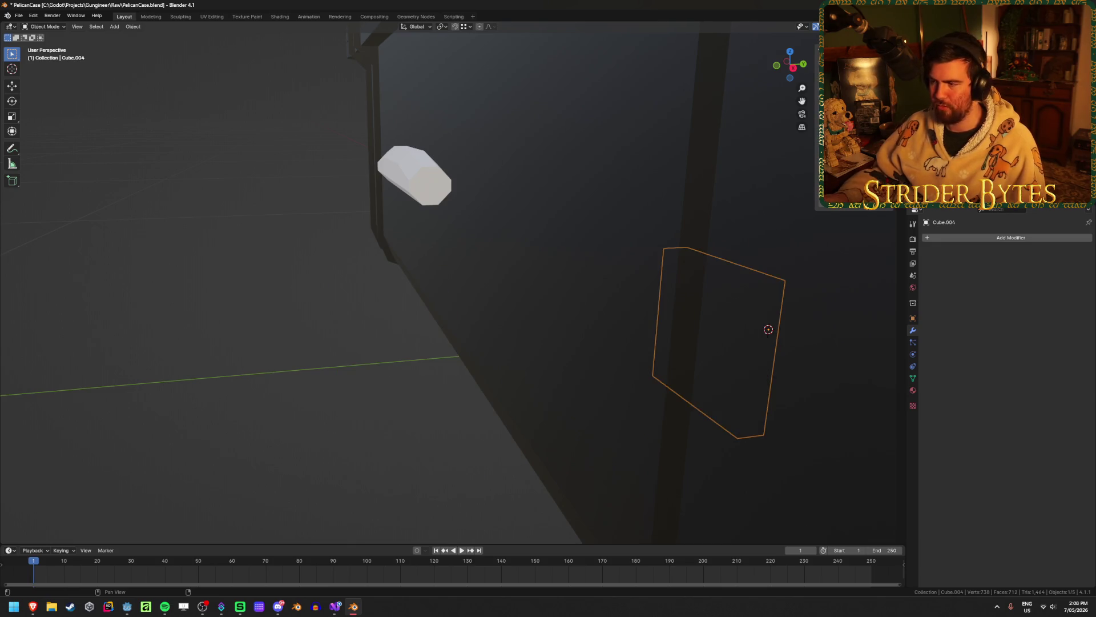
mouse_move(610, 298)
middle_mouse_down()
mouse_move(625, 311)
mouse_move(606, 275)
middle_mouse_up()
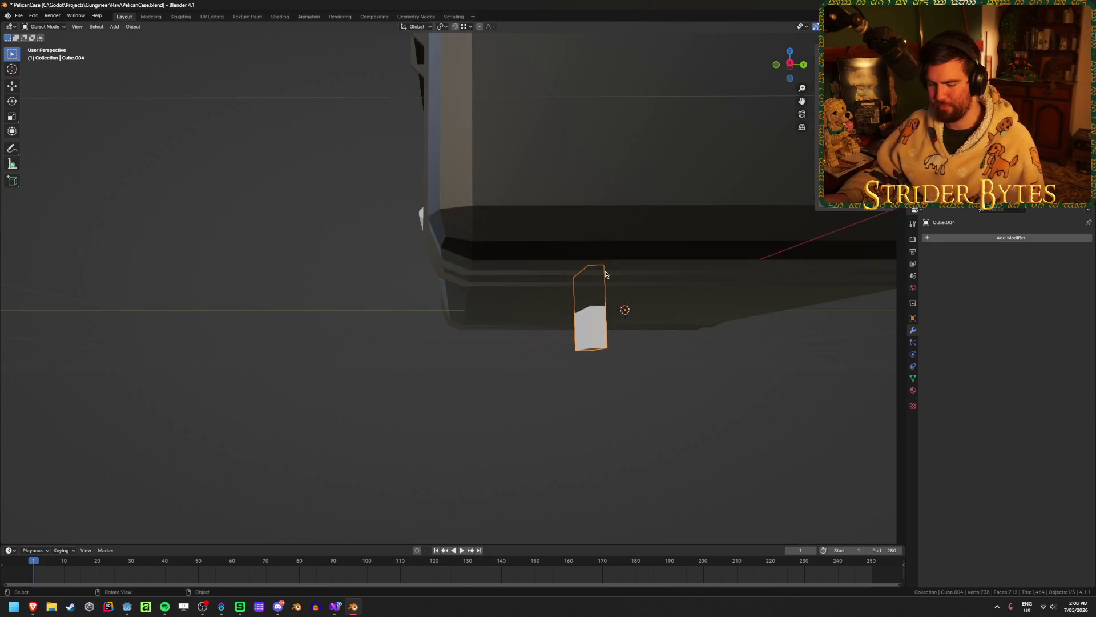
Slide the small block along Y against the case side, checking it from the right orthographic view
key("Tab")
key("g")
key("y")
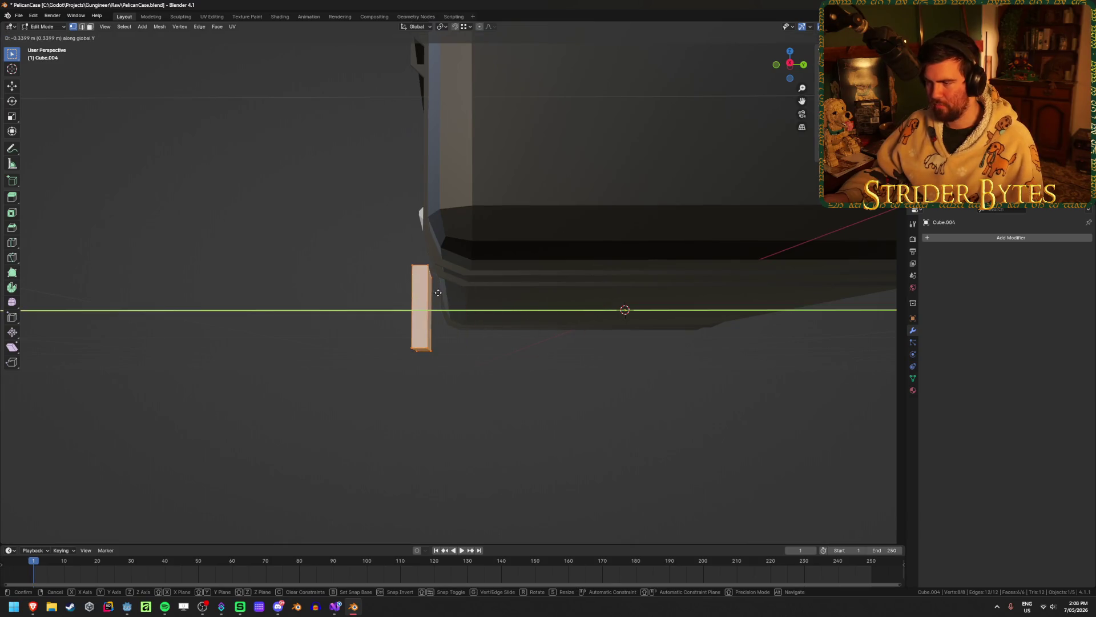
left_click(439, 292)
key("KP_8")
key("KP_5")
key("KP_4")
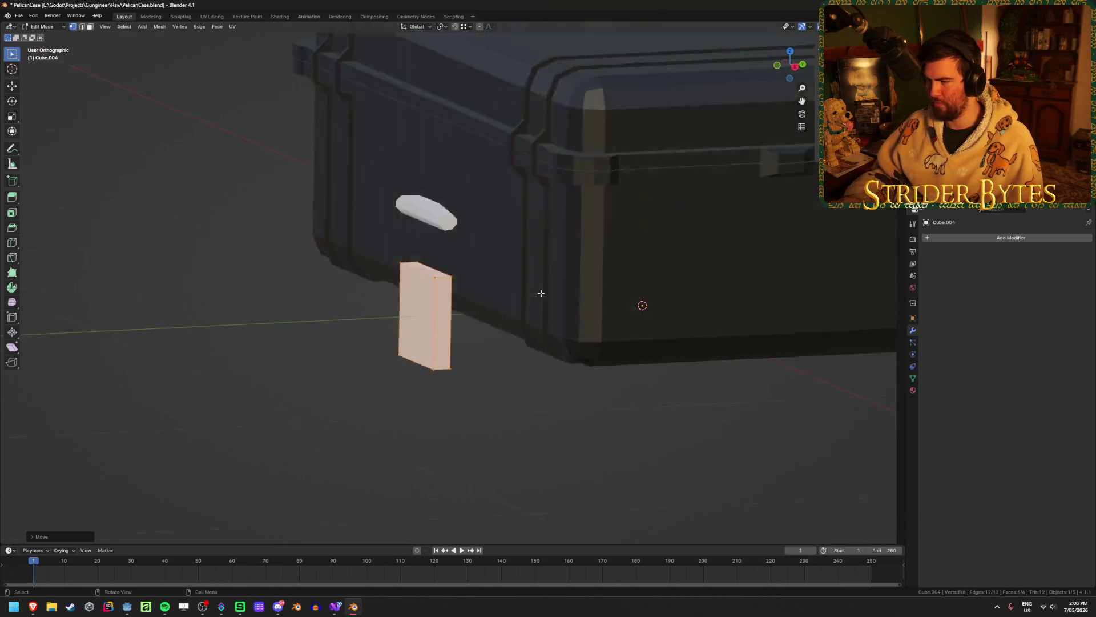
key("KP_3")
scroll(561, 260, "up", 6)
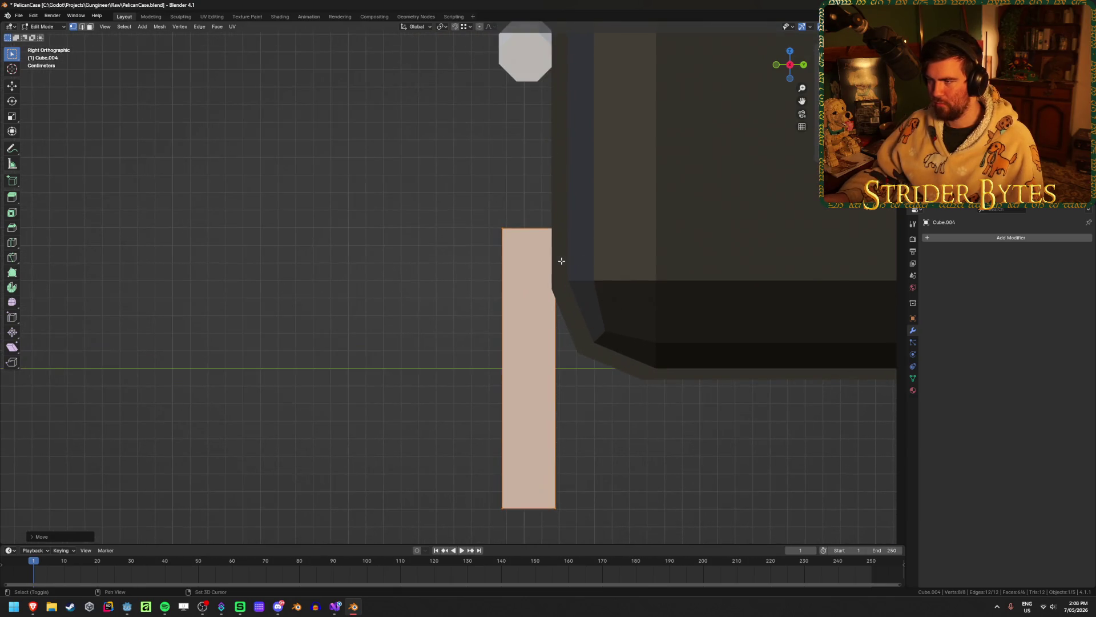
key("Tab")
Select the octagonal bar Cube.003 and shift its vertices along Y in two moves
middle_click_drag(561, 260, 522, 330, "shift")
left_click(490, 131)
key("Tab")
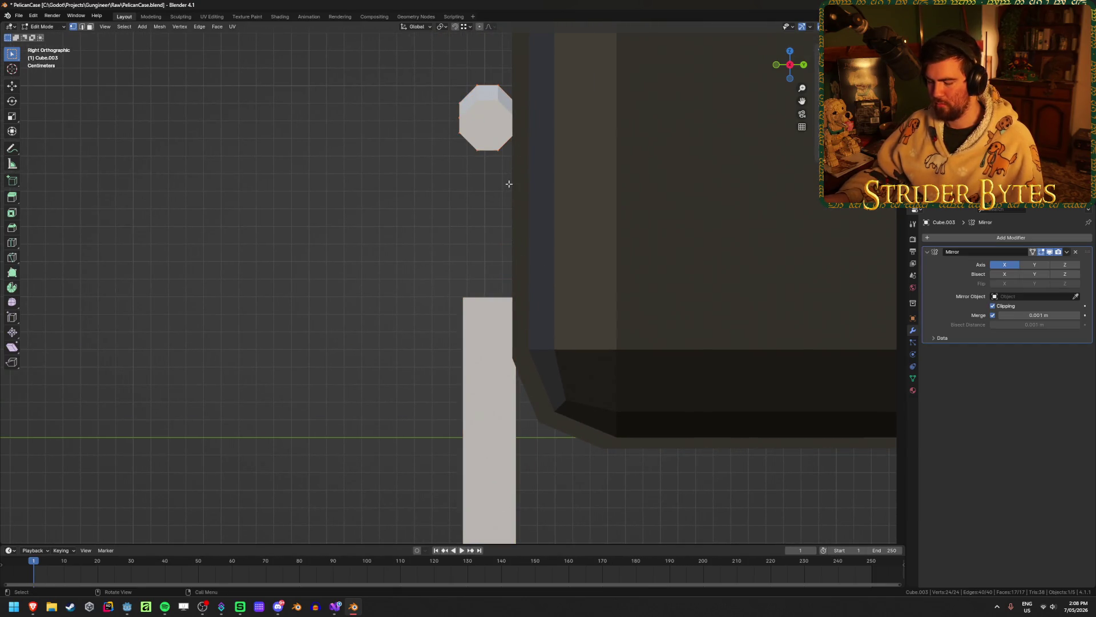
scroll(509, 184, "down", 1)
key("g")
key("y")
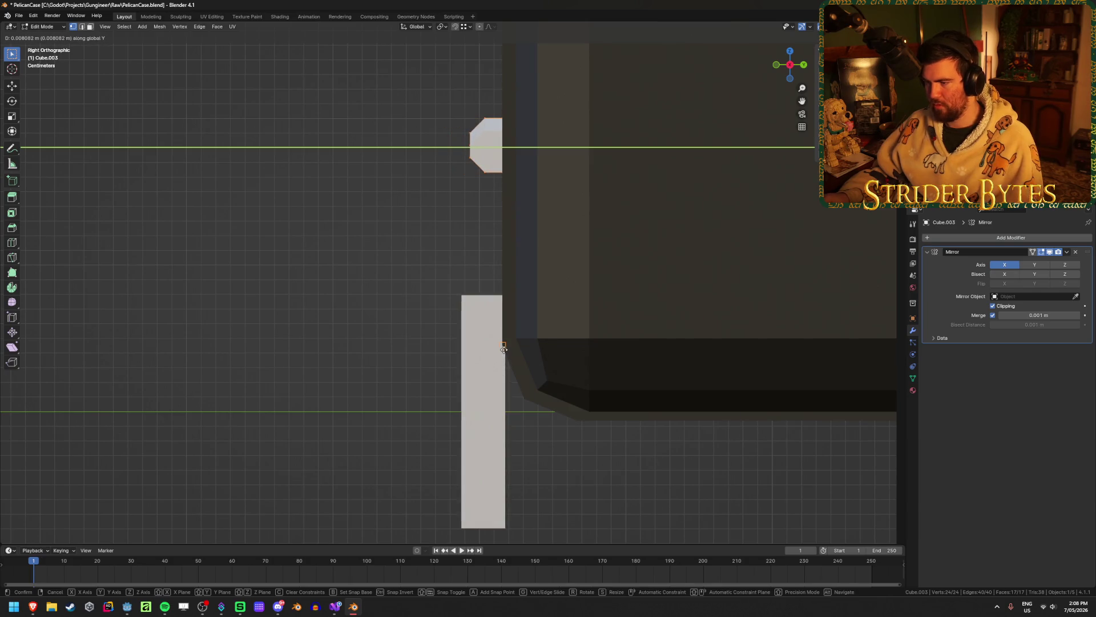
left_click(448, 347)
key("g")
key("y")
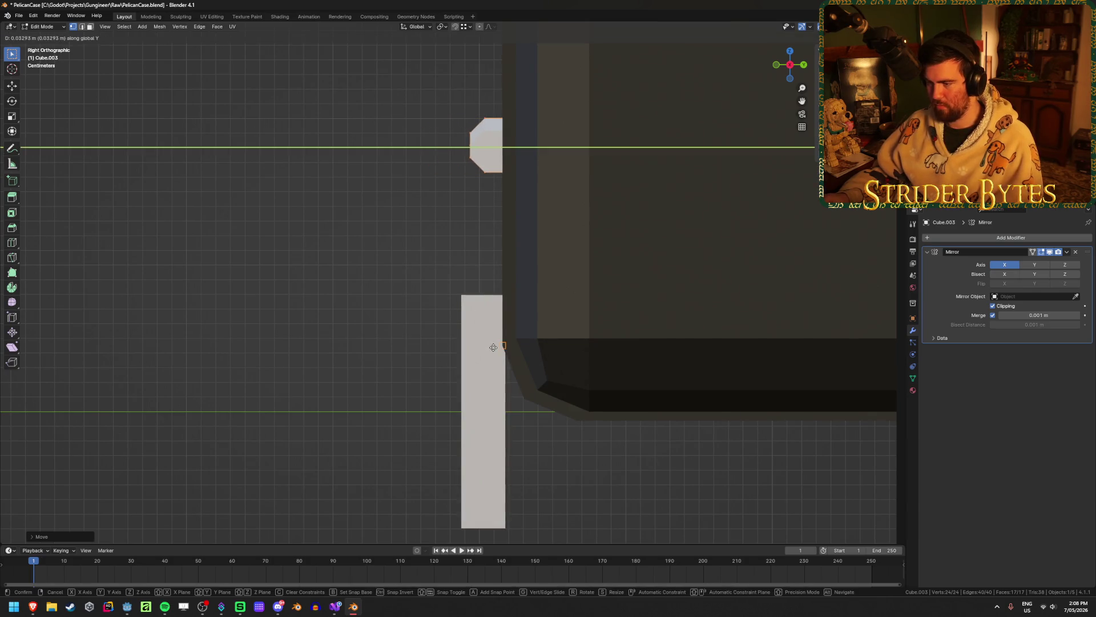
left_click(494, 347)
Nudge the bar along Y twice more until it sits flush on the case front
key("g")
key("y")
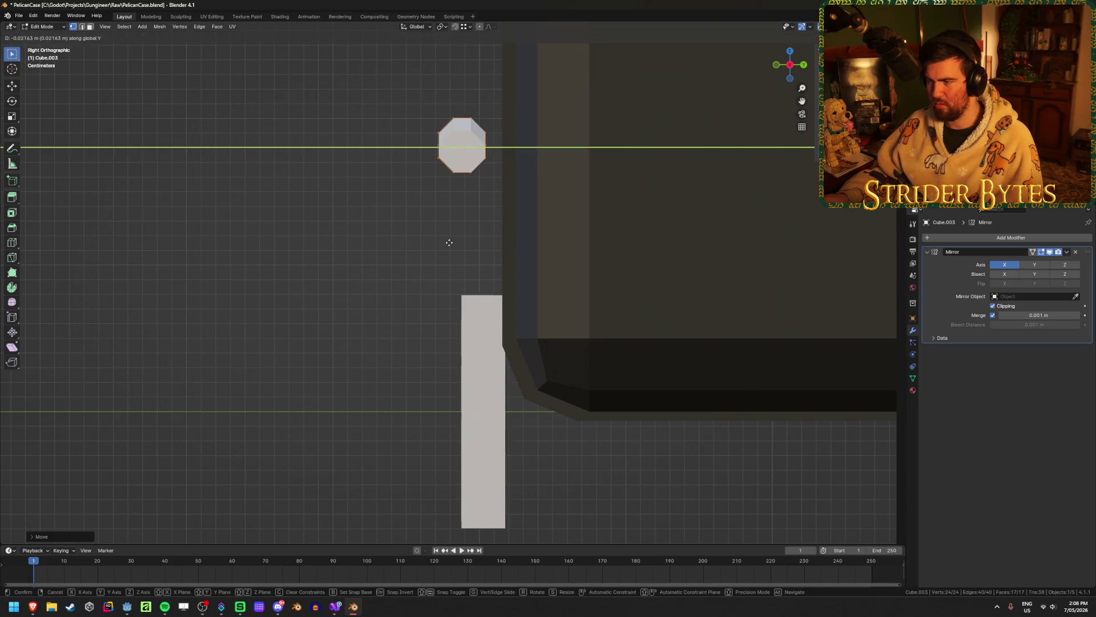
left_click(450, 243)
middle_click_drag(491, 213, 502, 396, "shift")
key("g")
key("y")
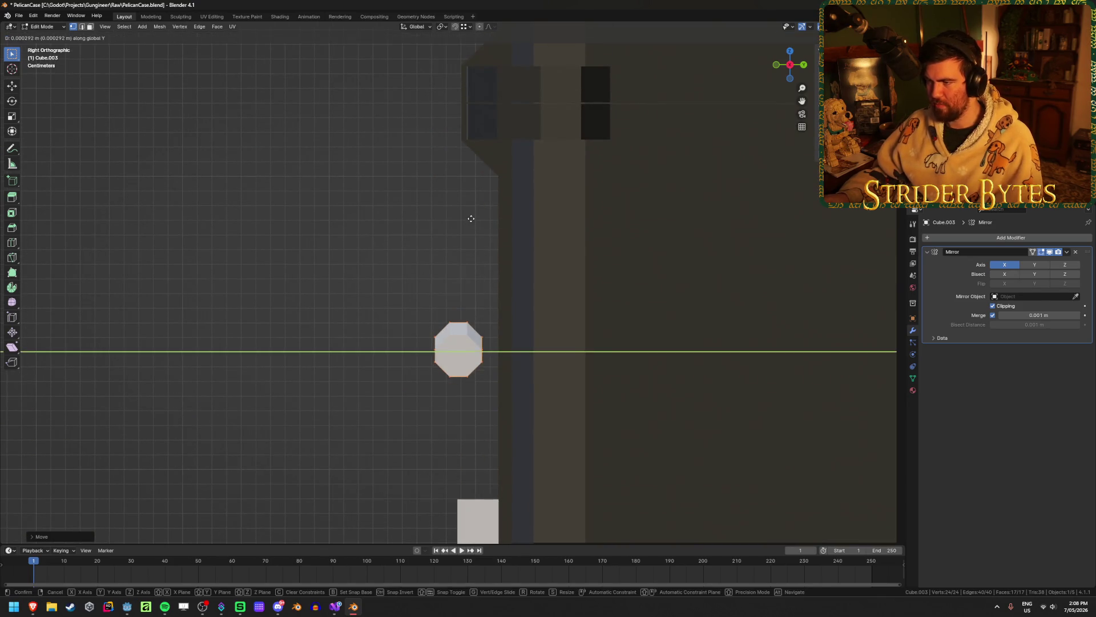
left_click(488, 182)
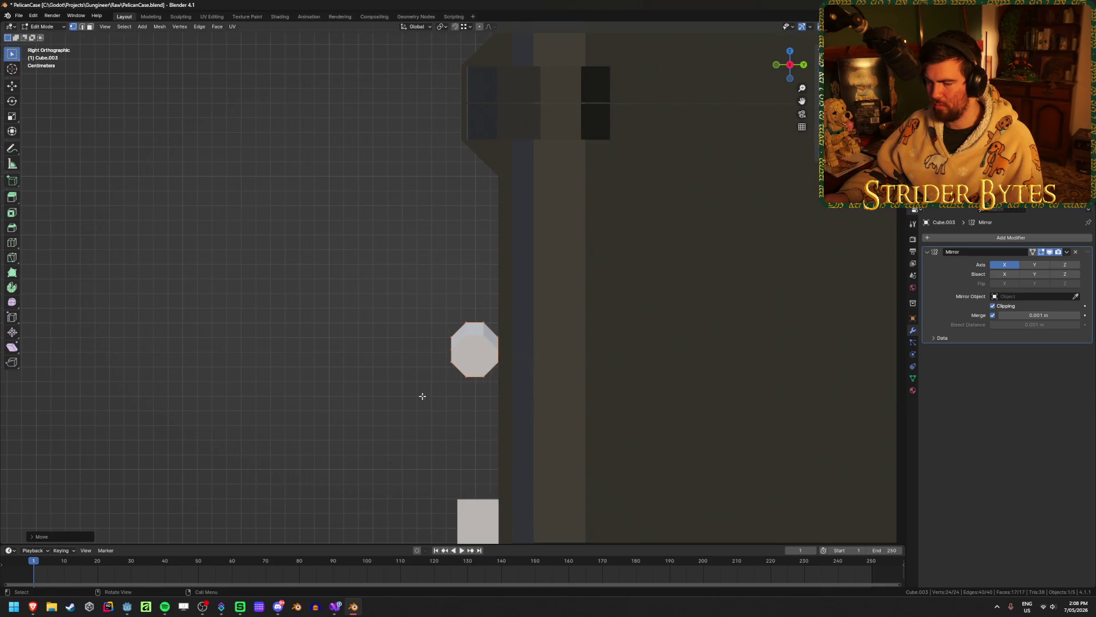
mouse_move(422, 396)
middle_mouse_down()
mouse_move(424, 279)
mouse_move(394, 335)
mouse_move(463, 342)
middle_mouse_up()
Select Cube.004, switch to front view and move its mesh up beside the latch piece
key("Tab")
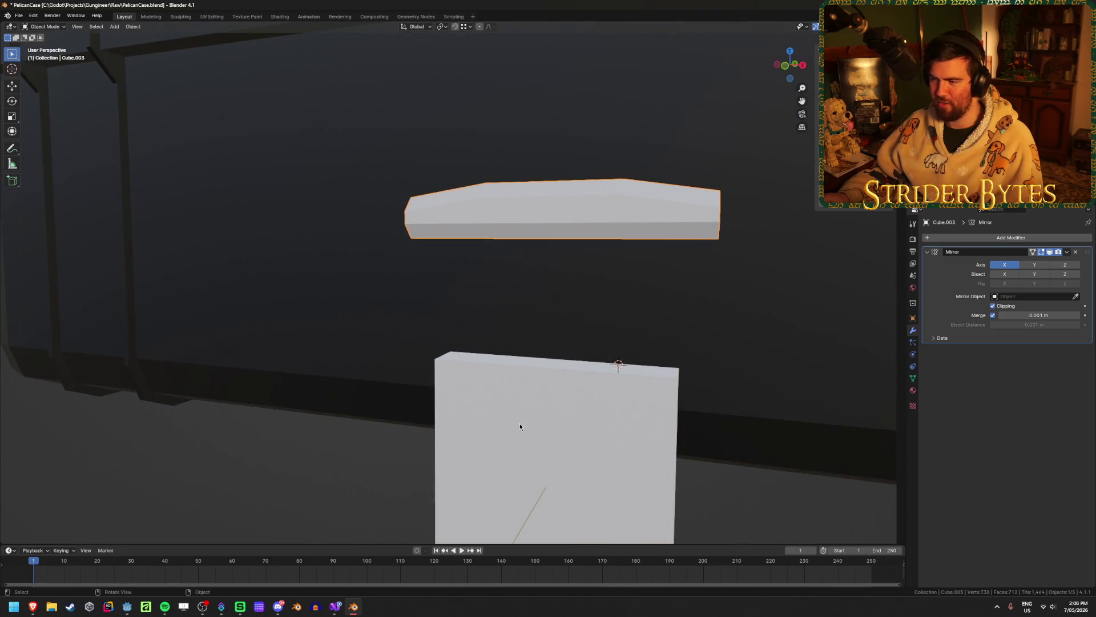
left_click(519, 425)
scroll(622, 416, "down", 3)
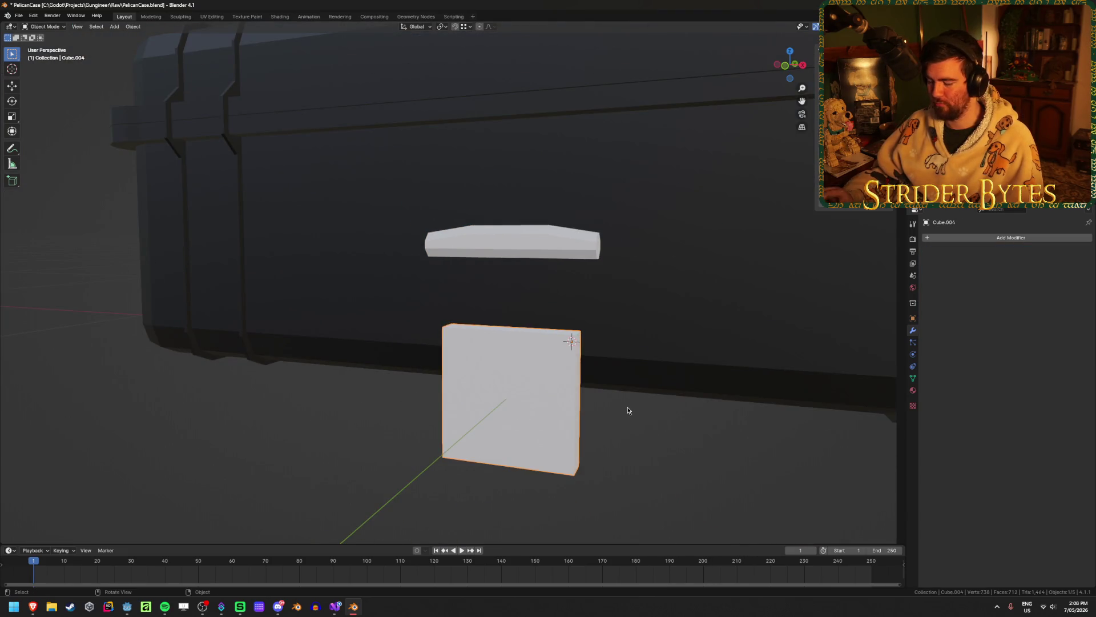
key("KP_3")
key("KP_1")
key("Tab")
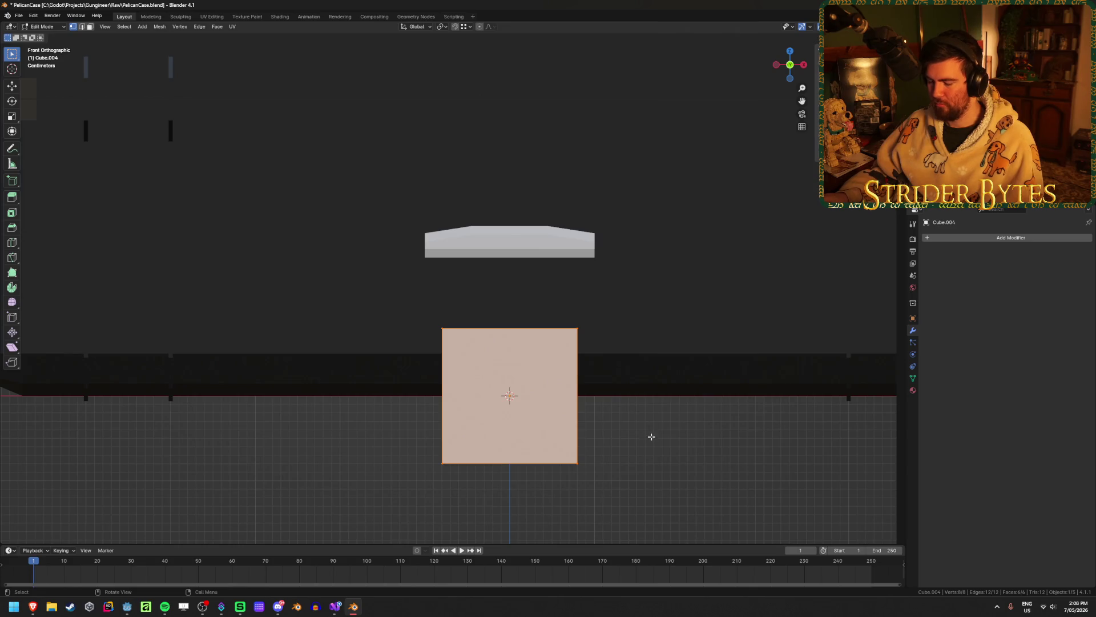
key("g")
left_click(457, 243)
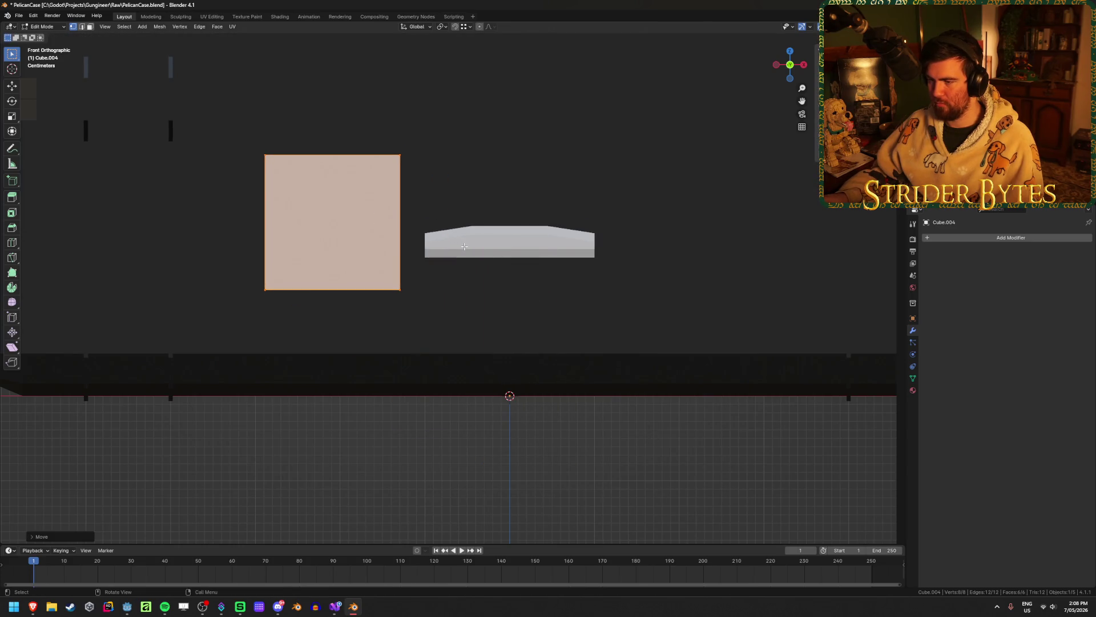
key("g")
left_click(476, 263)
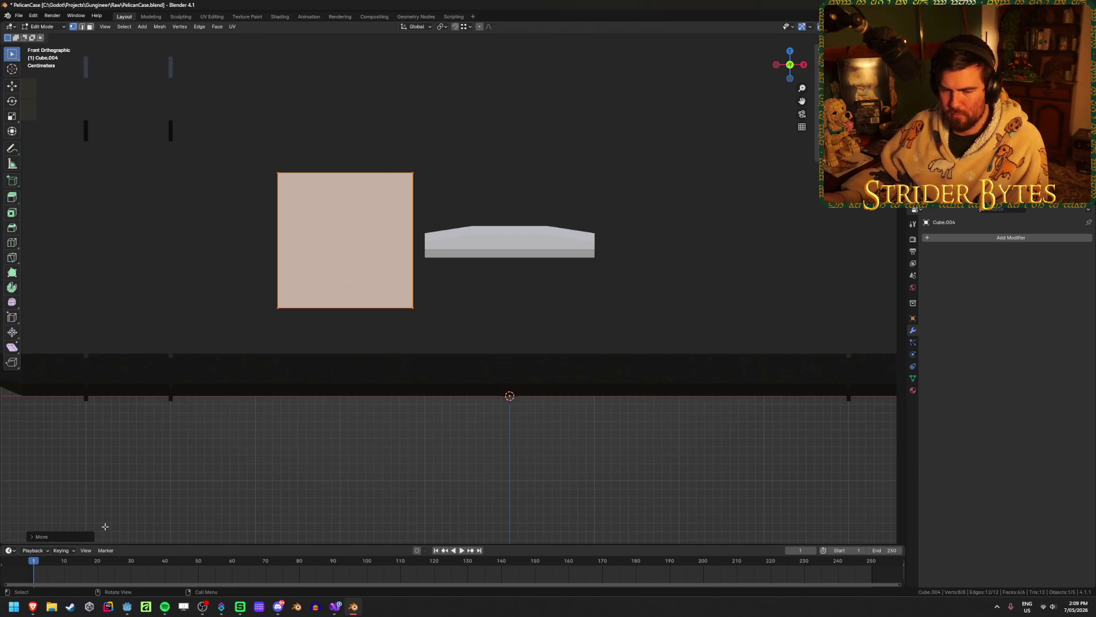
mouse_move(33, 606)
mouse_move(91, 556)
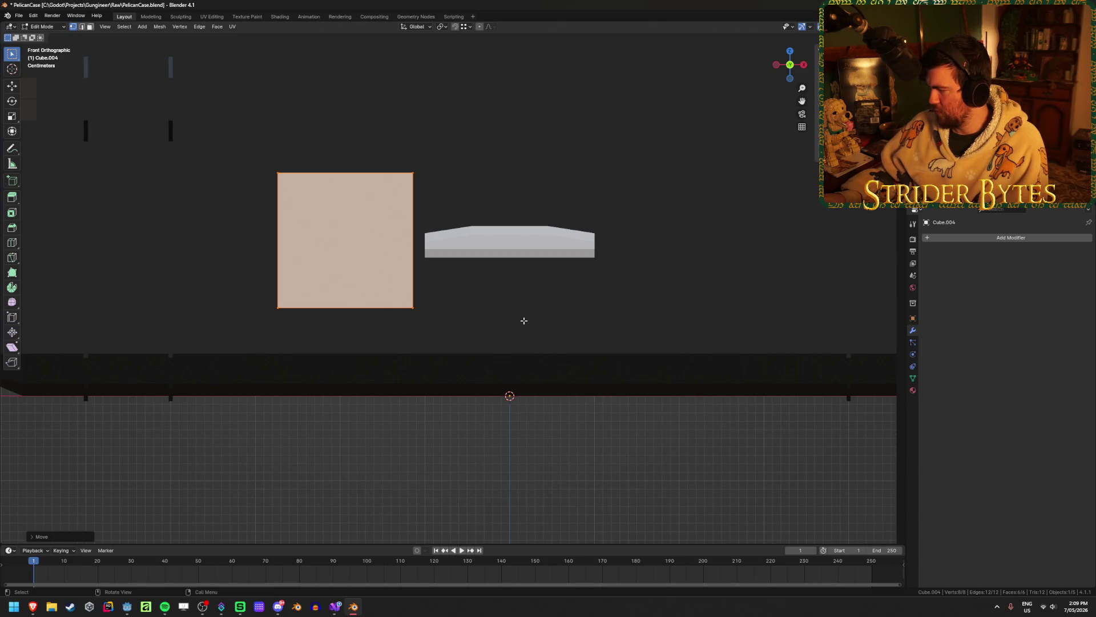
Toggle X-ray, lower the block's top-right corner vertex and raise its bottom vertices
key("alt+z")
left_click_drag(383, 133, 445, 202)
key("g")
key("z")
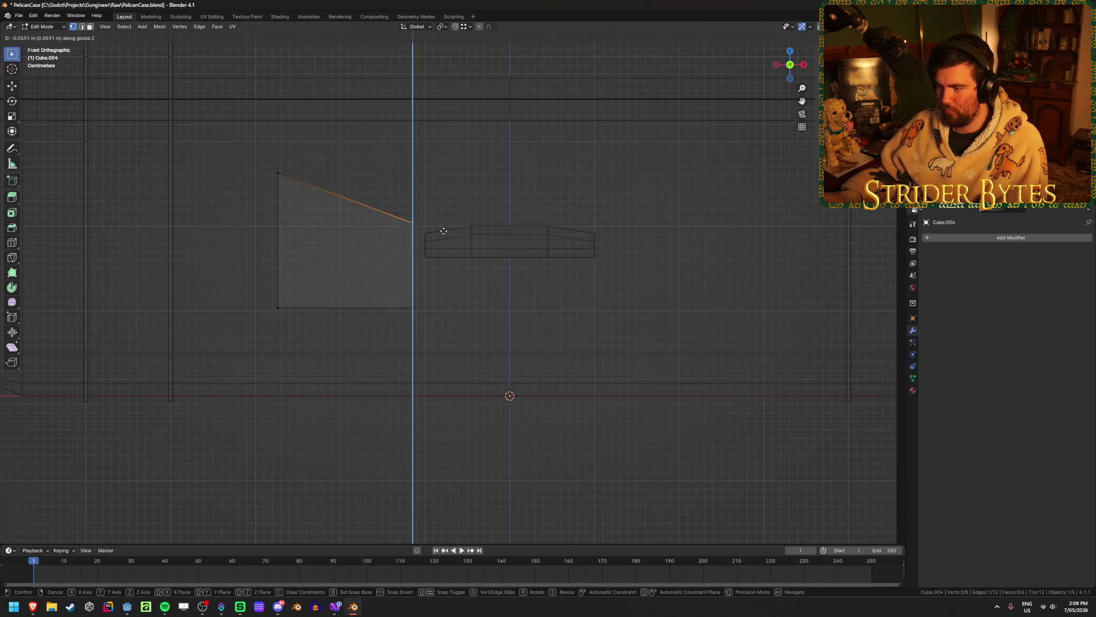
left_click(438, 239)
left_click_drag(240, 367, 468, 292)
key("g")
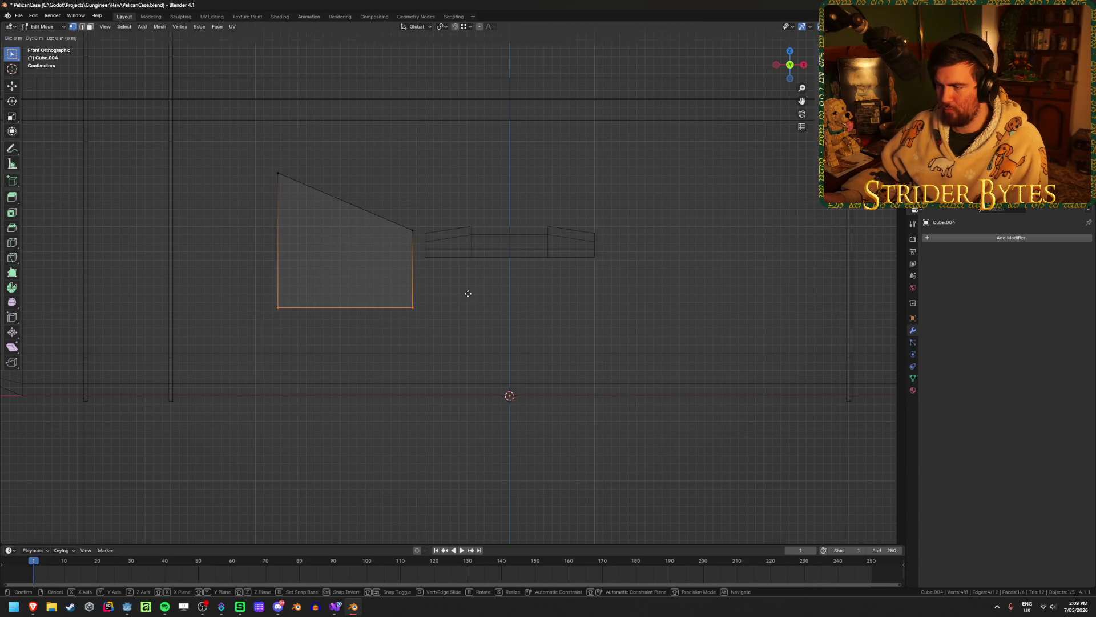
left_click(477, 244)
middle_click_drag(339, 275, 400, 303, "shift")
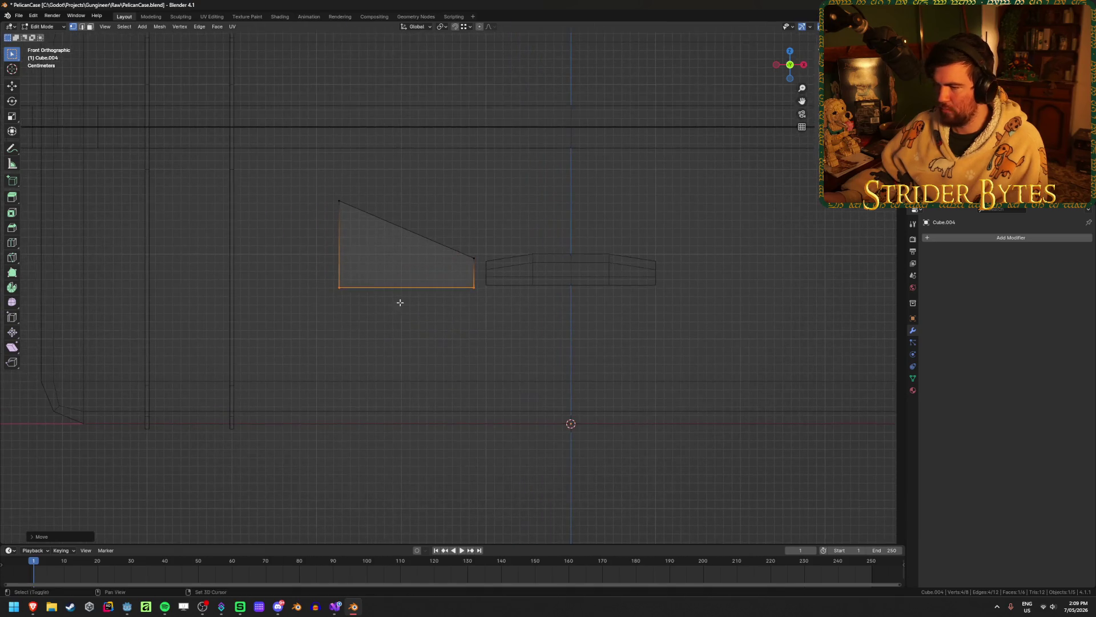
Move the bottom-left, right-side and left lower vertices vertically along Z to shape the taper
left_click_drag(308, 321, 374, 264)
key("g")
key("z")
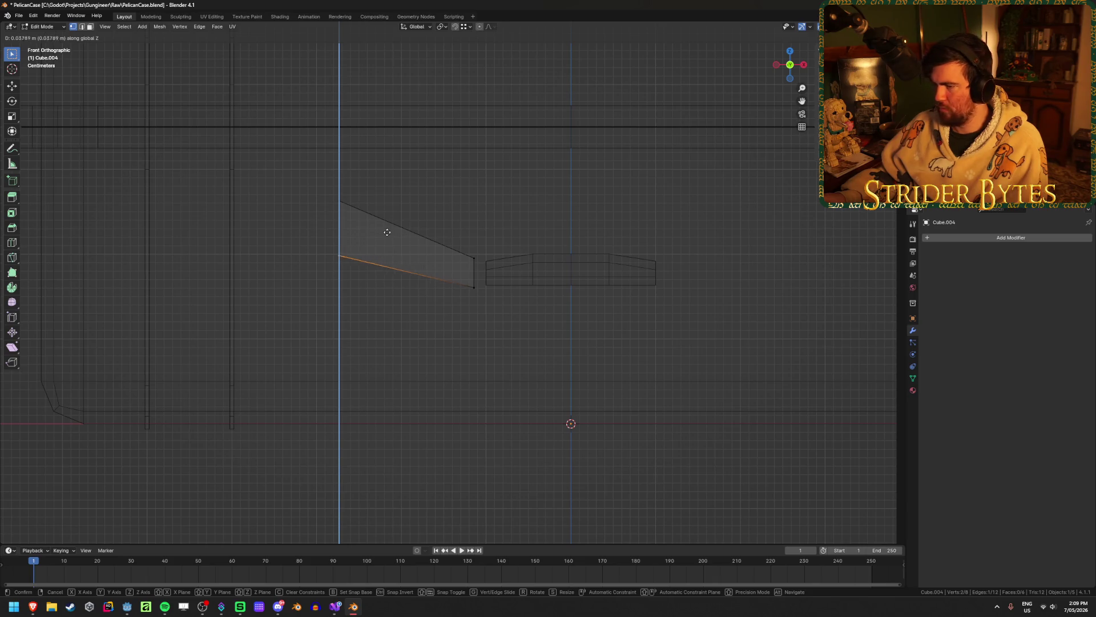
left_click(384, 227)
scroll(457, 246, "up", 2)
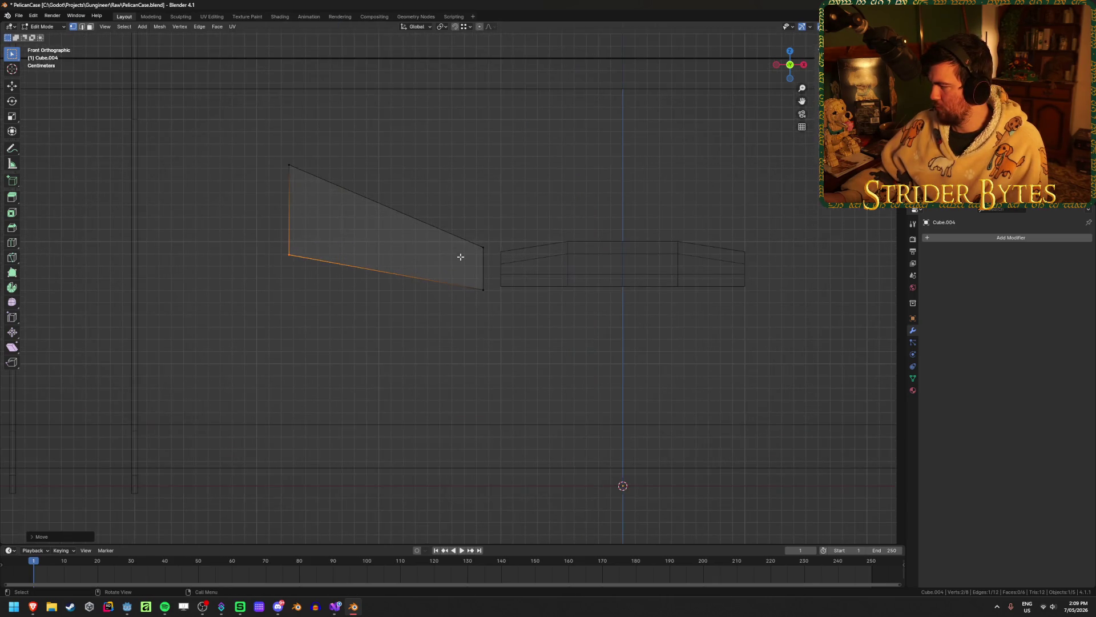
left_click_drag(428, 215, 510, 255)
key("g")
key("z")
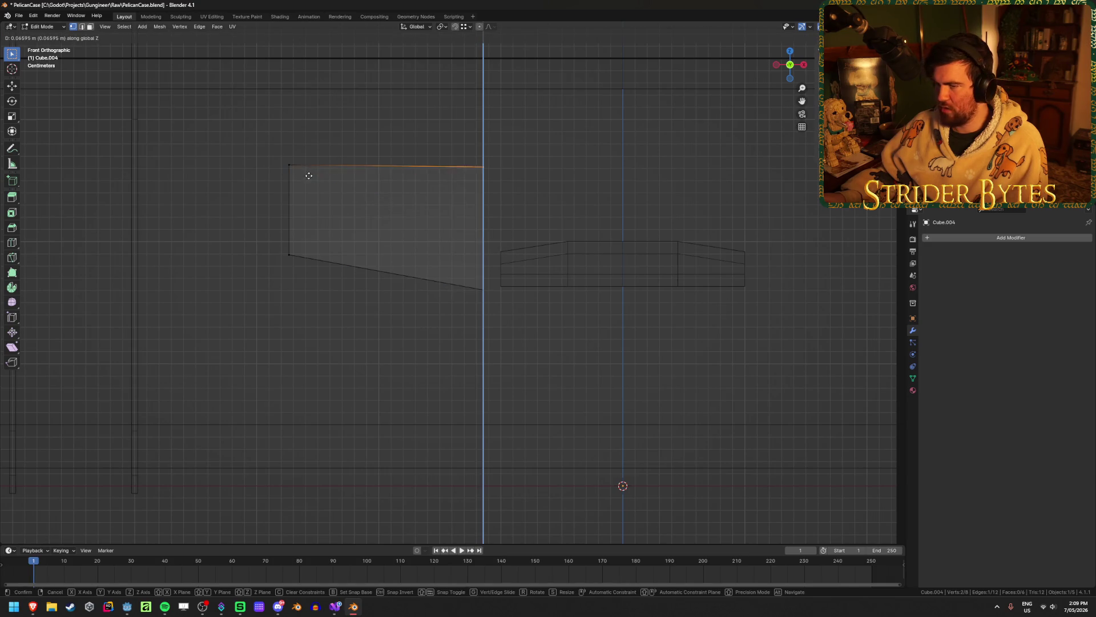
left_click(296, 170, "ctrl")
left_click_drag(259, 225, 365, 309)
key("g")
key("z")
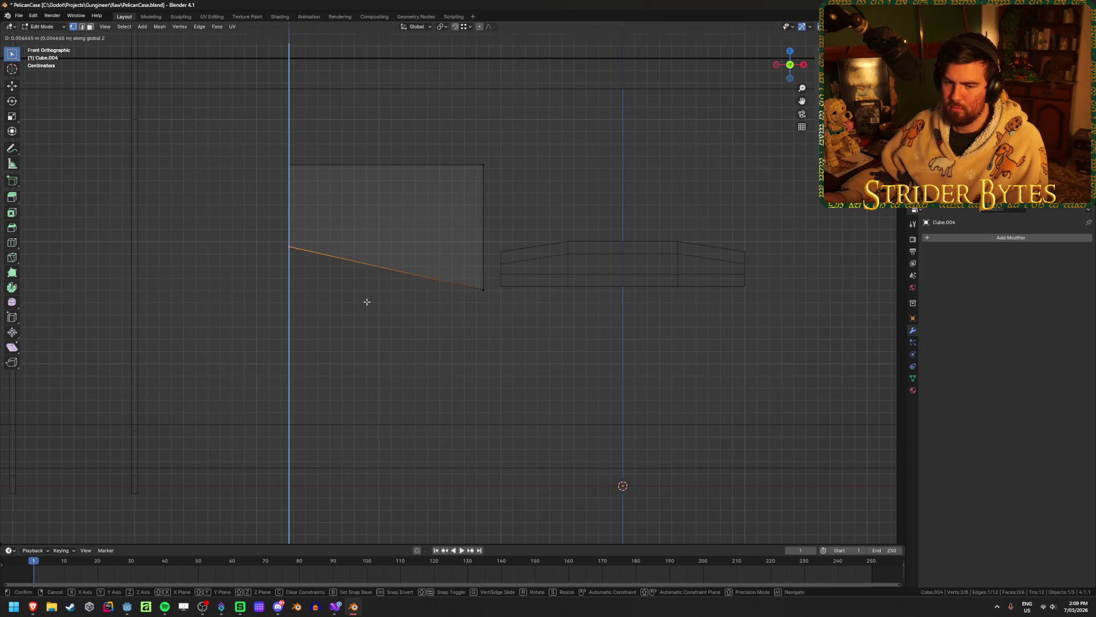
left_click(367, 301)
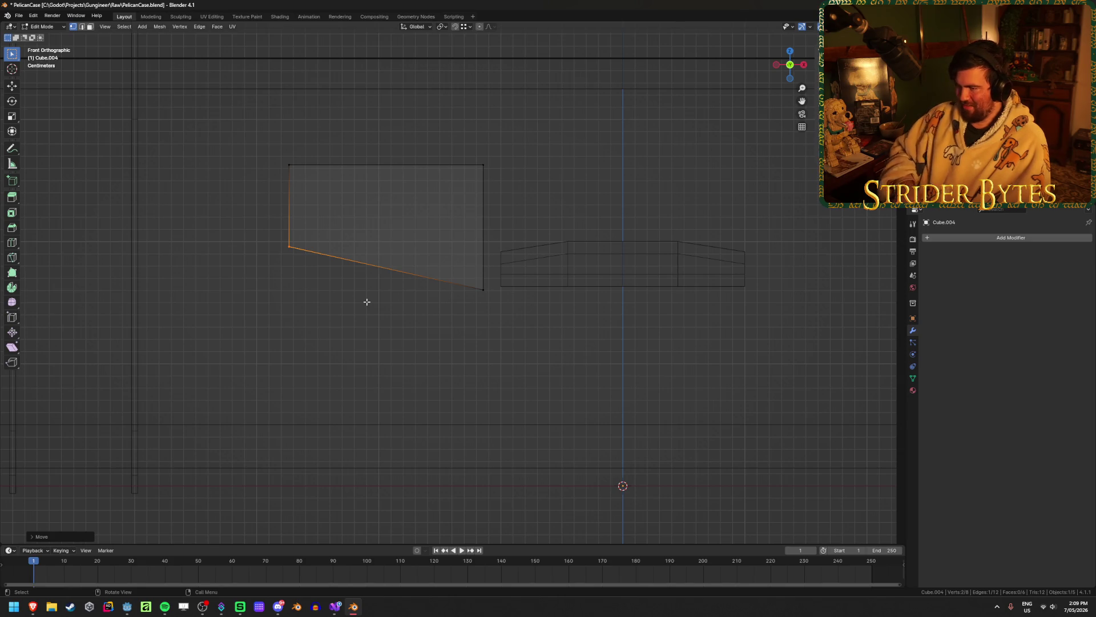
Fine-tune the bottom-right and lower-left vertex heights to finish the sloping bottom edge
left_click_drag(448, 261, 503, 303)
key("g")
key("z")
left_click(440, 295)
left_click_drag(245, 225, 295, 262)
key("g")
key("z")
left_click(501, 249)
Add six evenly spaced vertical loop cuts across the block
left_click(291, 311)
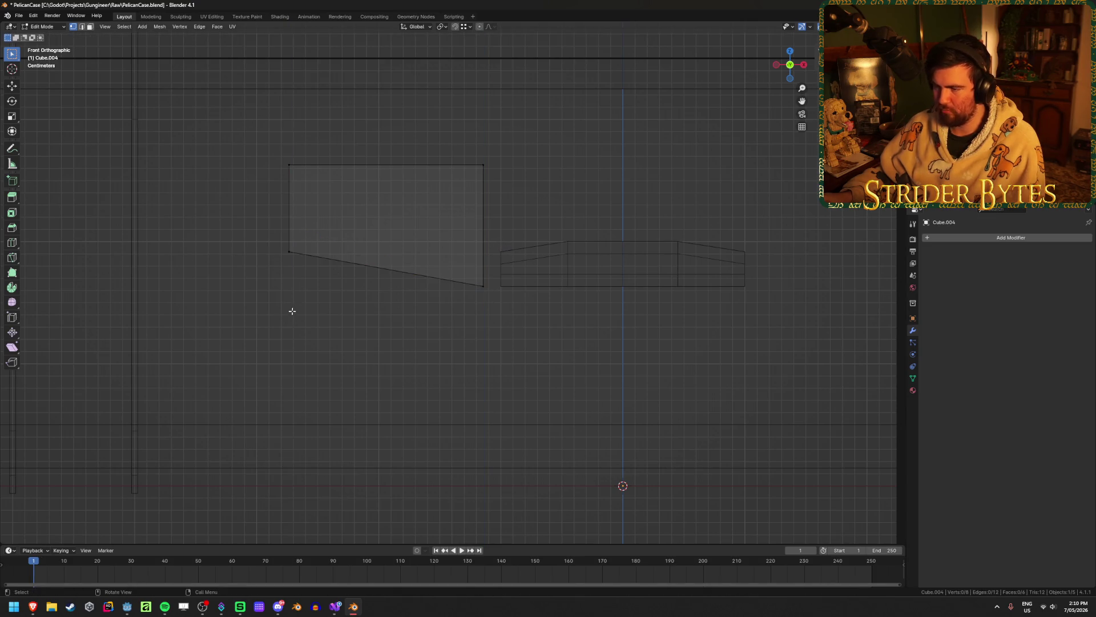
key("ctrl+r")
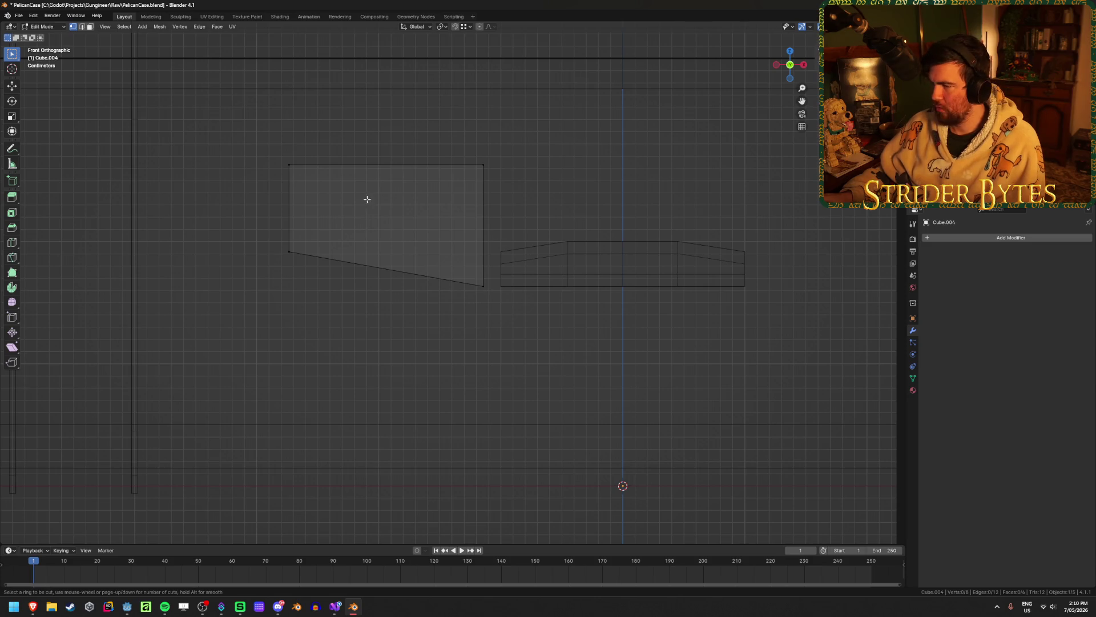
scroll(353, 156, "up", 2)
scroll(353, 155, "up", 1)
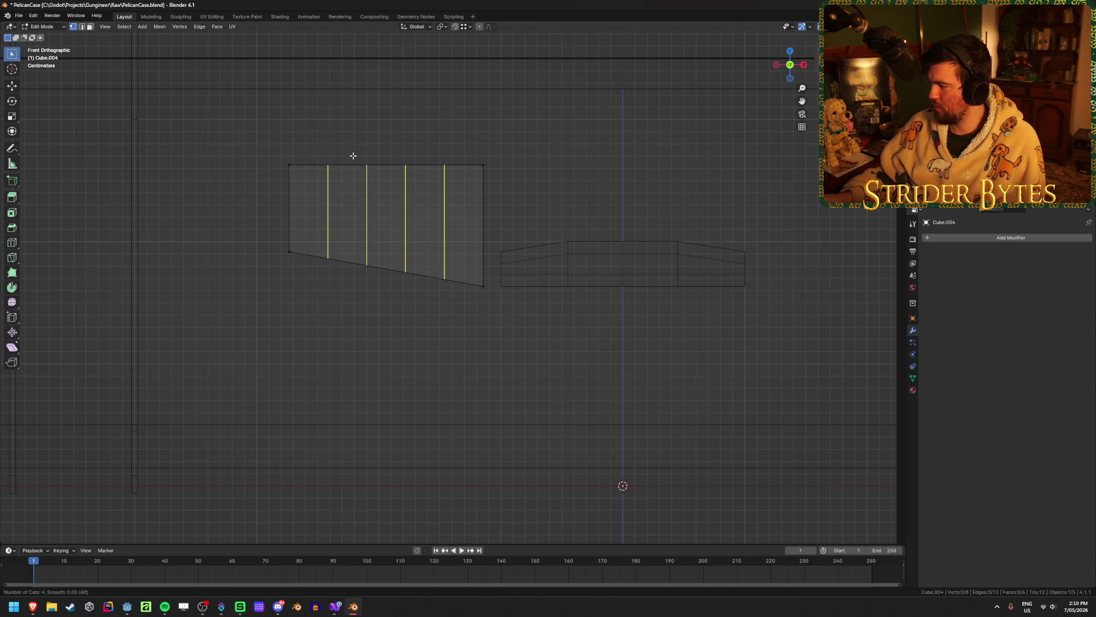
scroll(353, 155, "up", 1)
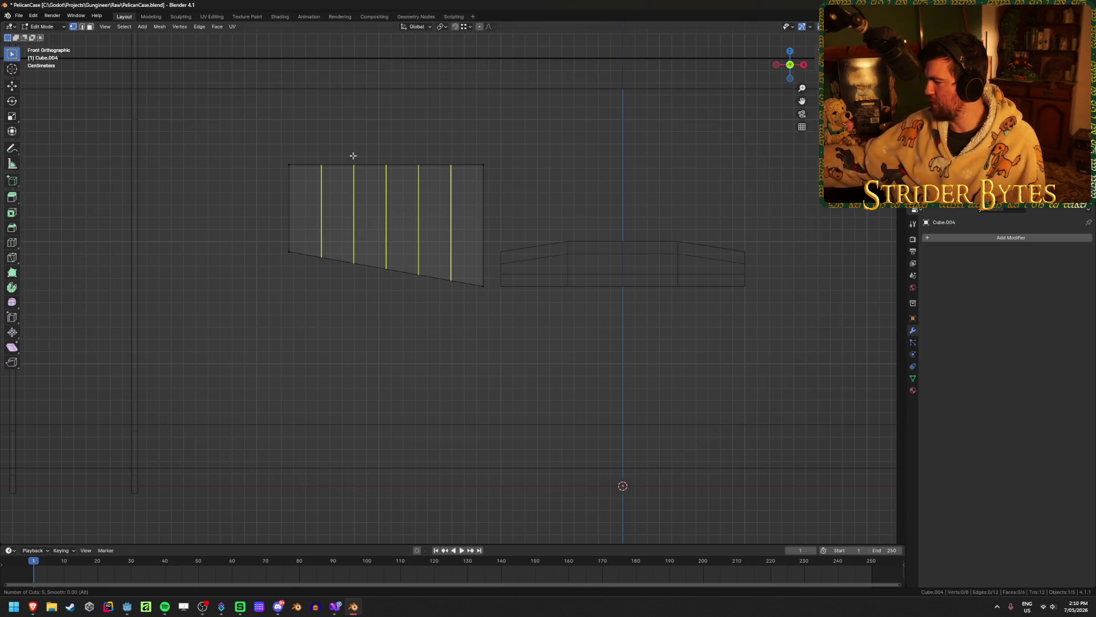
scroll(353, 155, "up", 2)
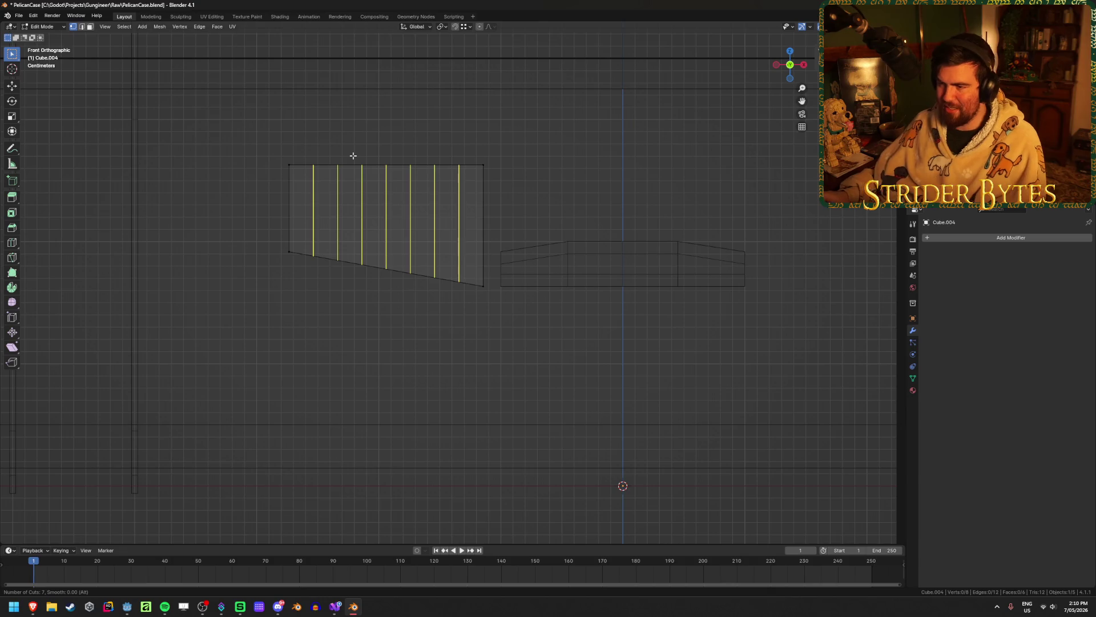
scroll(353, 155, "down", 1)
left_click(353, 155)
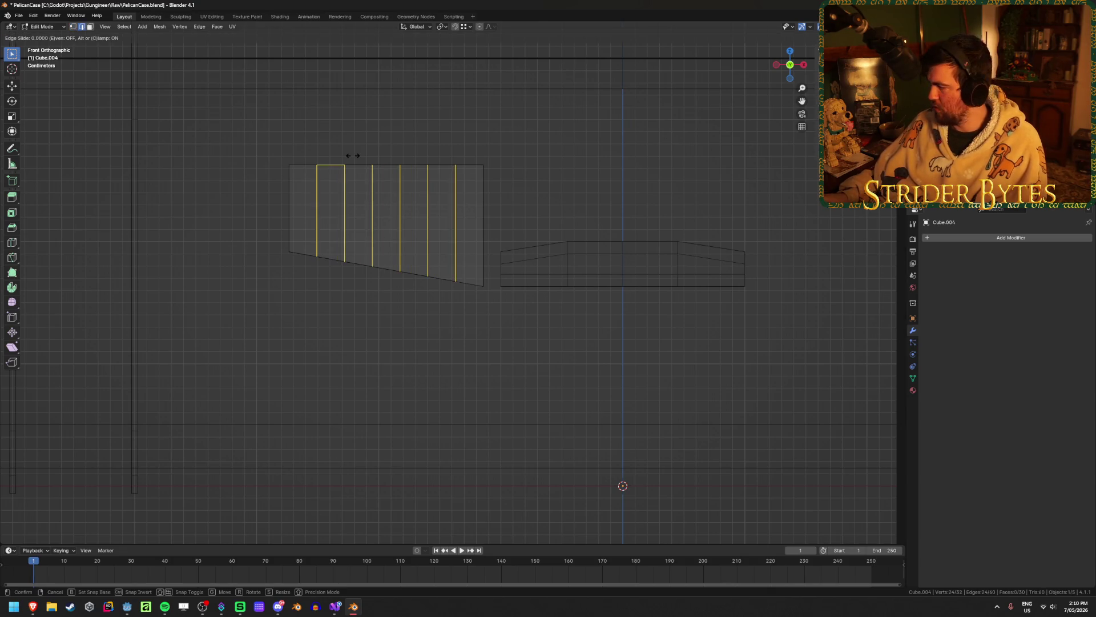
left_click(353, 155)
key("1")
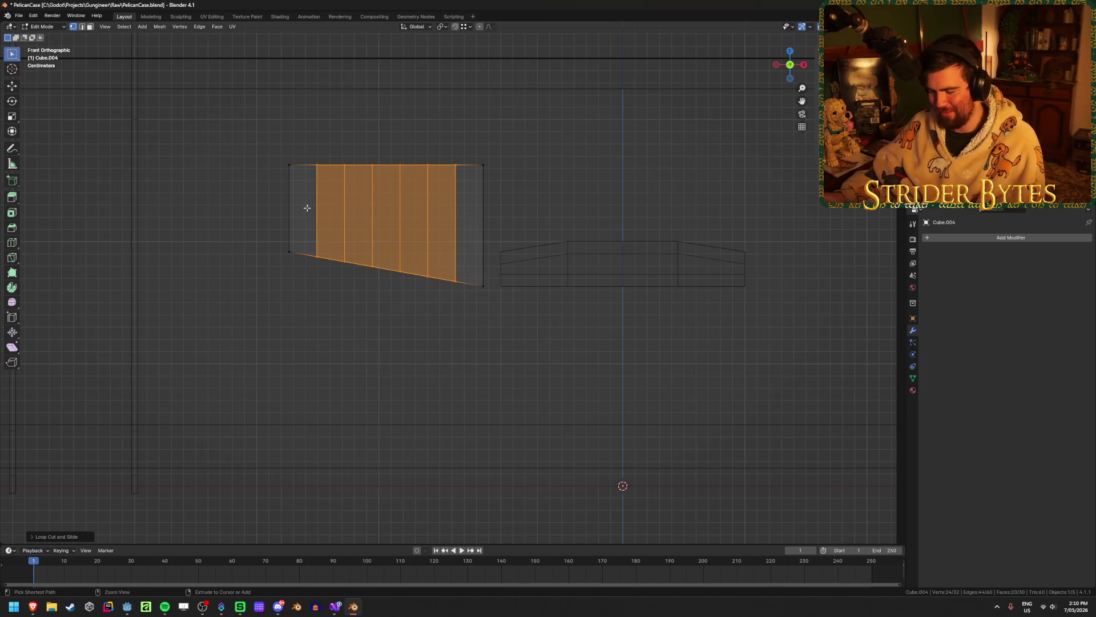
Add a horizontal loop cut across the plate and slide it down near the slanted bottom edge
key("ctrl+r")
left_click(348, 209)
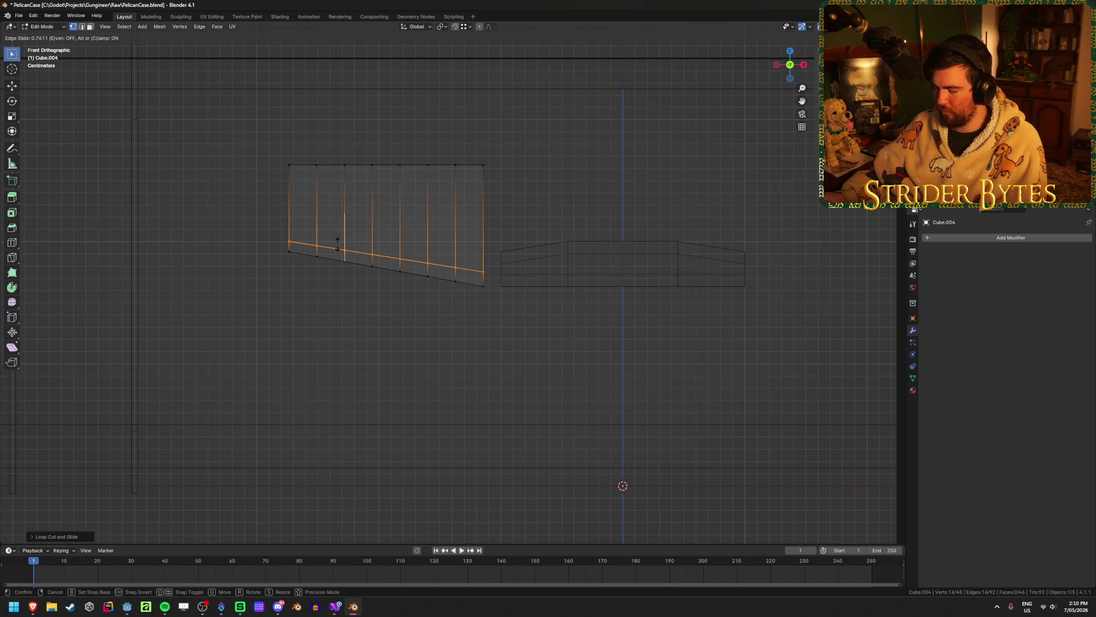
type(".75")
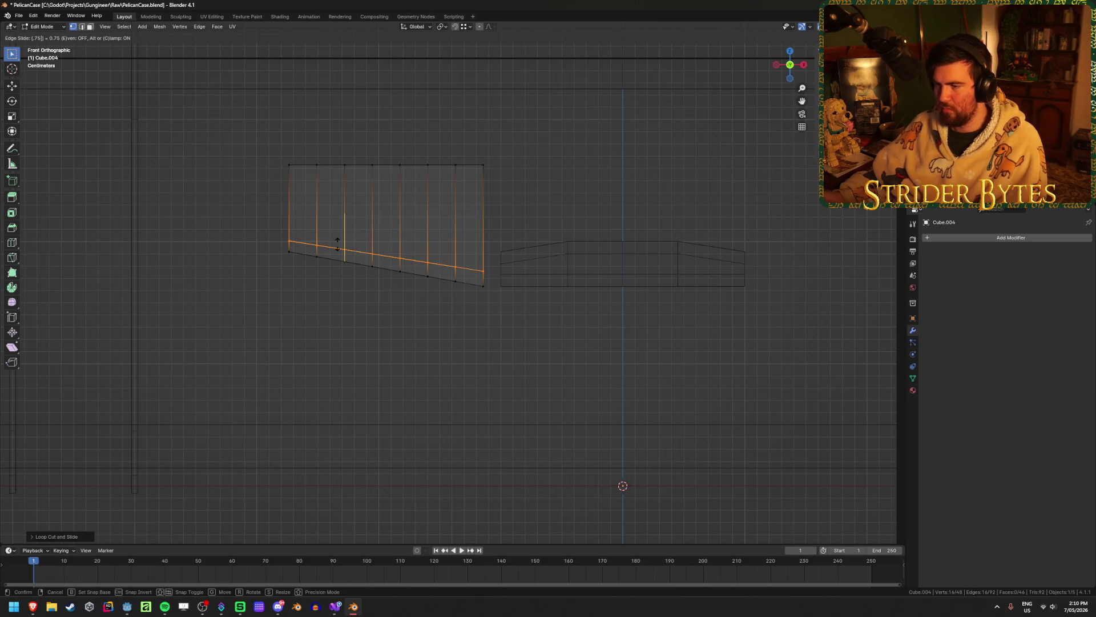
key("Escape")
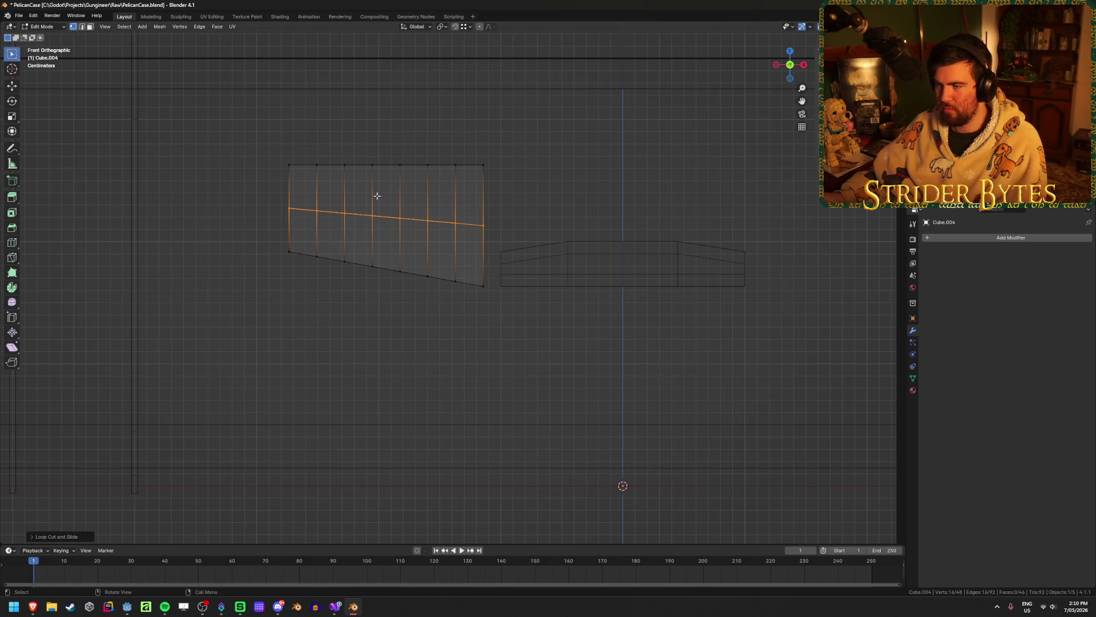
key("g")
key("g")
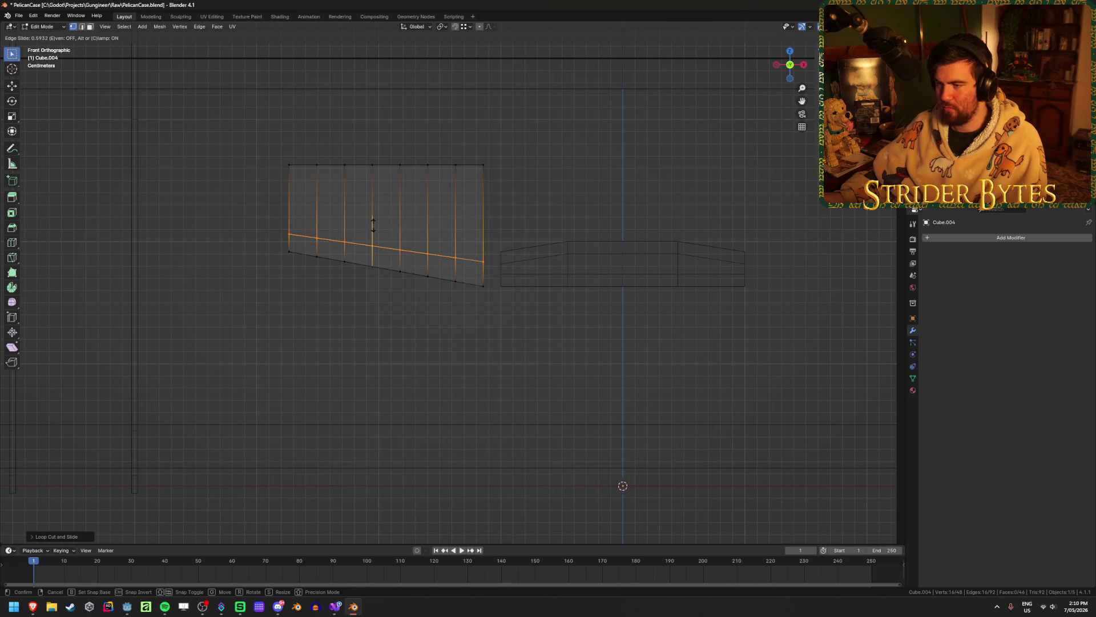
left_click(373, 225)
Delete the upper faces of the second, fourth and sixth columns to leave four prongs
scroll(365, 257, "up", 2)
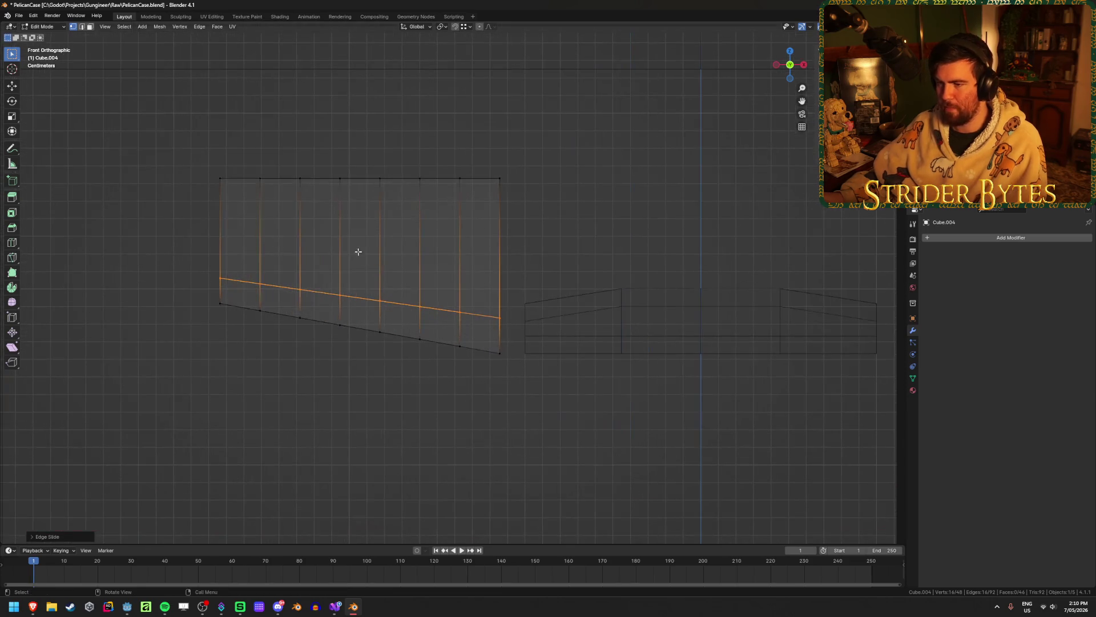
key("3")
mouse_move(268, 163)
left_mouse_down()
mouse_move(286, 200)
mouse_move(288, 263)
left_mouse_up()
left_click_drag(347, 161, 365, 257)
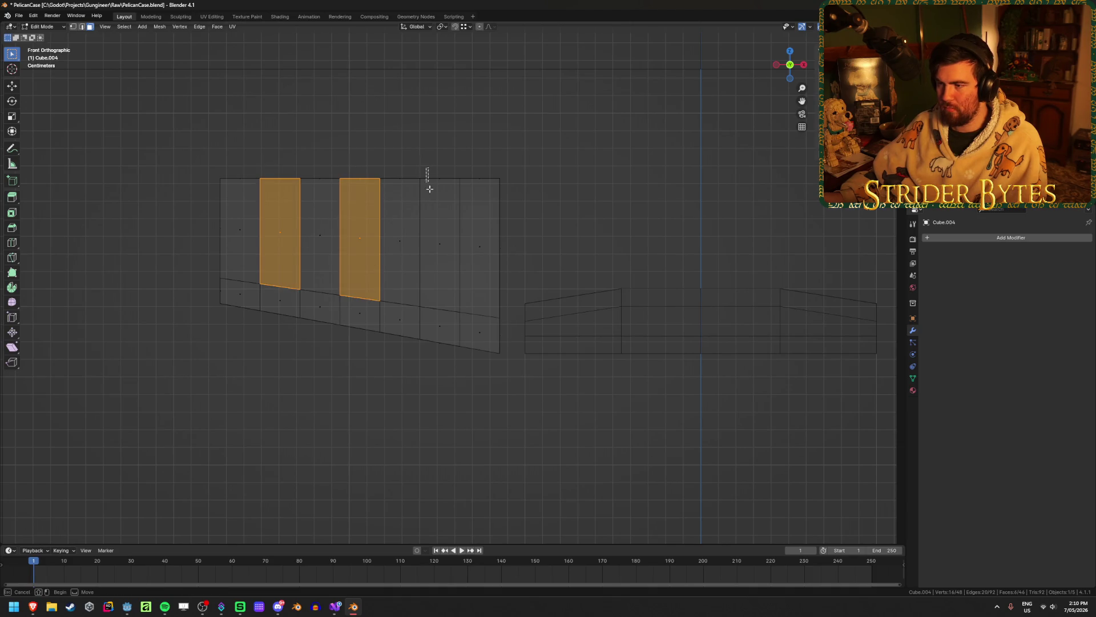
left_click_drag(426, 166, 448, 273)
key("x")
left_click(436, 289)
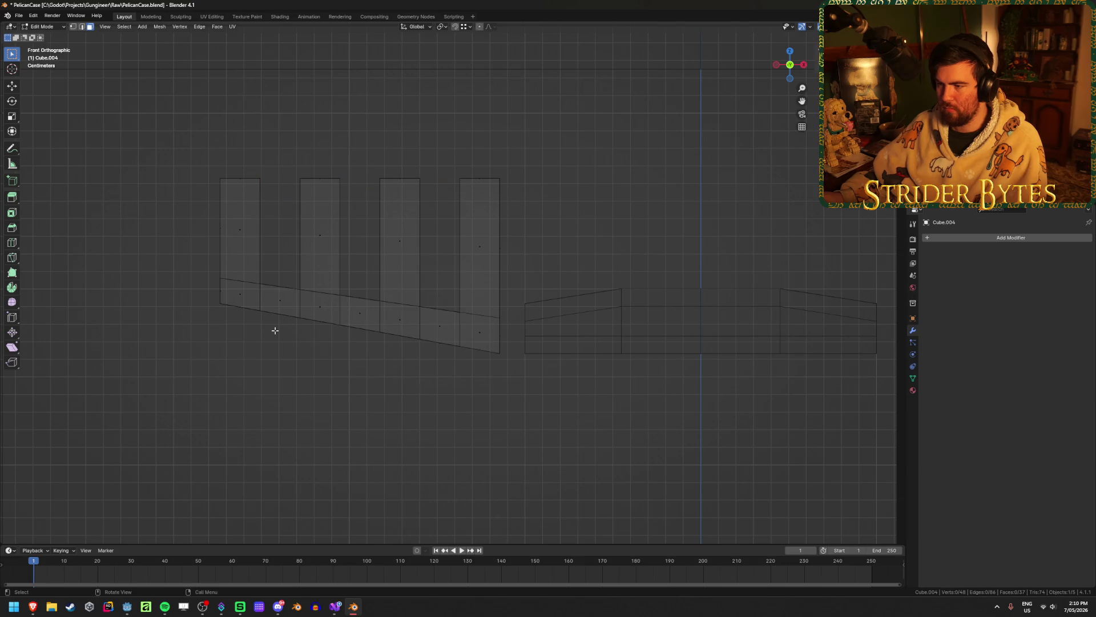
key("Tab")
mouse_move(274, 328)
middle_mouse_down()
mouse_move(343, 274)
mouse_move(295, 182)
middle_mouse_up()
key("alt+z")
Fill a face over the first gap's open side from its three corner vertices
key("Tab")
key("1")
left_click(291, 159)
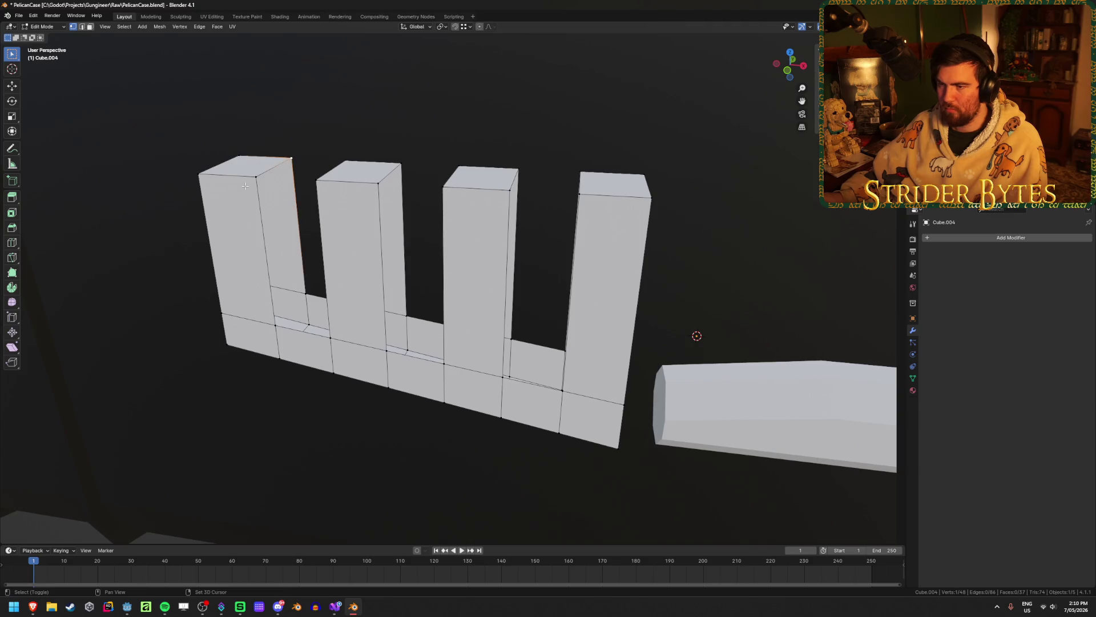
left_click(256, 177, "shift")
left_click(275, 326, "shift")
key("f")
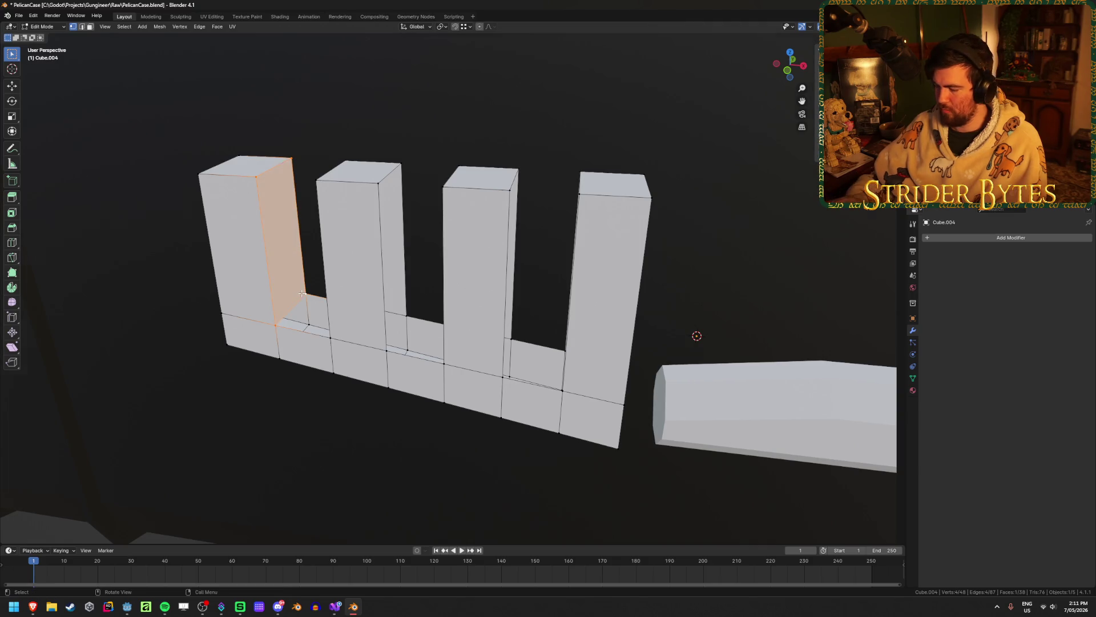
Fill the open sides of the remaining gaps between the prongs, then leave edit mode
key("KP_1")
key("alt+z")
mouse_move(272, 338)
left_mouse_down()
mouse_move(360, 307)
mouse_move(308, 111)
left_mouse_up()
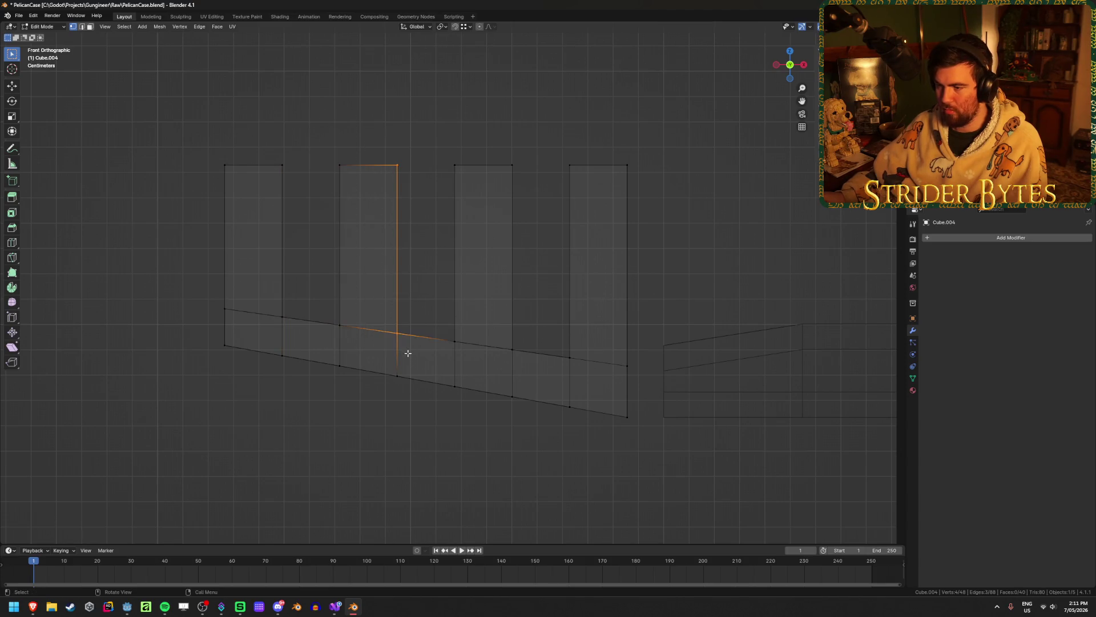
mouse_move(382, 350)
left_mouse_down()
mouse_move(490, 320)
mouse_move(587, 371)
mouse_move(550, 137)
left_mouse_up()
key("f")
key("g")
key("Escape")
key("f")
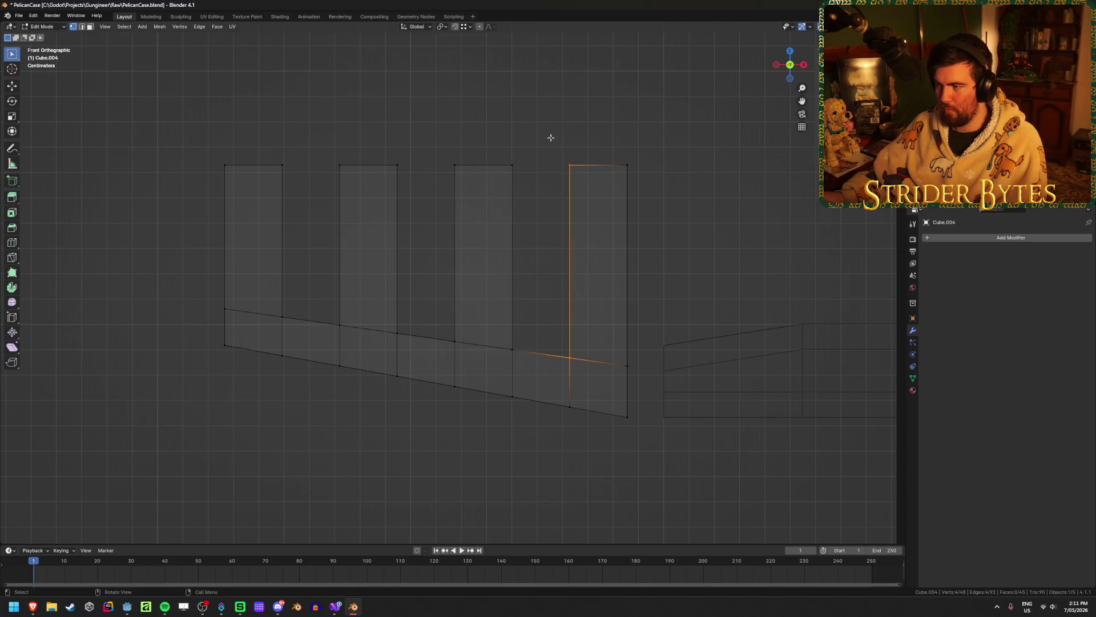
key("a")
key("Tab")
middle_click_drag(511, 130, 550, 204)
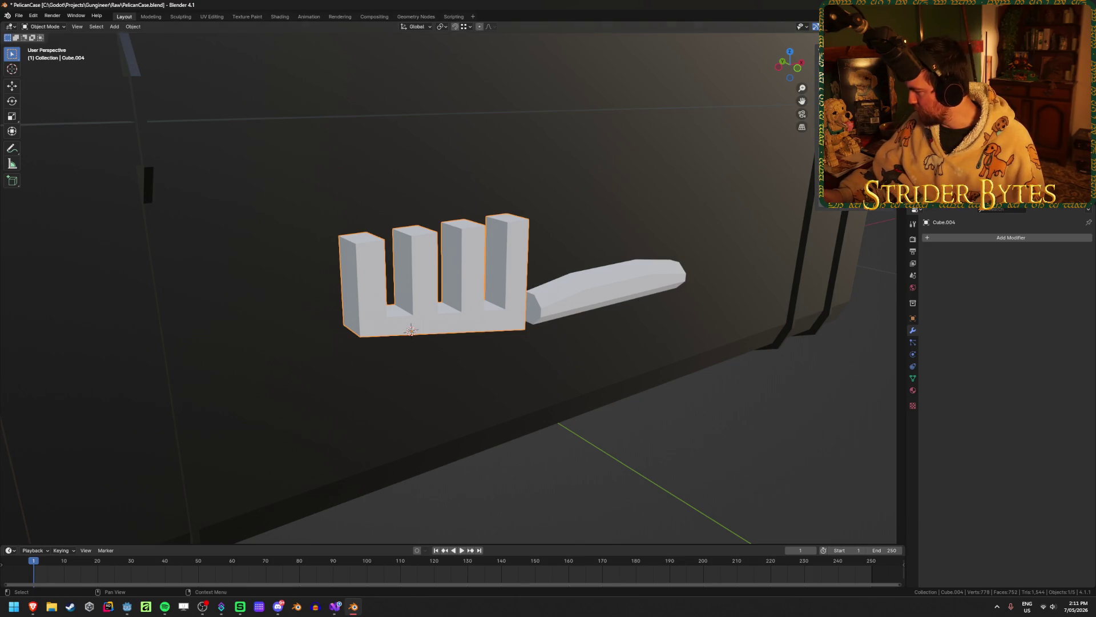
Cut one centred edge loop across each of the four prongs
key("alt+Tab")
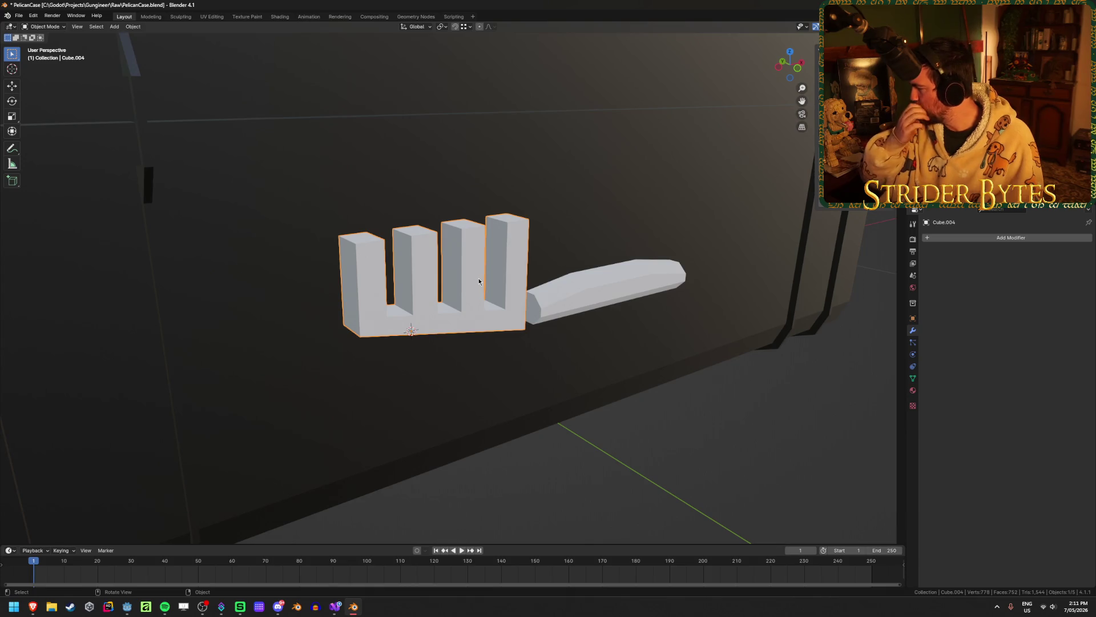
key("KP_Decimal")
key("Tab")
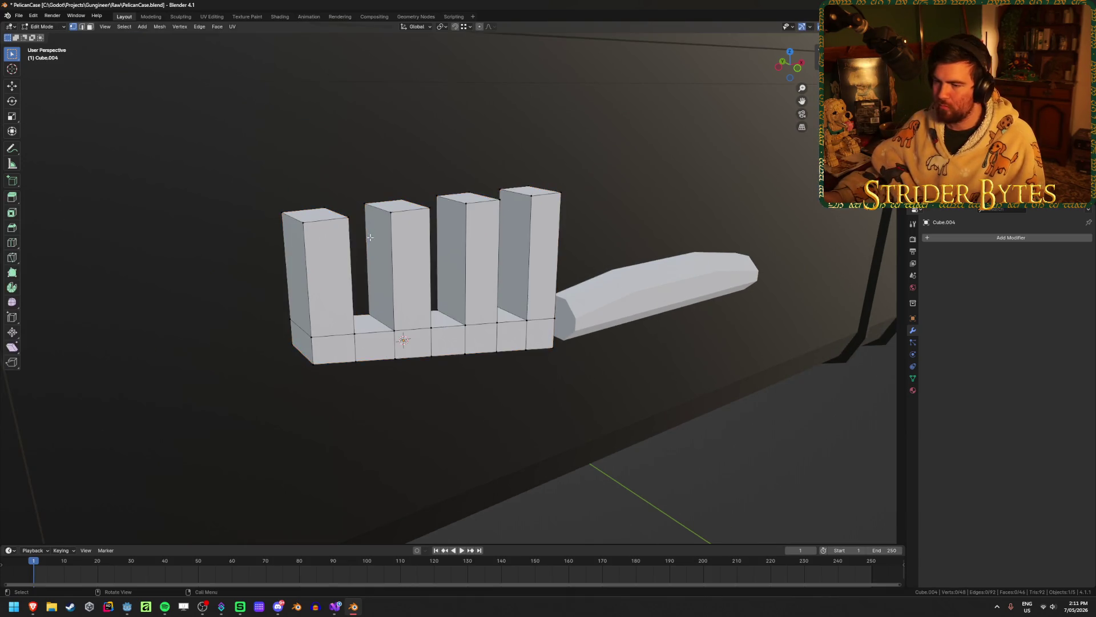
key("ctrl+r")
left_click(304, 265)
right_click(304, 265)
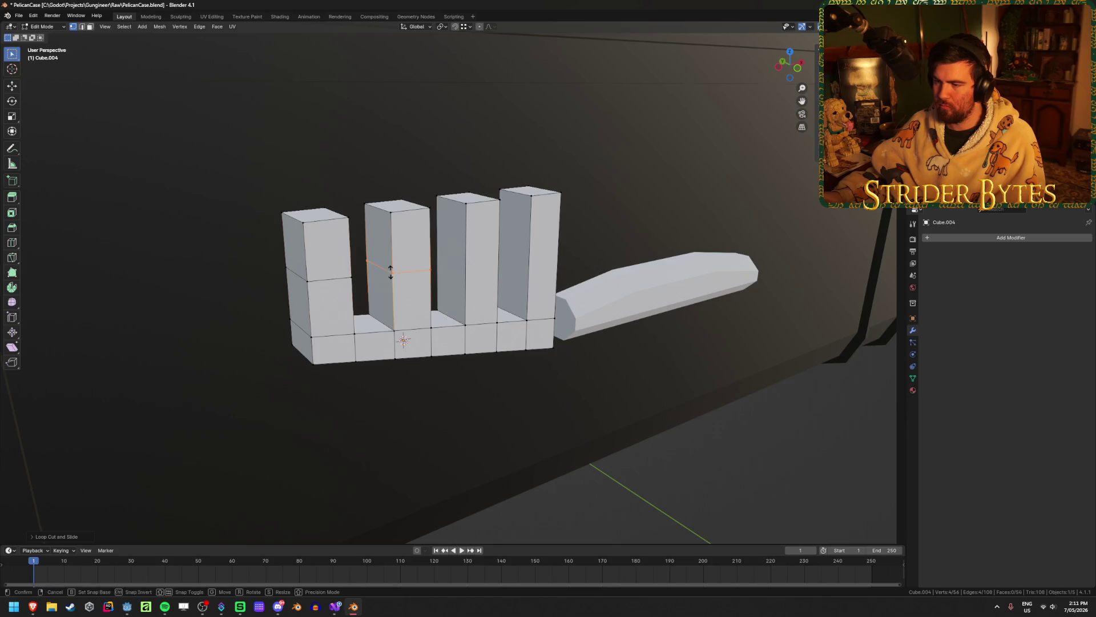
key("ctrl+r")
left_click(399, 265)
right_click(480, 261)
key("ctrl+r")
left_click(480, 260)
right_click(480, 260)
key("ctrl+r")
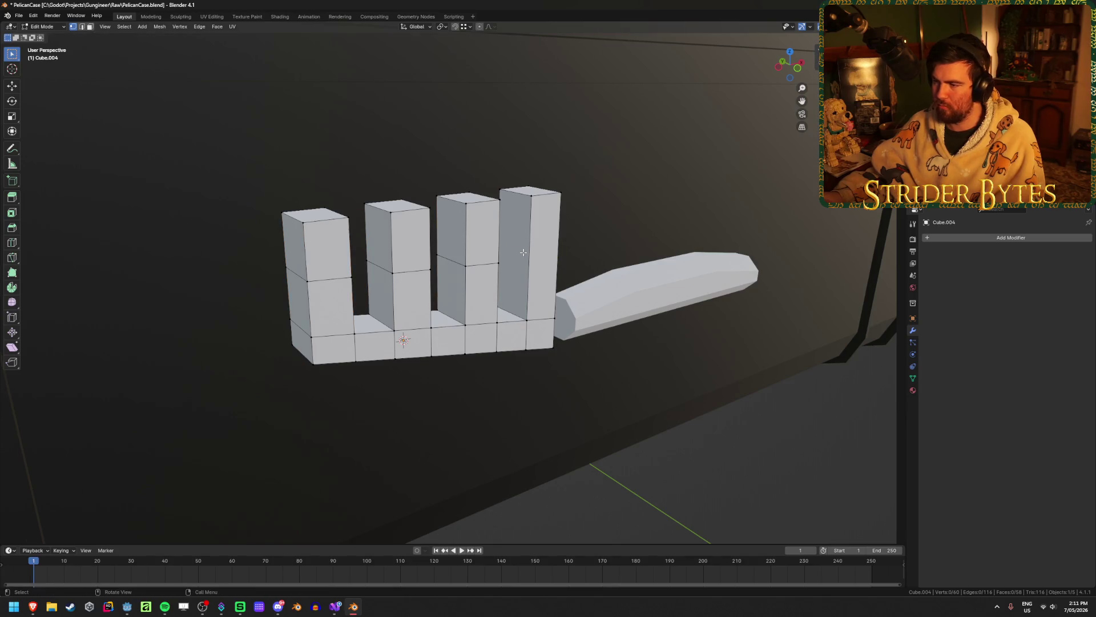
left_click(523, 252)
right_click(523, 252)
Flatten the four new loops to one height with S Z 0 and move them lower along Z
key("KP_1")
key("alt+z")
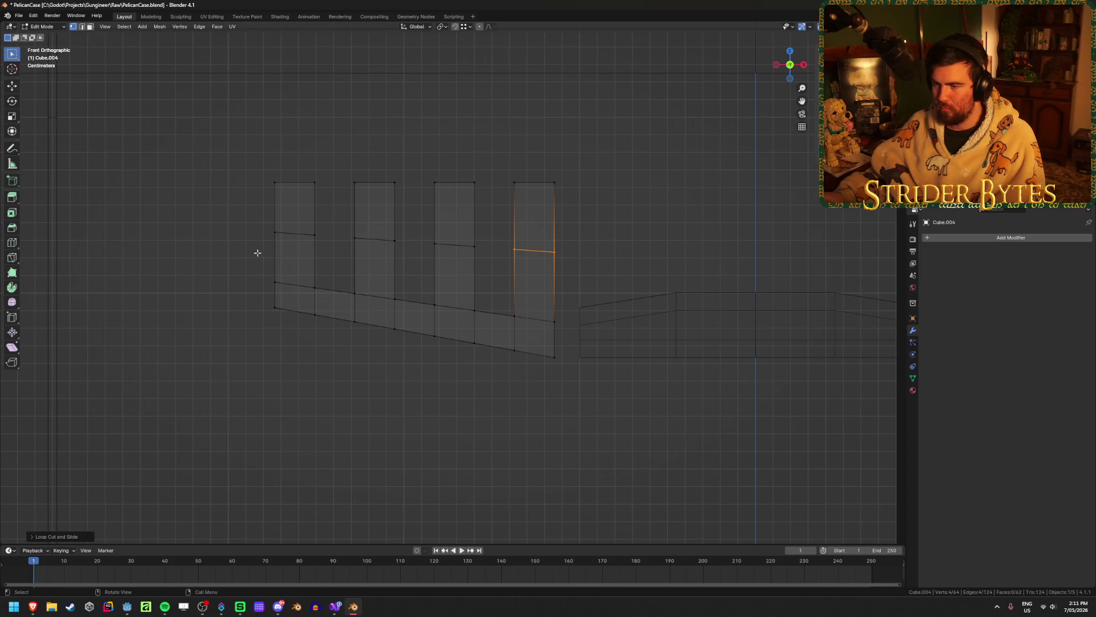
left_click_drag(257, 261, 597, 223)
type("s")
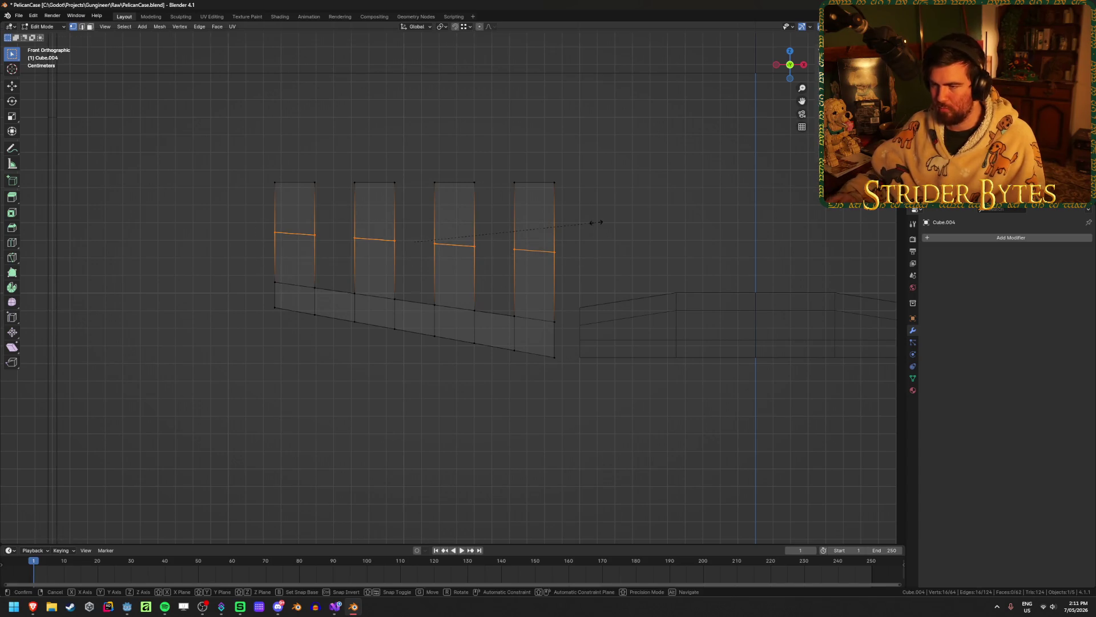
type("z0")
key("Return")
key("g")
key("z")
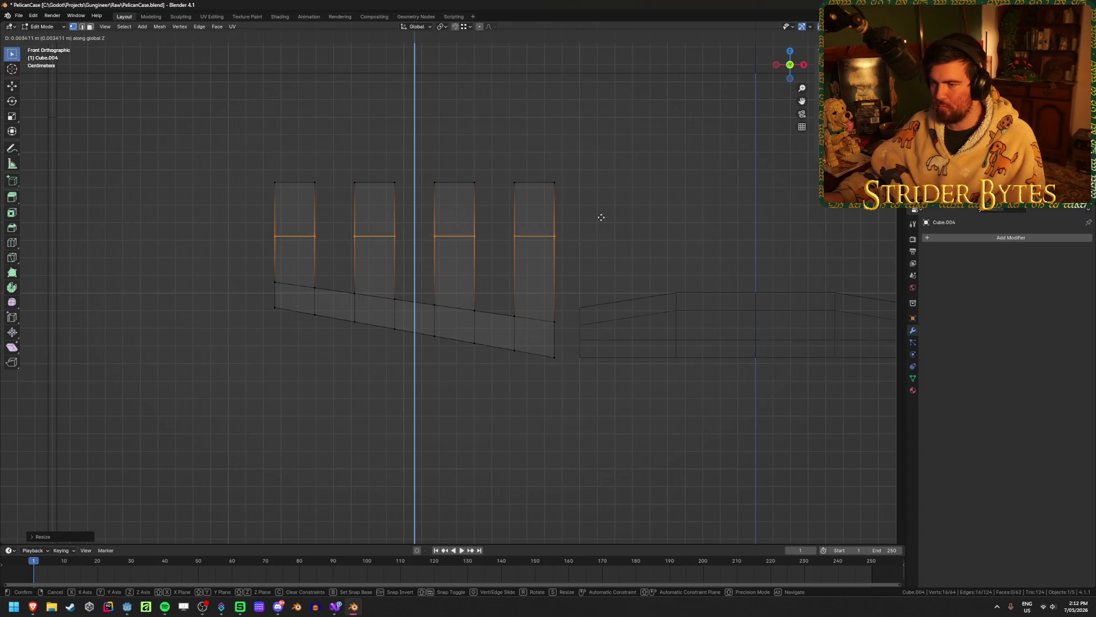
left_click(602, 219)
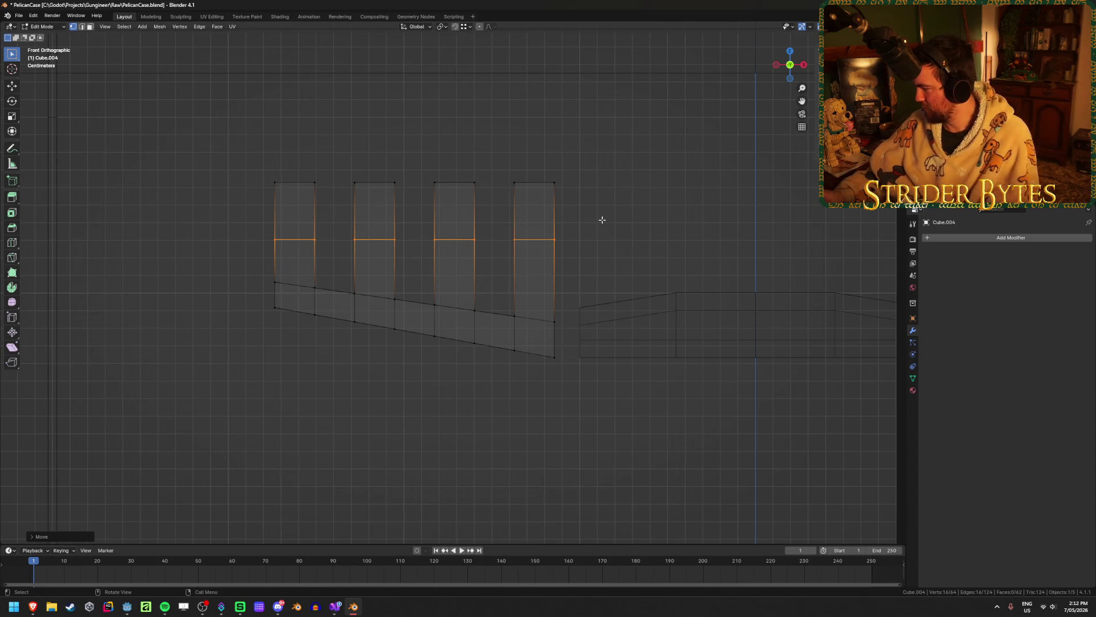
mouse_move(601, 220)
middle_mouse_down()
mouse_move(296, 221)
mouse_move(336, 234)
mouse_move(252, 385)
mouse_move(428, 201)
mouse_move(335, 138)
middle_mouse_up()
left_click_drag(334, 137, 498, 211)
Taper the prong tips by scaling their top faces along the Y axis
key("shift+z")
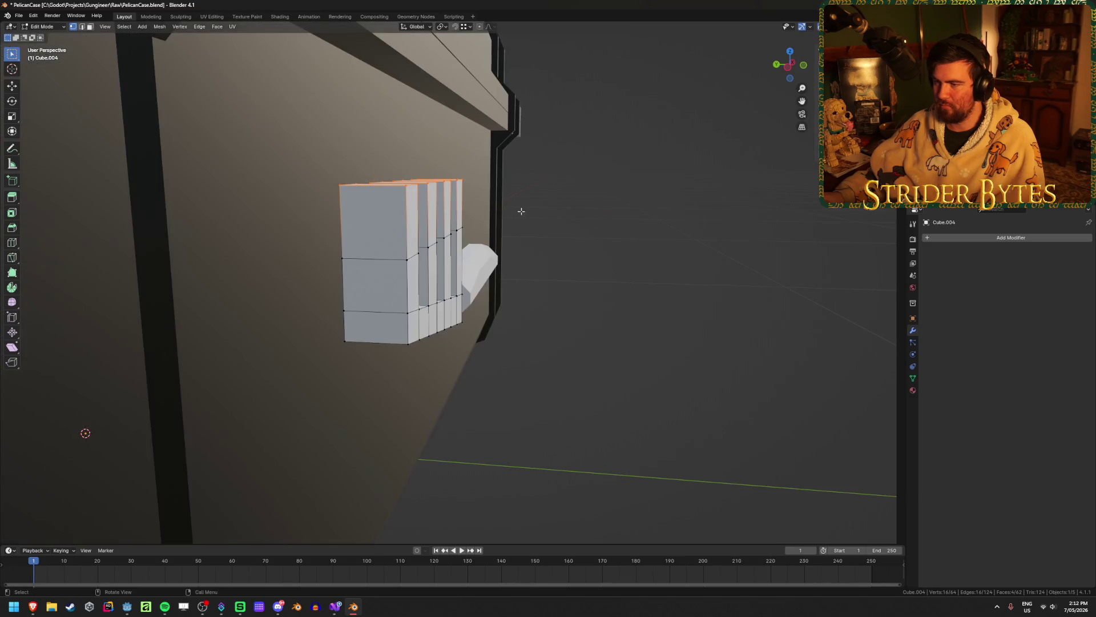
key("s")
key("x")
key("y")
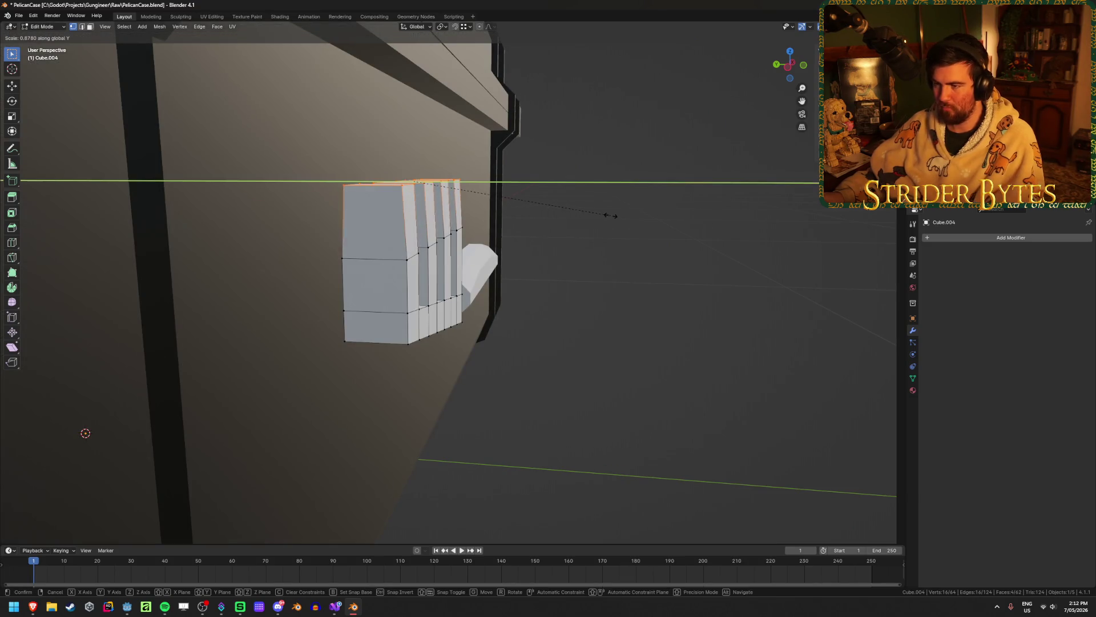
left_click(500, 190)
mouse_move(501, 191)
middle_mouse_down()
mouse_move(541, 274)
mouse_move(741, 348)
mouse_move(440, 235)
mouse_move(313, 298)
middle_mouse_up()
key("Tab")
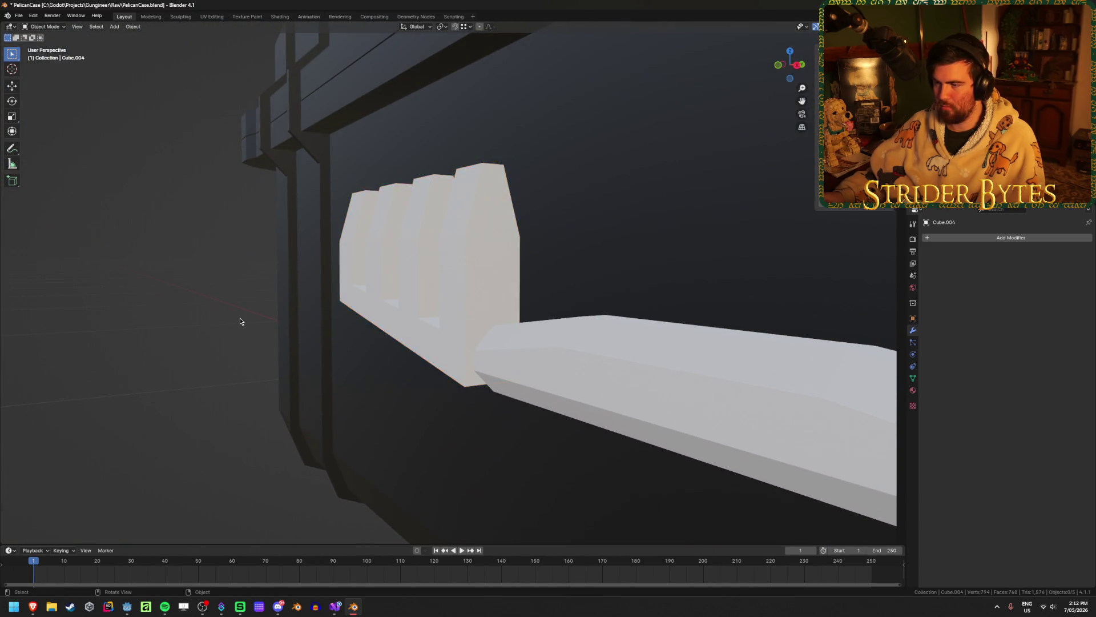
Bevel the comb piece's bottom edges
scroll(240, 318, "down", 4)
mouse_move(240, 318)
middle_mouse_down()
mouse_move(358, 325)
mouse_move(446, 304)
mouse_move(416, 303)
mouse_move(434, 297)
middle_mouse_up()
left_click(447, 304)
key("Tab")
key("2")
left_click(404, 311, "alt")
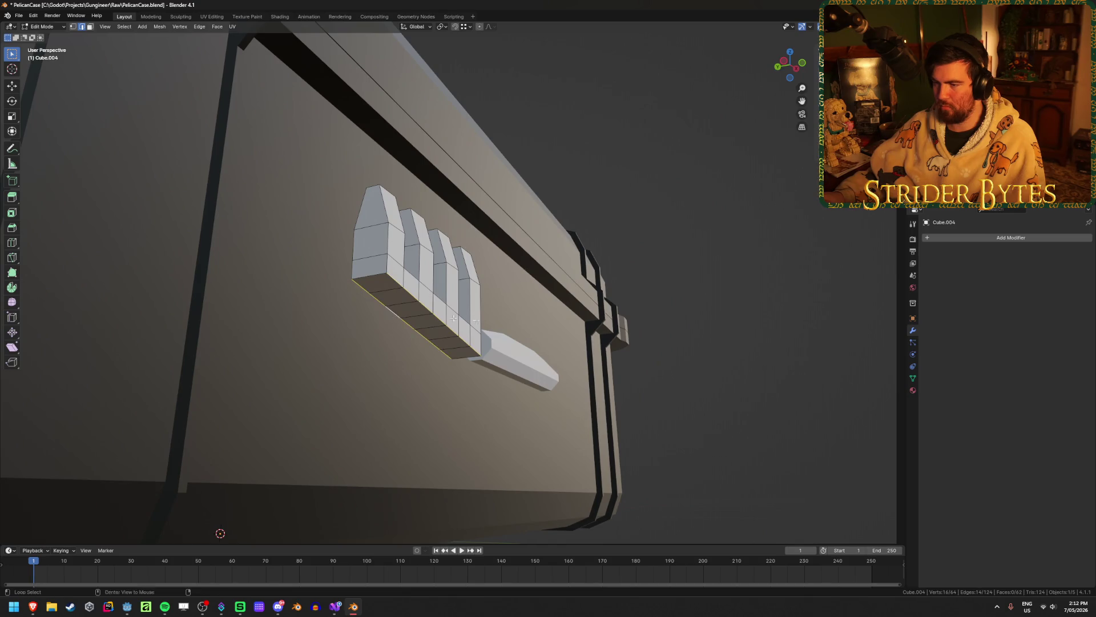
key("ctrl+b")
left_click(551, 327)
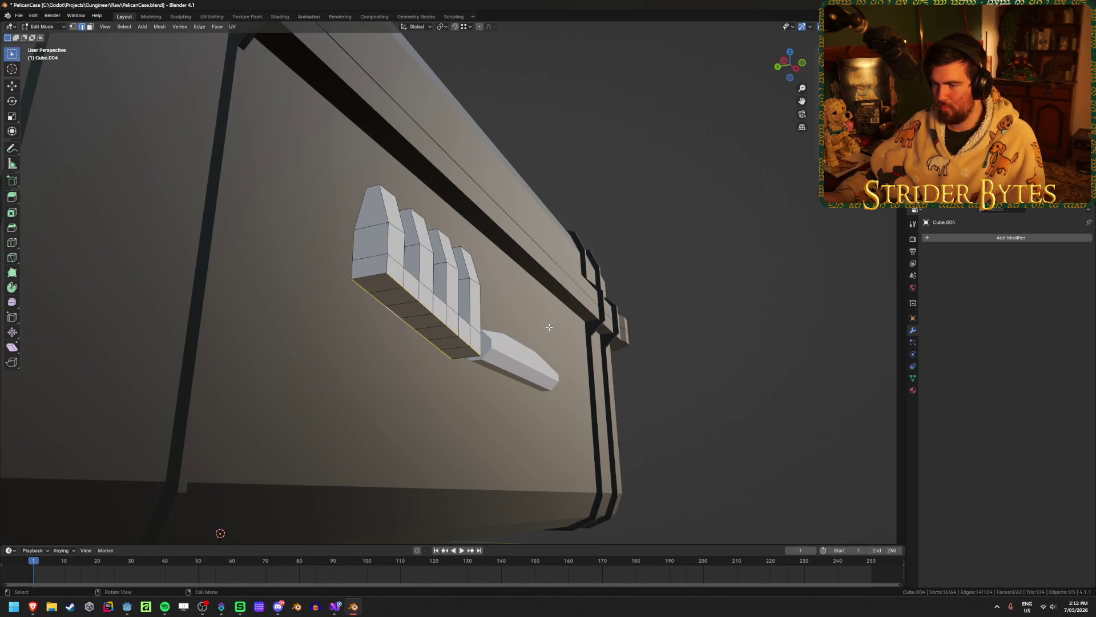
Apply the comb's scale, then redo the bevel on its bottom edges
key("Tab")
key("ctrl+a")
left_click(549, 327)
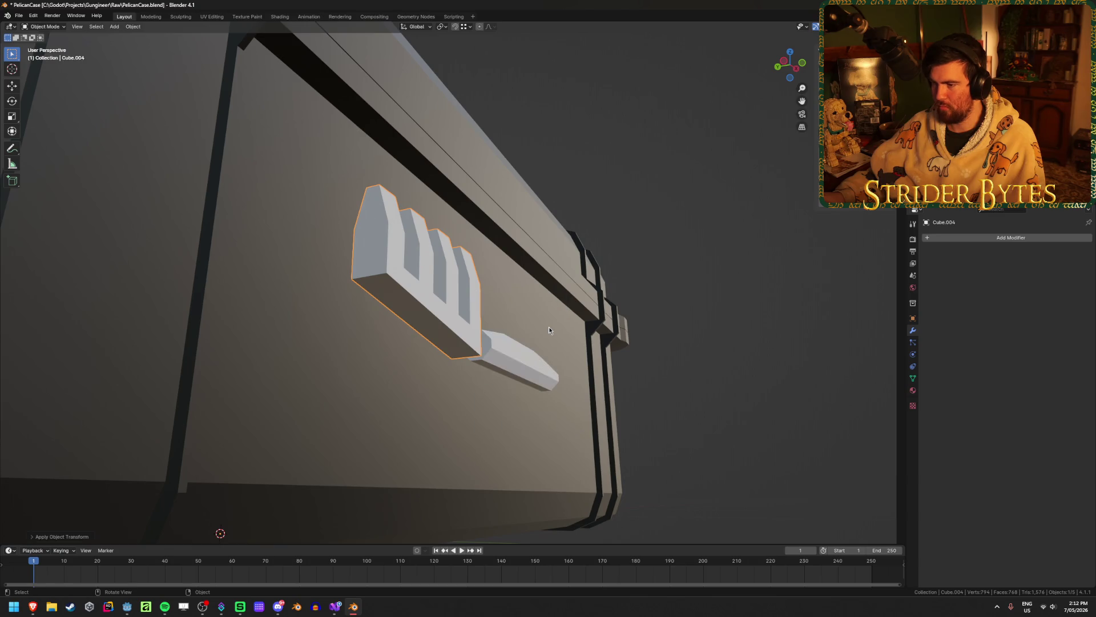
key("Tab")
key("ctrl+b")
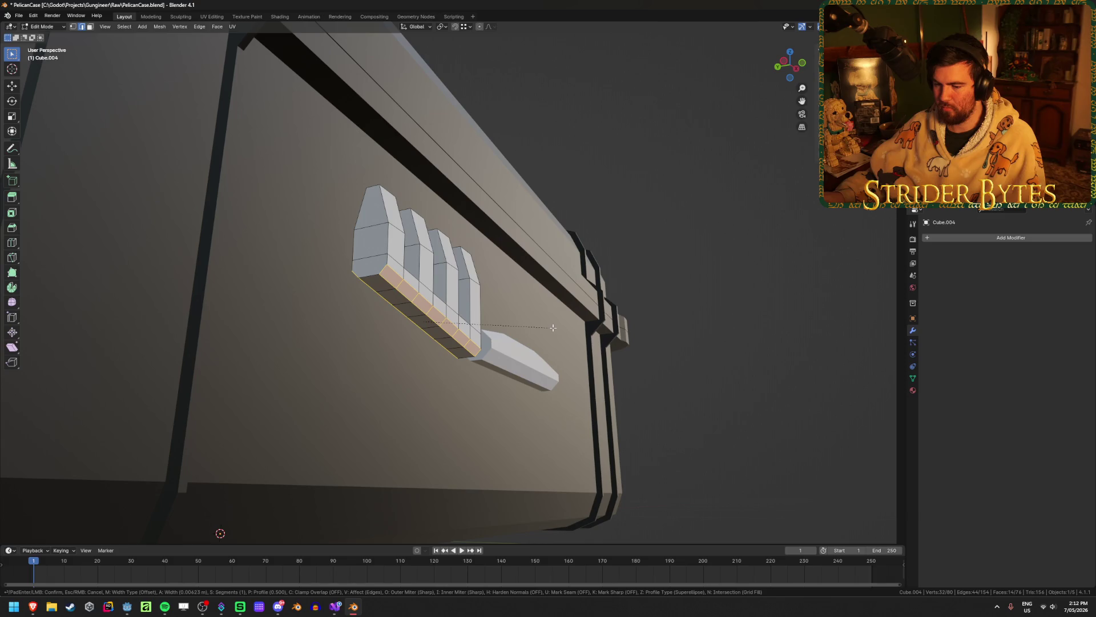
key("0")
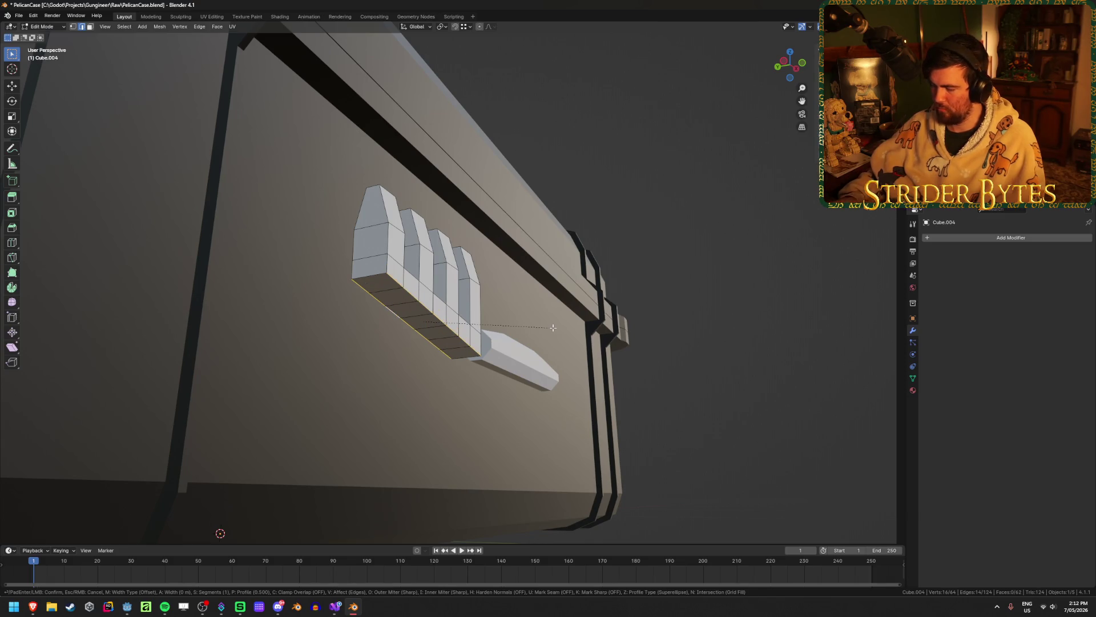
key("Return")
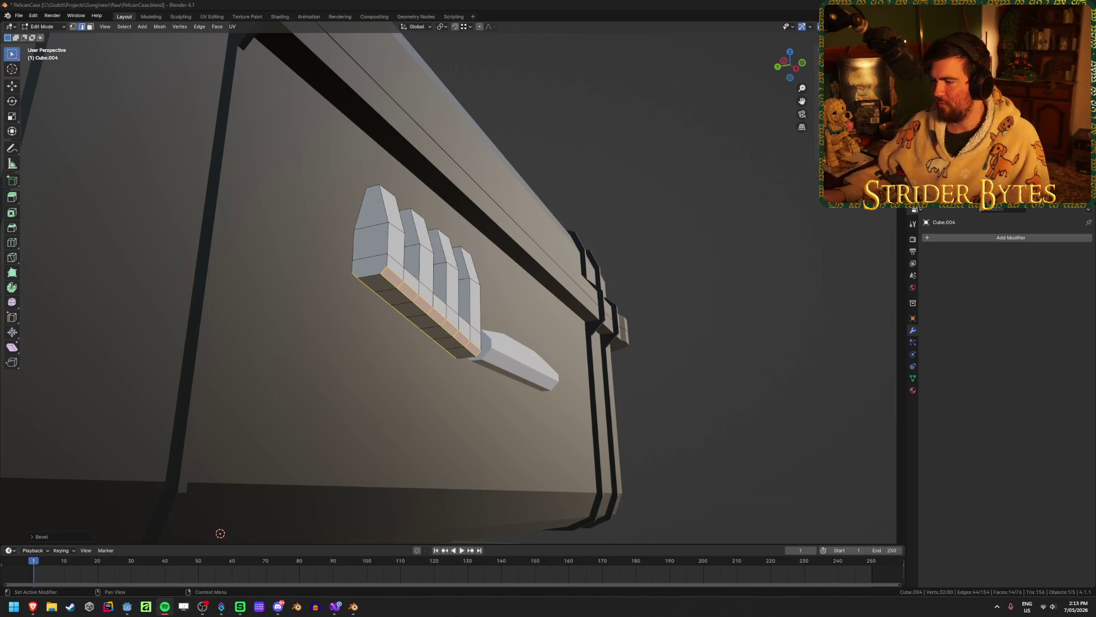
key("Tab")
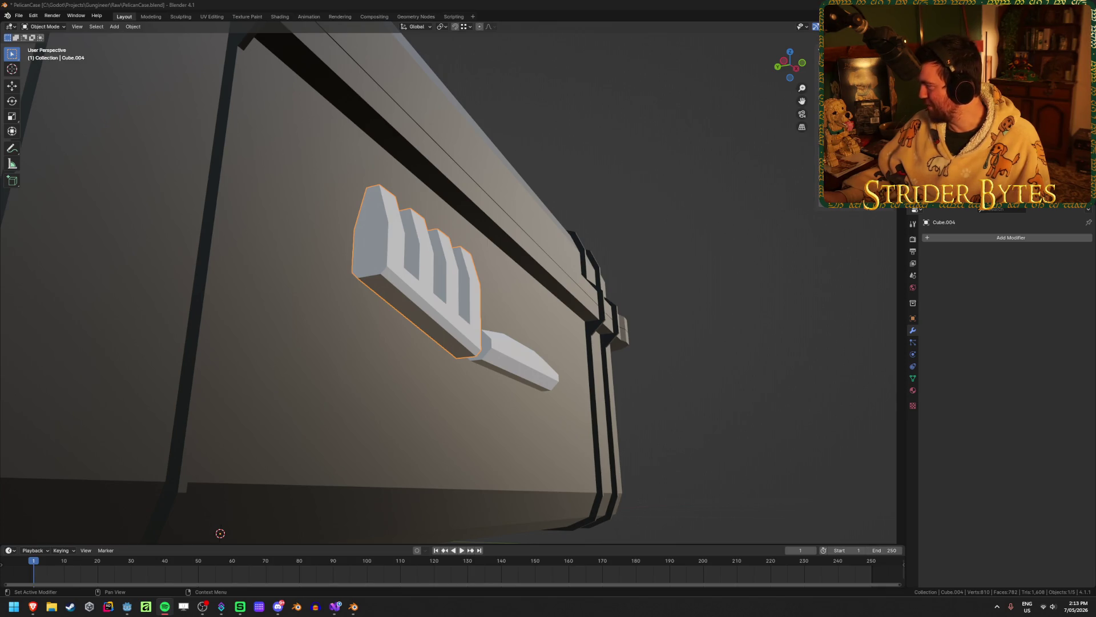
Scale the whole latch piece along Y to about 0.49 to halve its thickness
mouse_move(411, 228)
middle_mouse_down()
mouse_move(465, 276)
mouse_move(450, 271)
mouse_move(459, 262)
middle_mouse_up()
key("Tab")
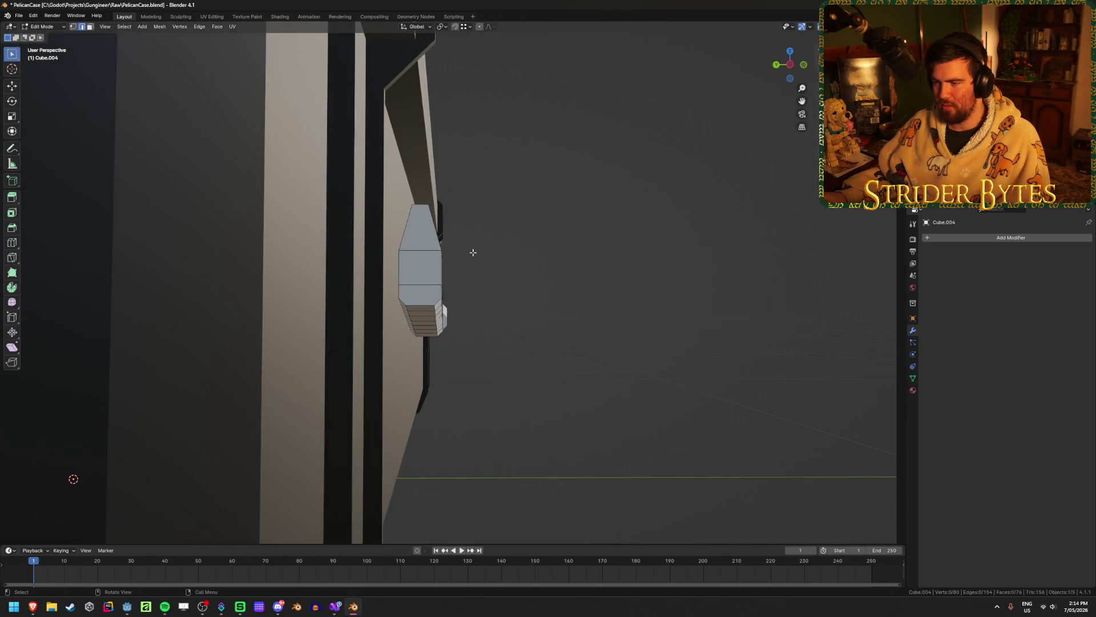
key("a")
key("s")
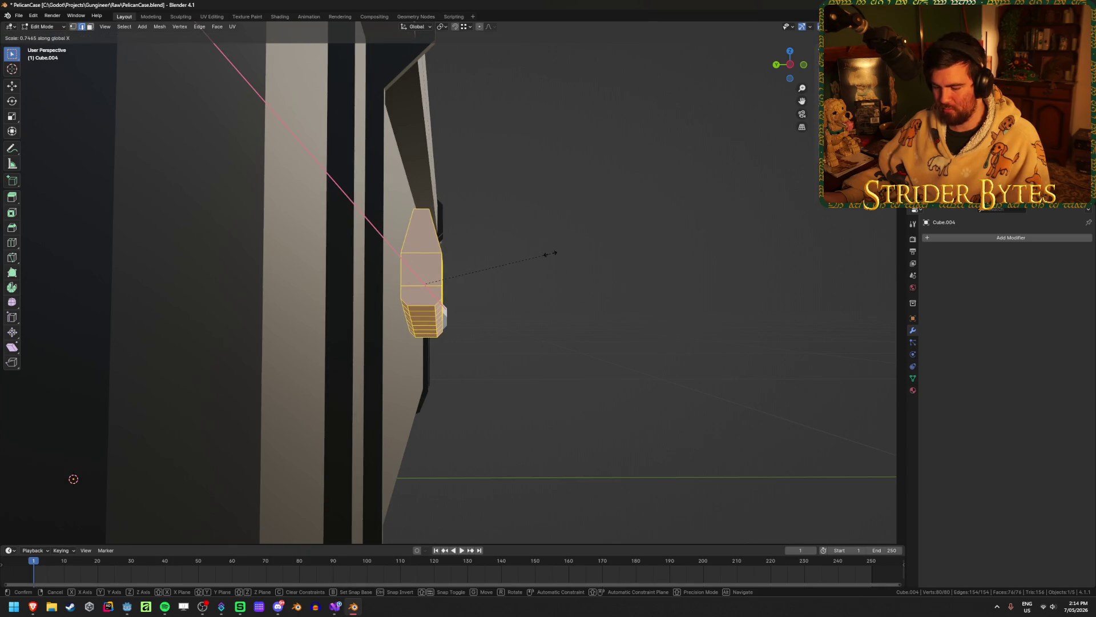
key("y")
left_click(514, 252)
Back in object mode, reselect the comb latch piece and zoom in on it
middle_click_drag(514, 252, 382, 237)
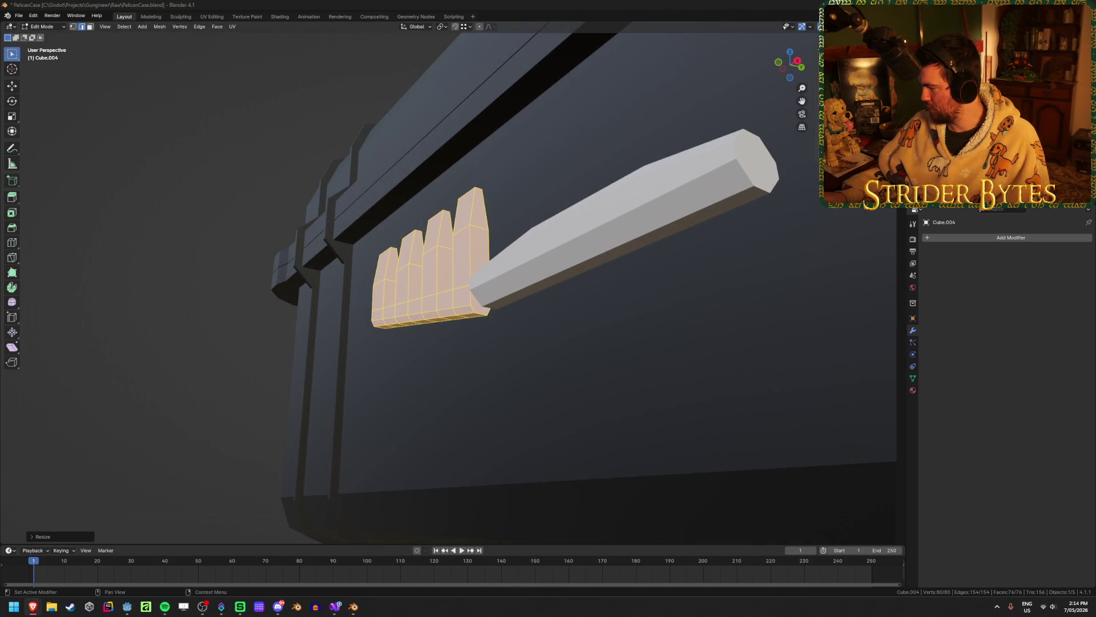
middle_click_drag(382, 238, 505, 325)
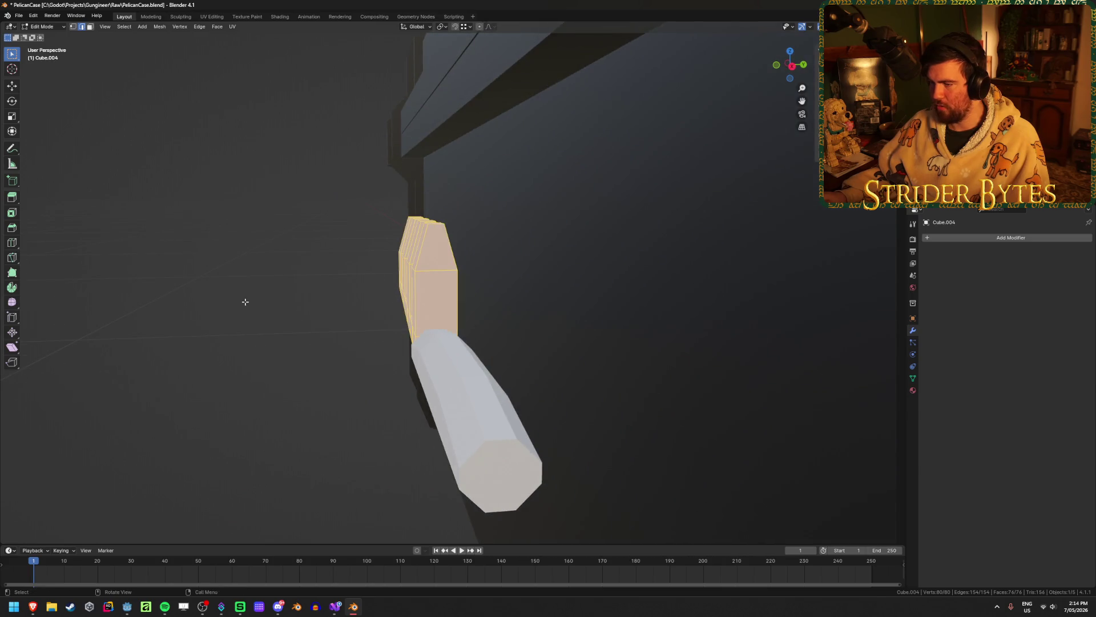
middle_click_drag(245, 301, 298, 299)
key("Tab")
scroll(229, 365, "down", 4)
mouse_move(218, 358)
middle_mouse_down()
mouse_move(269, 359)
mouse_move(303, 345)
middle_mouse_up()
scroll(499, 335, "up", 4)
middle_click_drag(499, 336, 455, 327)
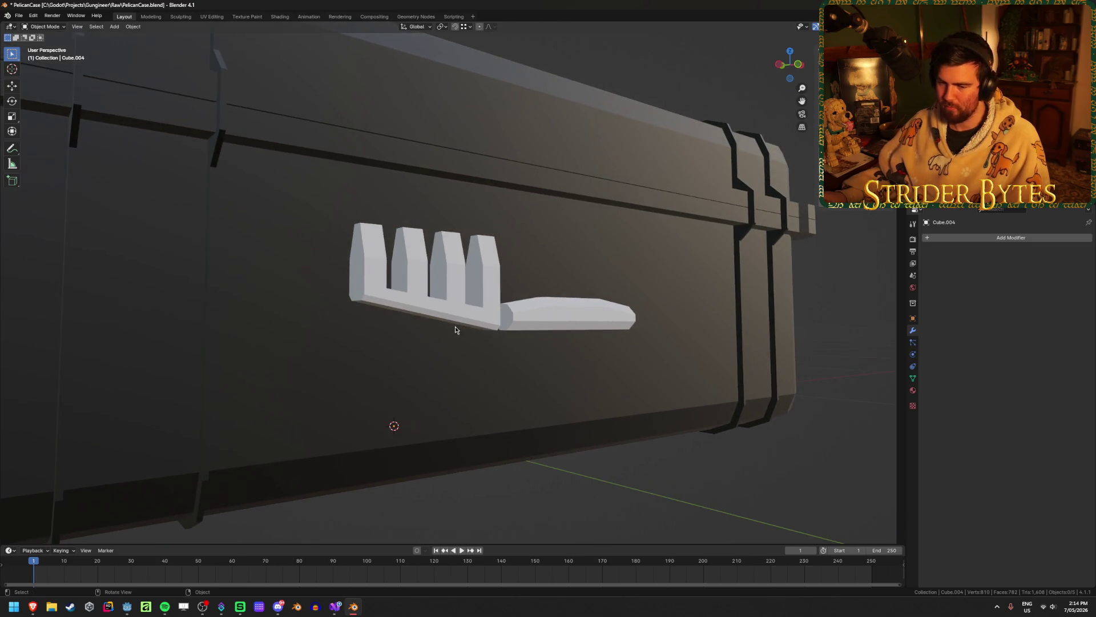
left_click(440, 277)
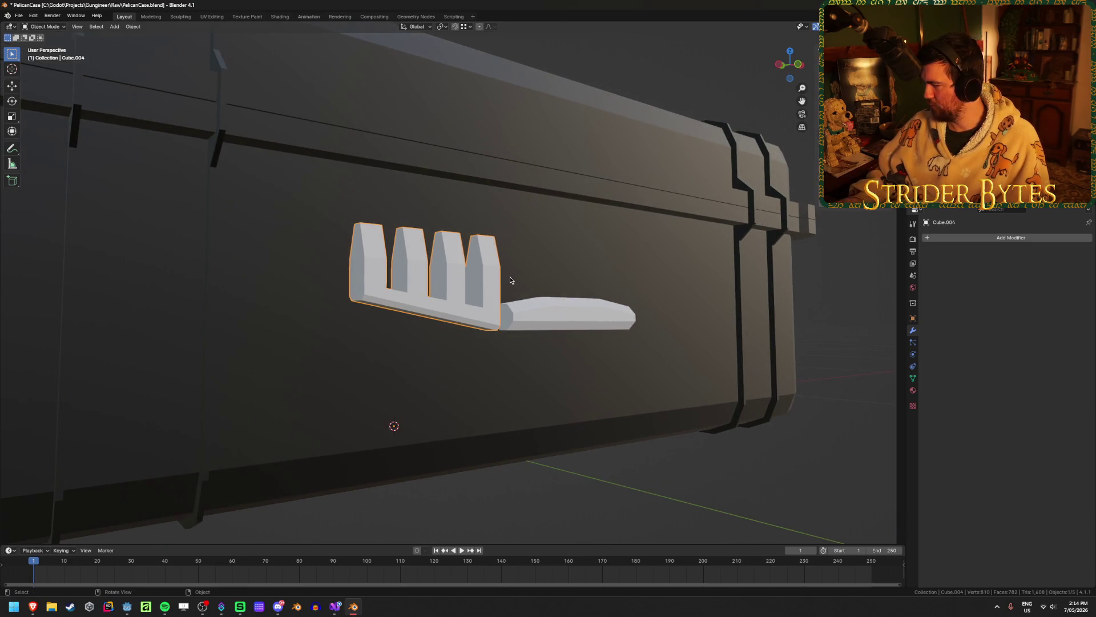
scroll(509, 277, "up", 1)
middle_click_drag(509, 276, 429, 287)
scroll(429, 287, "up", 1)
In front view, add two edge loop cuts across the comb's base
key("KP_1")
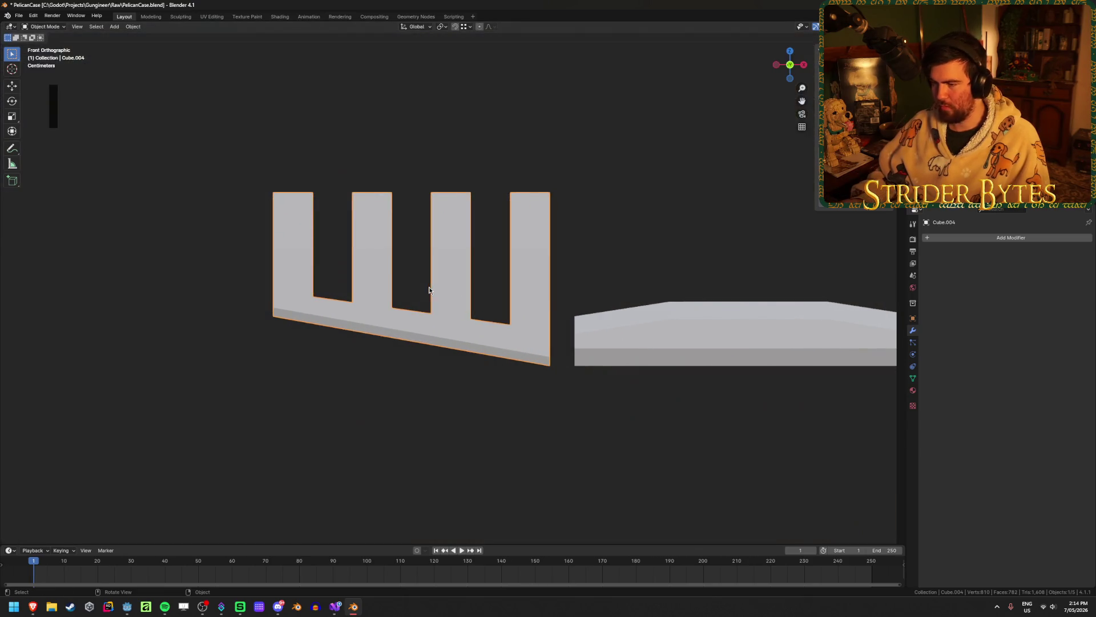
key("Tab")
key("ctrl+r")
left_click(331, 302)
left_click(332, 303)
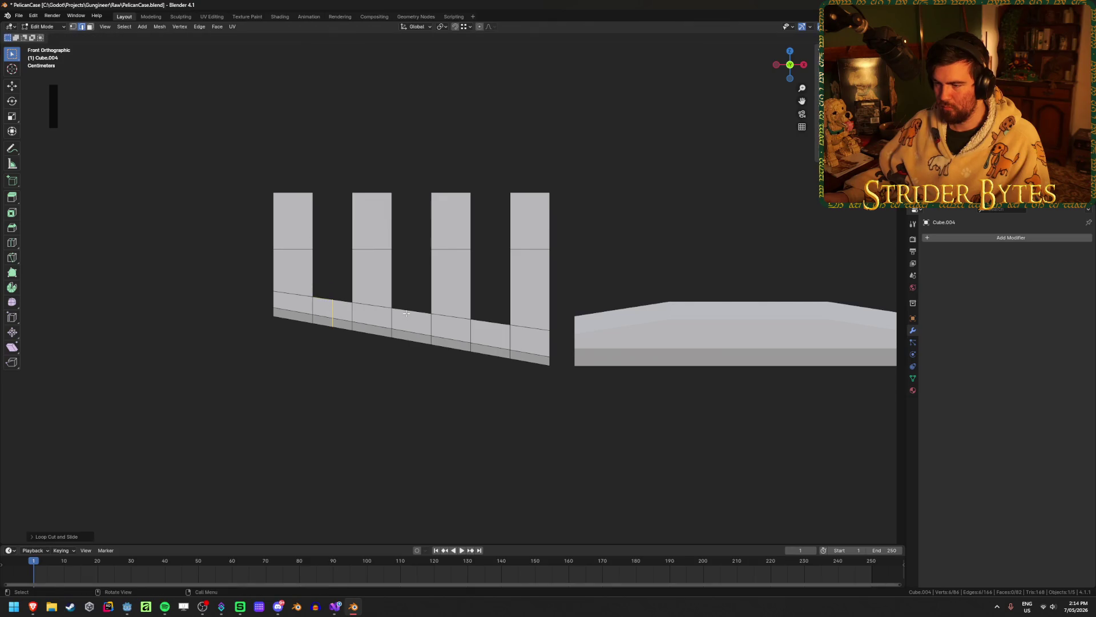
key("ctrl+r")
left_click(490, 323)
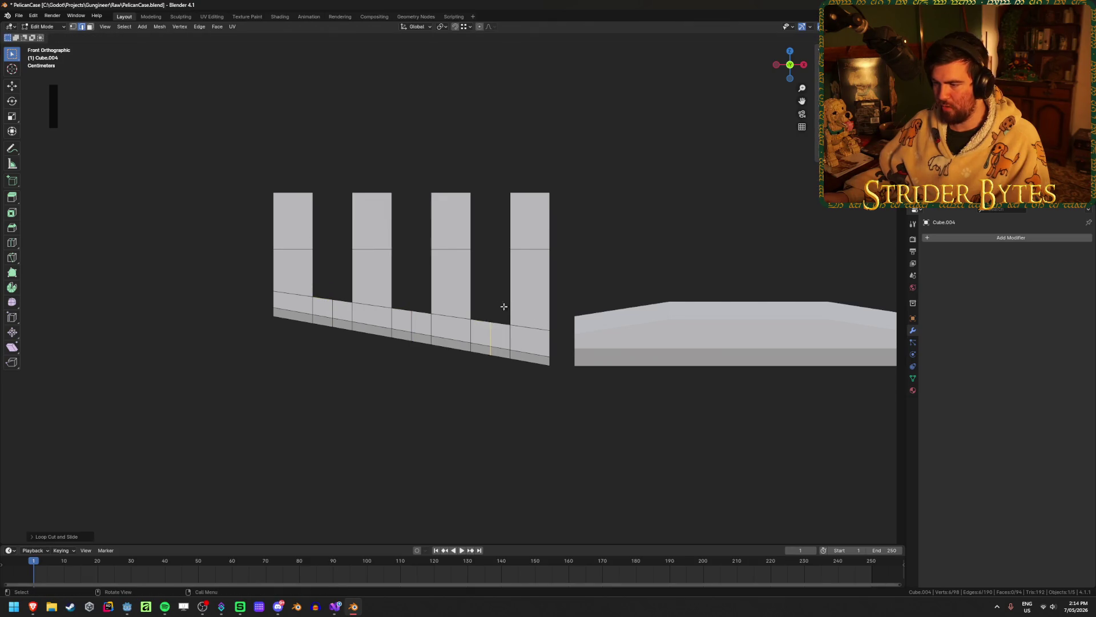
Raise the six gap-bottom vertices along Z so each gap gets a sloped floor
left_click(502, 309)
key("1")
key("alt+z")
left_click(468, 316)
left_click(510, 325, "shift")
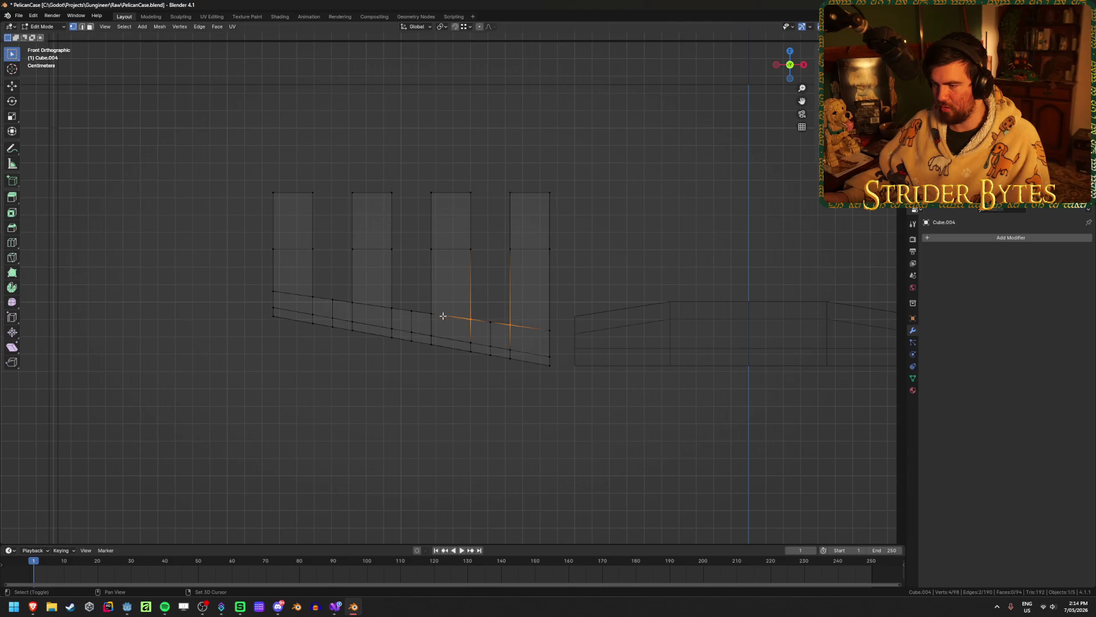
left_click(431, 313, "shift")
left_click(392, 308, "shift")
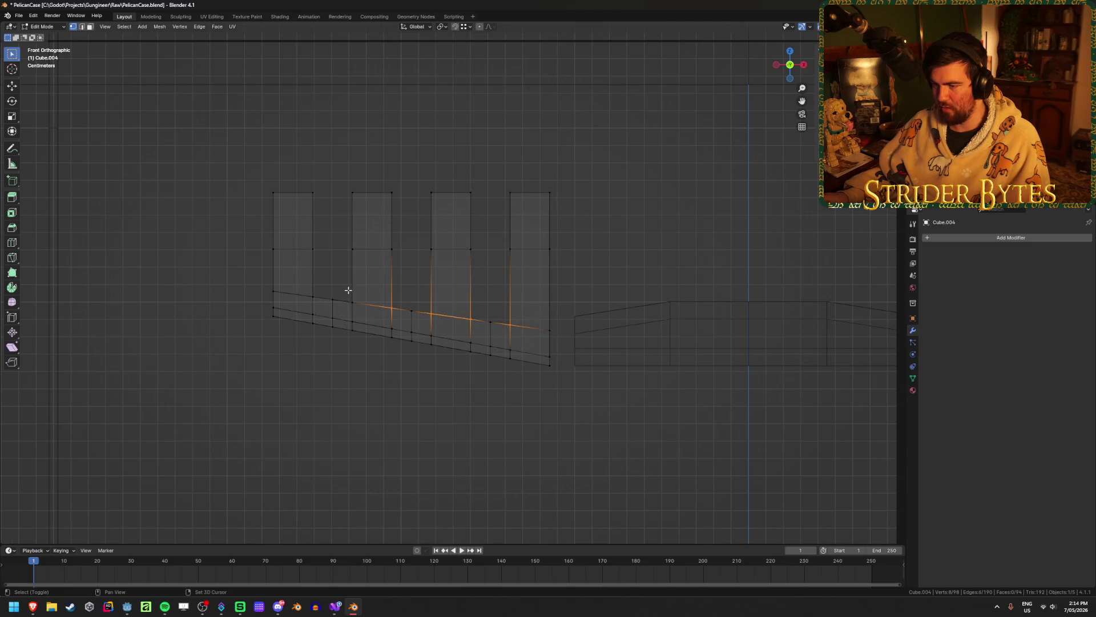
left_click(352, 302, "shift")
left_click(313, 297, "shift")
key("g")
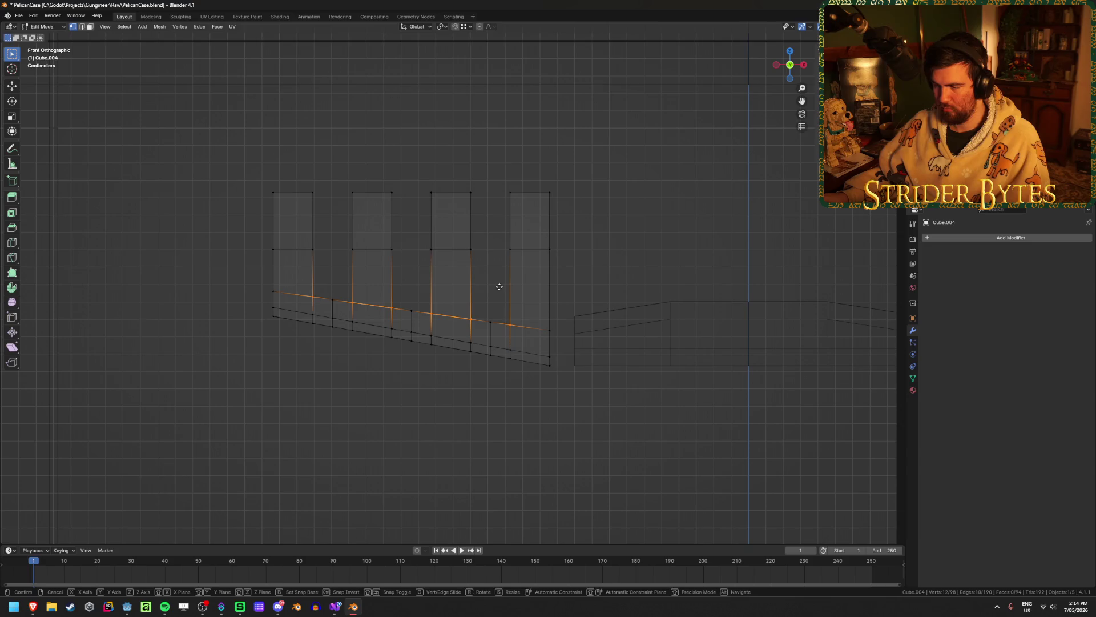
key("z")
left_click(502, 281)
key("Tab")
key("alt+z")
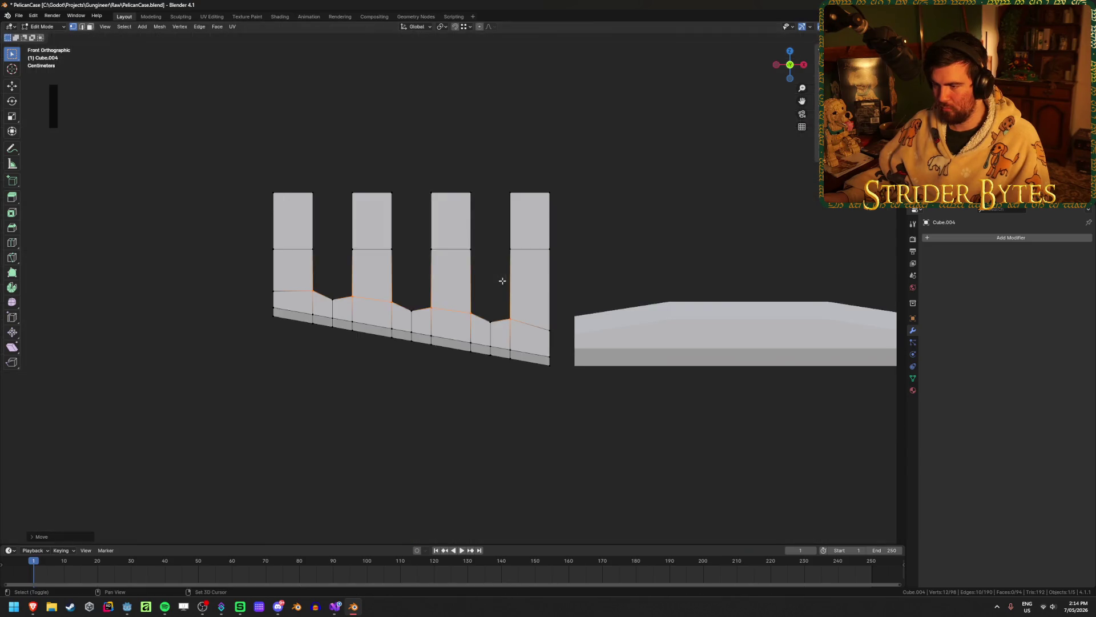
mouse_move(384, 343)
middle_mouse_down()
mouse_move(362, 384)
mouse_move(305, 404)
mouse_move(357, 392)
mouse_move(331, 394)
middle_mouse_up()
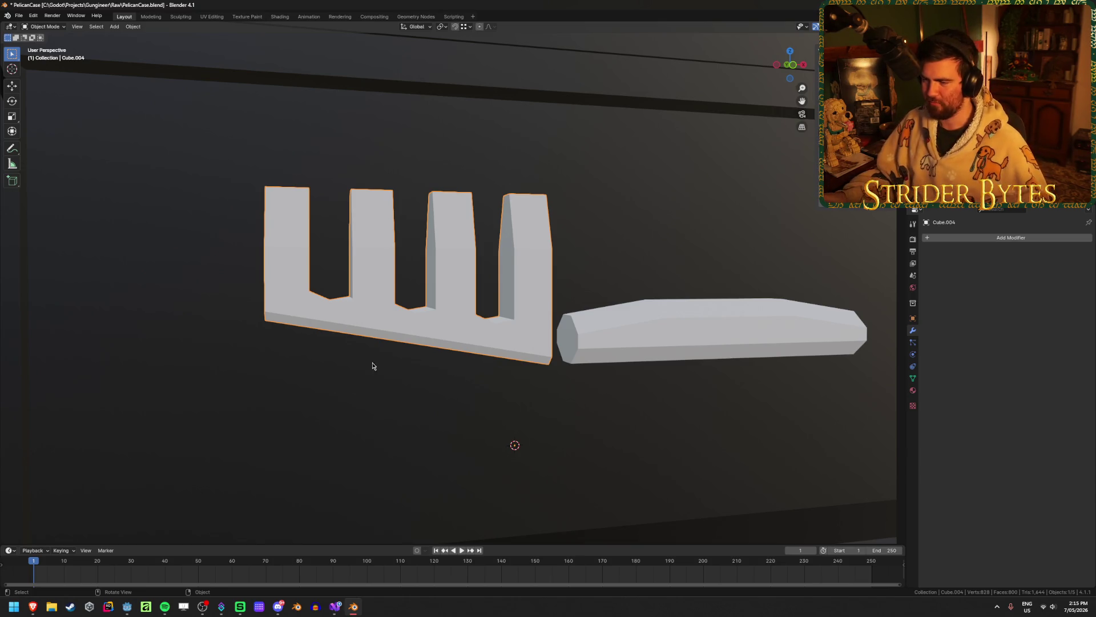
Bevel the top edges of all four prongs by about 0.003 m
mouse_move(372, 364)
middle_mouse_down()
mouse_move(511, 288)
mouse_move(494, 290)
middle_mouse_up()
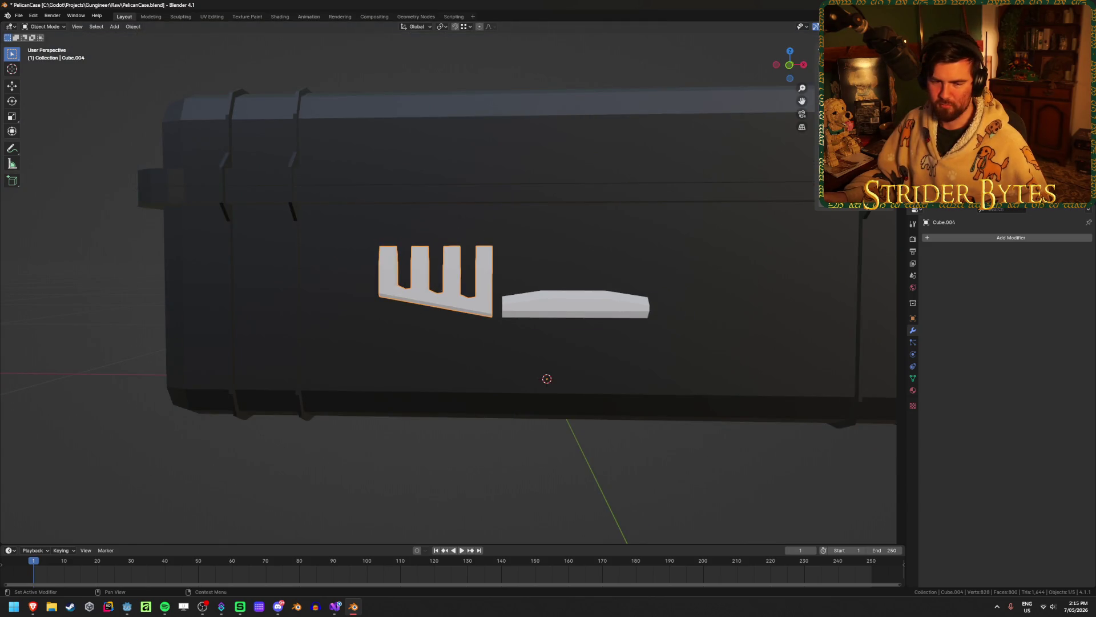
scroll(583, 252, "up", 2)
middle_click_drag(584, 252, 526, 242)
scroll(526, 243, "up", 2)
scroll(526, 243, "up", 1)
scroll(523, 240, "up", 2)
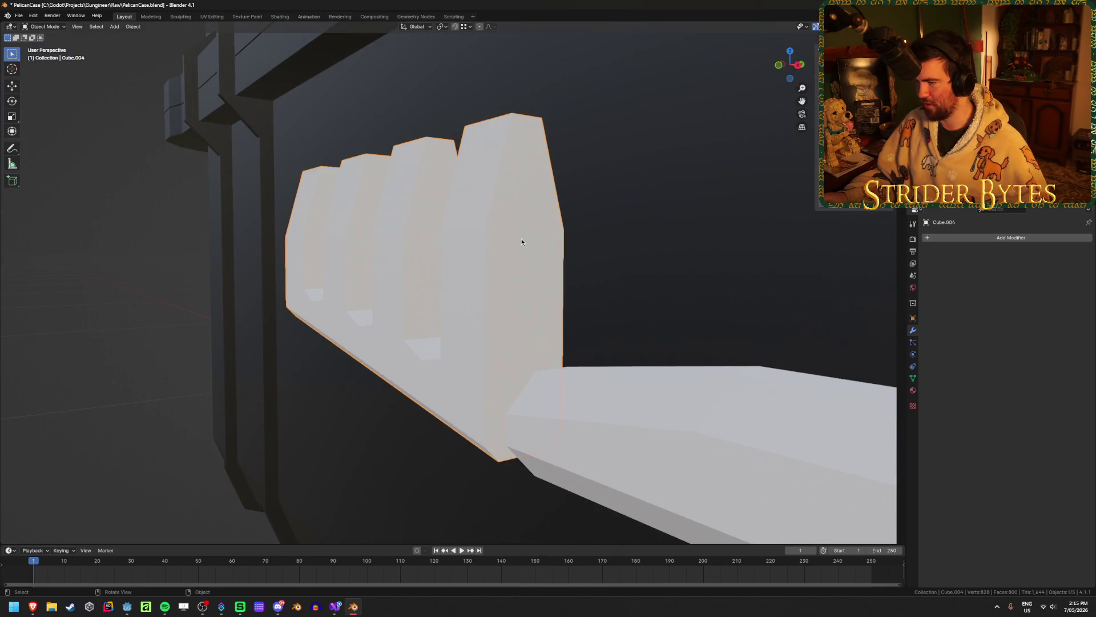
key("Tab")
scroll(488, 230, "down", 3)
middle_click_drag(488, 231, 522, 194)
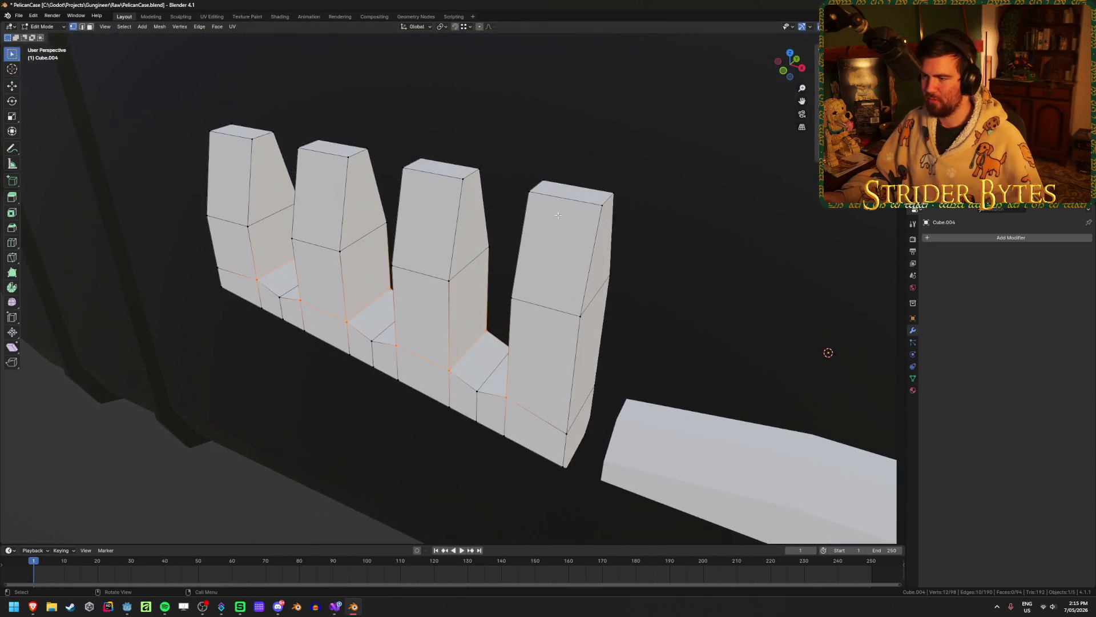
left_click(521, 194)
left_click(434, 173, "shift")
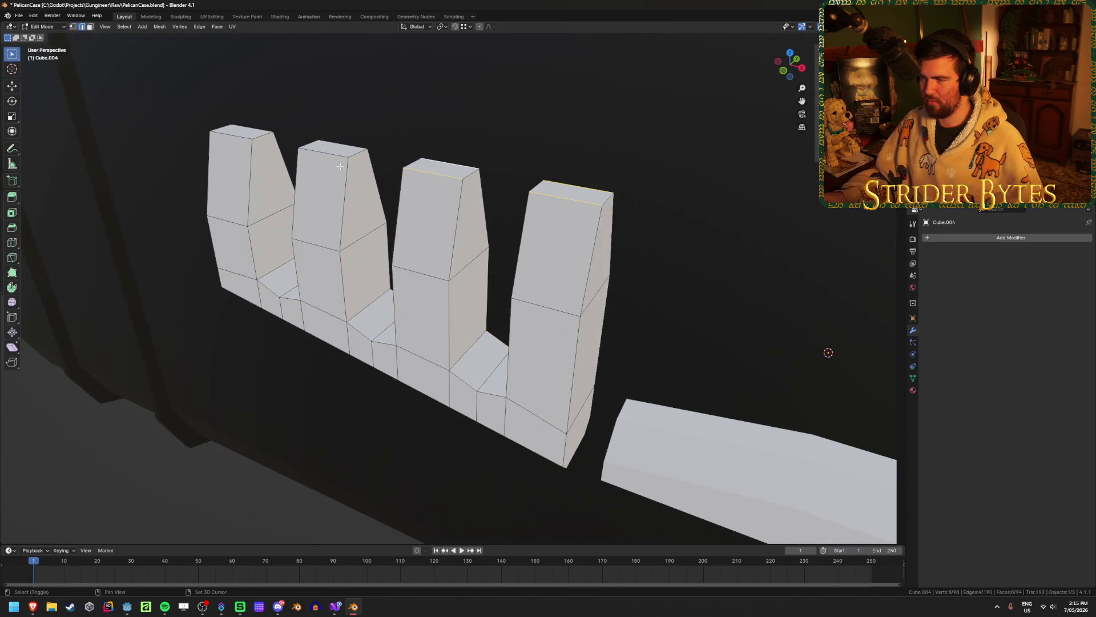
left_click(323, 152, "shift")
left_click(232, 140, "shift")
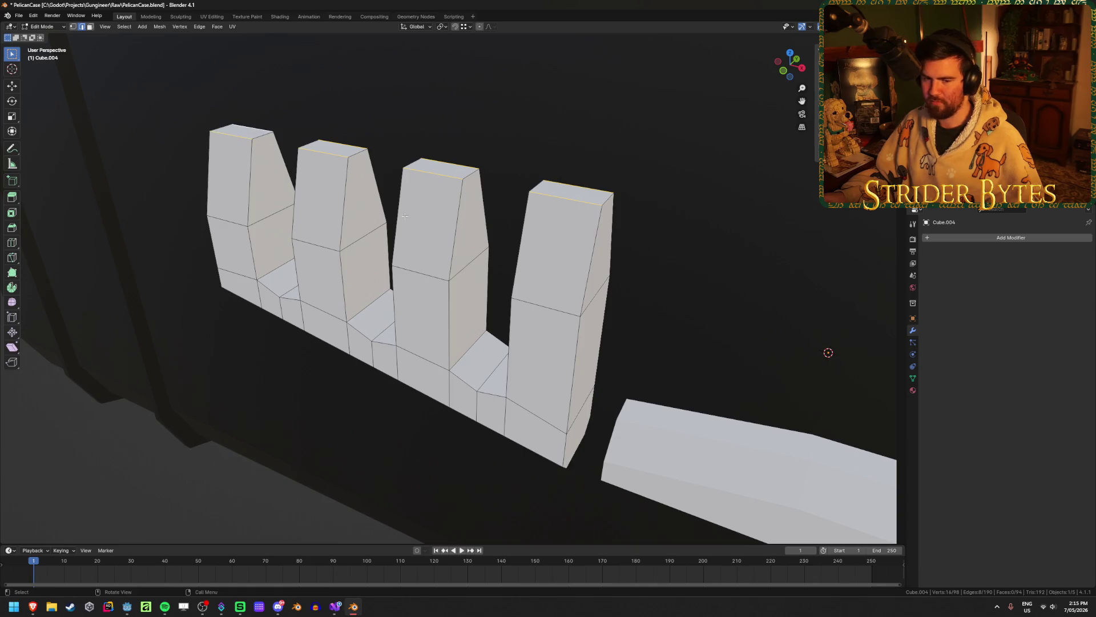
mouse_move(232, 139)
middle_mouse_down()
mouse_move(421, 211)
mouse_move(529, 213)
middle_mouse_up()
key("ctrl+b")
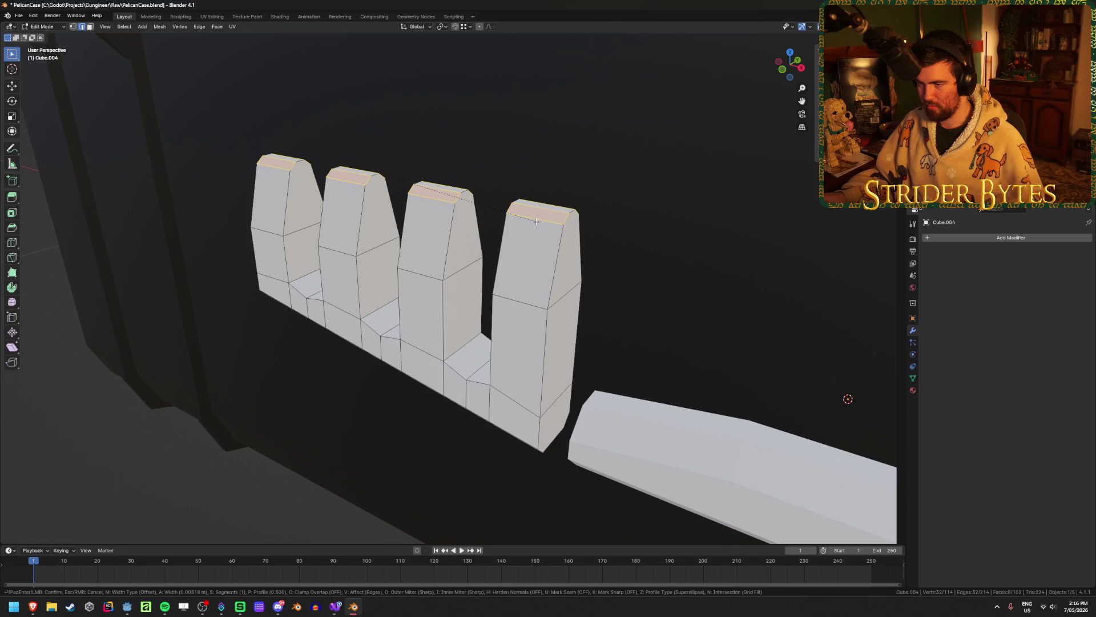
left_click(535, 221)
Return to object mode, deselect everything and view the latch pieces from the front
key("Tab")
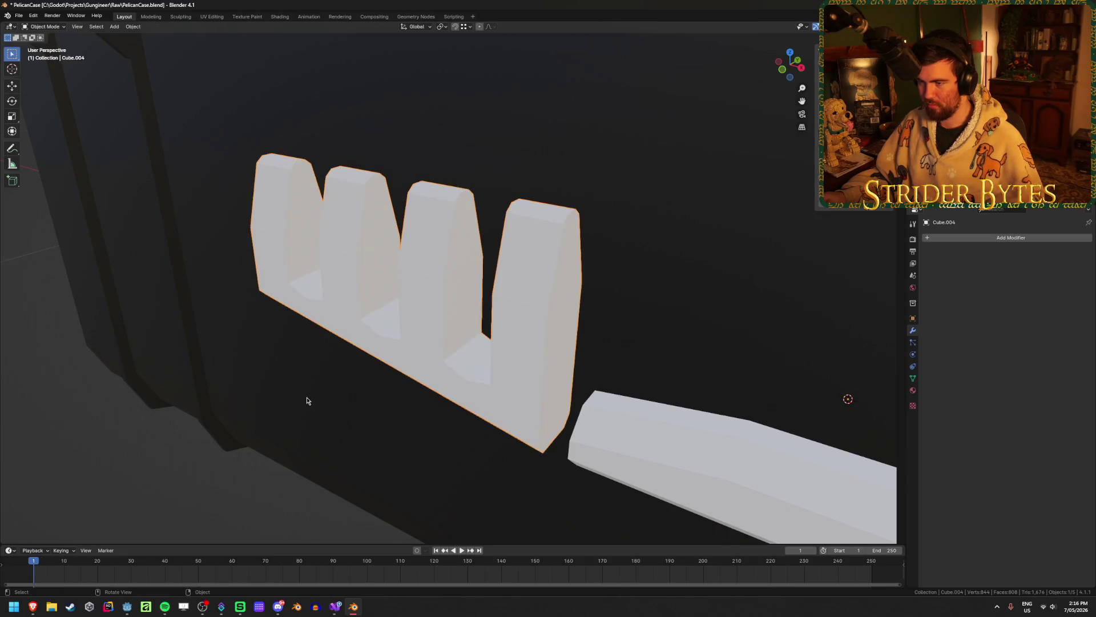
left_click(306, 396)
middle_click_drag(306, 396, 284, 361)
left_click(108, 399)
scroll(108, 399, "down", 5)
middle_click_drag(169, 374, 386, 252)
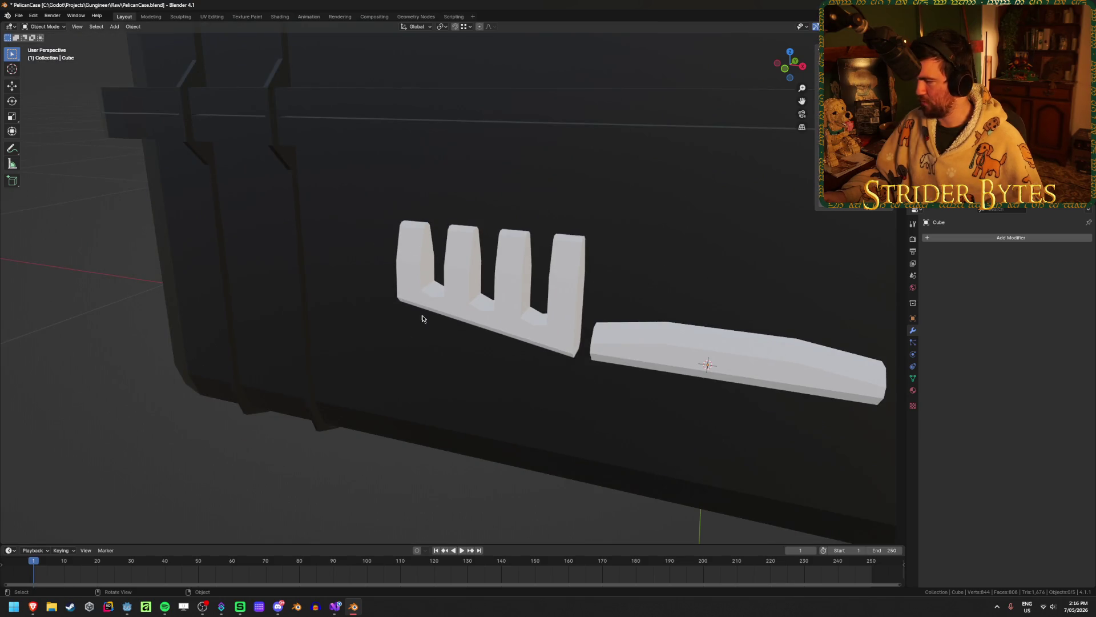
Add a new mesh cylinder to the scene from the Shift+A menu
key("shift+a")
mouse_move(319, 361)
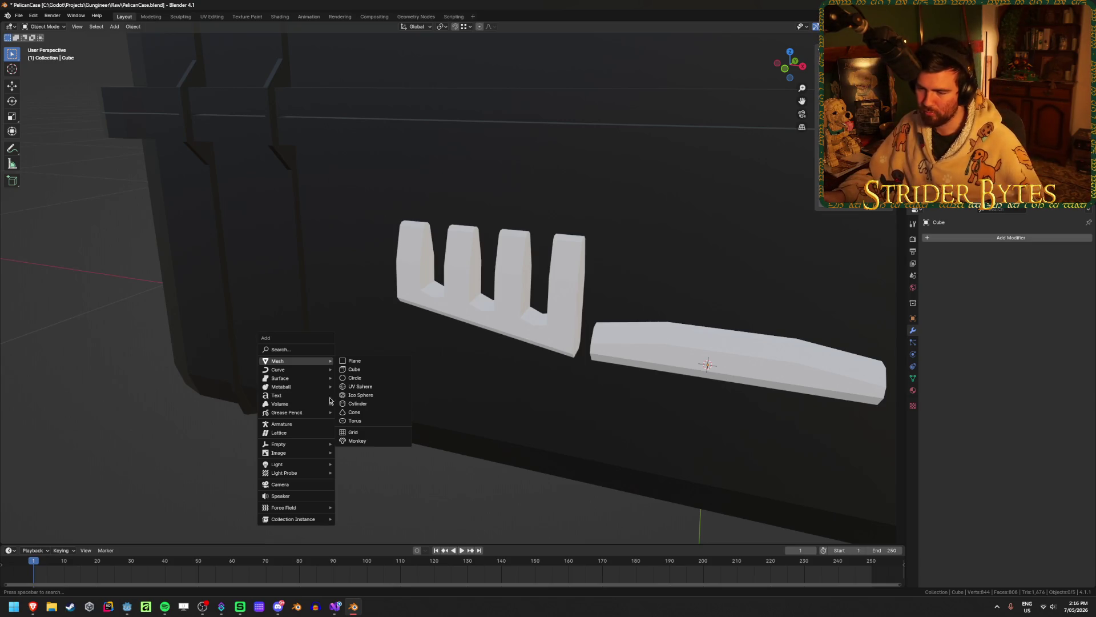
left_click(357, 403)
scroll(366, 408, "down", 8)
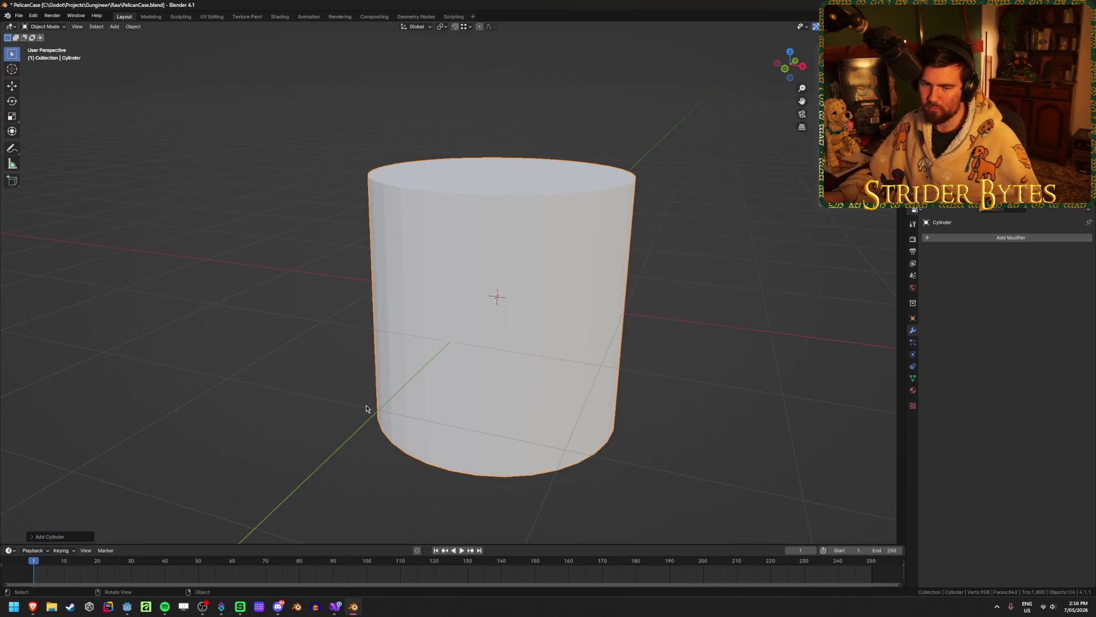
Give the cylinder 8 vertices and a 0.025 m radius in the Add Cylinder panel
left_click(56, 537)
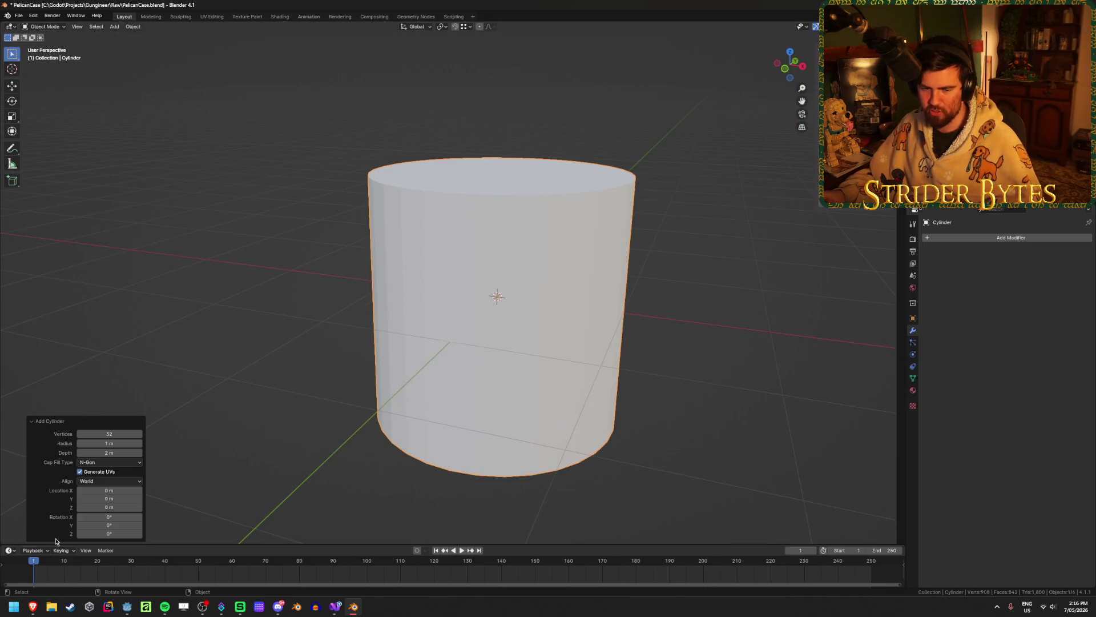
left_click(109, 434)
type("8")
key("Return")
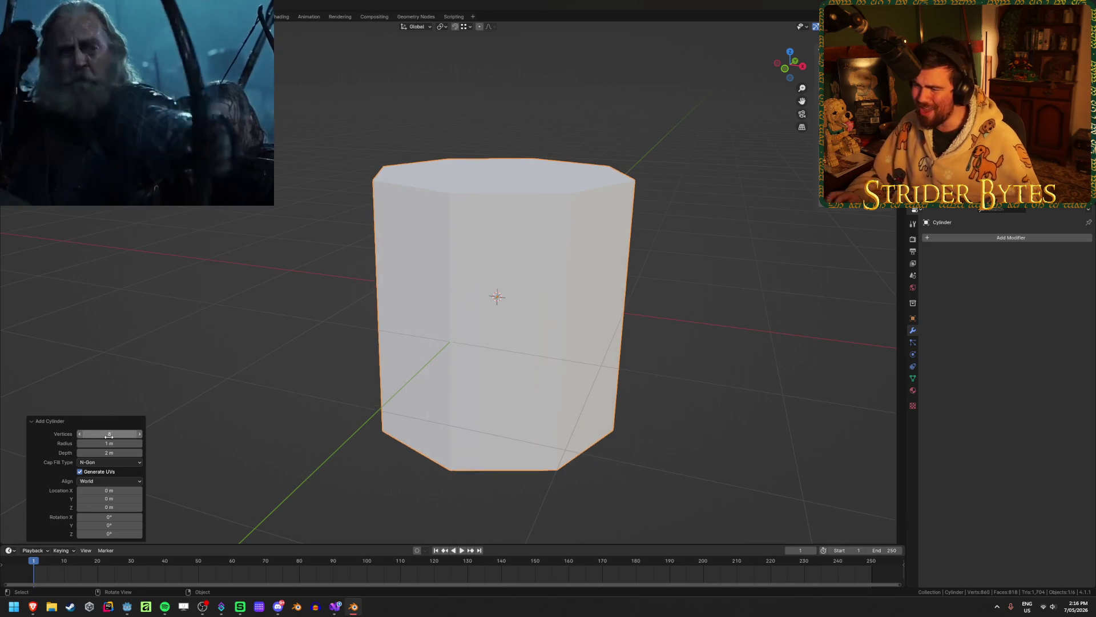
mouse_move(117, 440)
left_mouse_down()
mouse_move(17, 441)
mouse_move(948, 437)
left_mouse_up()
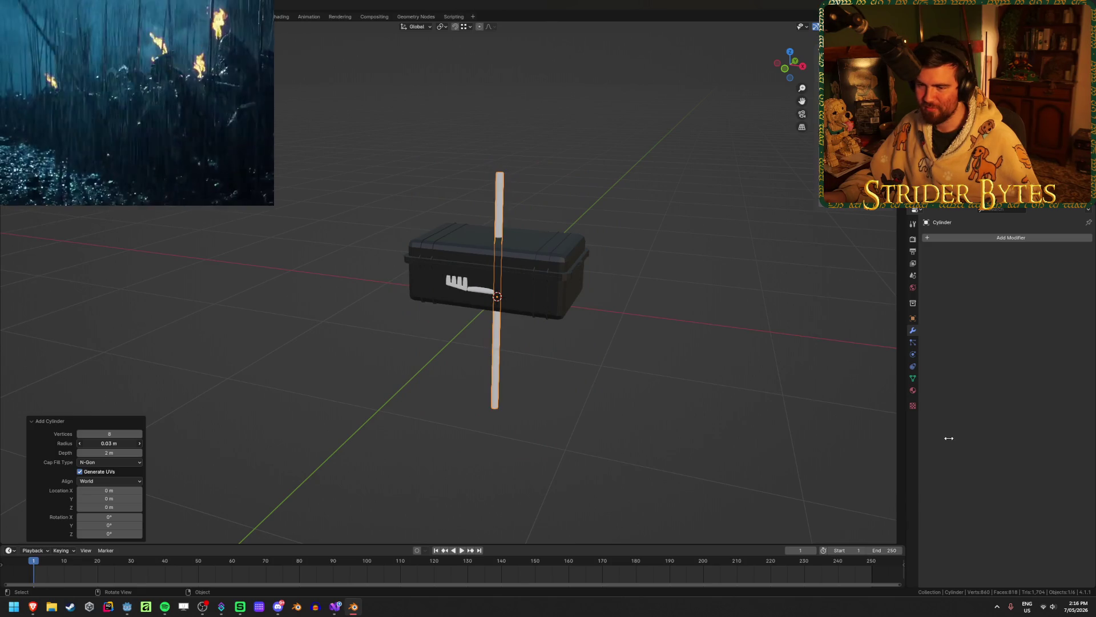
left_click(122, 440)
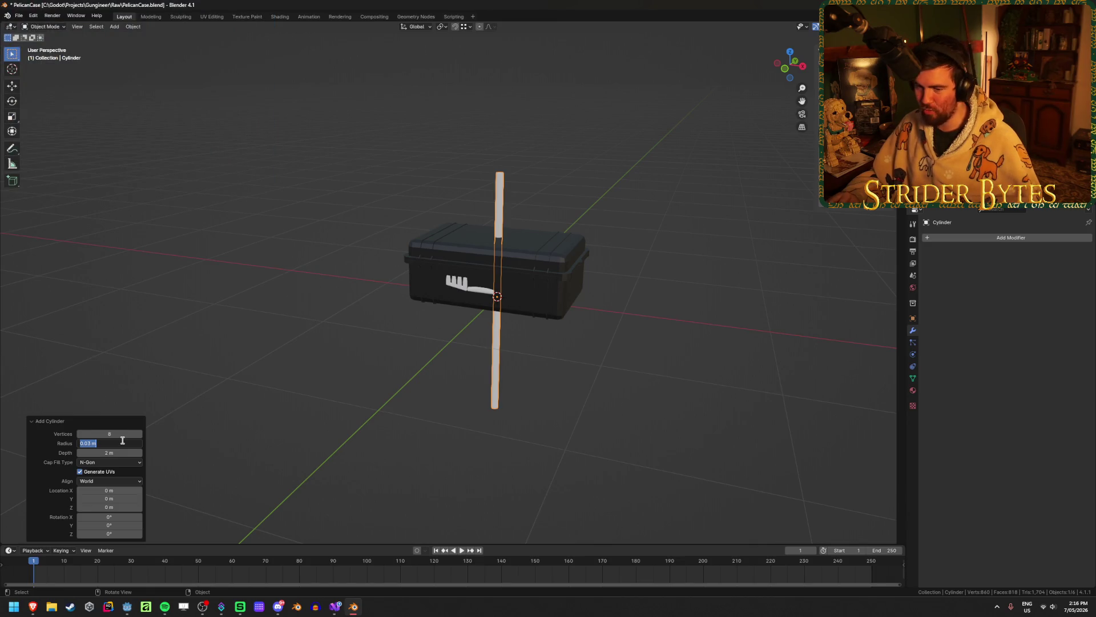
type(".025")
key("Return")
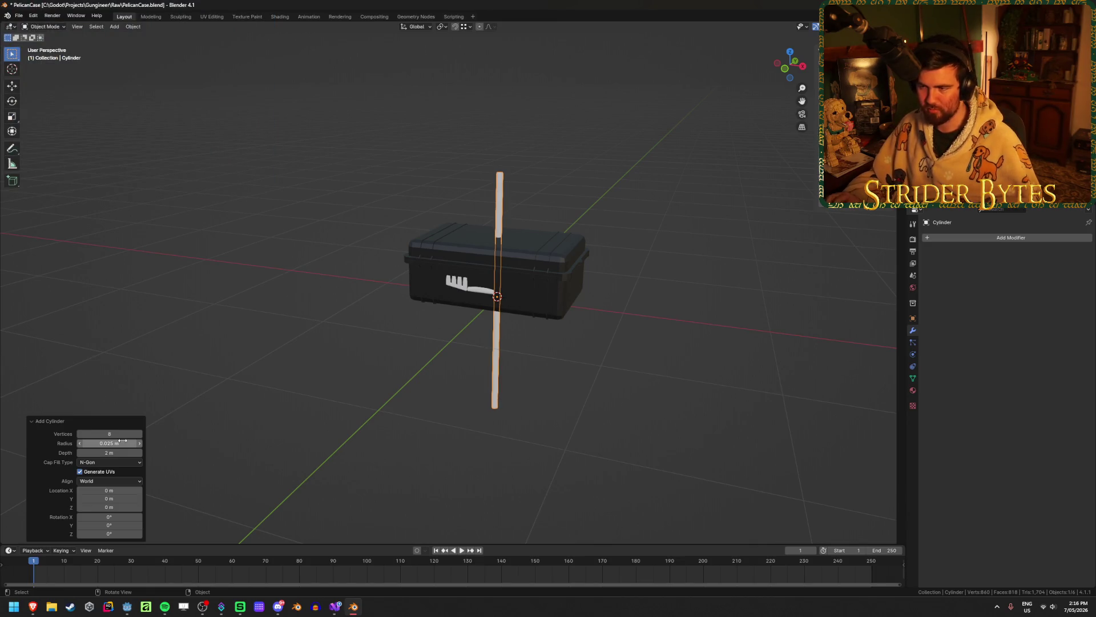